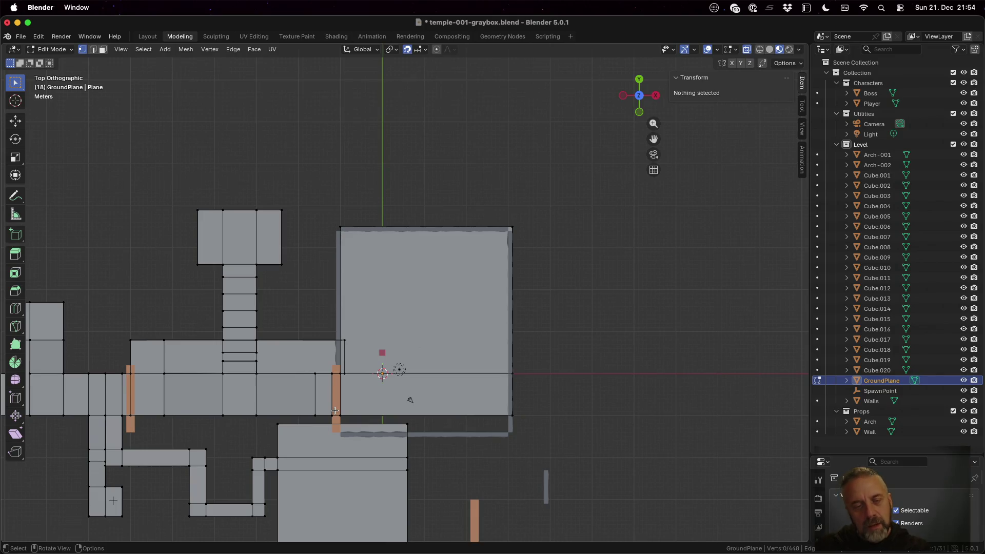
- Box-select the floor edges along the large room's bottom and move them on Y, leaving them in place
key(b)
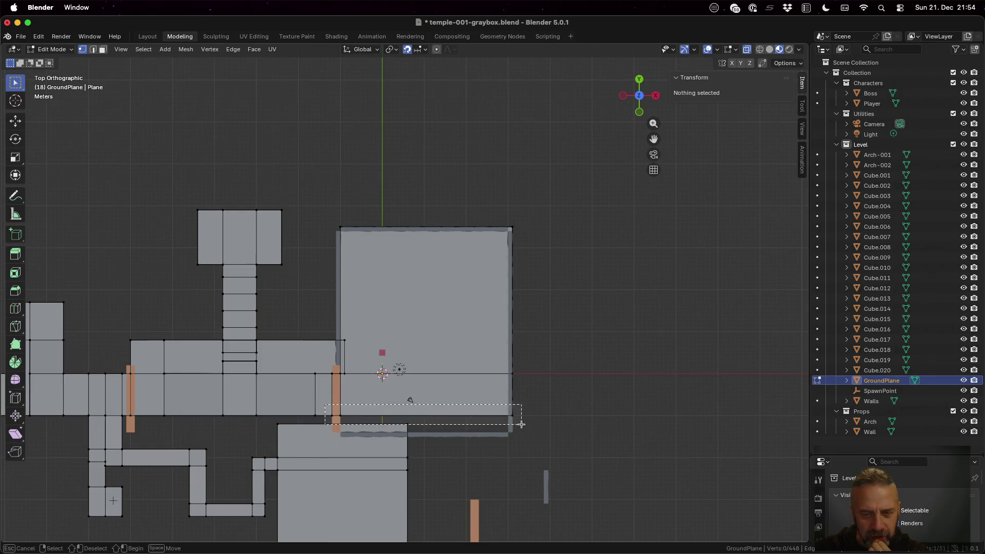
drag(521, 425, 522, 425)
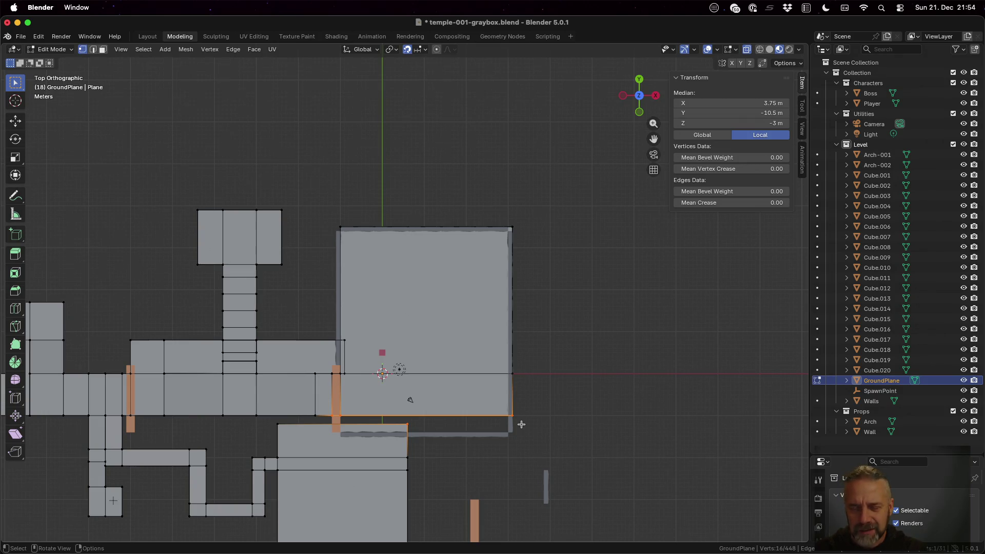
key(g)
key(y)
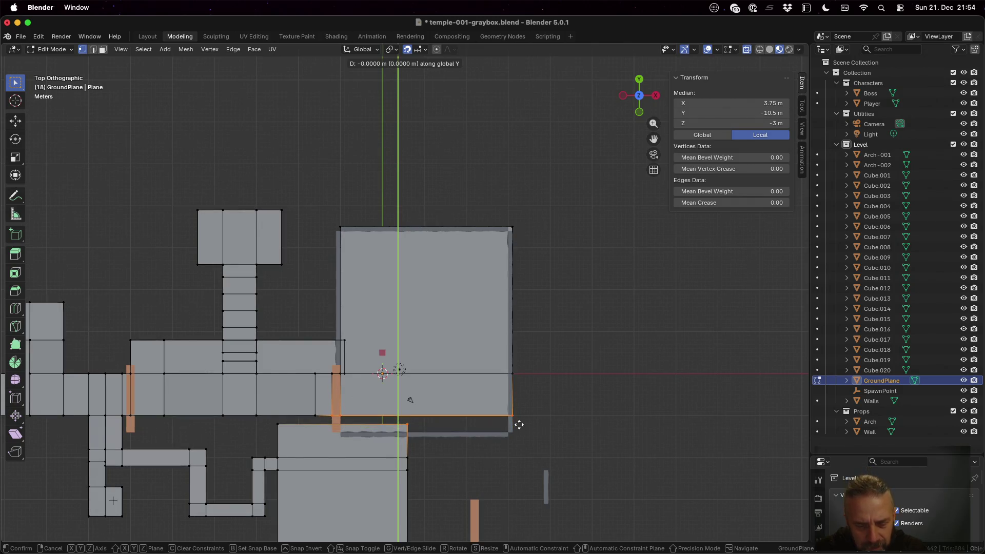
click(518, 424)
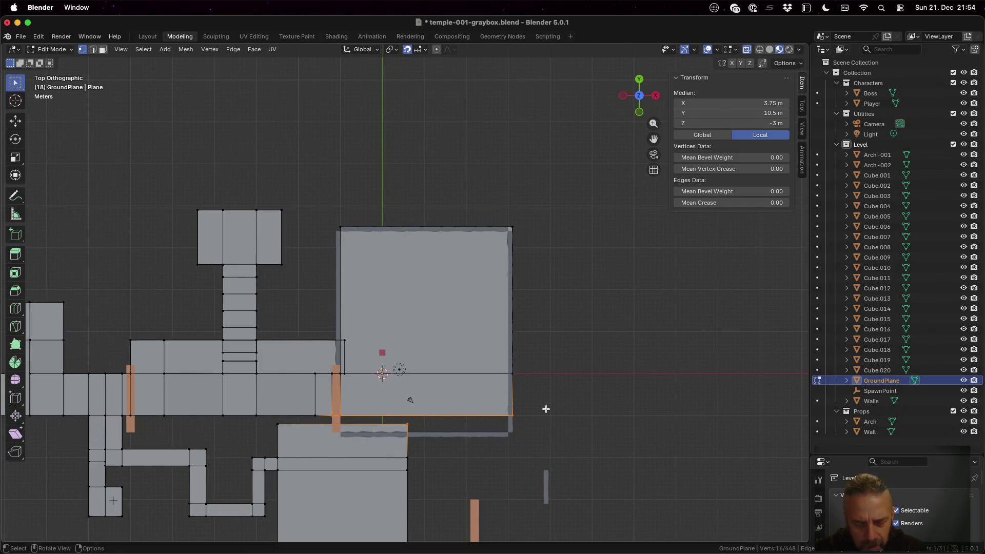
- Deselect all mesh elements, begin another box selection, then stop the running Godot game
key(alt+a)
key(b)
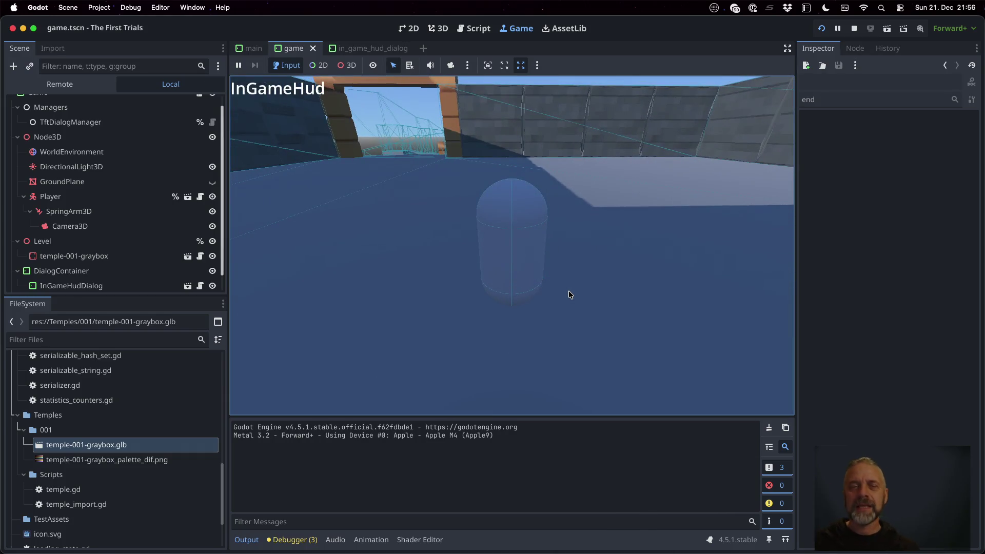
click(854, 32)
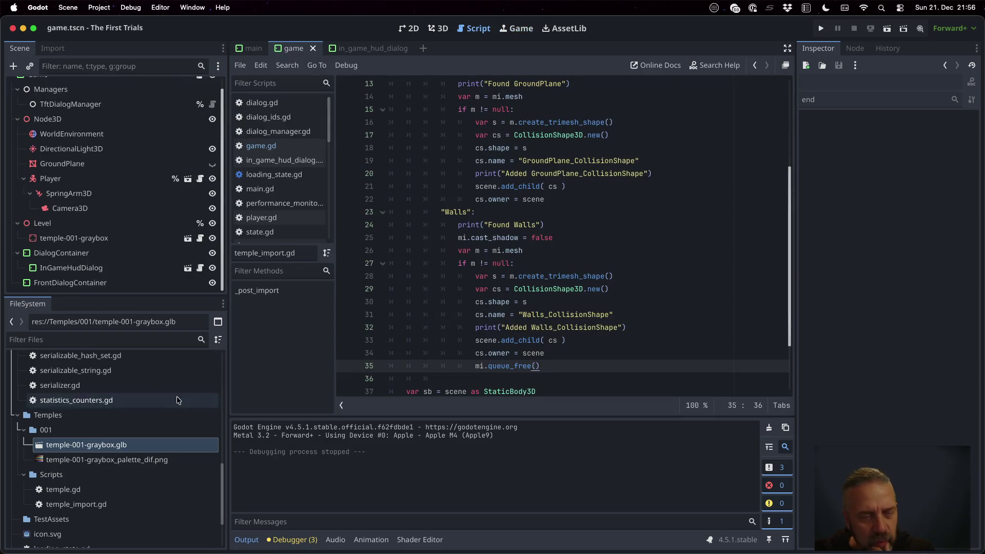
double_click(136, 445)
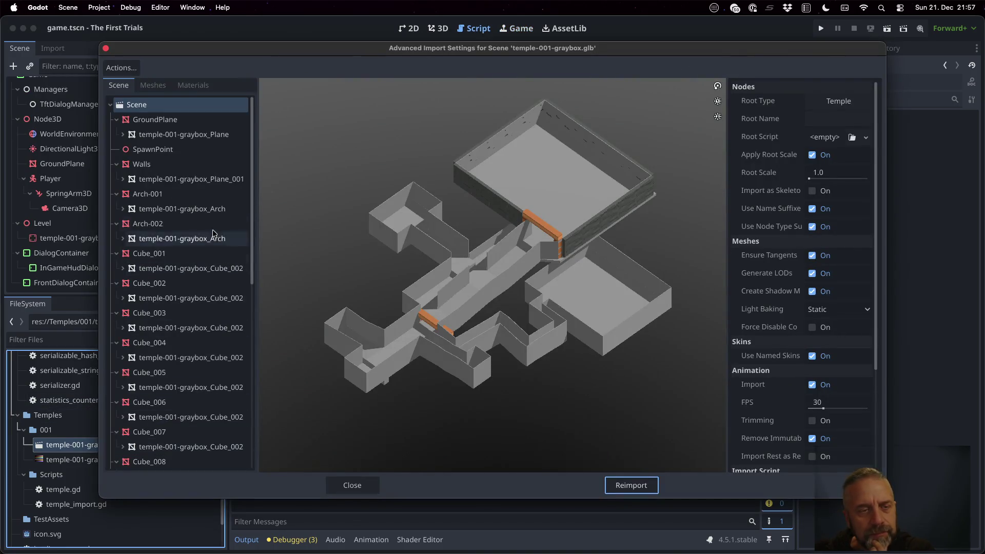
click(123, 209)
click(165, 211)
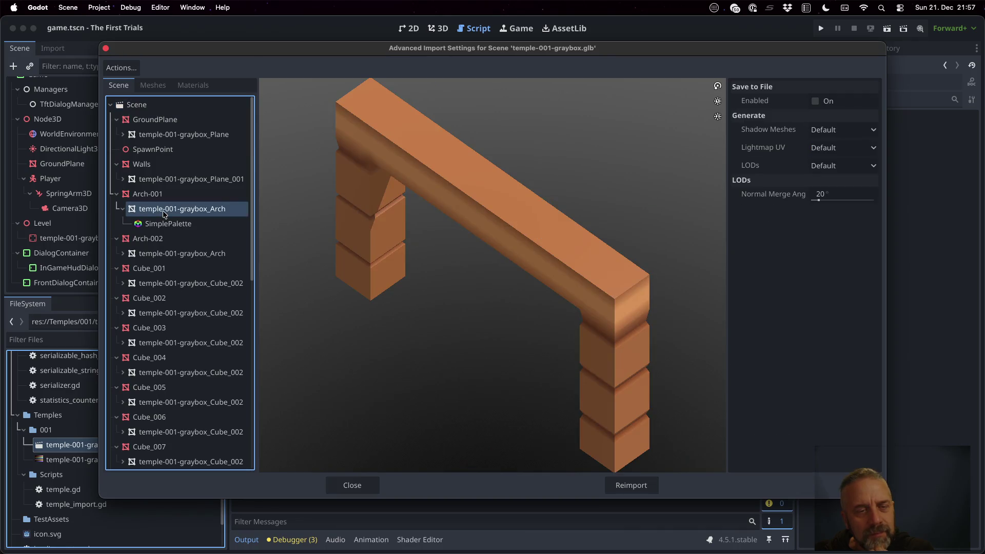
click(171, 179)
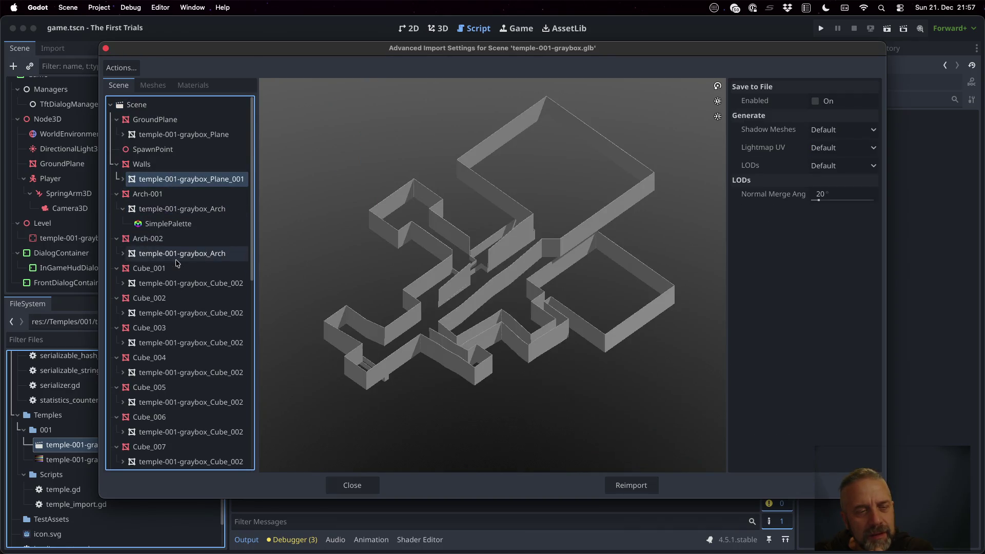
scroll(177, 262, down, 5)
click(181, 207)
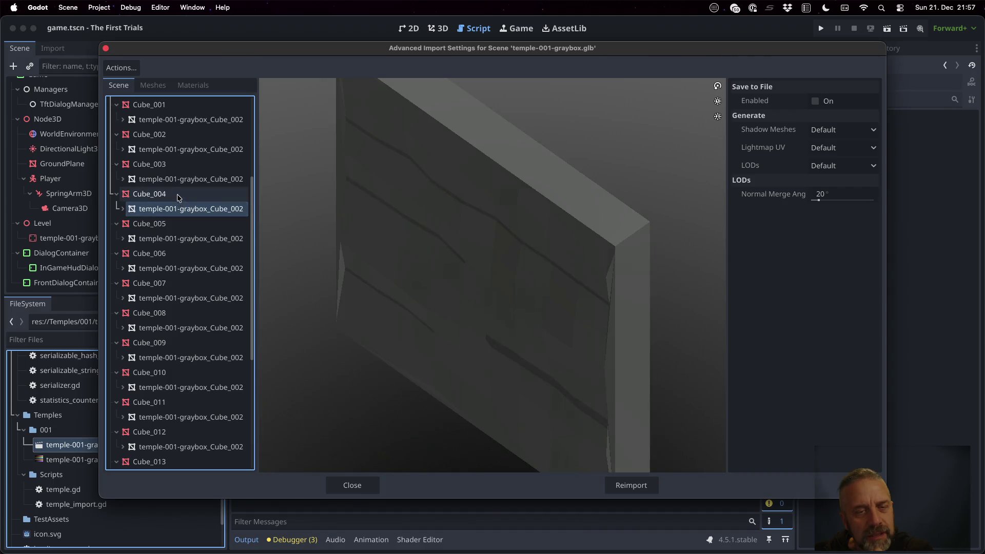
click(179, 197)
click(161, 210)
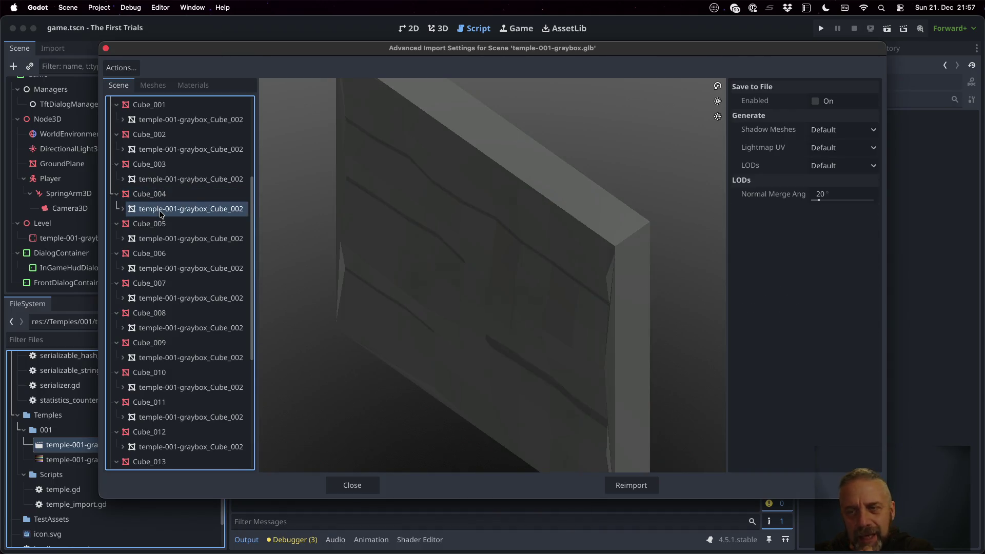
click(124, 210)
key(Up)
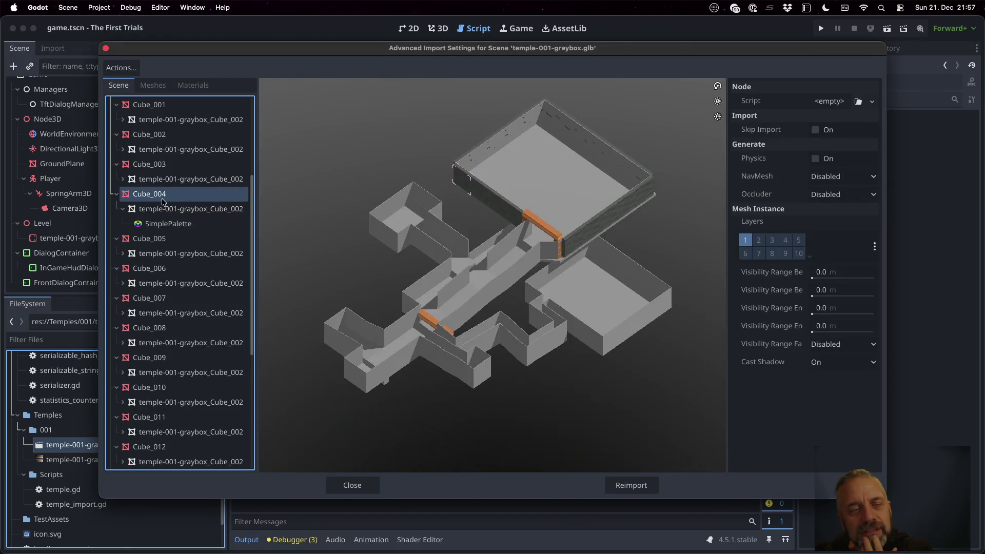
key(Down)
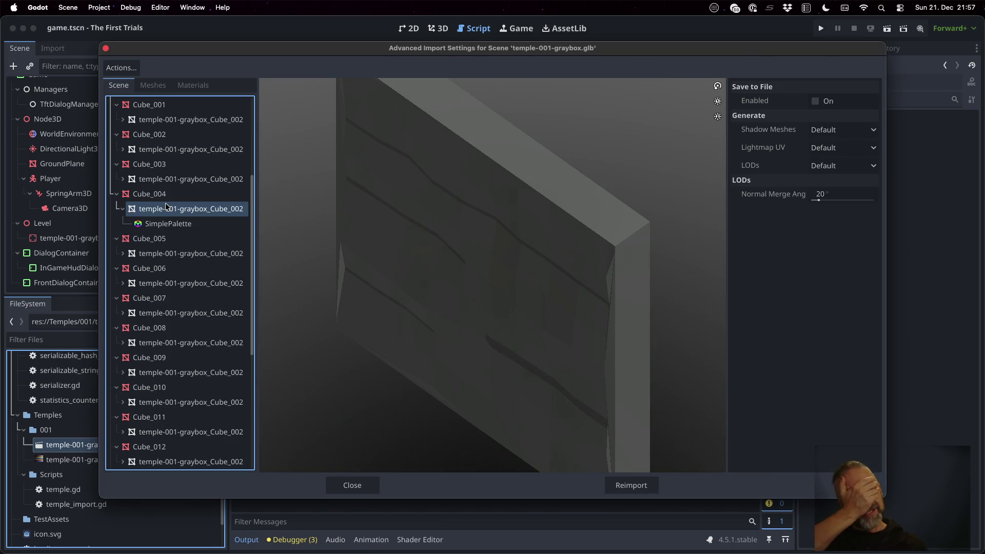
- Close the import settings and turn on View Information and View Frame Time in the 3D view
click(353, 485)
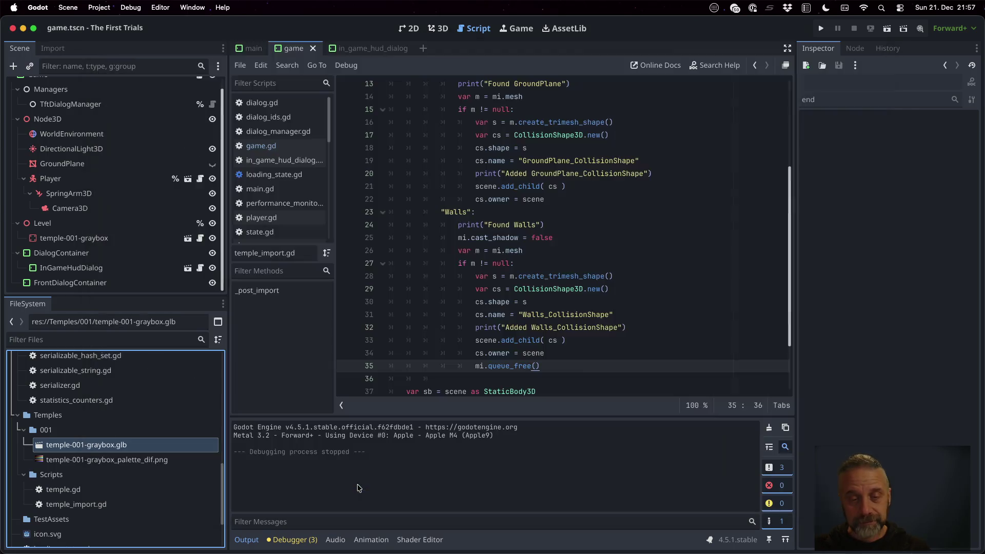
click(440, 30)
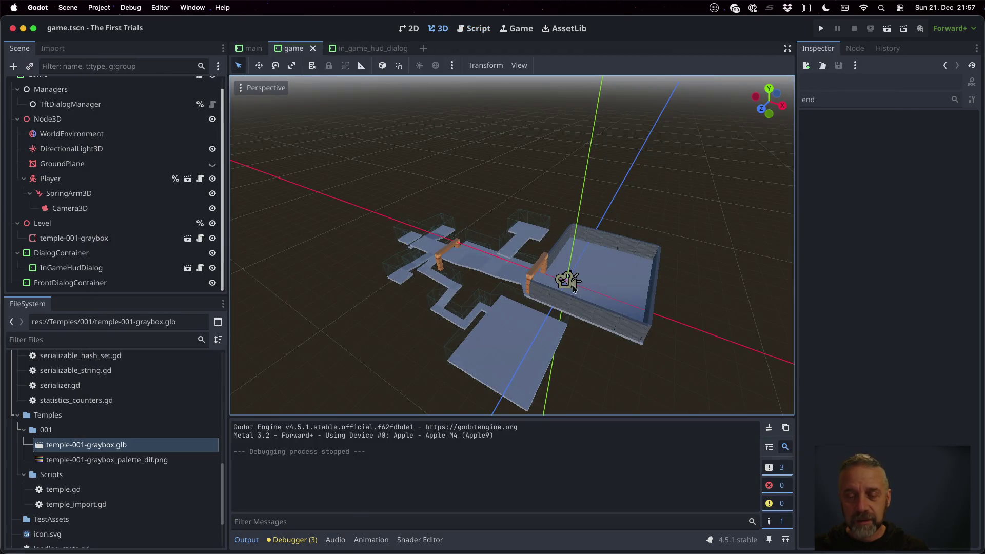
middle_drag(574, 259, 616, 265)
click(252, 88)
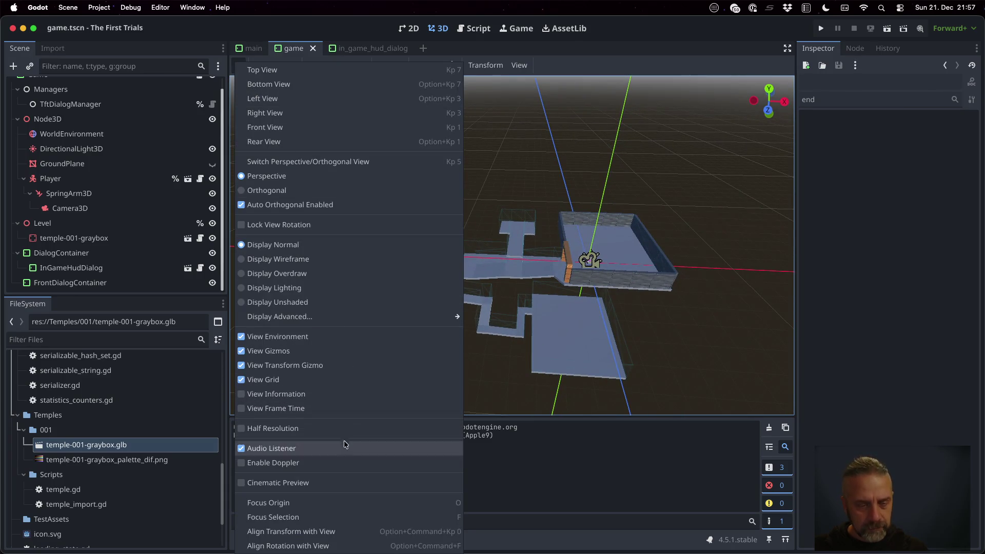
click(336, 396)
click(336, 406)
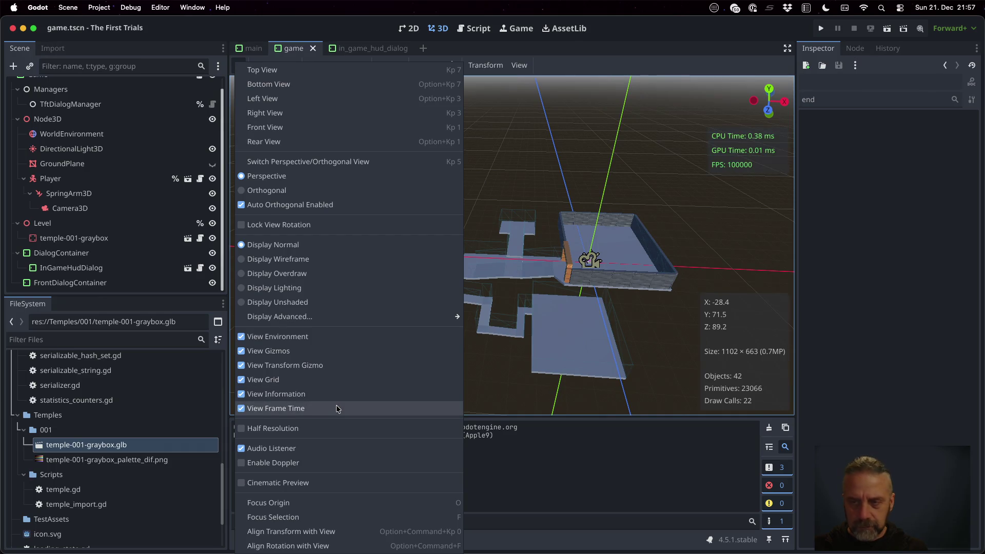
click(531, 256)
- Orbit and zoom around the temple's walls and arches, then launch the game to test the level
middle_drag(514, 200, 794, 139)
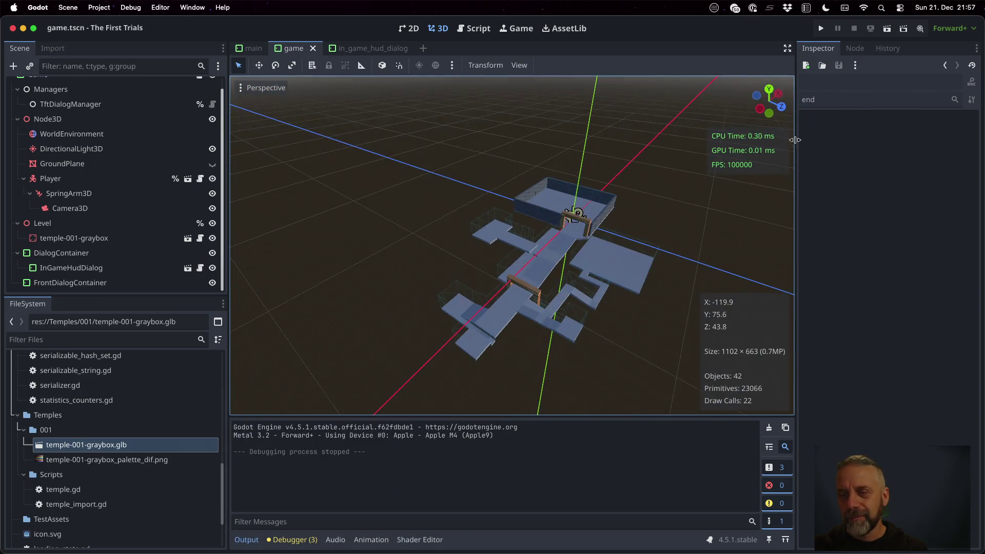
scroll(566, 294, up, 10)
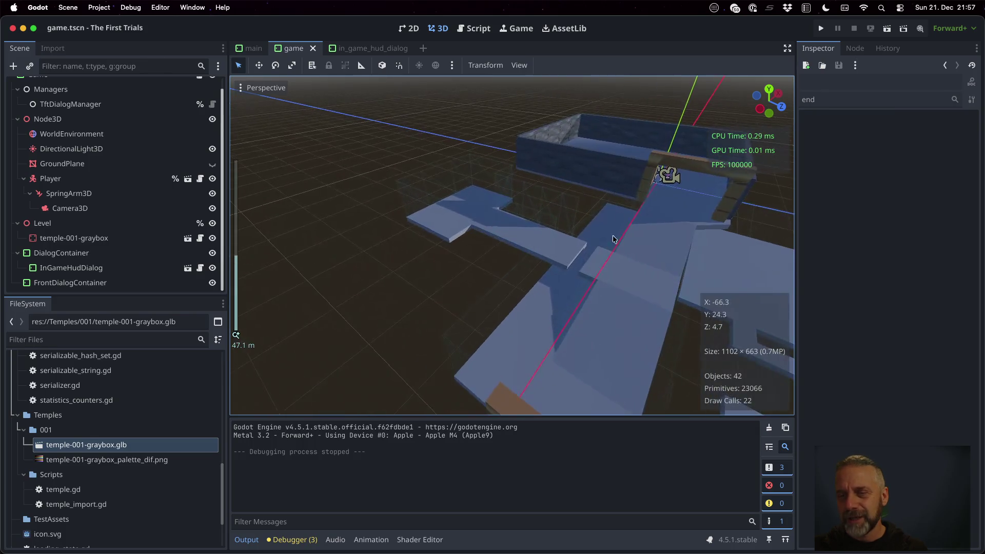
scroll(569, 188, up, 15)
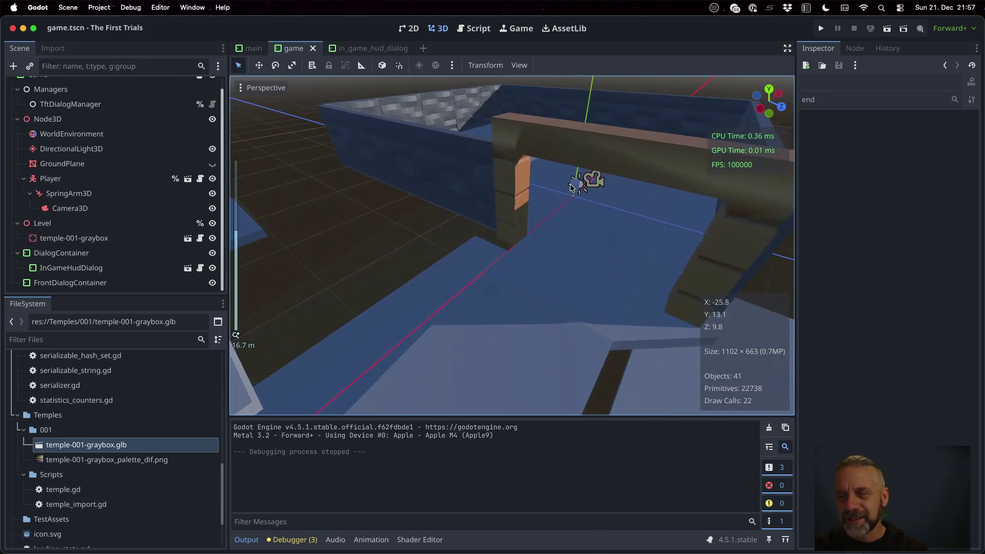
mouse_move(617, 217)
middle_down()
mouse_move(519, 157)
mouse_move(522, 105)
middle_up()
scroll(601, 199, down, 2)
mouse_move(609, 160)
middle_down()
mouse_move(607, 202)
mouse_move(590, 238)
mouse_move(582, 170)
mouse_move(423, 131)
mouse_move(366, 75)
mouse_move(392, 398)
mouse_move(475, 78)
mouse_move(361, 405)
mouse_move(399, 371)
mouse_move(567, 396)
mouse_move(611, 410)
mouse_move(646, 482)
middle_up()
scroll(590, 158, down, 5)
scroll(596, 335, up, 6)
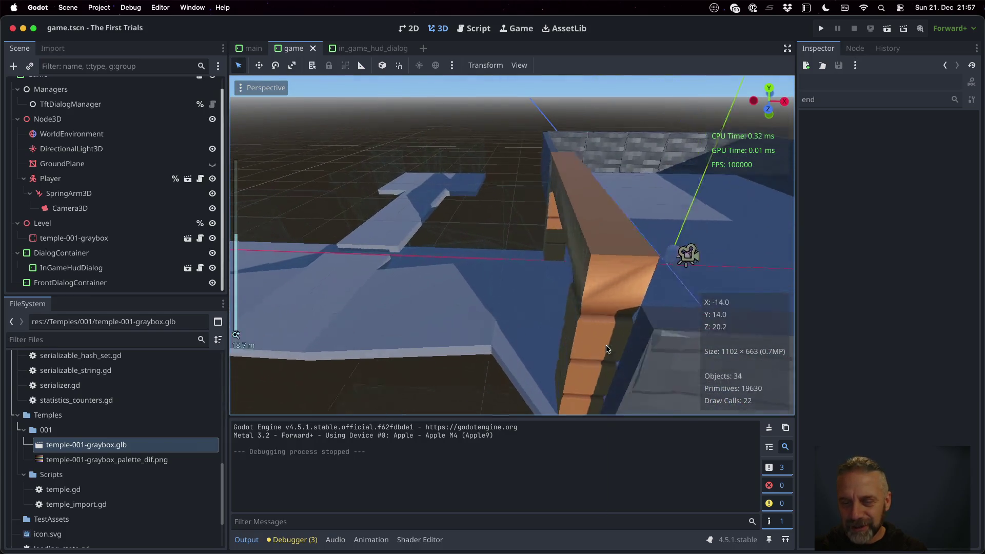
mouse_move(686, 327)
middle_down()
mouse_move(578, 334)
mouse_move(581, 291)
mouse_move(610, 238)
mouse_move(503, 220)
mouse_move(502, 206)
middle_up()
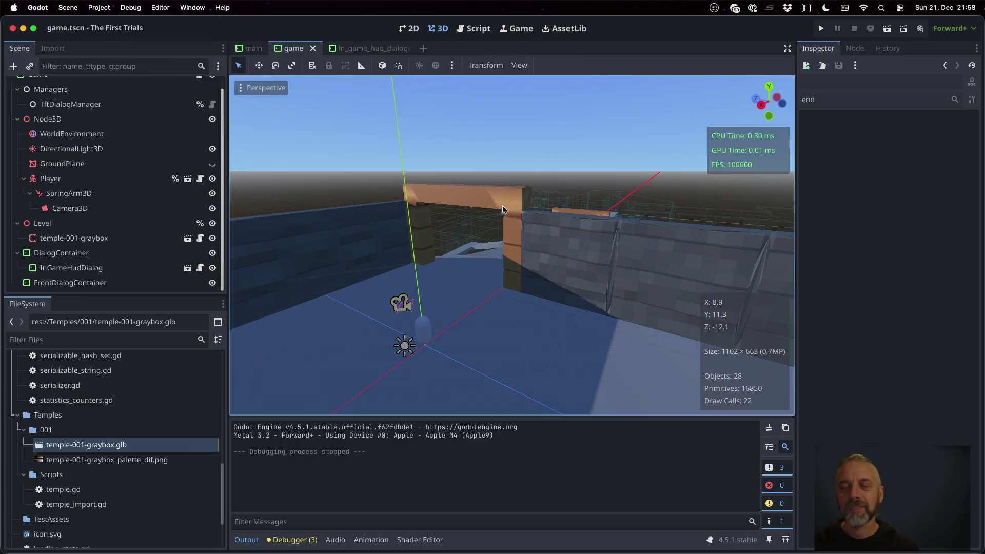
scroll(503, 209, down, 1)
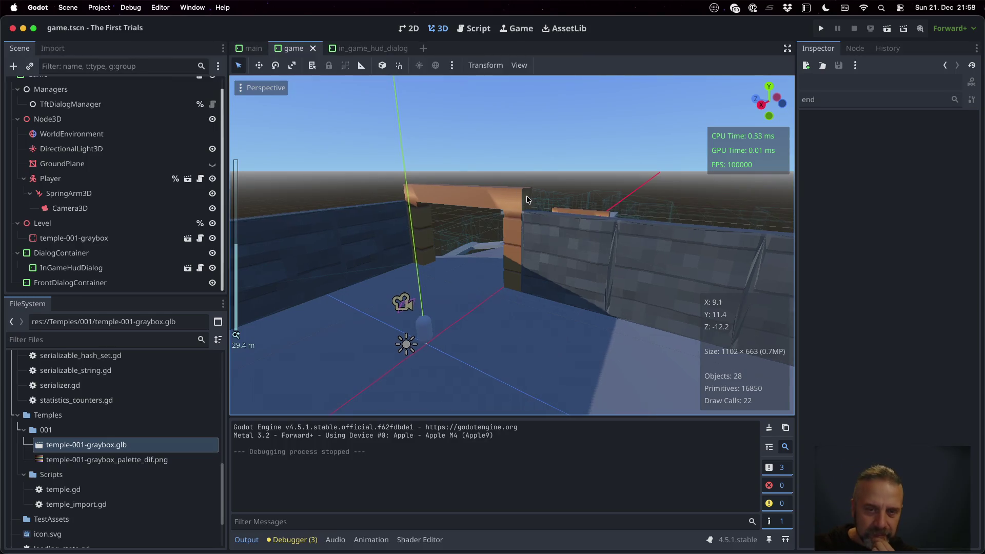
scroll(527, 199, down, 10)
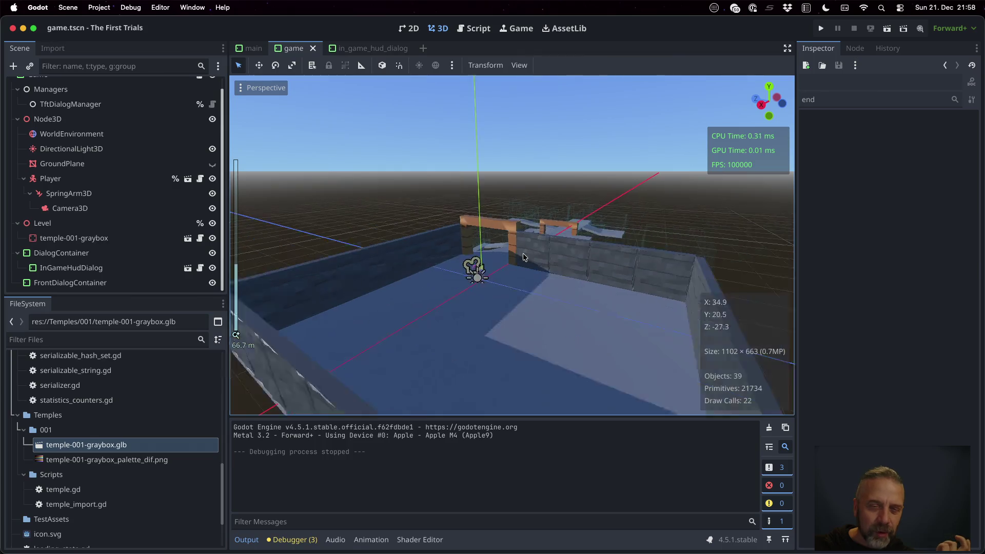
middle_drag(524, 257, 547, 248)
mouse_move(468, 311)
middle_down()
mouse_move(534, 298)
mouse_move(572, 243)
middle_up()
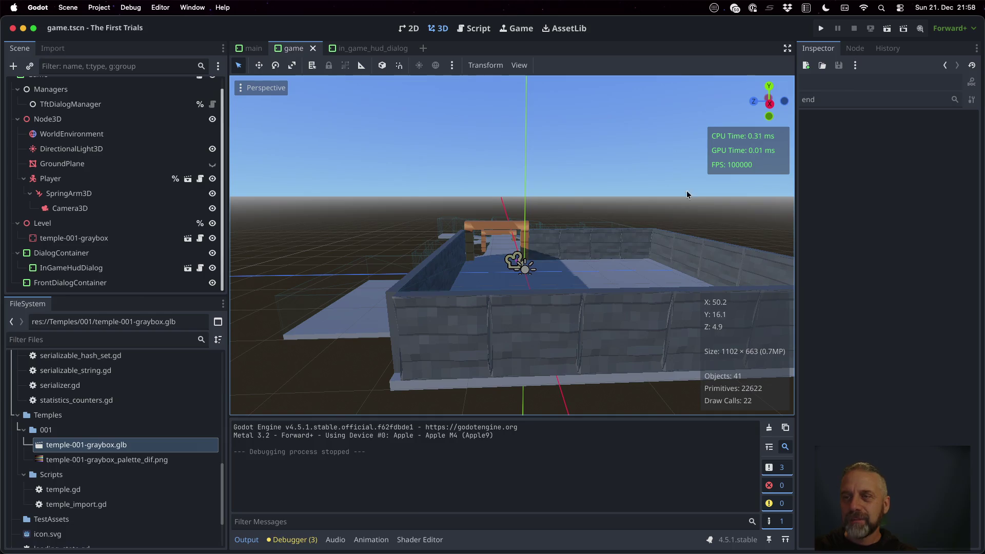
click(821, 28)
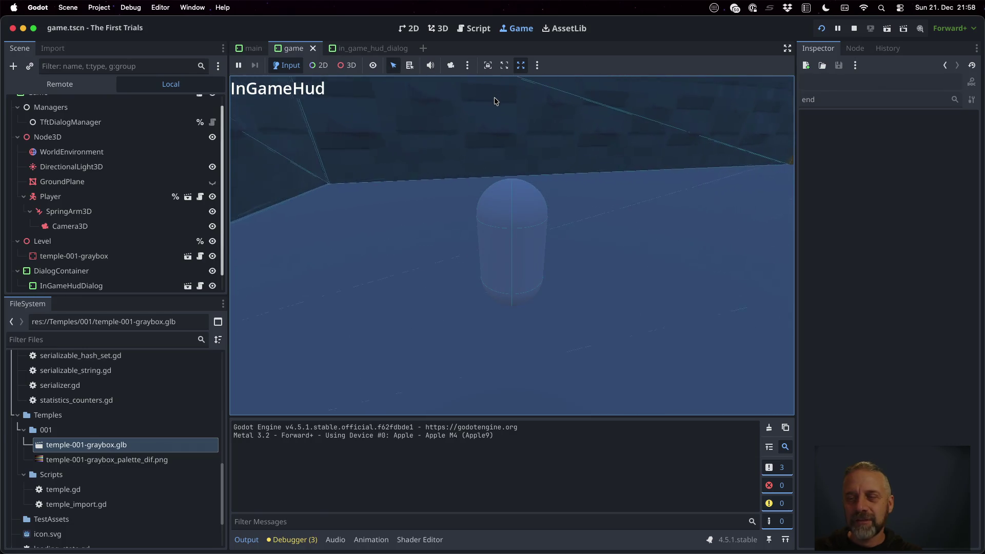
- Stop the game run to get back to the temple-001 graybox in the 3D editor
click(852, 29)
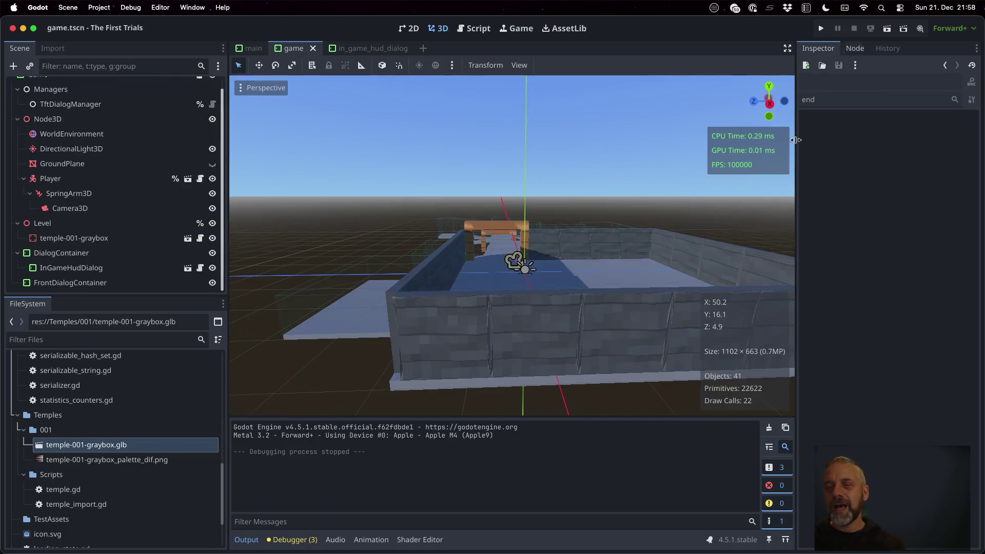
- Switch to Blender's temple-001-graybox.blend and orbit to an oblique view of the central room's arch
key(ctrl+Right)
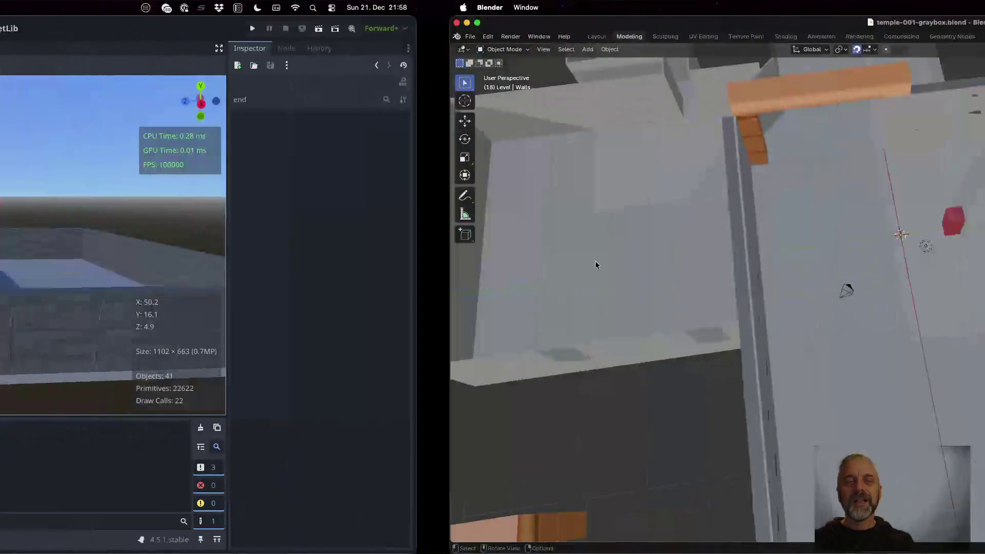
scroll(539, 224, down, 5)
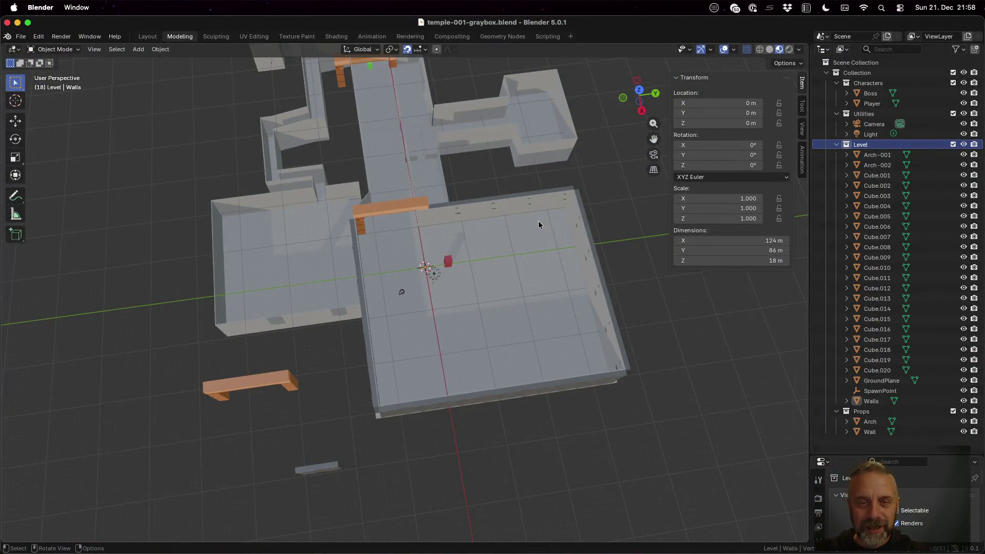
mouse_move(520, 201)
middle_down()
mouse_move(418, 198)
mouse_move(495, 241)
mouse_move(454, 199)
mouse_move(411, 245)
middle_up()
middle_drag(519, 241, 479, 265)
scroll(483, 308, up, 3)
mouse_move(482, 310)
middle_down()
mouse_move(508, 411)
mouse_move(503, 385)
mouse_move(533, 365)
mouse_move(516, 394)
mouse_move(525, 394)
middle_up()
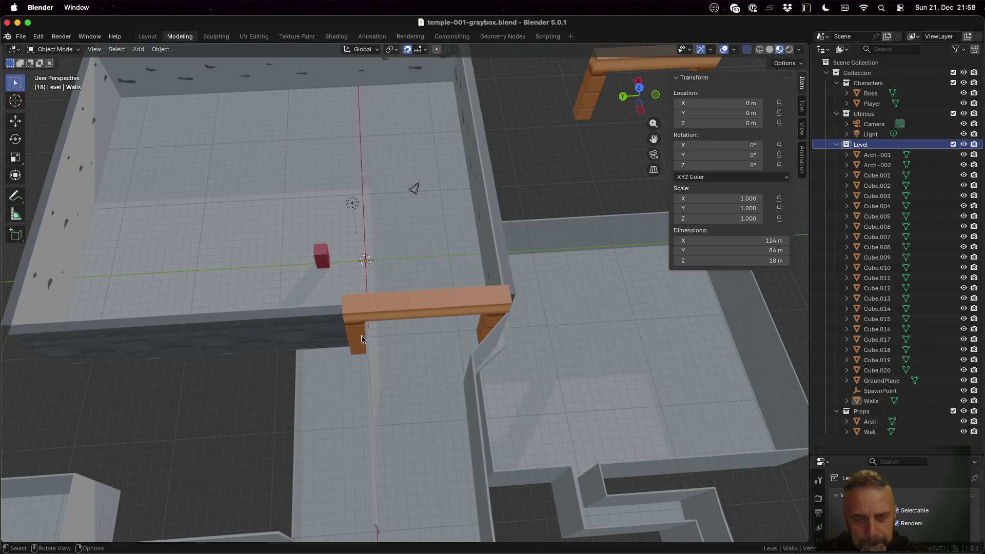
- Duplicate the thin wall panel as Cube.021, placing it beside the arch at X -10 m, Y 16 m
click(506, 262)
key(shift+d)
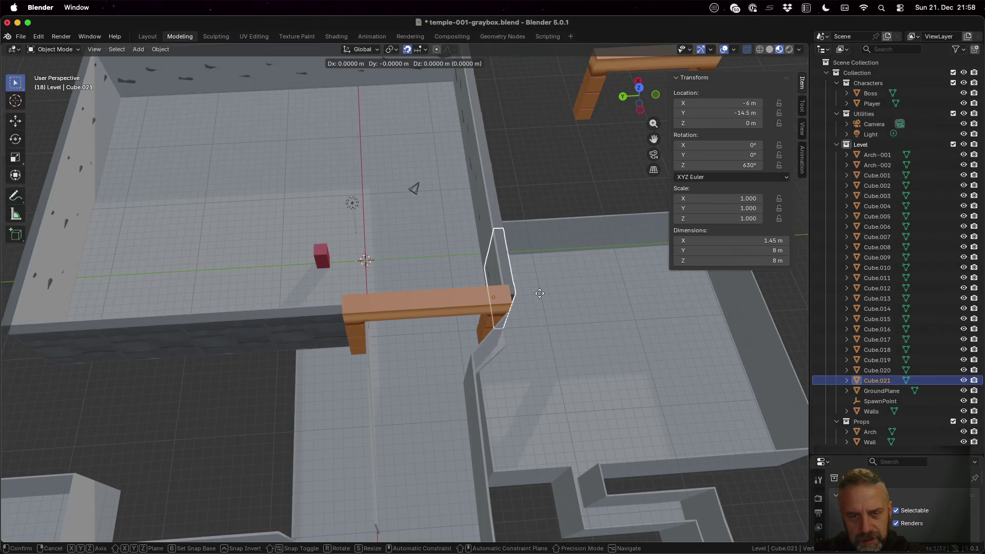
key(shift+z)
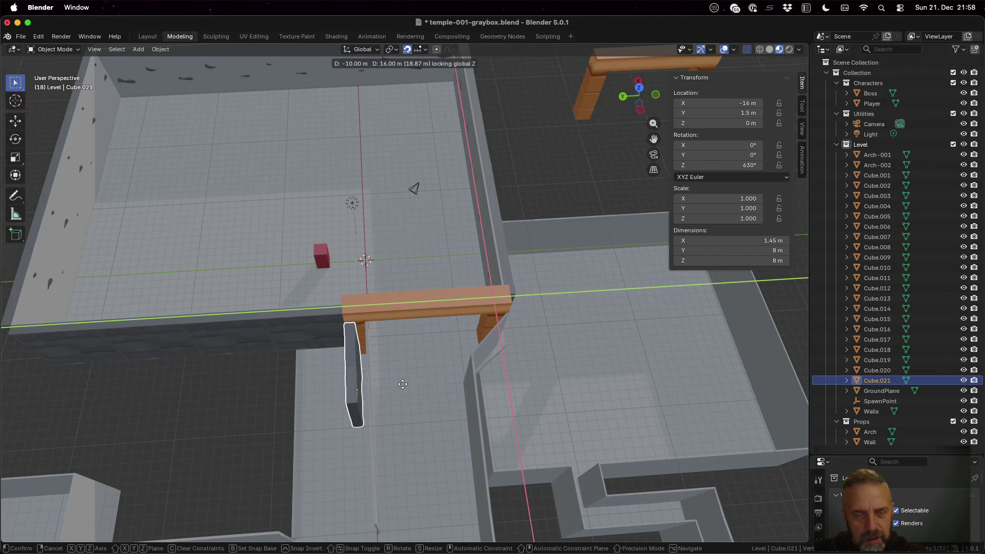
click(403, 387)
mouse_move(381, 329)
middle_down()
mouse_move(440, 344)
mouse_move(457, 340)
mouse_move(424, 323)
mouse_move(453, 335)
mouse_move(516, 335)
mouse_move(561, 316)
mouse_move(552, 316)
middle_up()
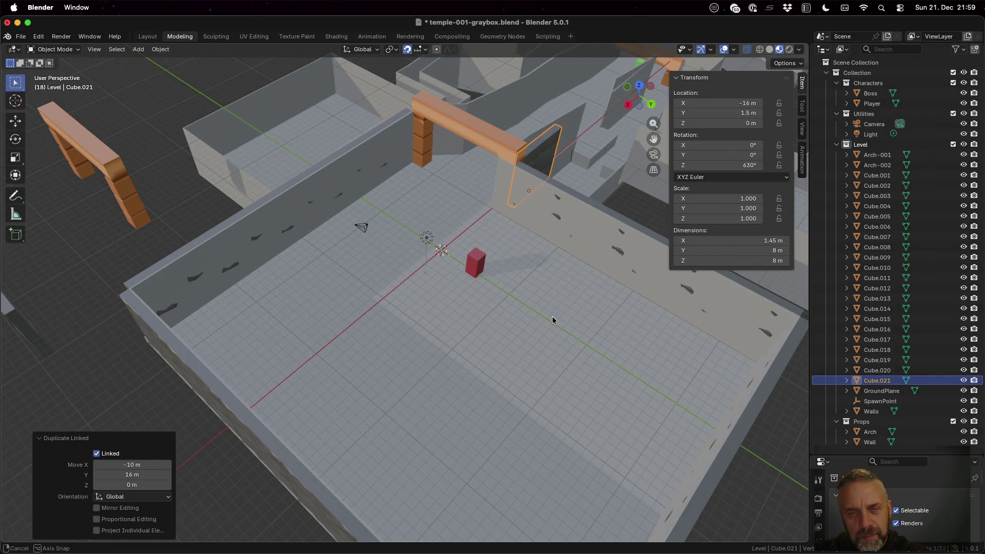
mouse_move(552, 316)
middle_down()
mouse_move(457, 330)
mouse_move(384, 319)
middle_up()
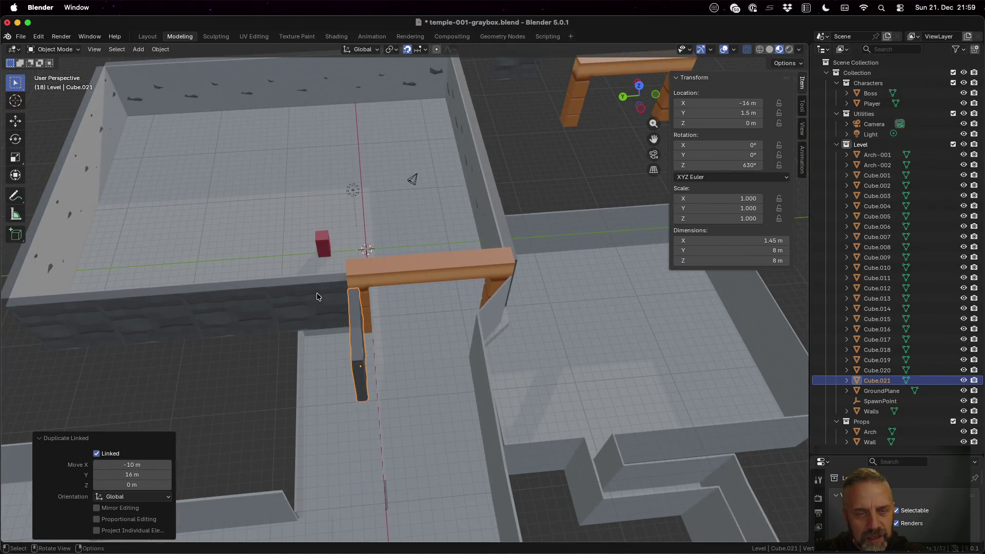
key(alt+d)
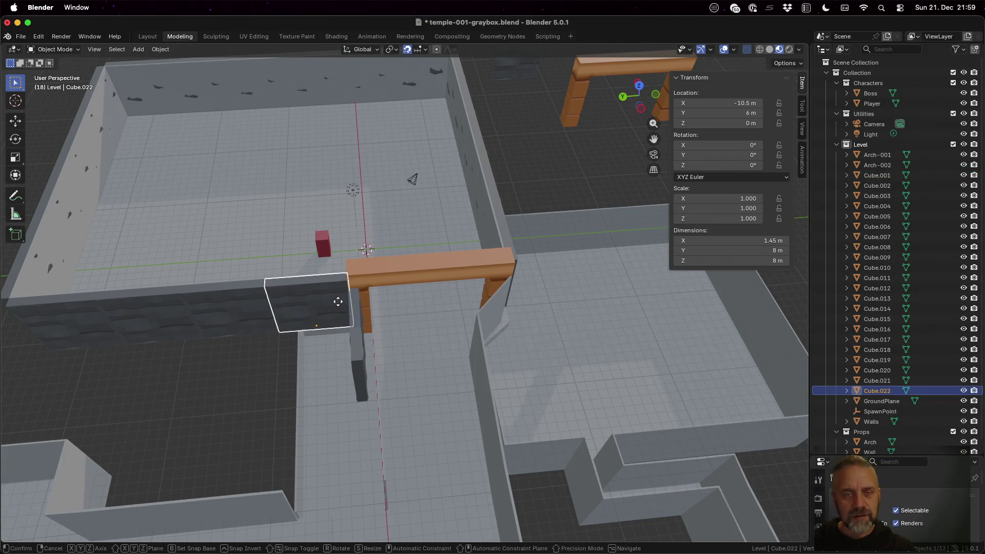
- Move linked panel Cube.022 -9 m along Y into the arch's left half, at −10.5, −3, 0
key(y)
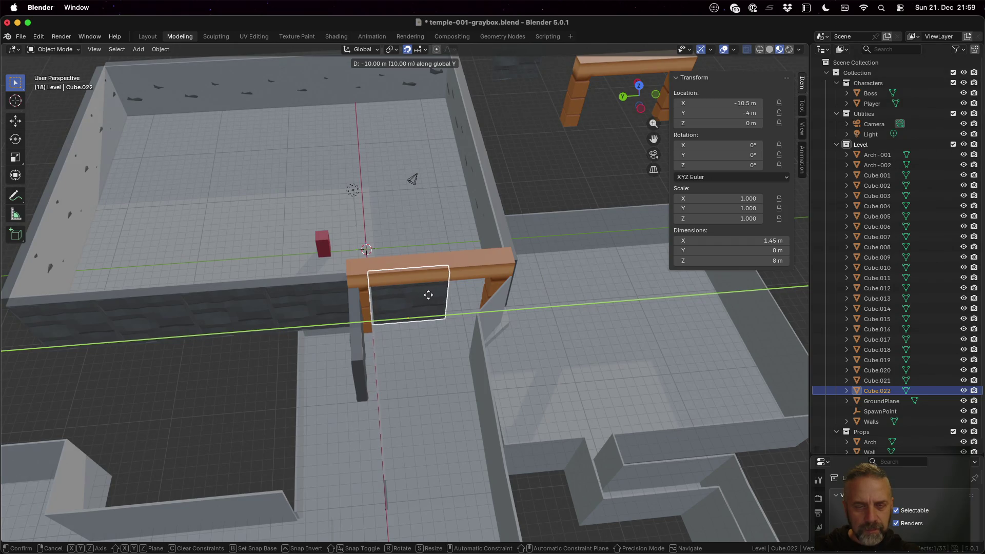
click(421, 295)
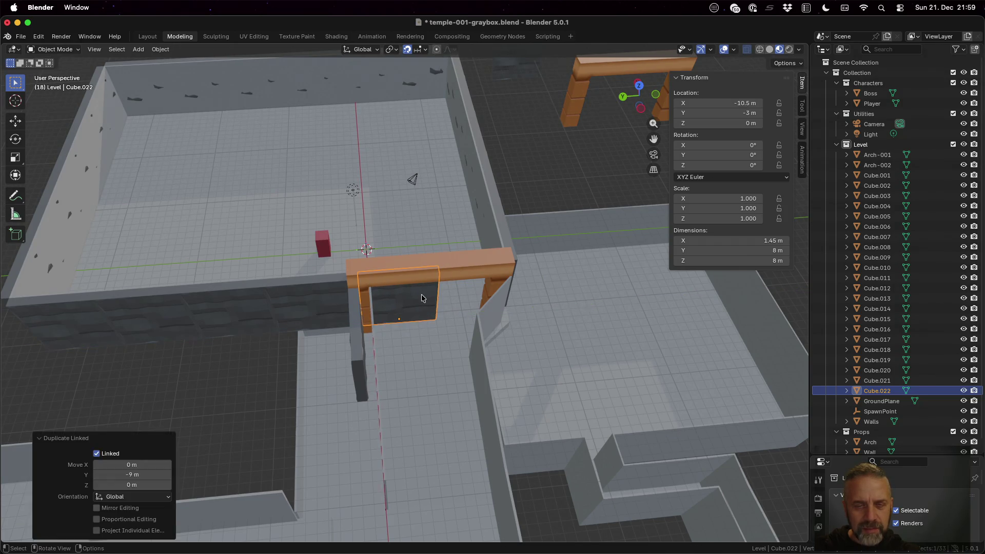
scroll(485, 345, up, 5)
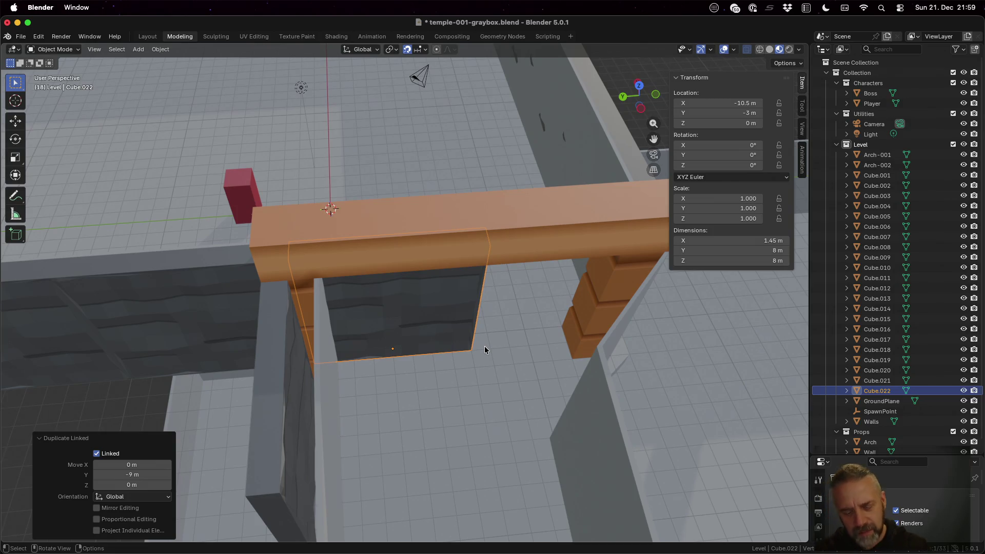
- Add linked copy Cube.023, moved -8 m along Y into the arch's right half
key(alt+d)
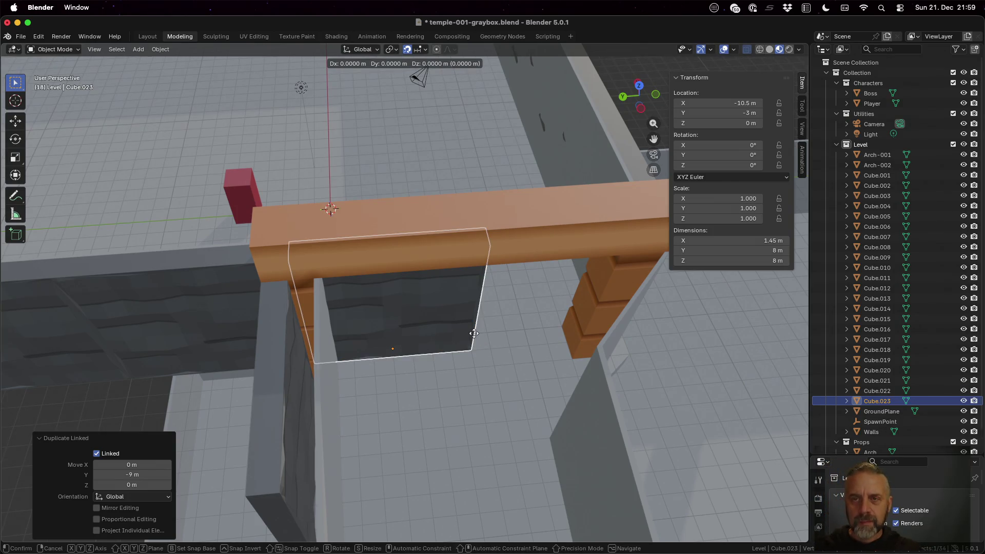
key(y)
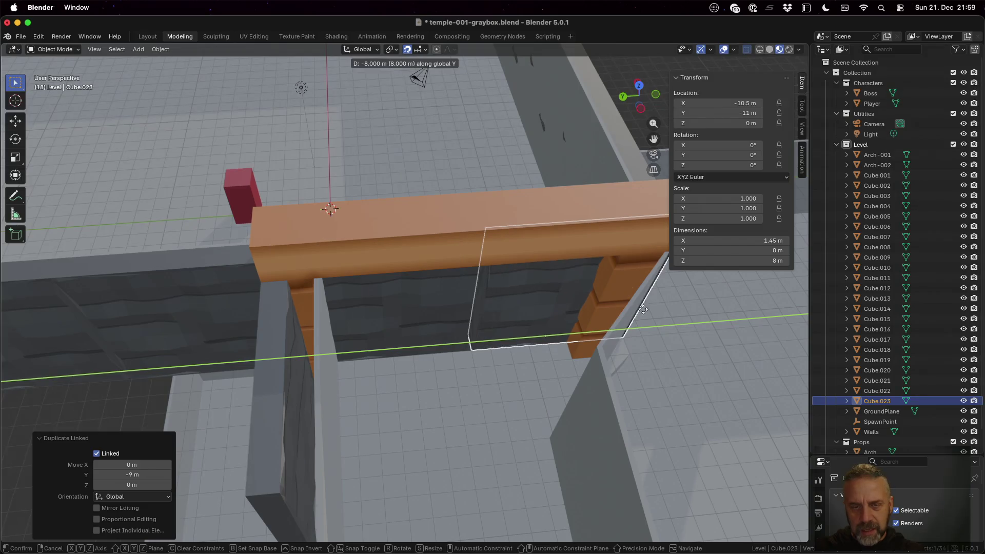
click(666, 341)
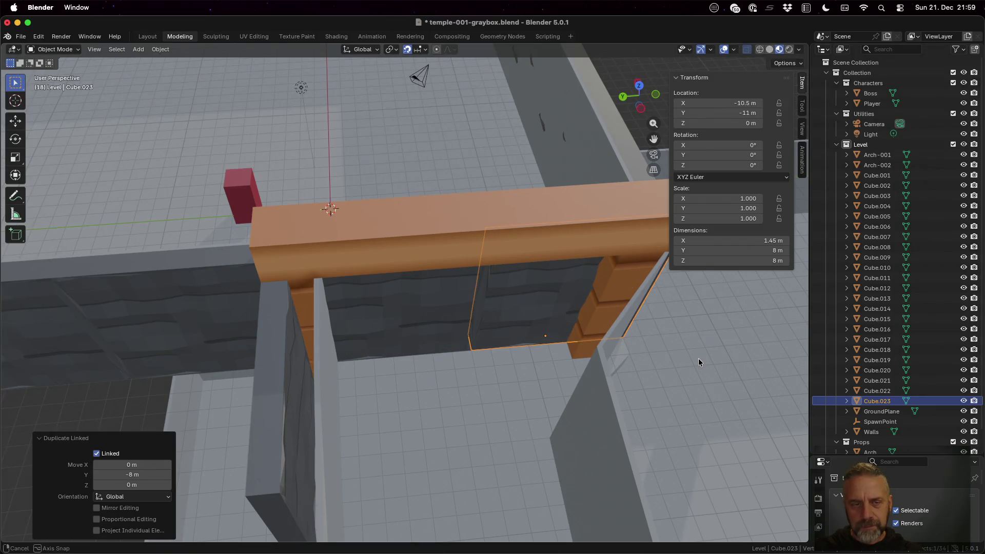
middle_drag(698, 358, 682, 375)
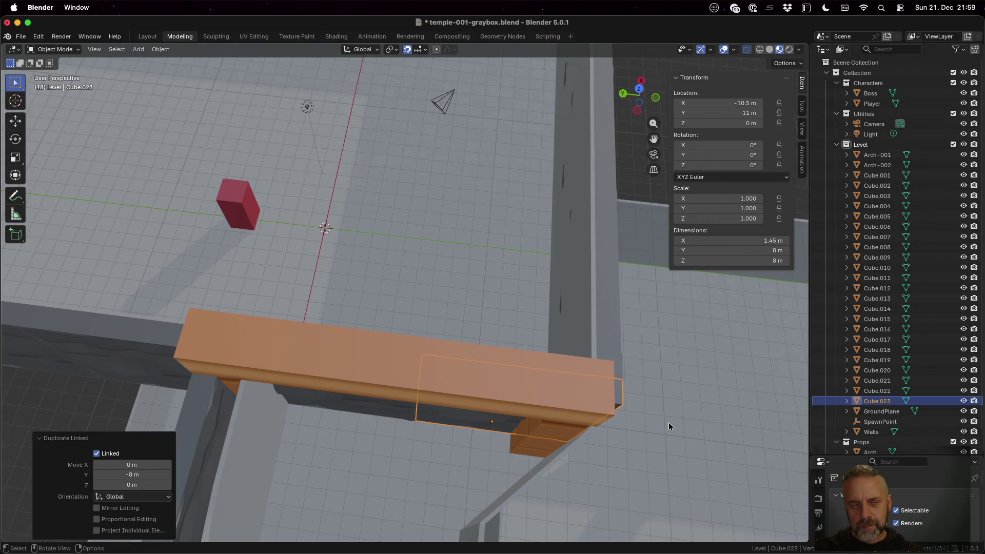
mouse_move(423, 451)
middle_down()
mouse_move(412, 424)
mouse_move(432, 344)
middle_up()
scroll(414, 417, down, 2)
scroll(432, 343, up, 5)
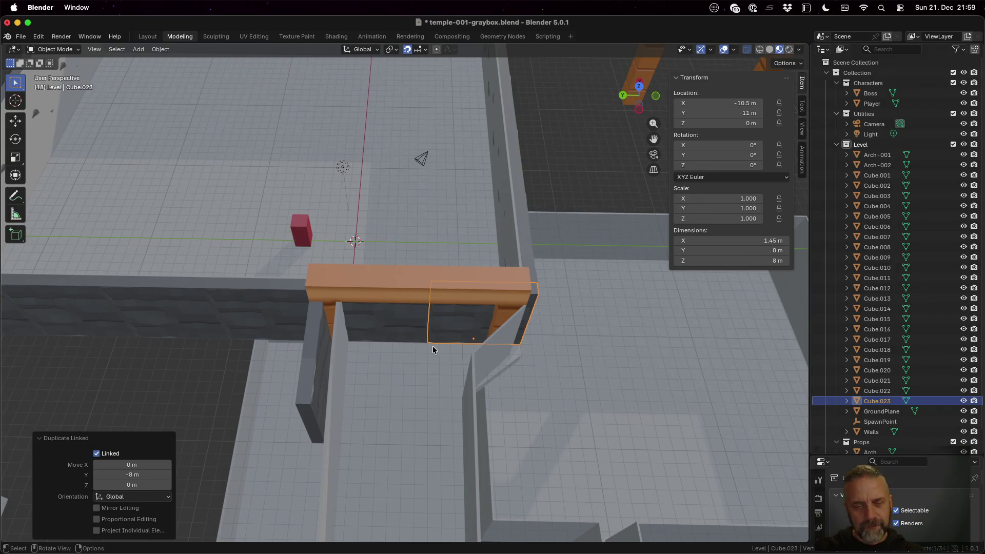
- Shift both arch panels, Cube.022 and Cube.023, 1 m along Y
click(399, 328)
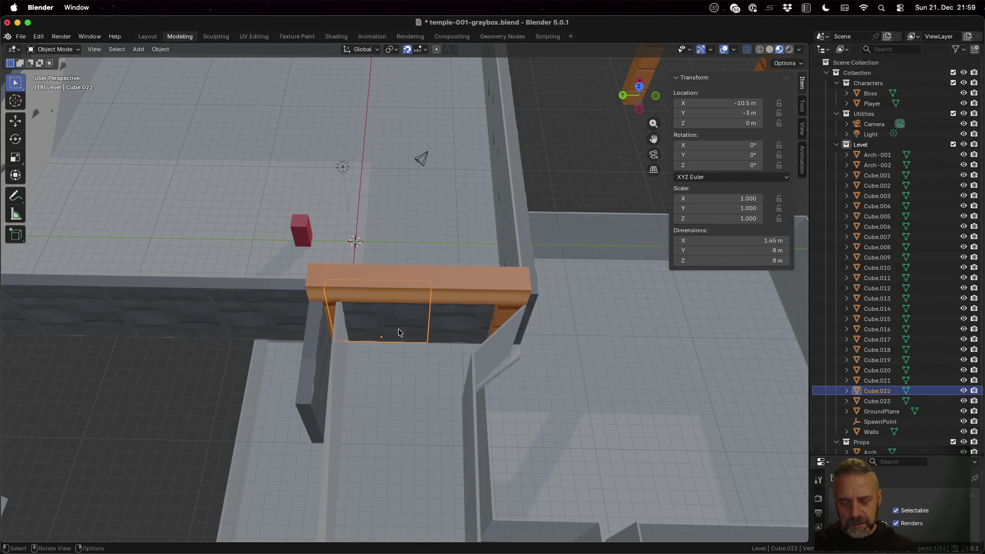
key(g)
key(y)
key(1)
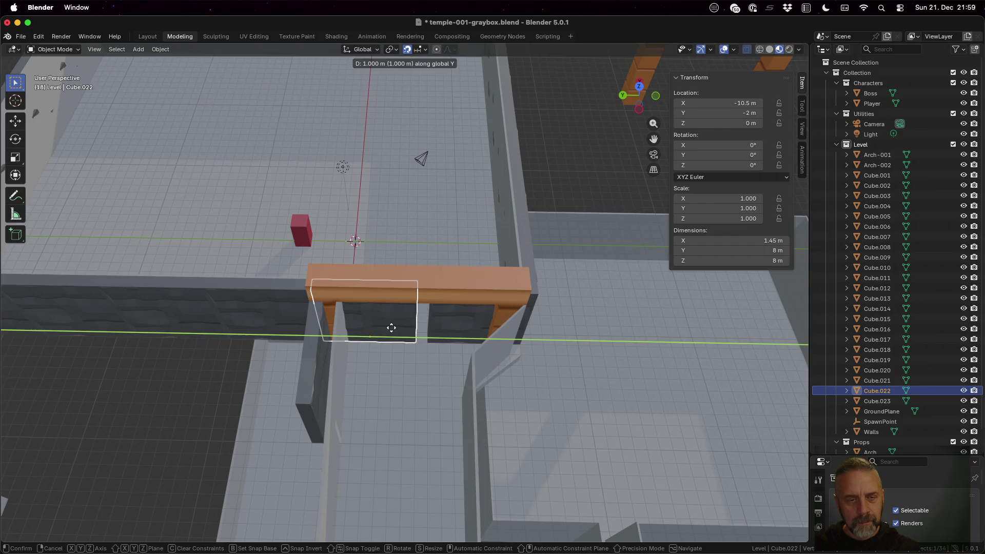
key(Return)
click(450, 321)
key(g)
key(y)
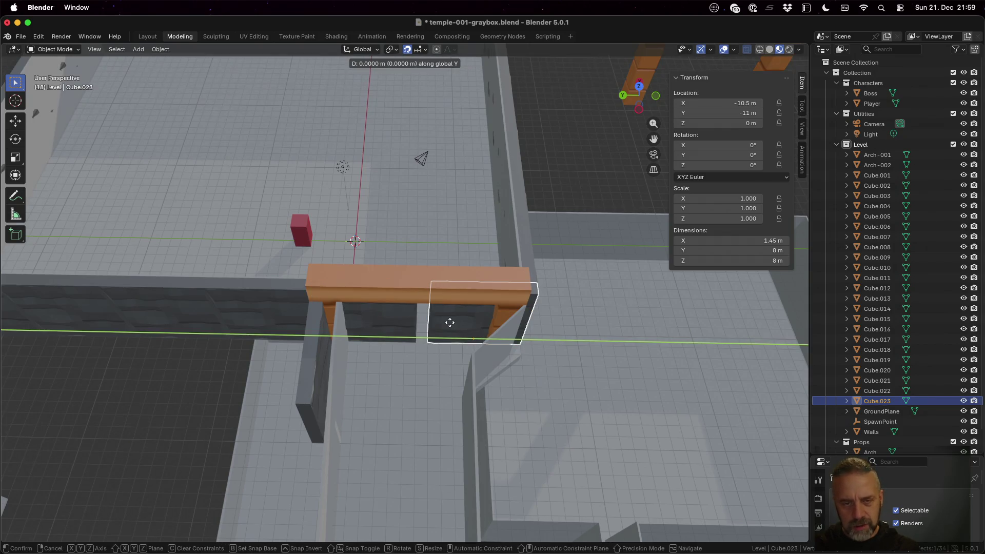
key(1)
key(Return)
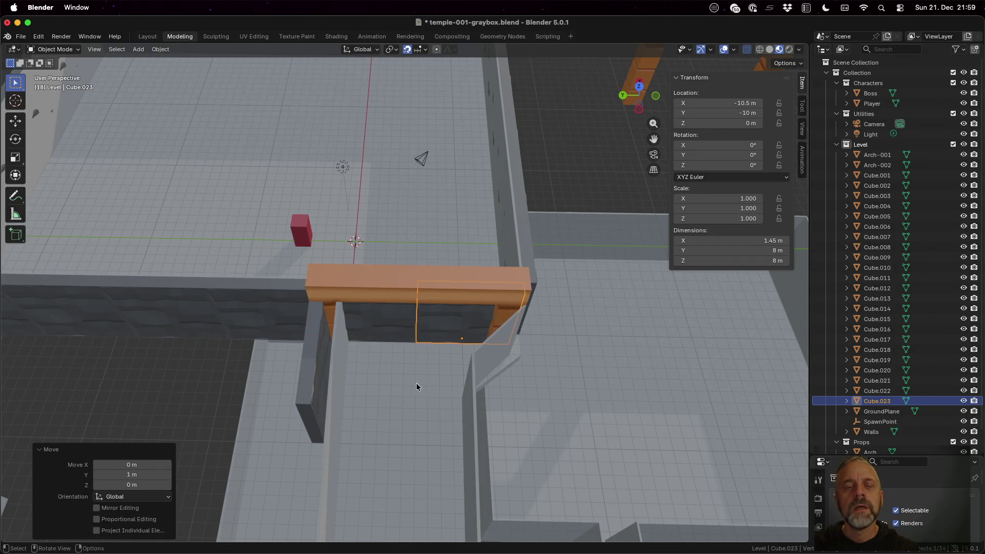
mouse_move(416, 383)
middle_down()
mouse_move(414, 393)
mouse_move(418, 371)
mouse_move(419, 410)
middle_up()
- Move the side pillar Cube.021 1 m along Y and 1 m along X
click(386, 341)
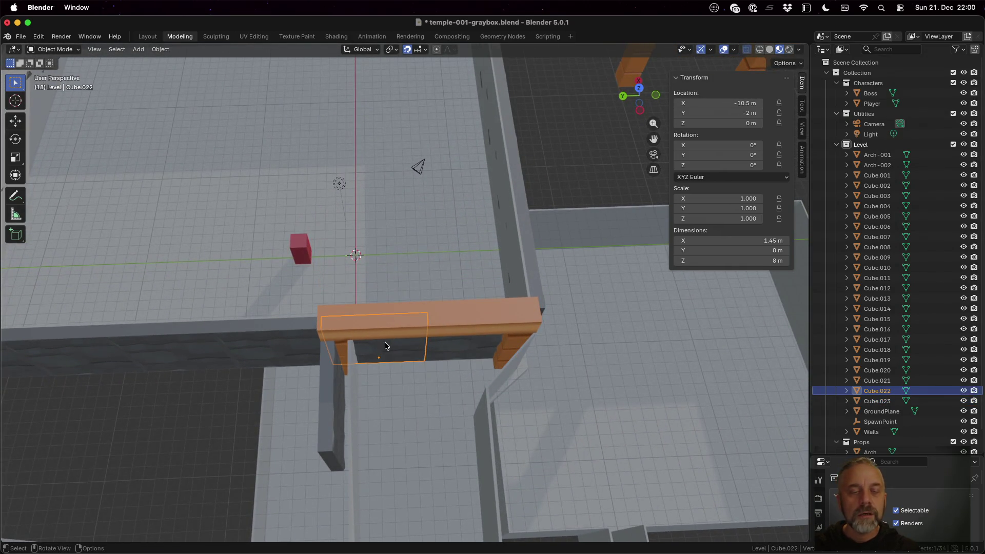
mouse_move(385, 342)
middle_down()
mouse_move(373, 366)
mouse_move(381, 374)
middle_up()
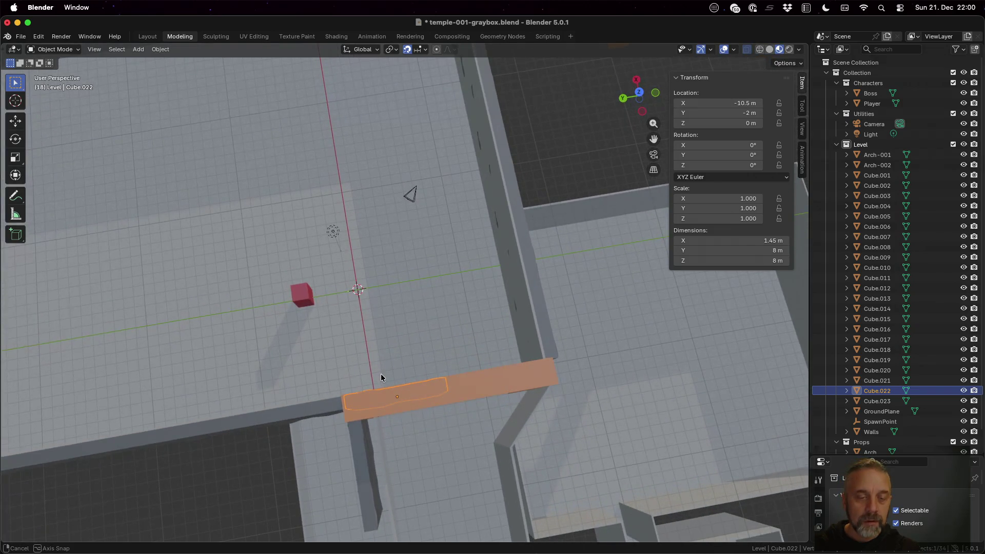
click(358, 440)
key(g)
key(y)
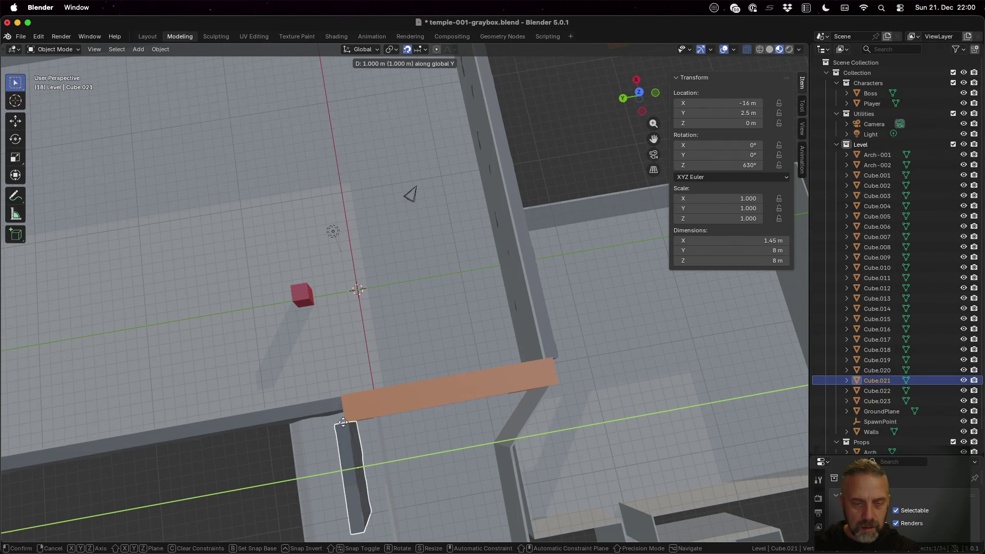
click(347, 418)
key(g)
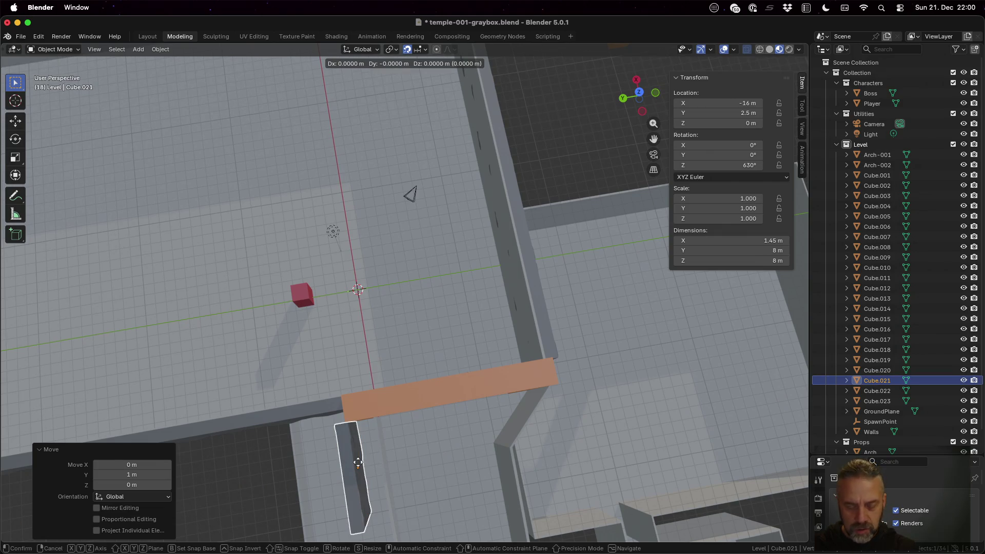
key(x)
click(353, 452)
mouse_move(389, 458)
middle_down()
mouse_move(398, 393)
mouse_move(369, 380)
mouse_move(387, 400)
mouse_move(354, 321)
mouse_move(277, 220)
mouse_move(317, 234)
mouse_move(278, 242)
middle_up()
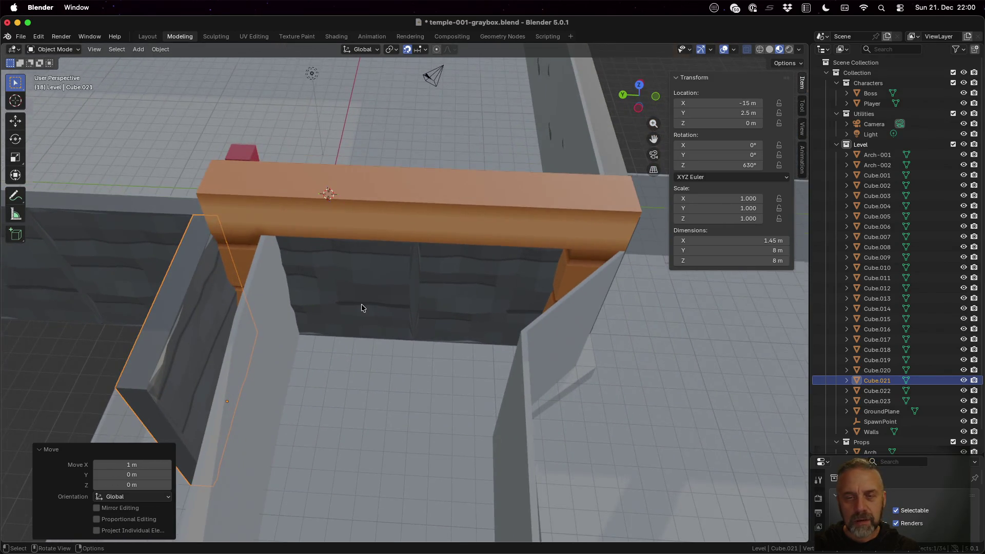
- Select the arch panels and side pillar, then duplicate the side pillar as Cube.024
scroll(362, 308, down, 3)
click(380, 296)
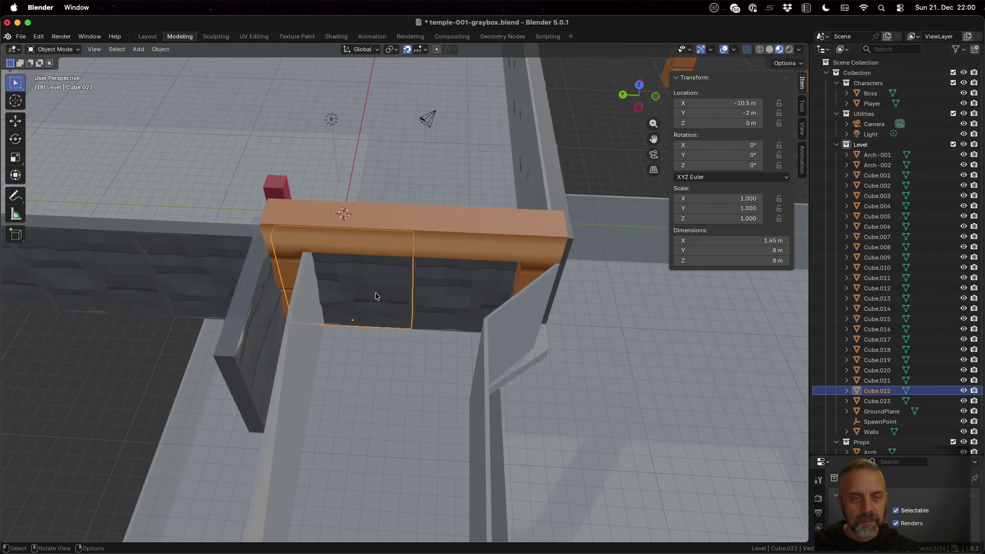
middle_drag(303, 296, 306, 315)
shift+click(273, 394)
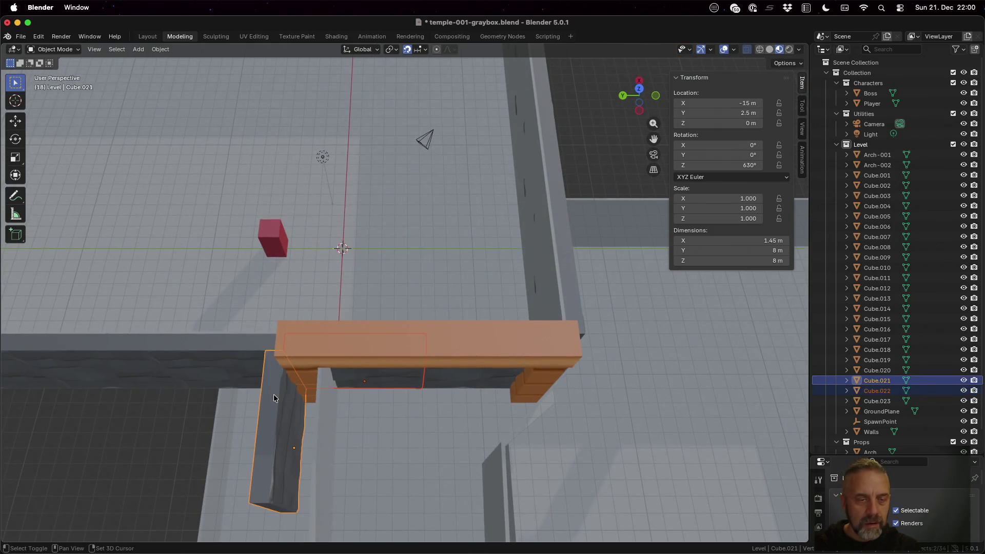
shift+click(484, 374)
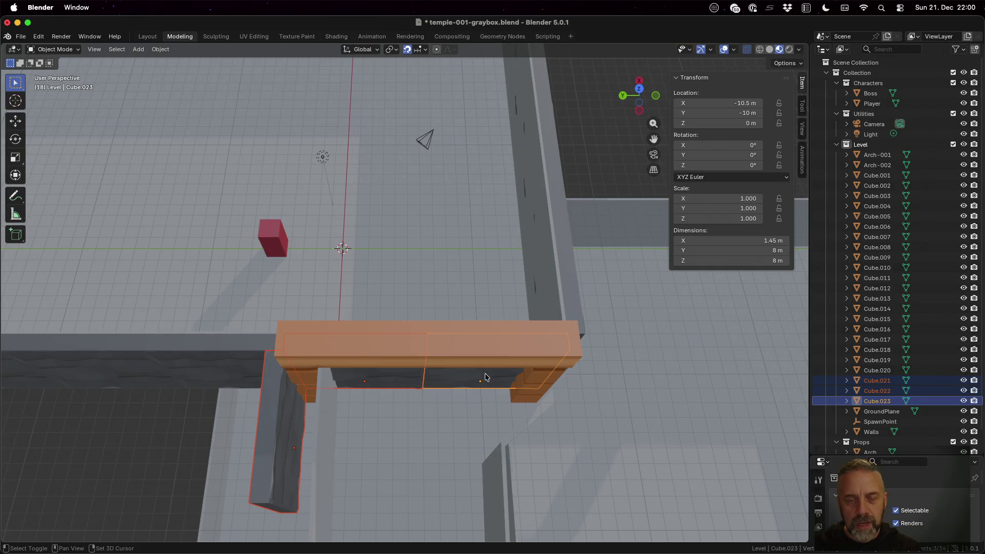
click(285, 412)
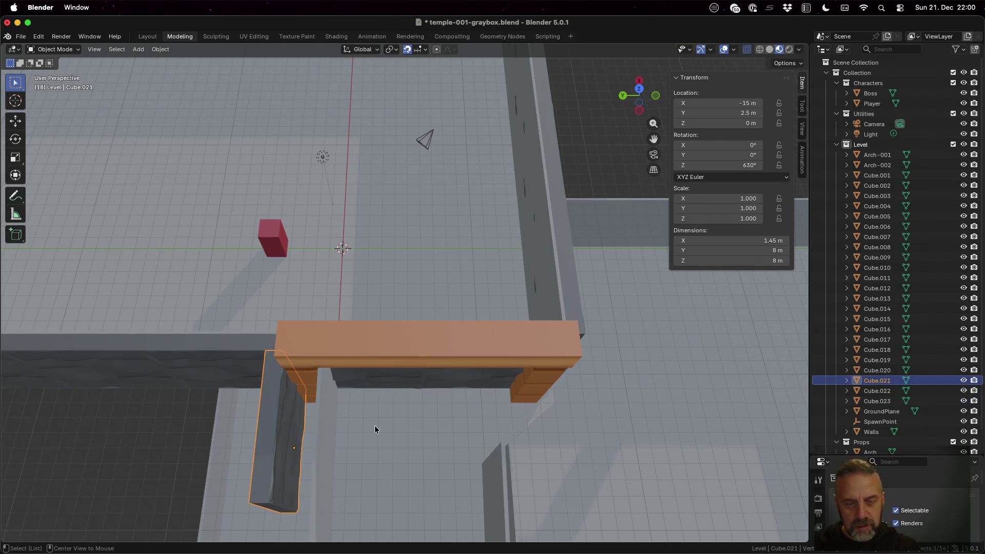
key(shift+d)
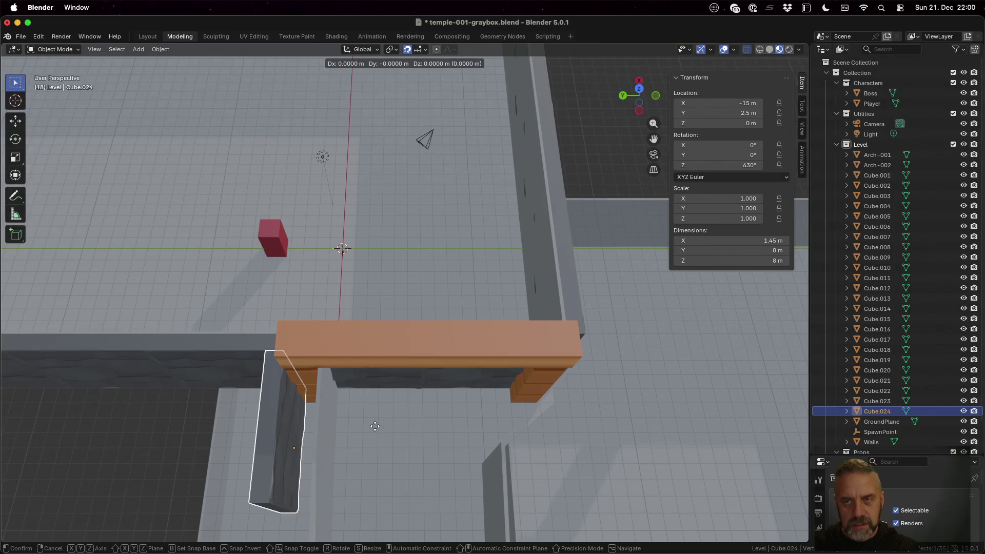
key(y)
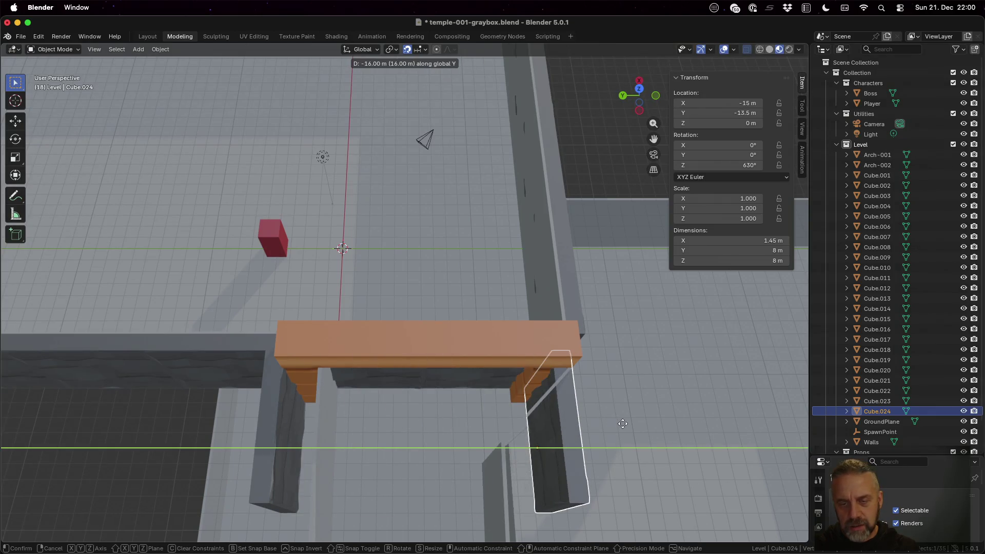
click(528, 386)
shift+click(490, 379)
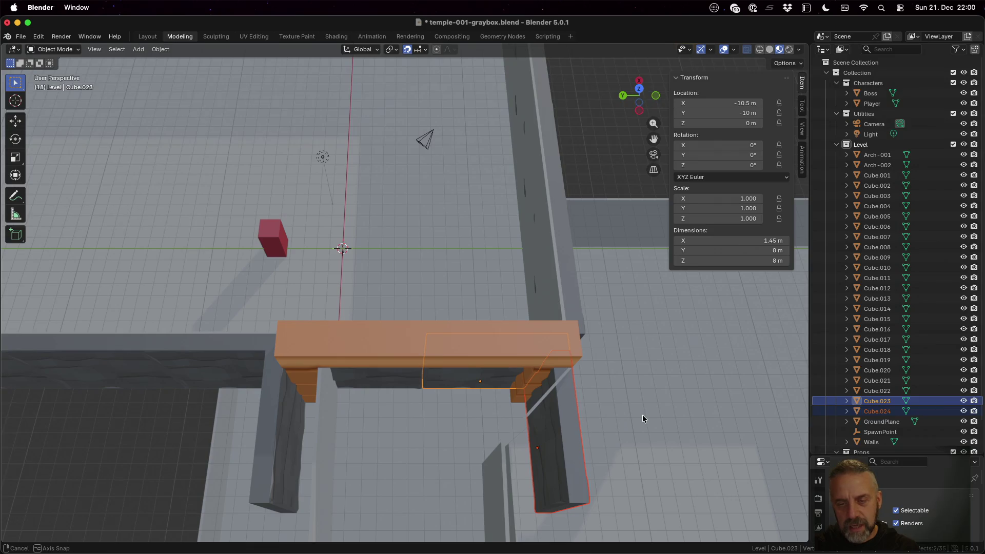
mouse_move(643, 415)
middle_down()
mouse_move(556, 426)
mouse_move(482, 400)
middle_up()
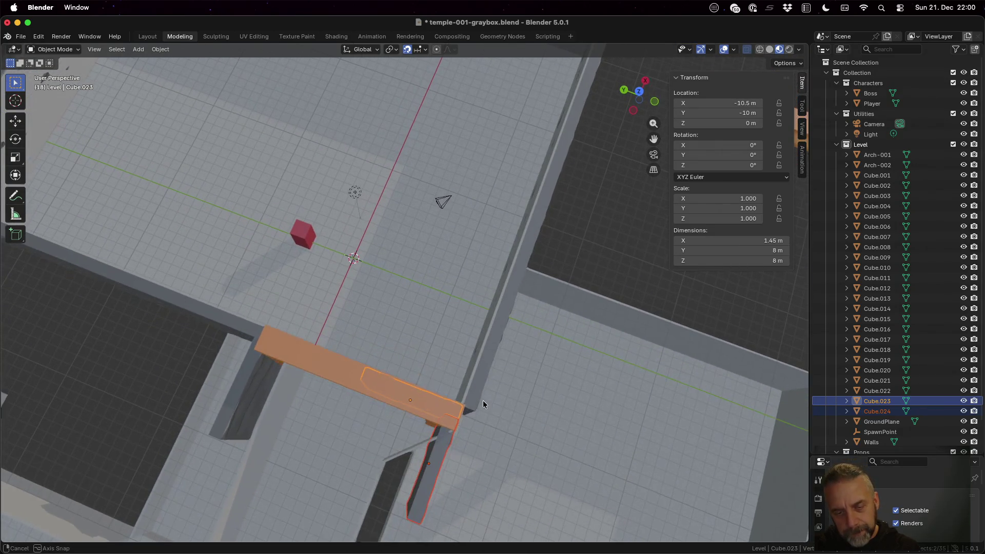
click(441, 453)
key(g)
key(y)
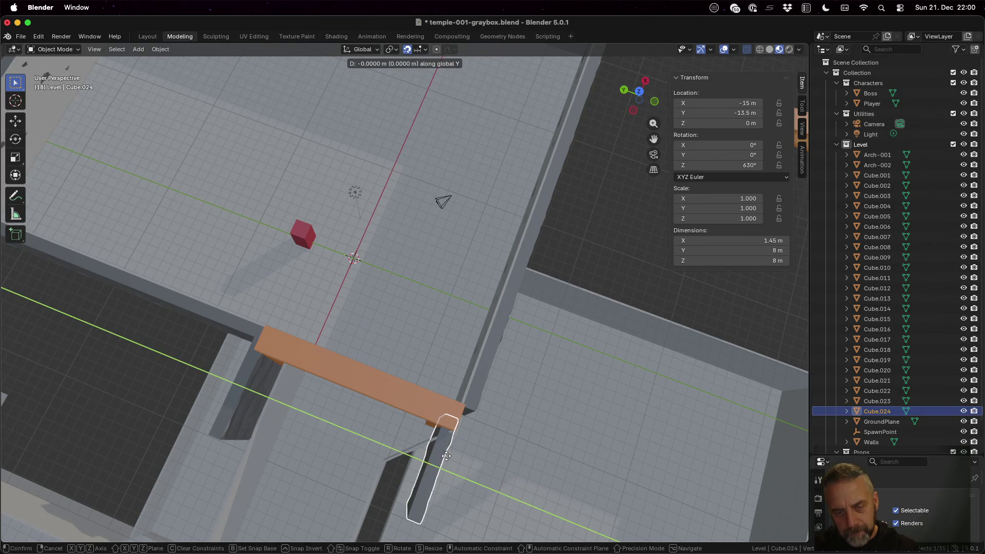
click(454, 456)
mouse_move(497, 446)
middle_down()
mouse_move(545, 405)
mouse_move(555, 441)
middle_up()
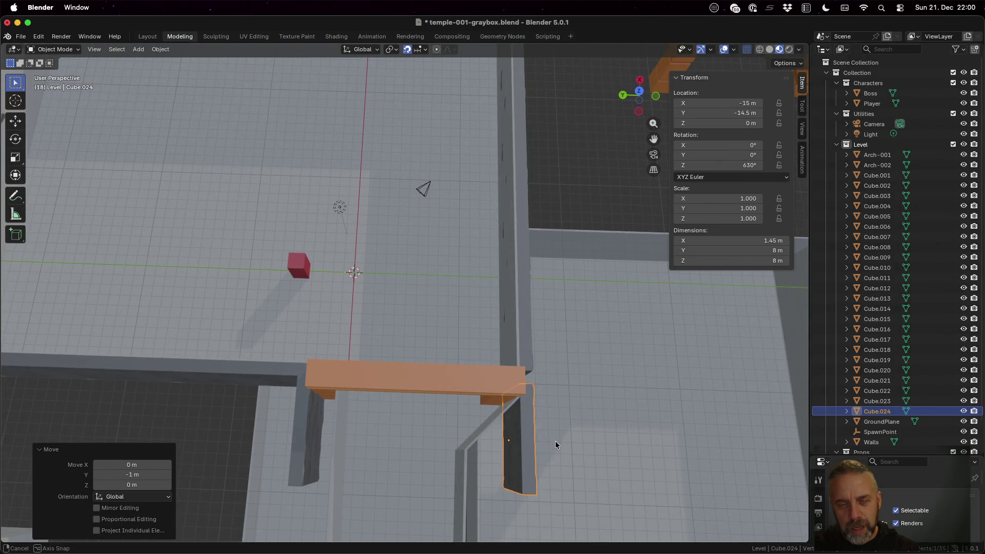
middle_drag(555, 441, 555, 441)
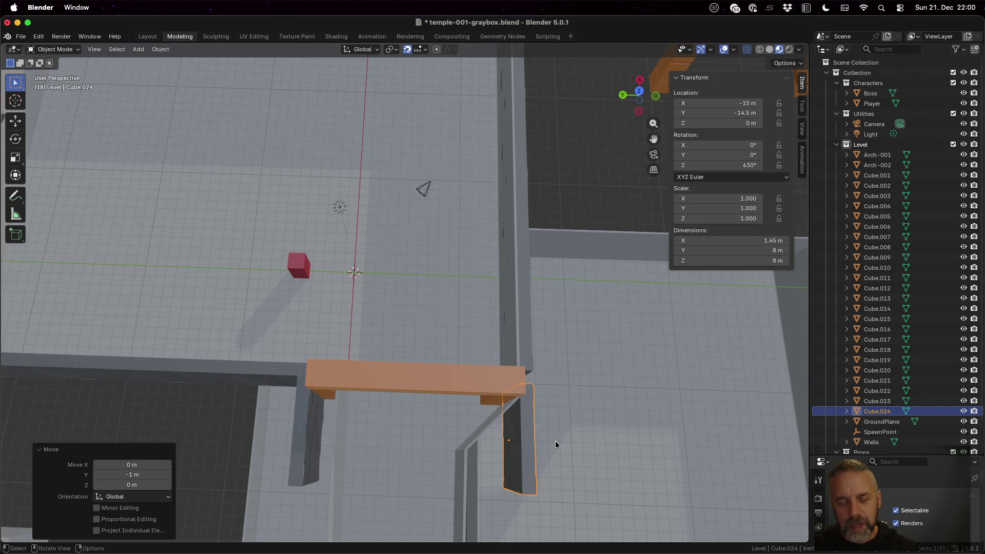
click(471, 380)
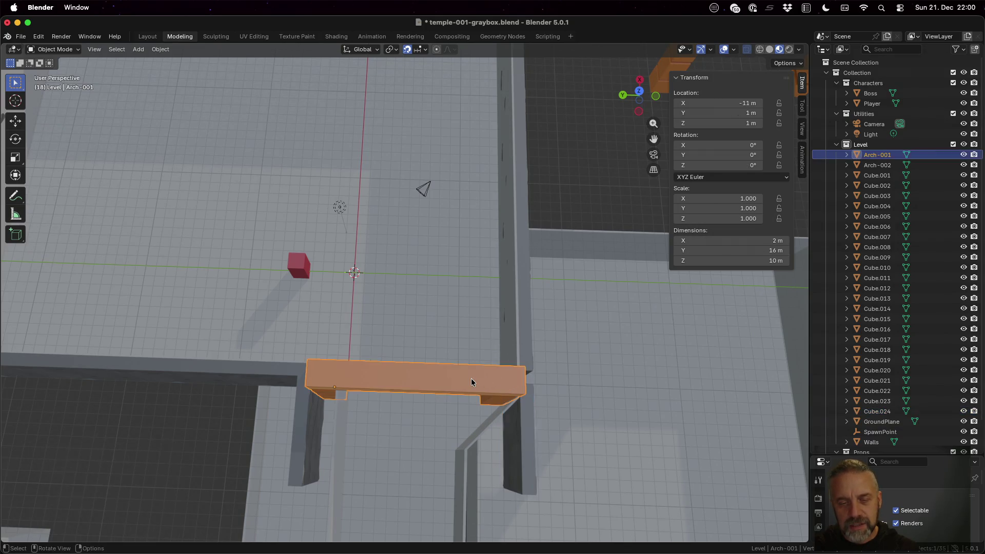
mouse_move(465, 399)
middle_down()
mouse_move(453, 417)
mouse_move(457, 385)
middle_up()
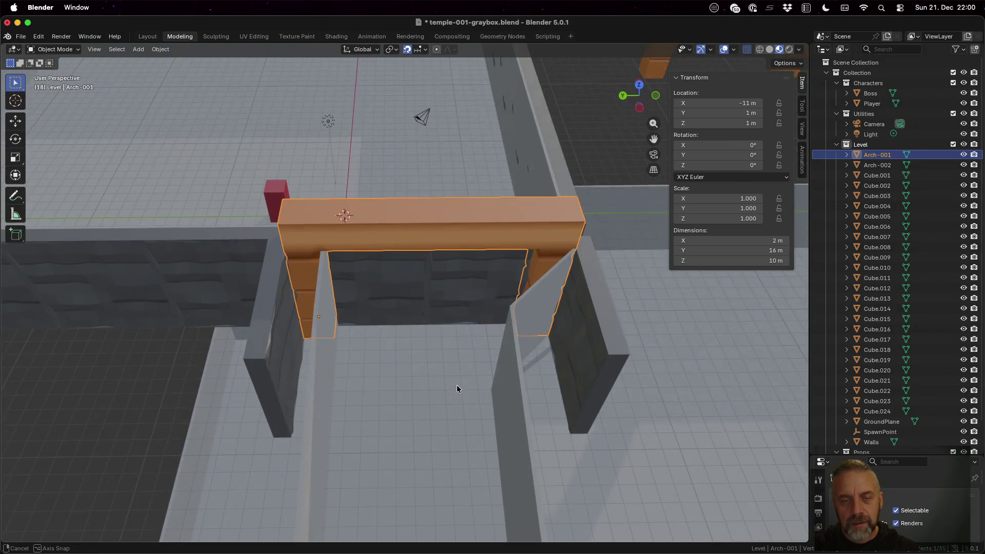
click(467, 303)
mouse_move(593, 297)
middle_down()
mouse_move(618, 321)
mouse_move(577, 378)
middle_up()
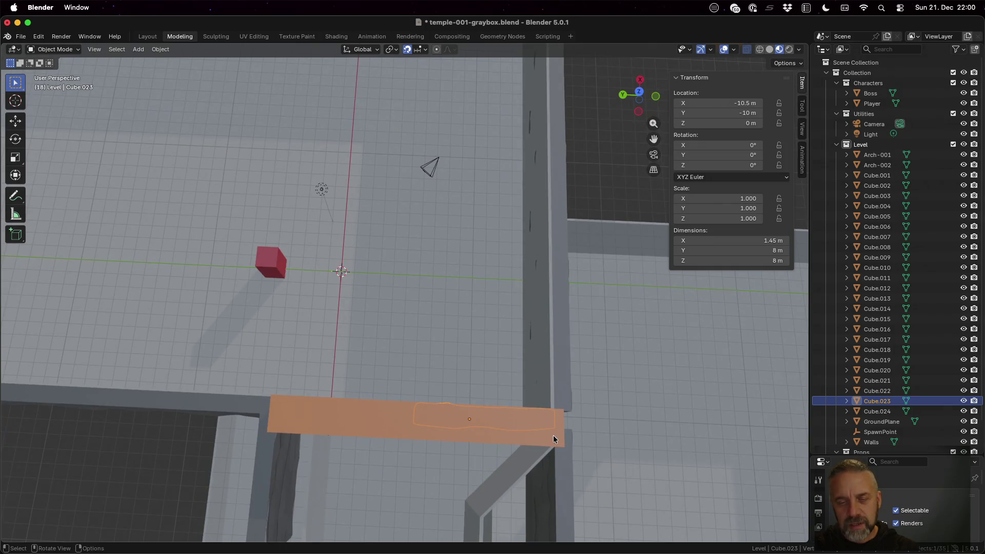
click(281, 453)
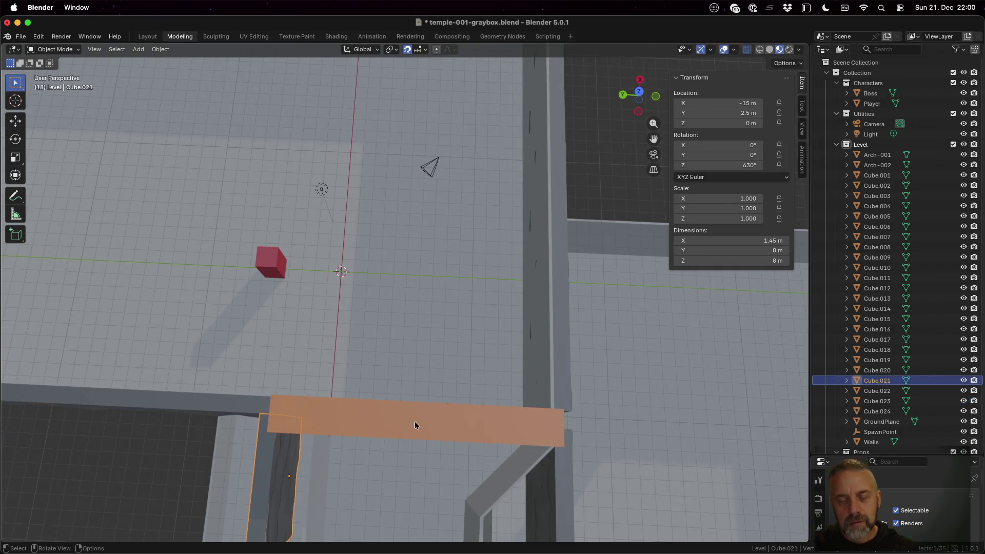
mouse_move(588, 444)
middle_down()
mouse_move(592, 414)
mouse_move(614, 407)
mouse_move(605, 423)
middle_up()
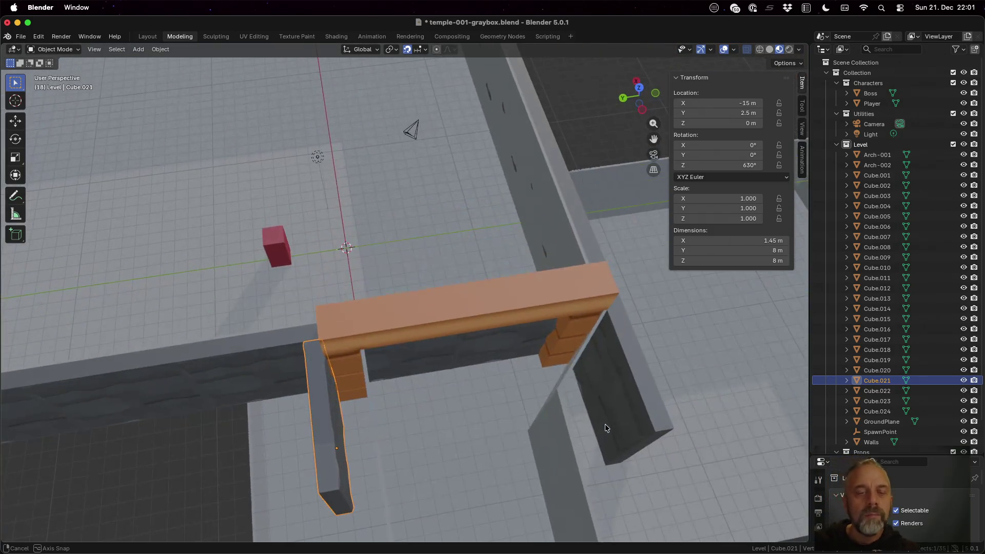
click(288, 352)
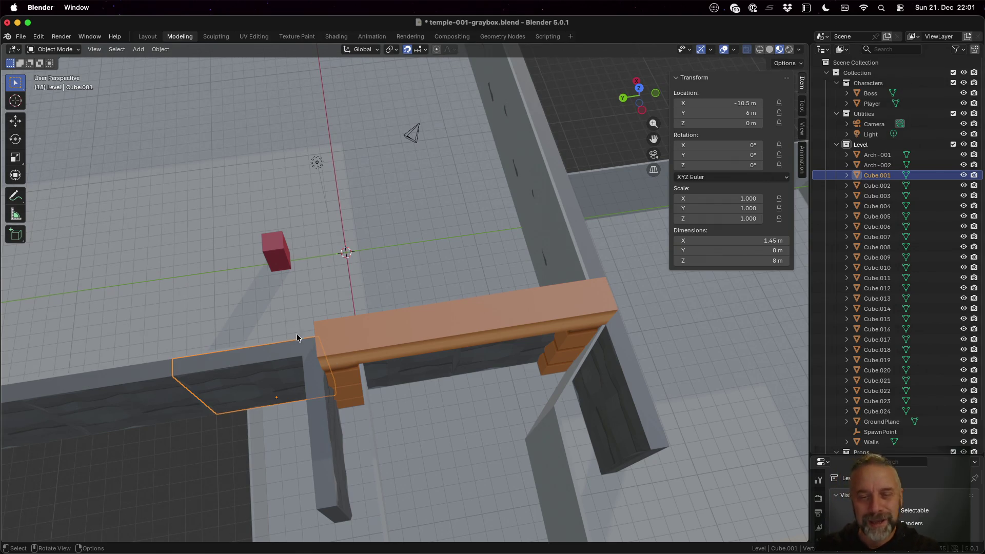
scroll(276, 306, down, 6)
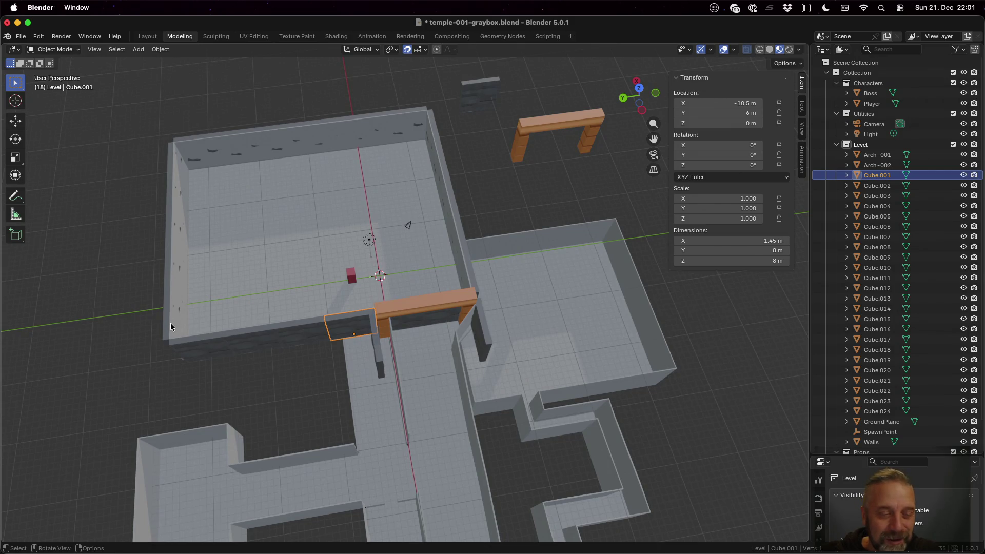
click(171, 324)
click(165, 328)
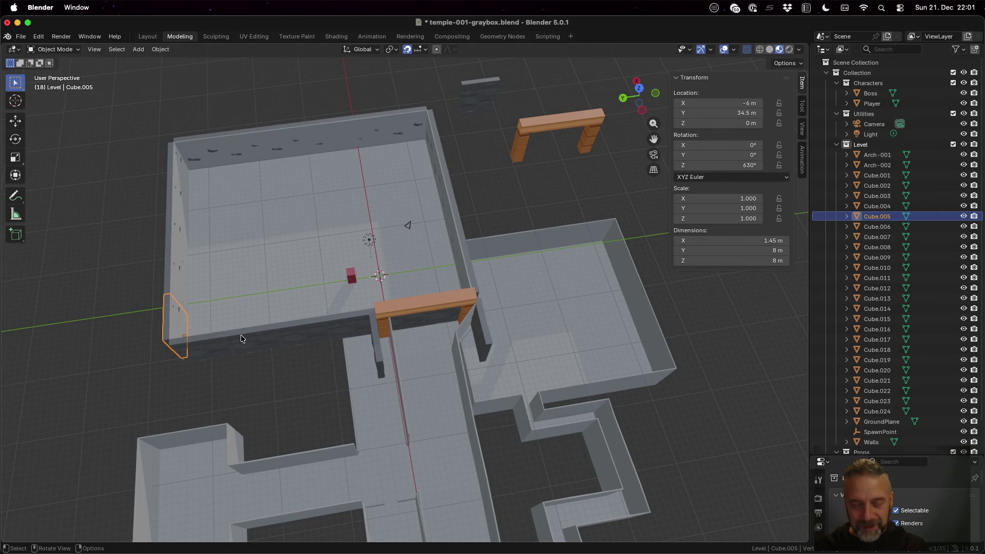
key(g)
key(x)
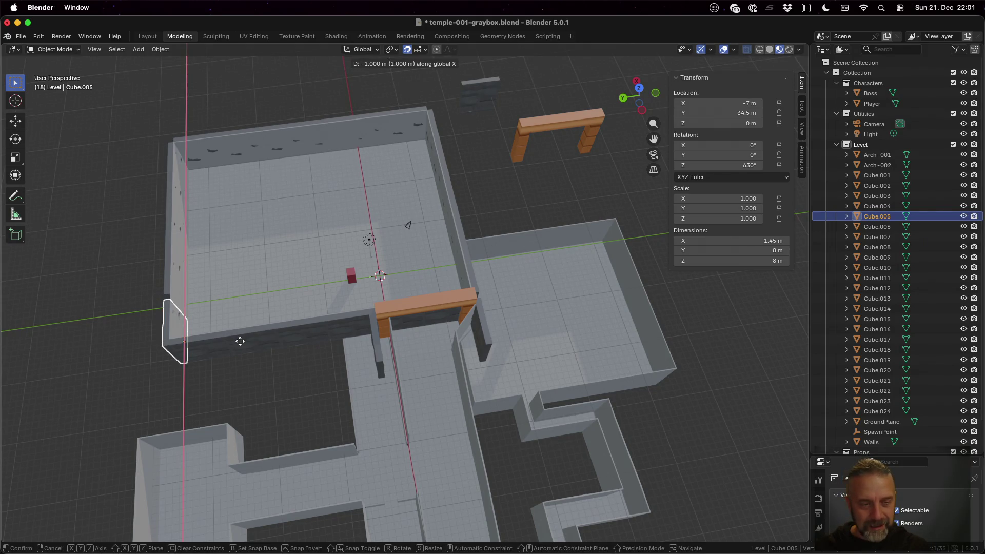
click(240, 341)
mouse_move(240, 341)
middle_down()
mouse_move(244, 306)
mouse_move(315, 277)
middle_up()
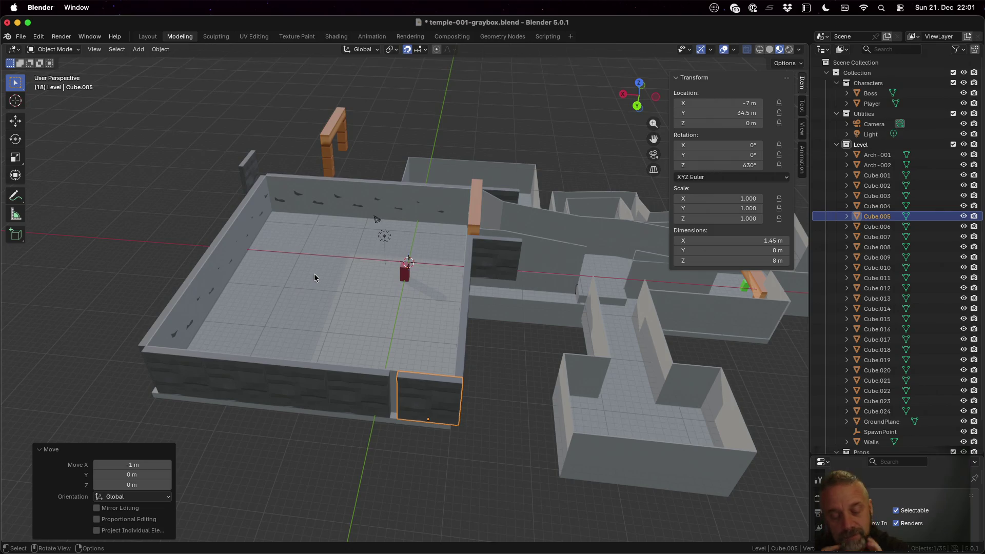
key(alt+z)
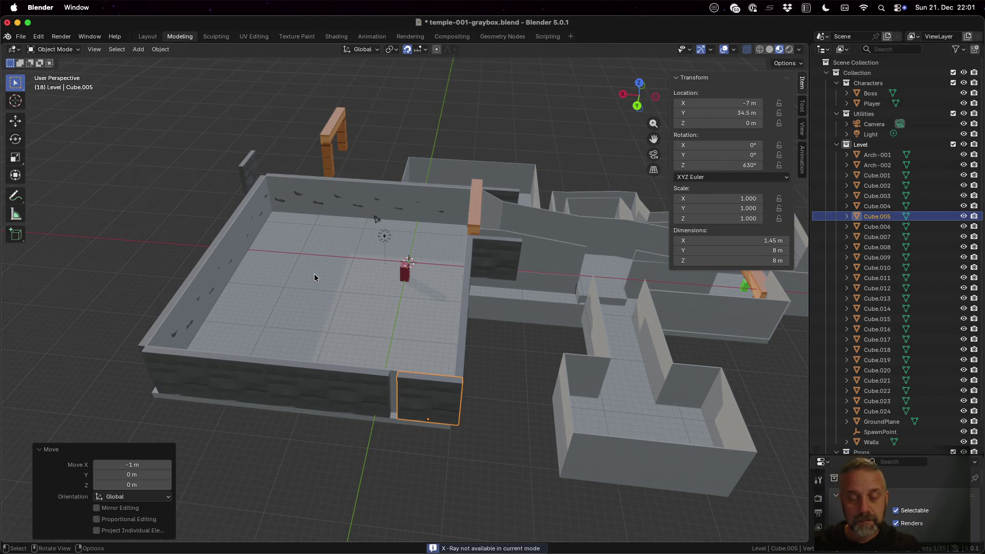
key(super+z)
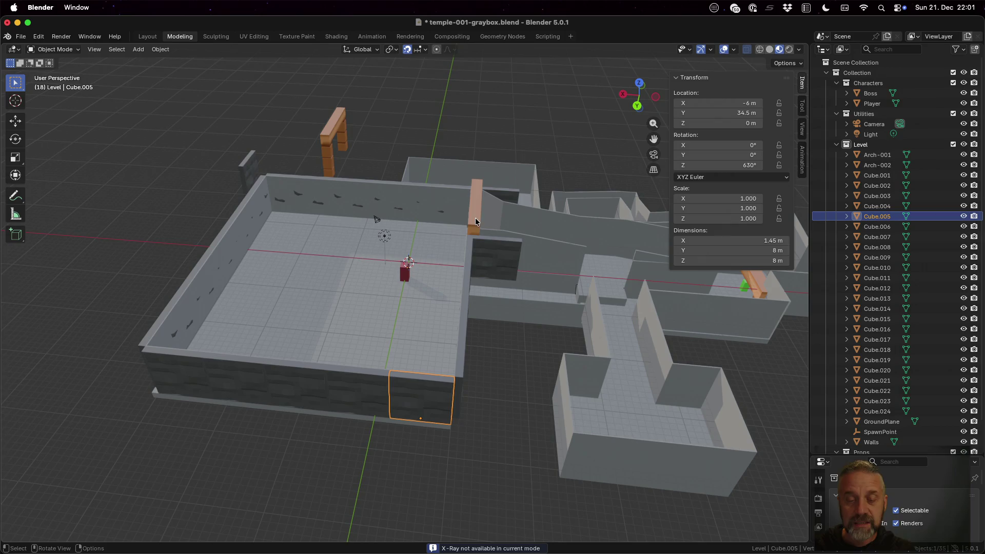
mouse_move(519, 339)
middle_down()
mouse_move(439, 345)
mouse_move(414, 372)
middle_up()
- Move the Cube.021 pillar beside the arch 1 m along -Y with G Y -1
click(331, 314)
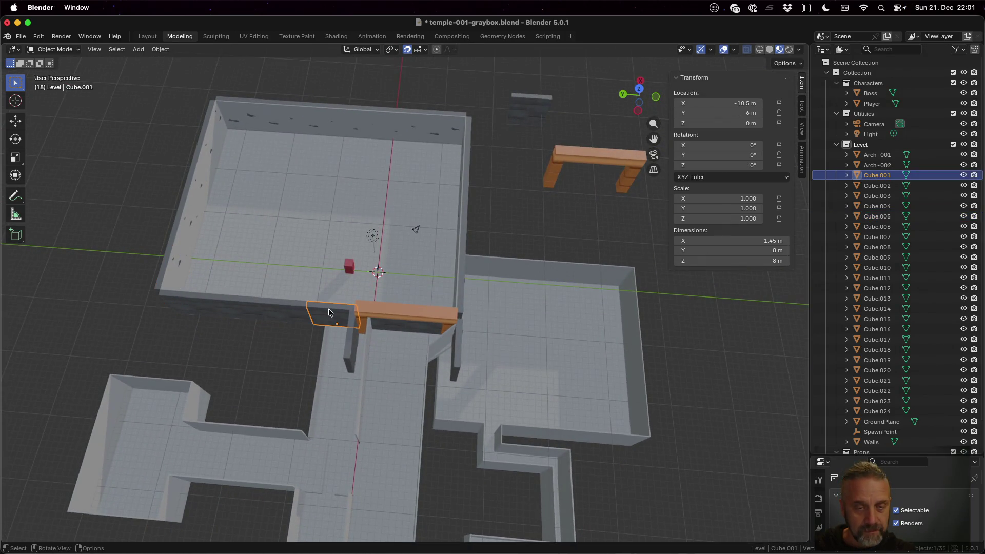
middle_drag(416, 333, 402, 389)
click(368, 381)
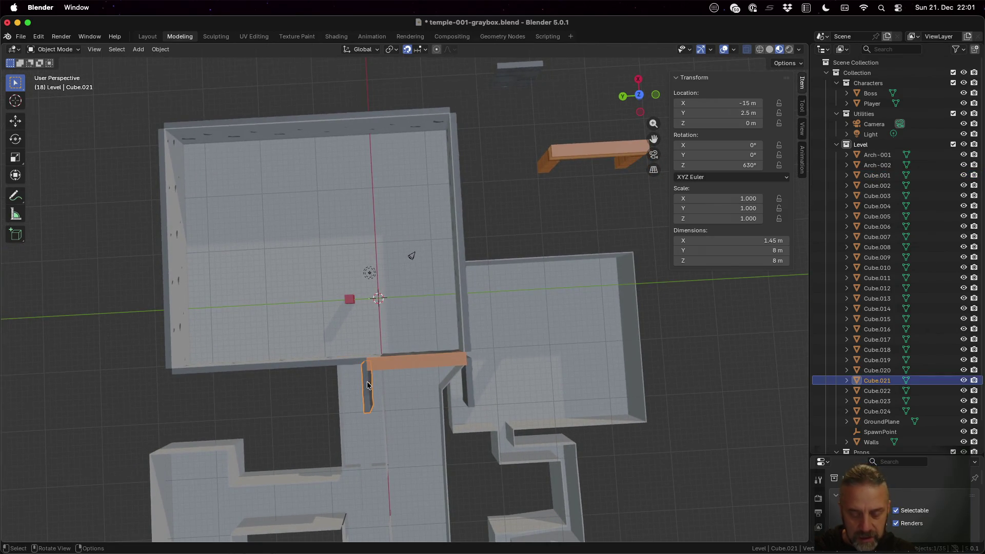
text(gy-1)
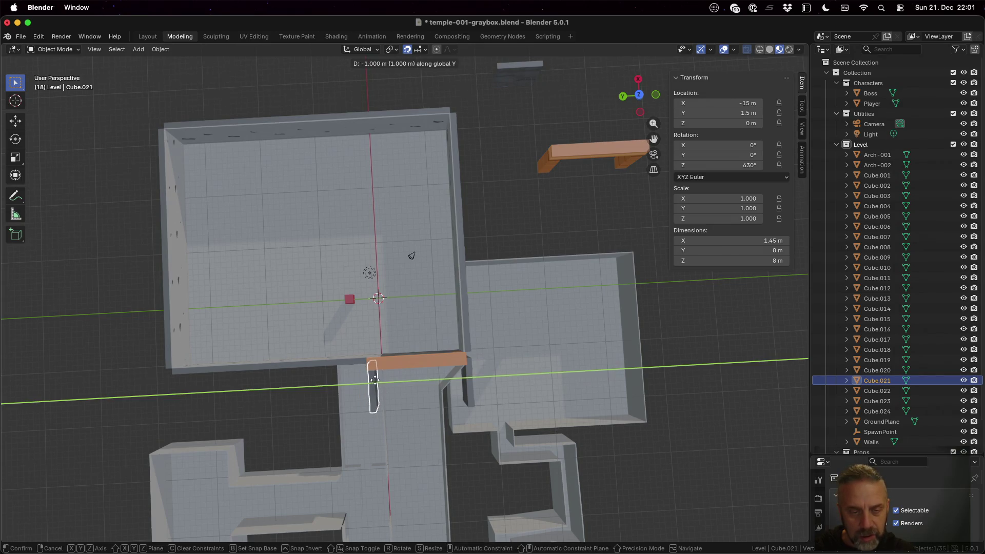
key(Return)
mouse_move(411, 399)
middle_down()
mouse_move(452, 340)
mouse_move(434, 344)
mouse_move(421, 381)
middle_up()
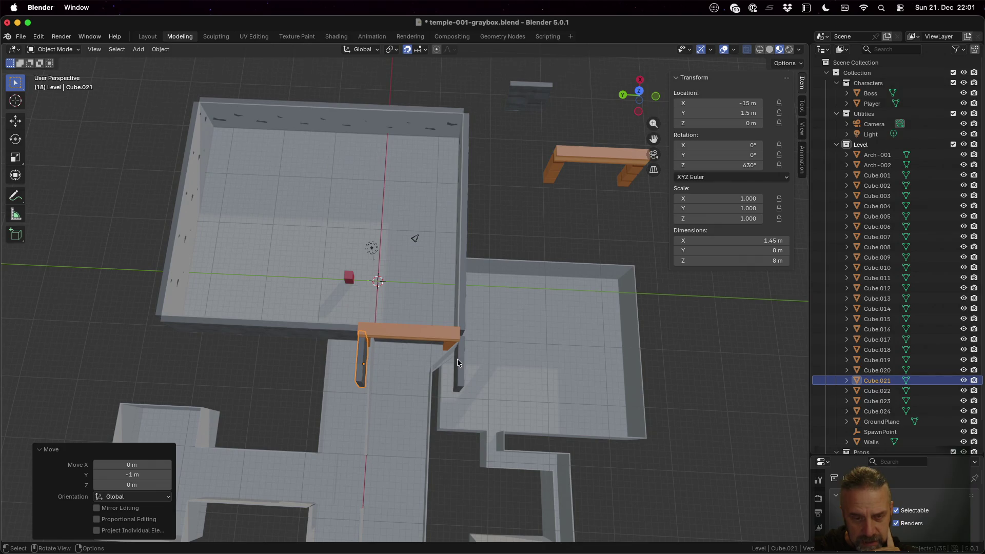
- Select wall pieces Cube.005 and Cube.004 and switch to Top Orthographic view
middle_drag(427, 316, 429, 331)
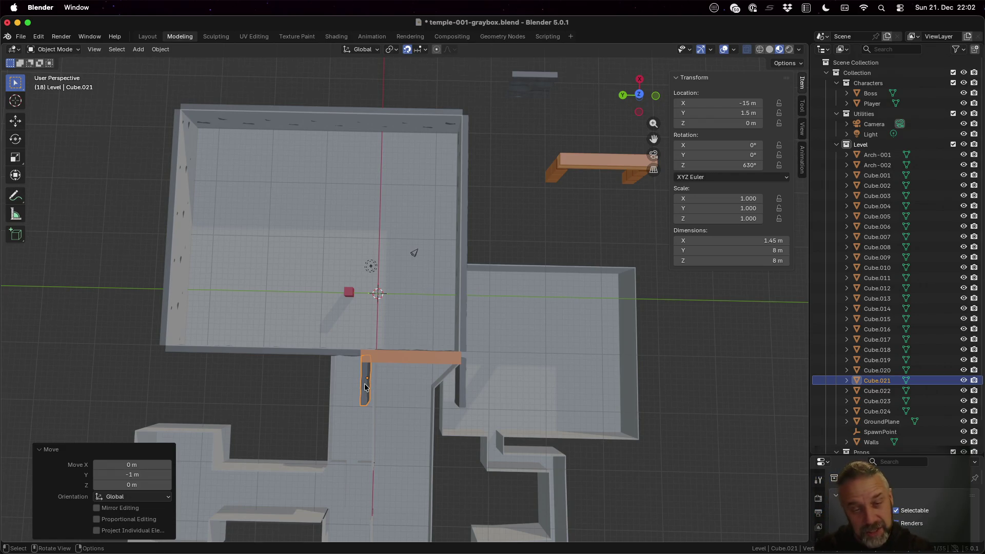
click(170, 322)
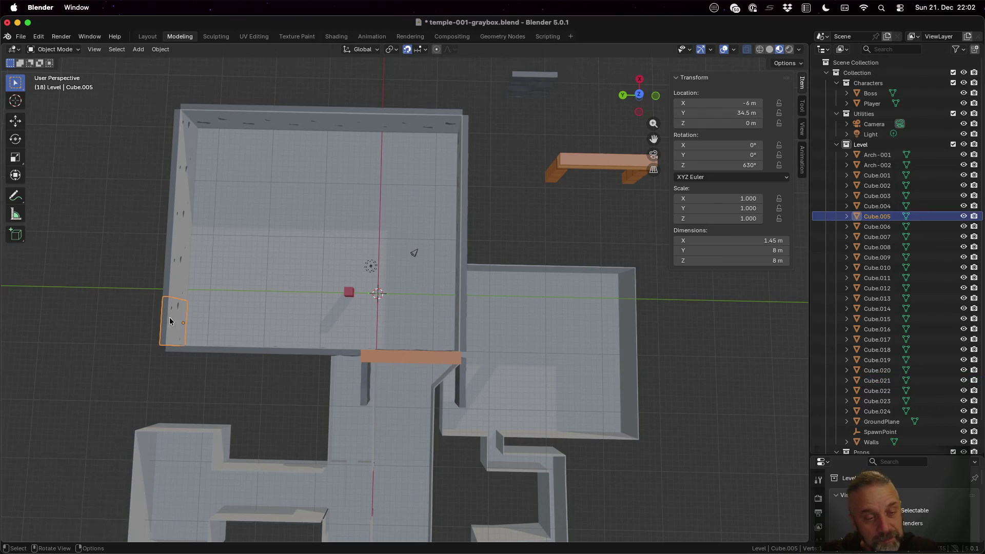
shift+click(187, 349)
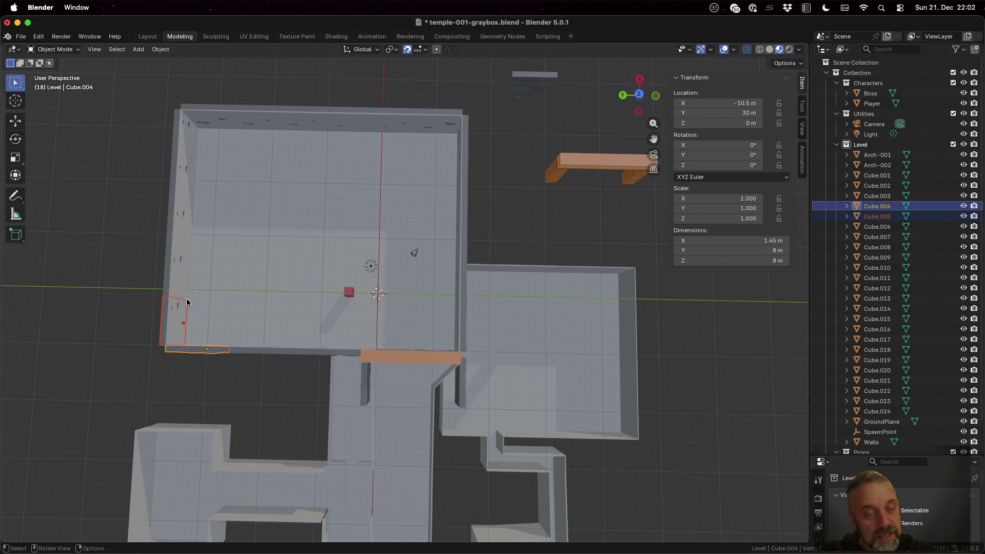
click(641, 95)
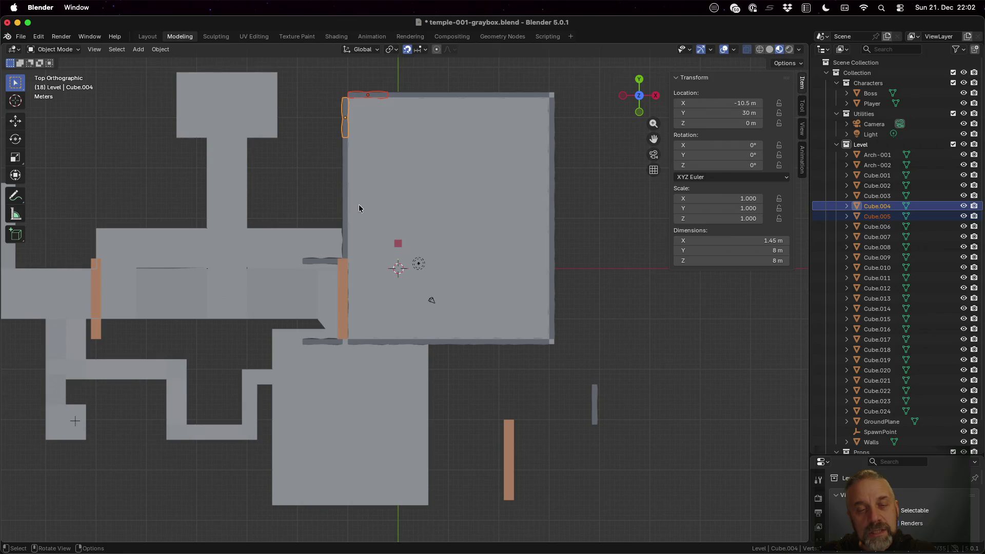
- Try moving the small Cube.021 panel 1 m along X, then 1 m along Y
click(345, 251)
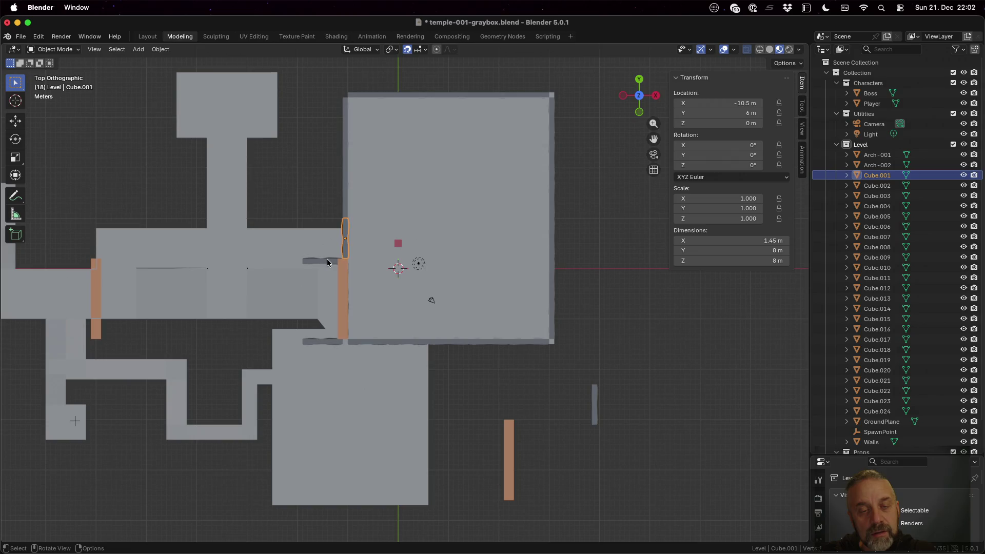
click(327, 261)
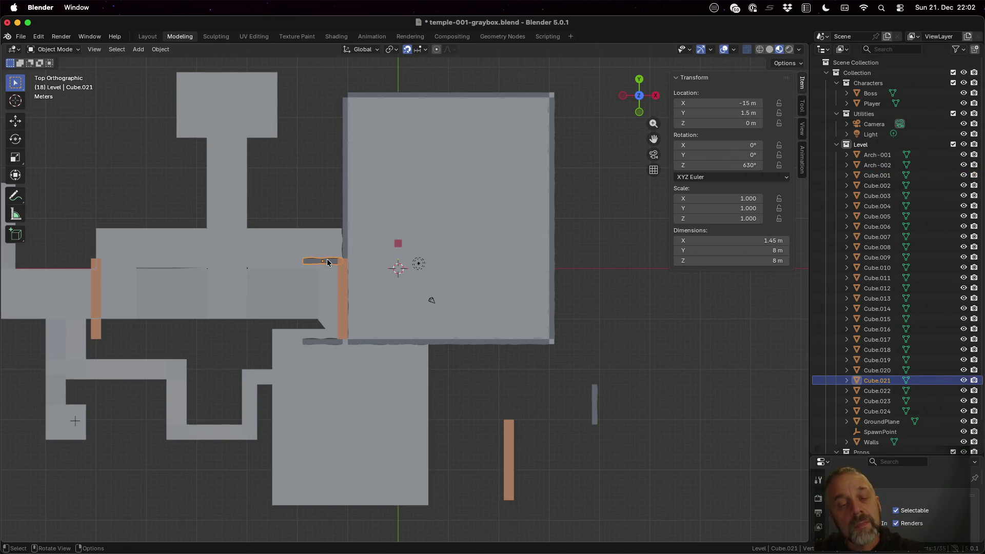
key(g)
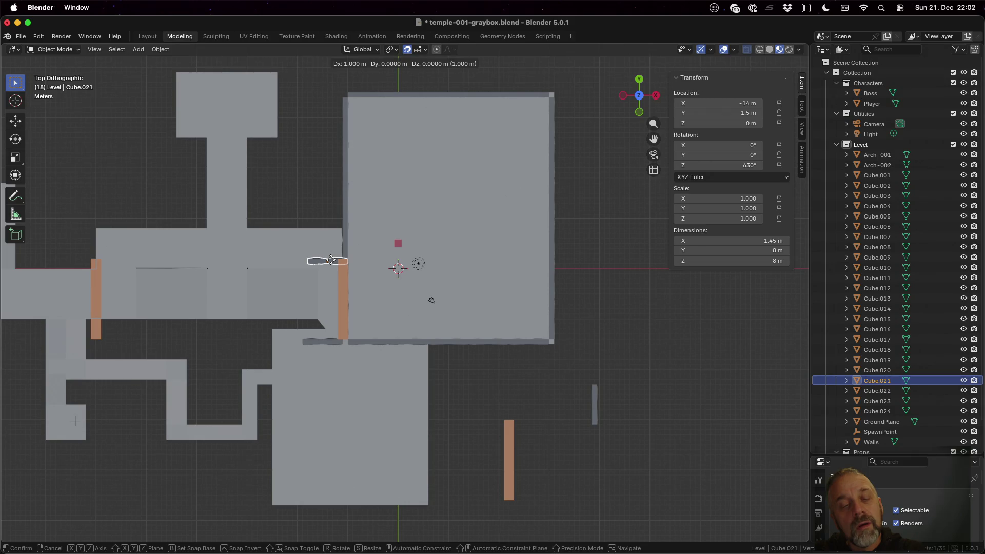
click(331, 260)
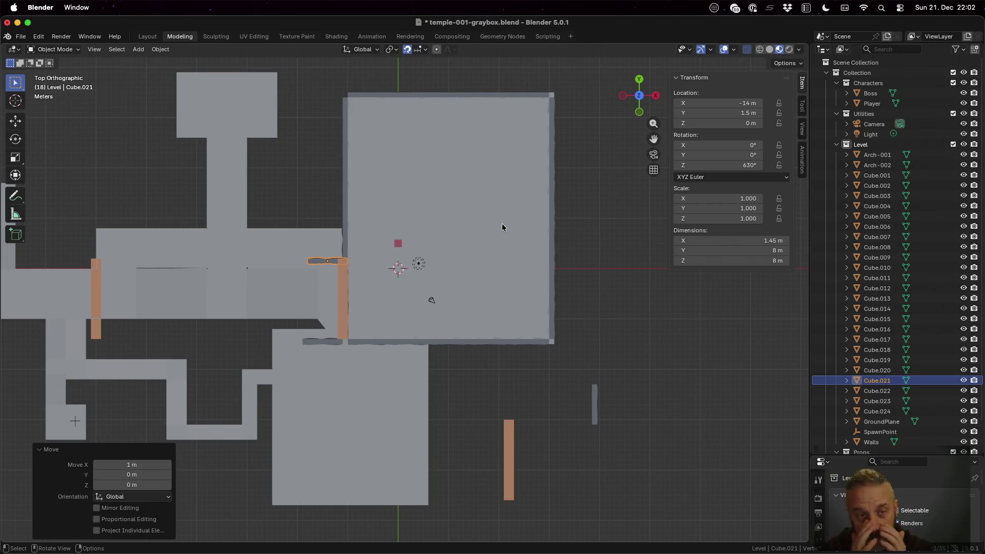
shift+click(367, 94)
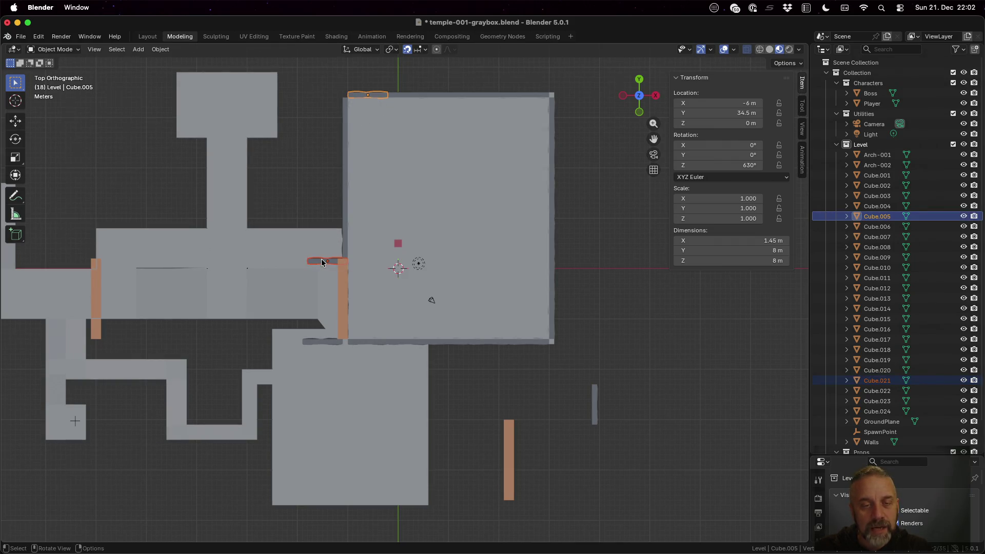
click(344, 242)
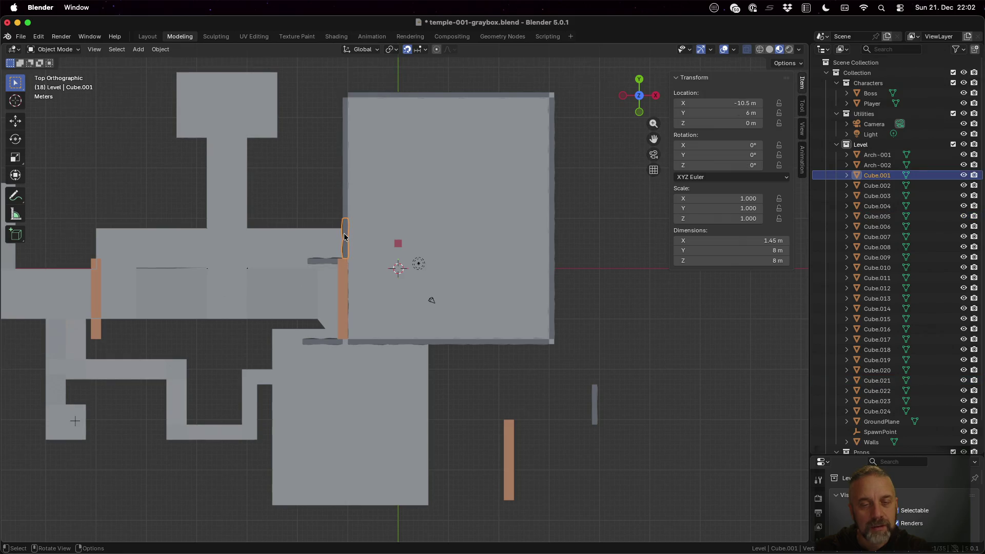
click(334, 262)
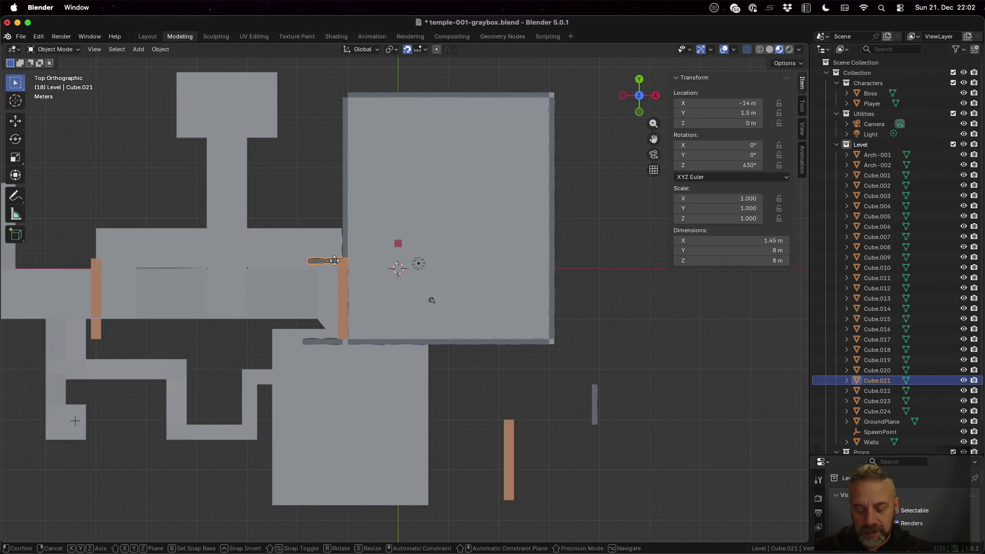
key(g)
key(y)
click(334, 258)
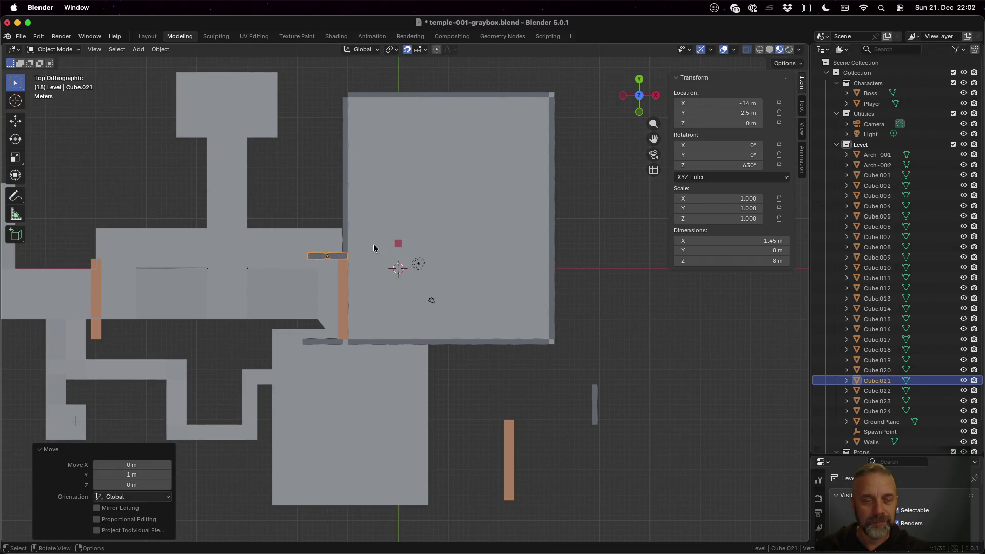
- Select the doorway's wall panels, including Cube.021, Cube.005 and Cube.004, to check their placement
click(346, 238)
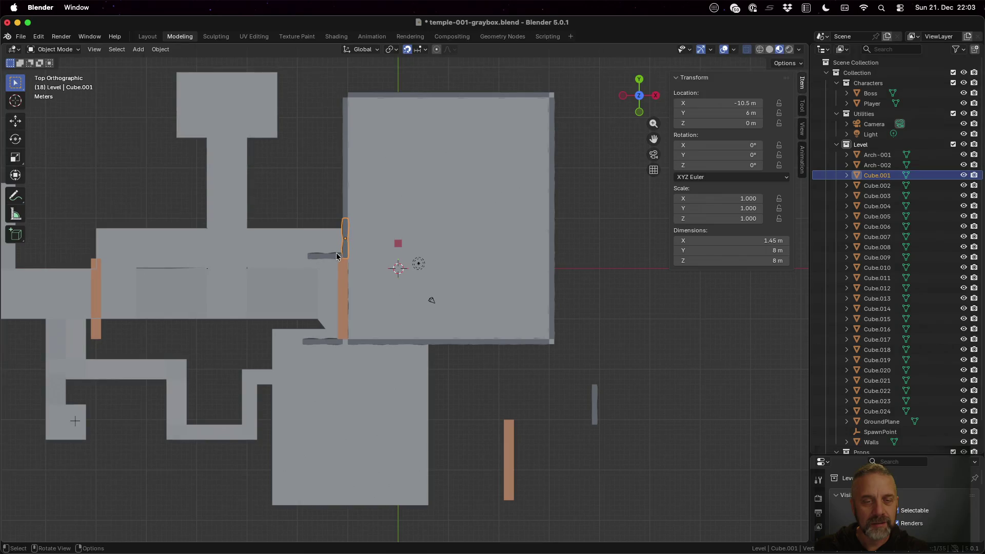
click(334, 256)
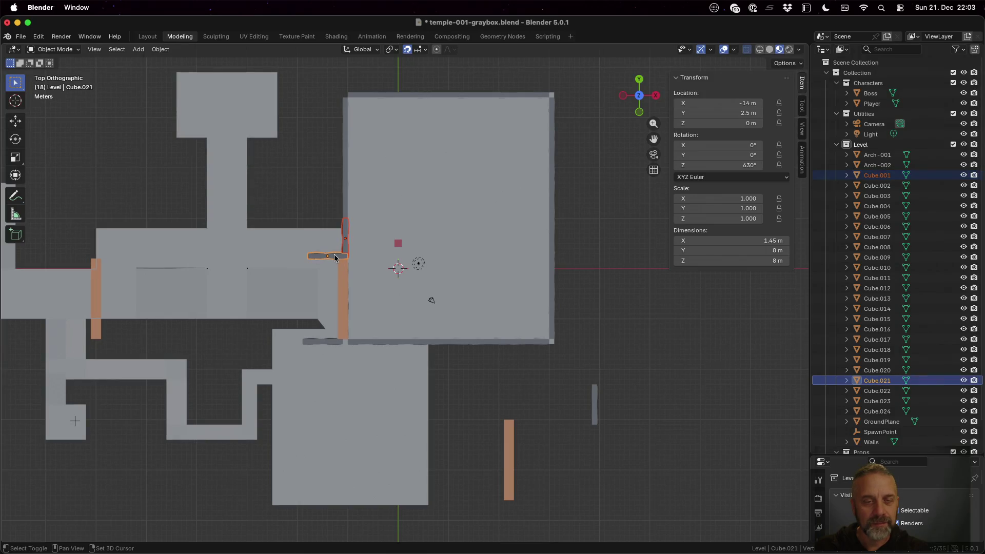
click(356, 95)
shift+click(345, 117)
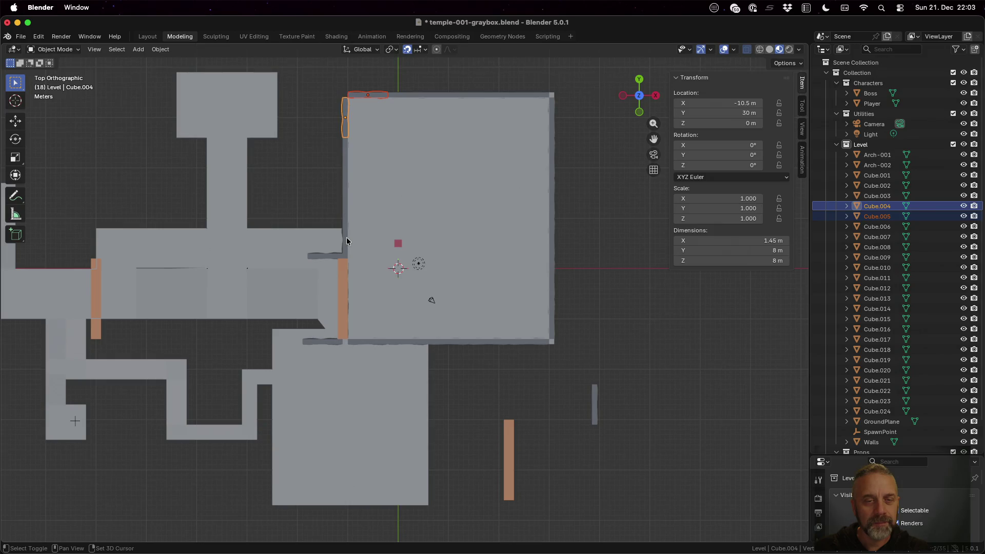
click(332, 255)
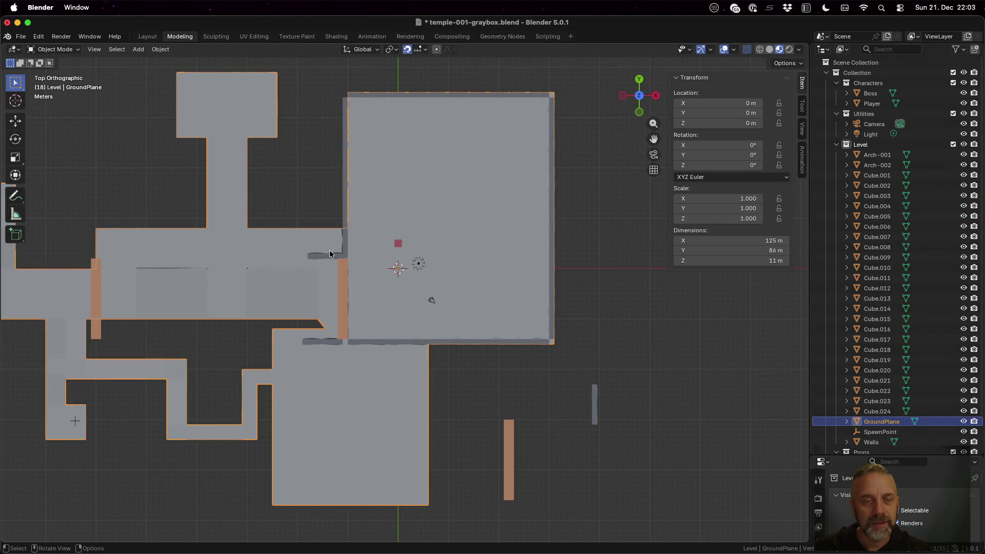
click(328, 254)
shift+click(345, 239)
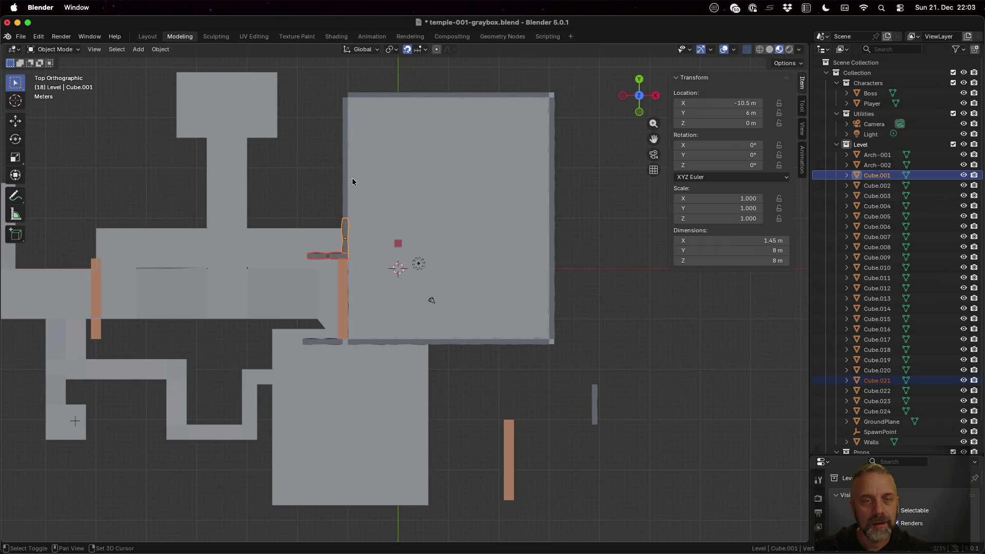
shift+click(347, 100)
shift+click(364, 95)
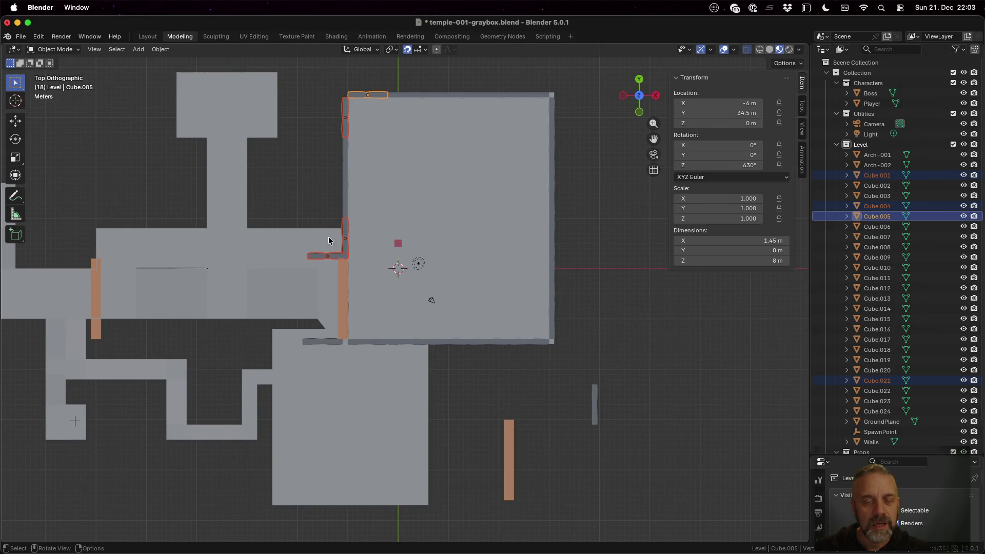
scroll(362, 252, up, 4)
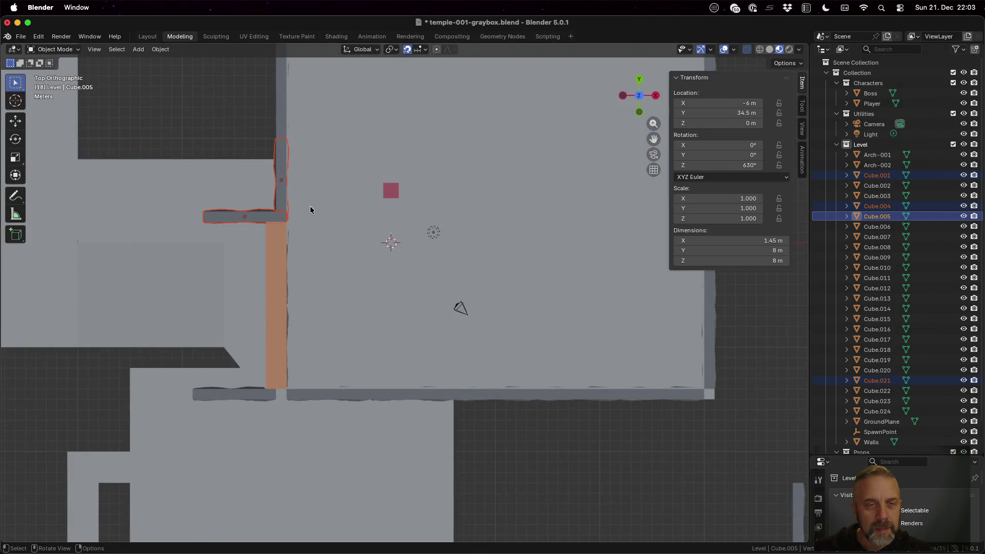
scroll(310, 209, down, 4)
scroll(310, 210, up, 1)
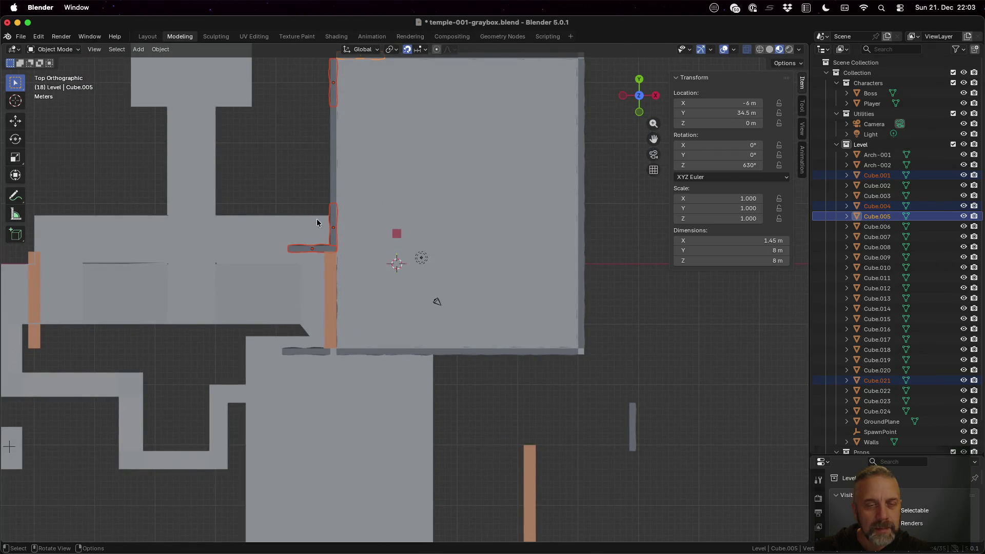
- Shift only the small panel beside the arch 1 m along Y, from 2.5 to 3.5
click(322, 248)
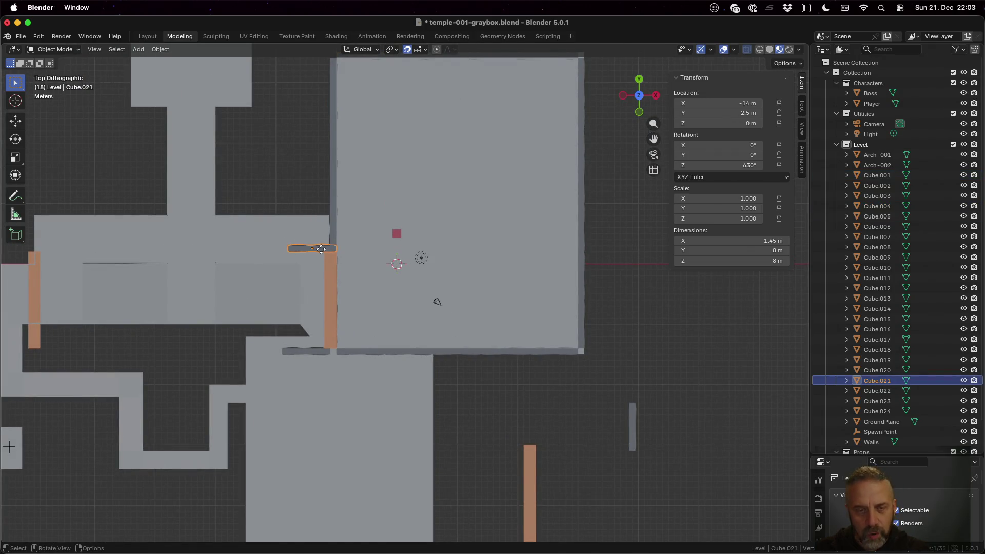
key(g)
text(y)
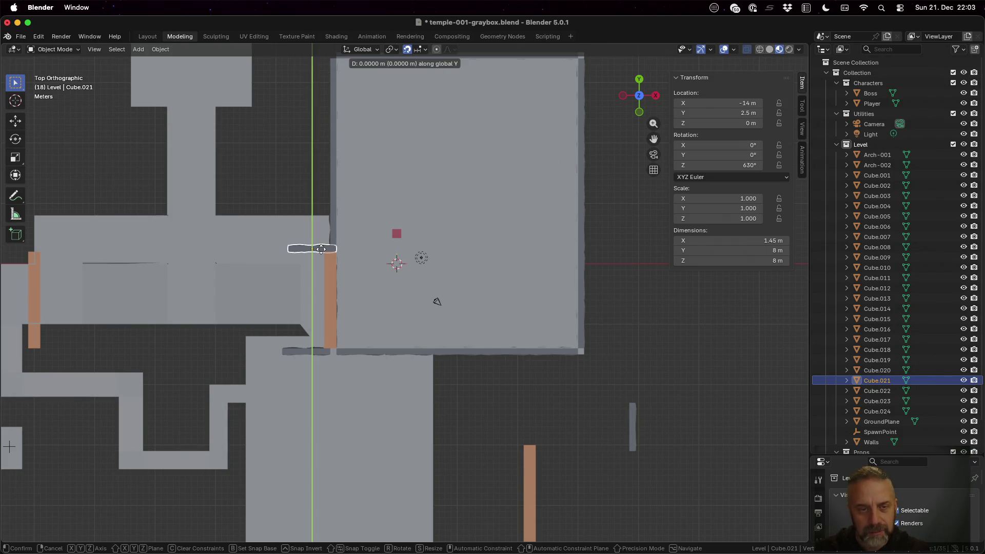
text(1)
key(Return)
mouse_move(378, 284)
middle_down()
mouse_move(491, 202)
mouse_move(500, 219)
mouse_move(487, 266)
mouse_move(512, 245)
mouse_move(502, 259)
middle_up()
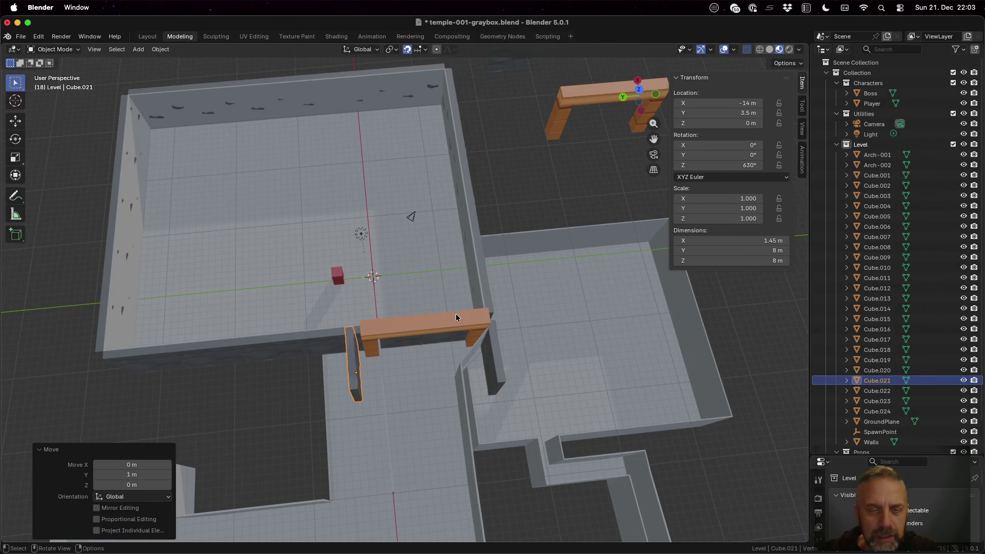
- Move the Cube.021 panel back along Y to 2.5
key(g)
key(y)
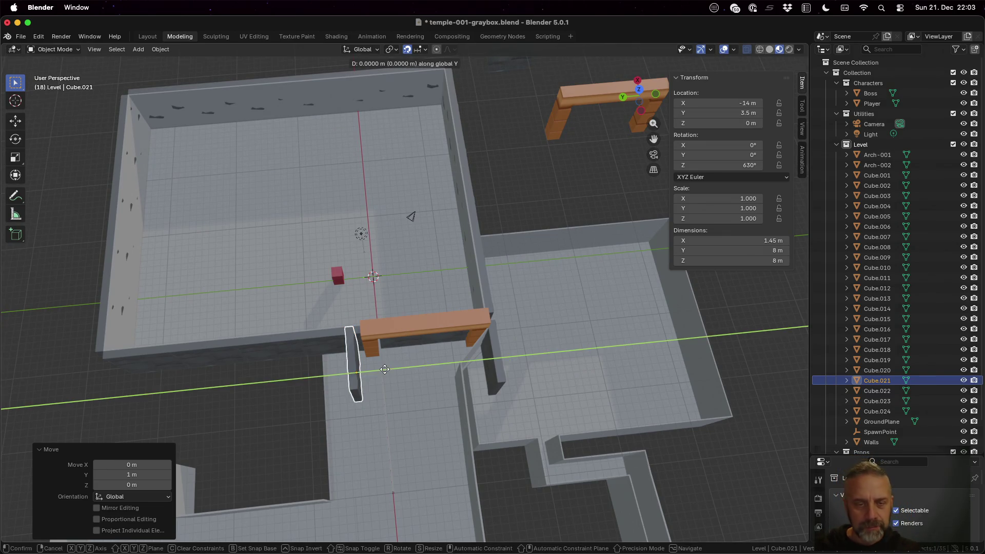
click(392, 368)
middle_drag(389, 368, 432, 364)
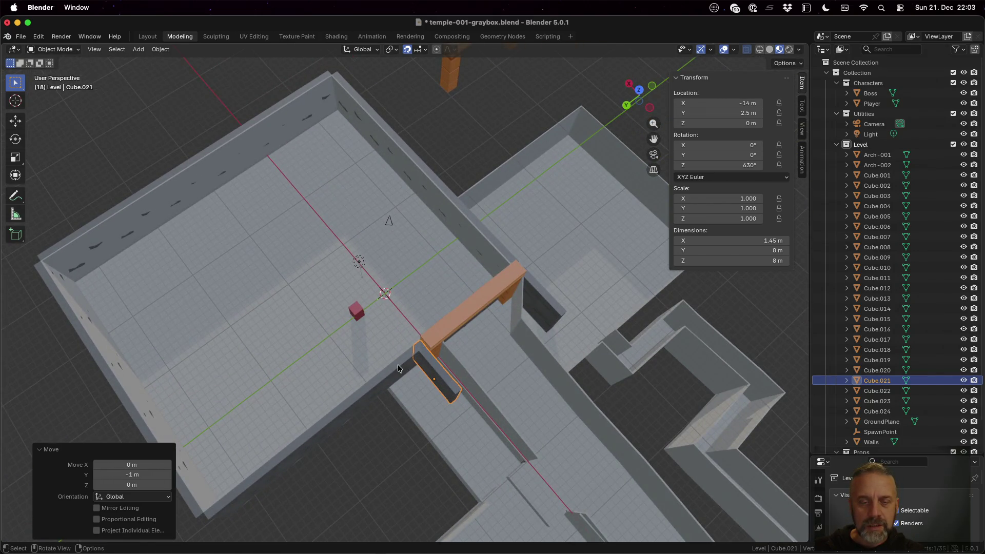
- Select the arch panels Cube.001, Cube.020, Cube.021 and Cube.024 in turn while orbiting
click(398, 366)
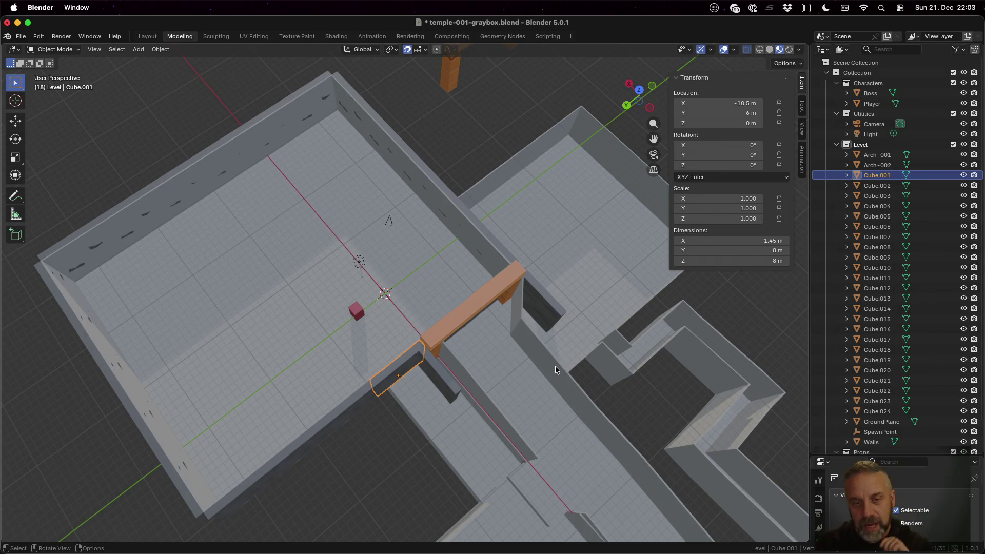
mouse_move(555, 366)
middle_down()
mouse_move(424, 357)
mouse_move(432, 368)
mouse_move(424, 334)
middle_up()
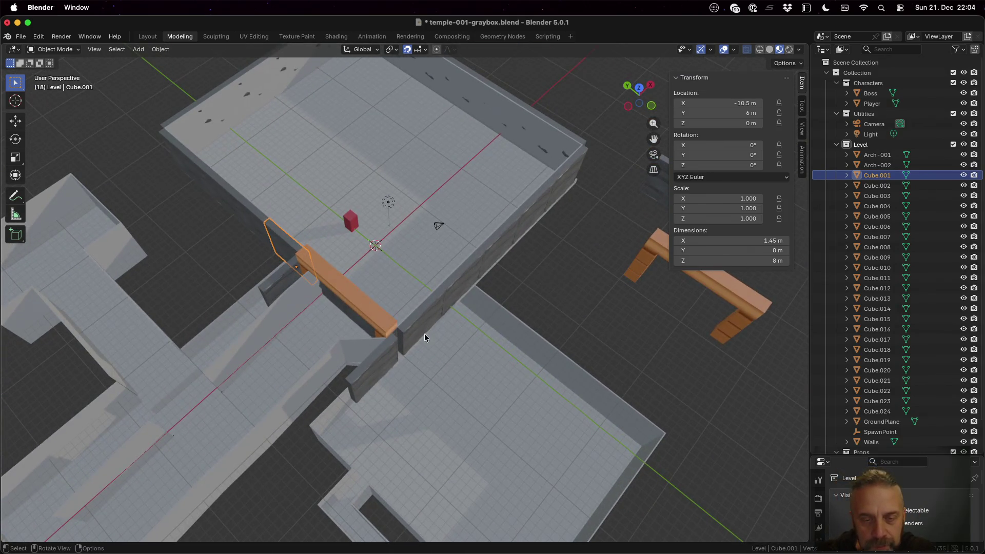
click(415, 320)
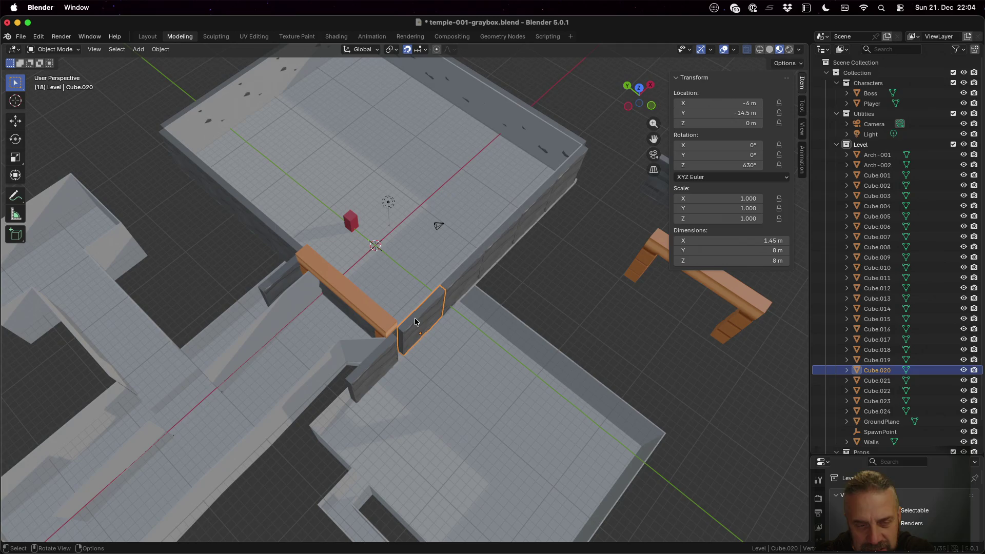
click(280, 282)
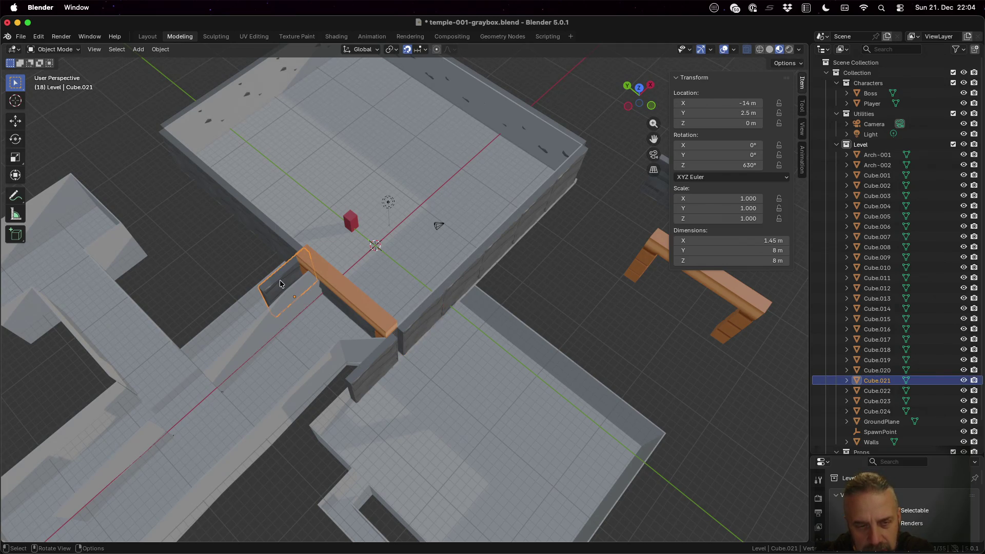
click(376, 361)
middle_drag(374, 301, 442, 285)
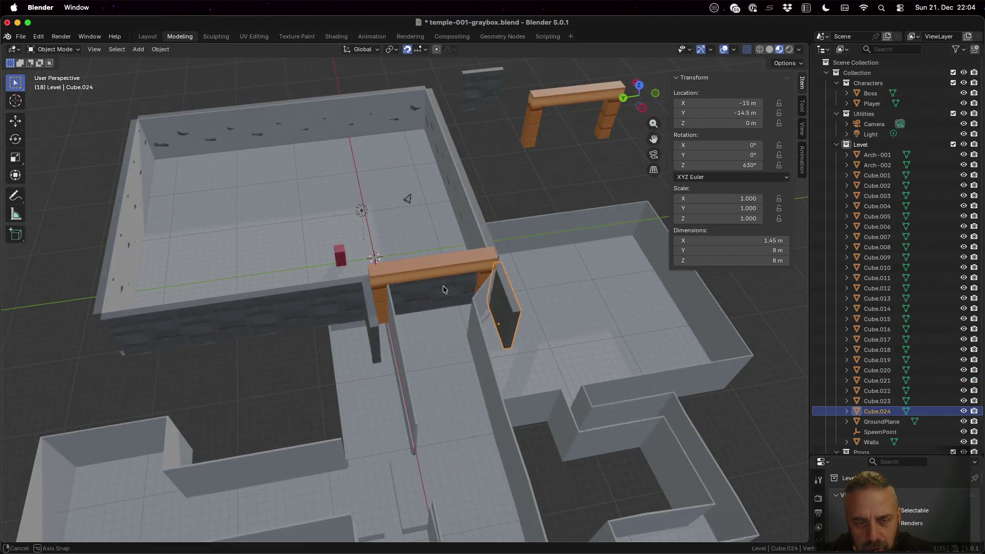
mouse_move(375, 316)
middle_down()
mouse_move(415, 301)
mouse_move(423, 324)
mouse_move(382, 387)
middle_up()
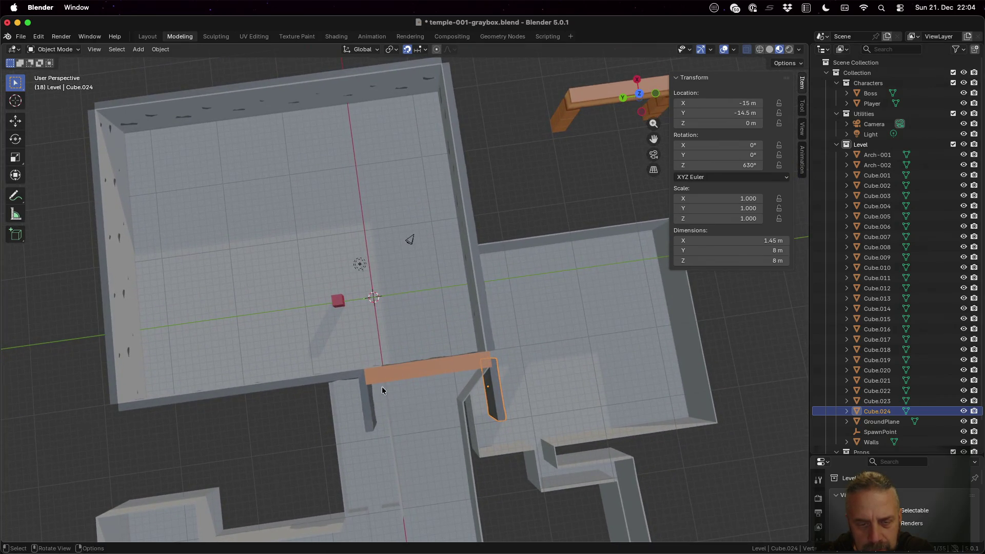
- Shift Cube.024, right of the arch, 1 m along X to X -14, then inspect the arch
click(364, 401)
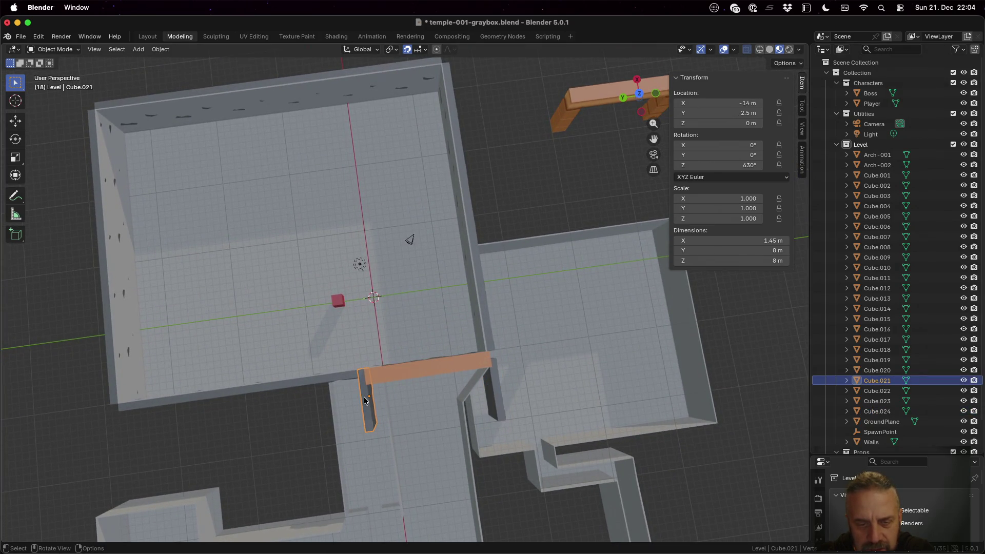
click(497, 382)
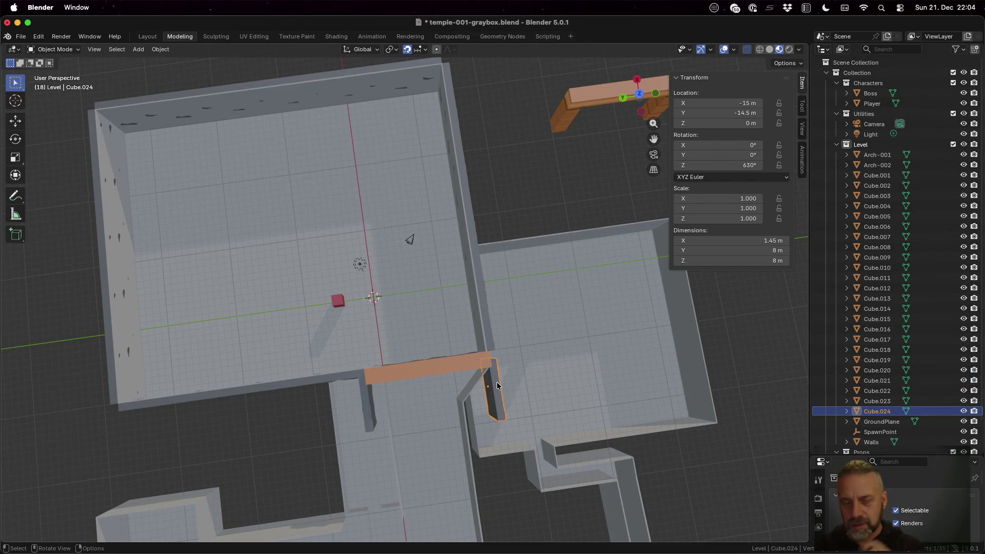
text(g)
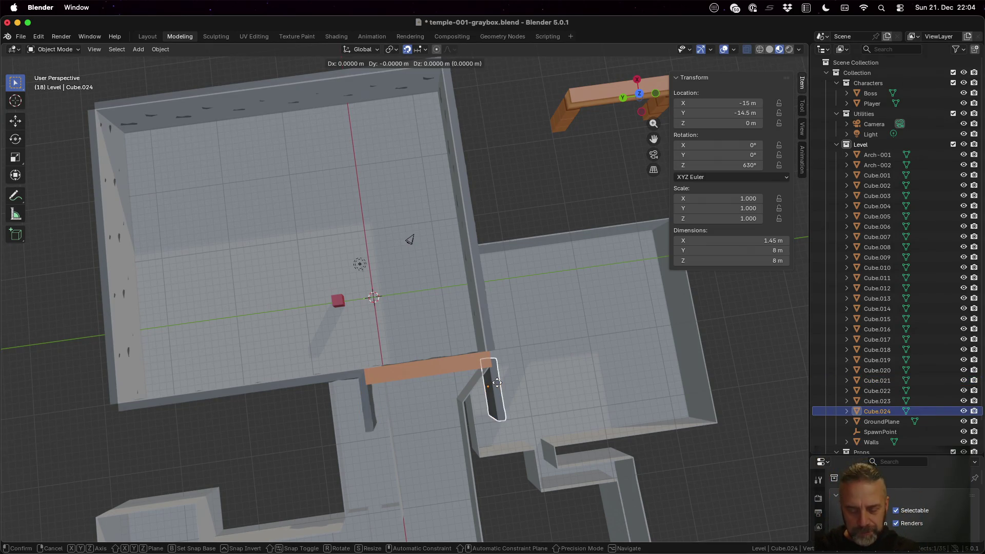
text(x1)
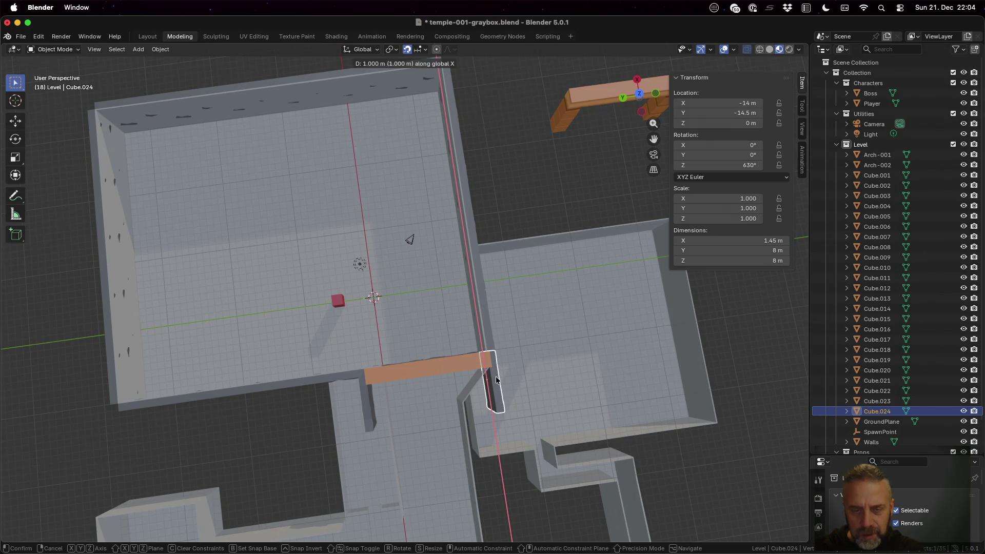
key(Return)
mouse_move(550, 402)
middle_down()
mouse_move(540, 313)
mouse_move(536, 331)
middle_up()
scroll(415, 273, up, 5)
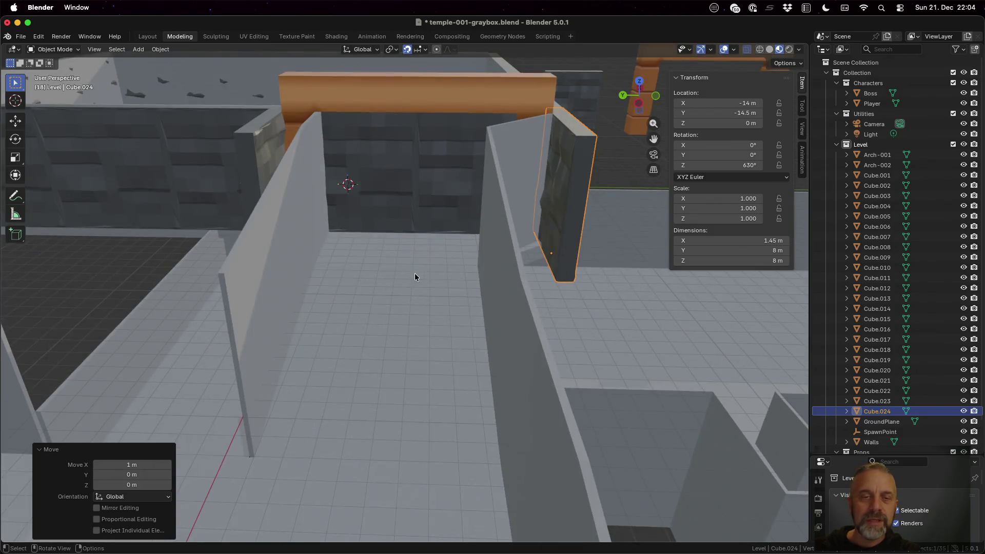
mouse_move(385, 187)
middle_down()
mouse_move(383, 173)
mouse_move(386, 193)
mouse_move(401, 185)
mouse_move(380, 187)
mouse_move(382, 205)
middle_up()
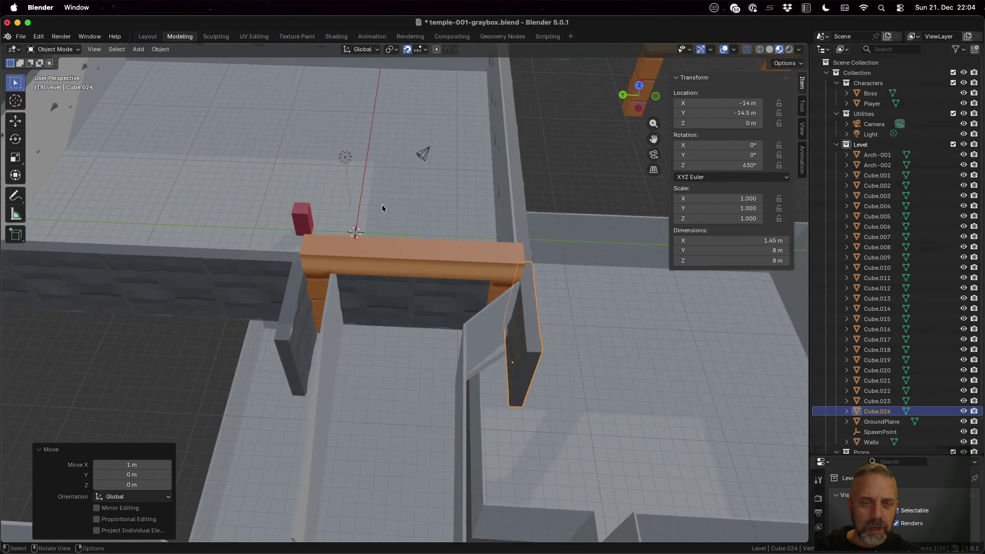
scroll(382, 204, up, 2)
scroll(382, 205, down, 5)
middle_drag(410, 281, 353, 338)
click(353, 338)
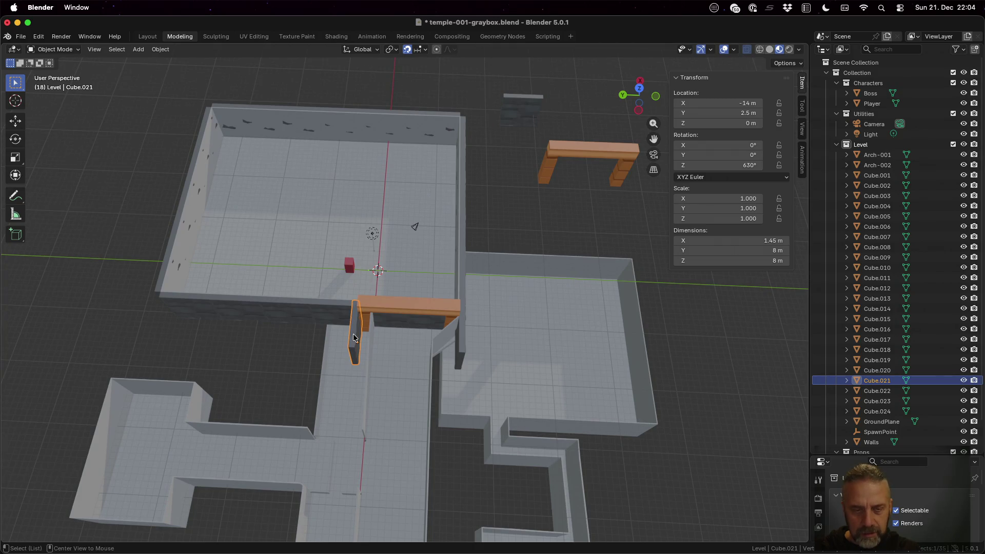
- Place two linked copies of the wall panel along X, stepping 8 m down the corridor
key(shift+d)
key(x)
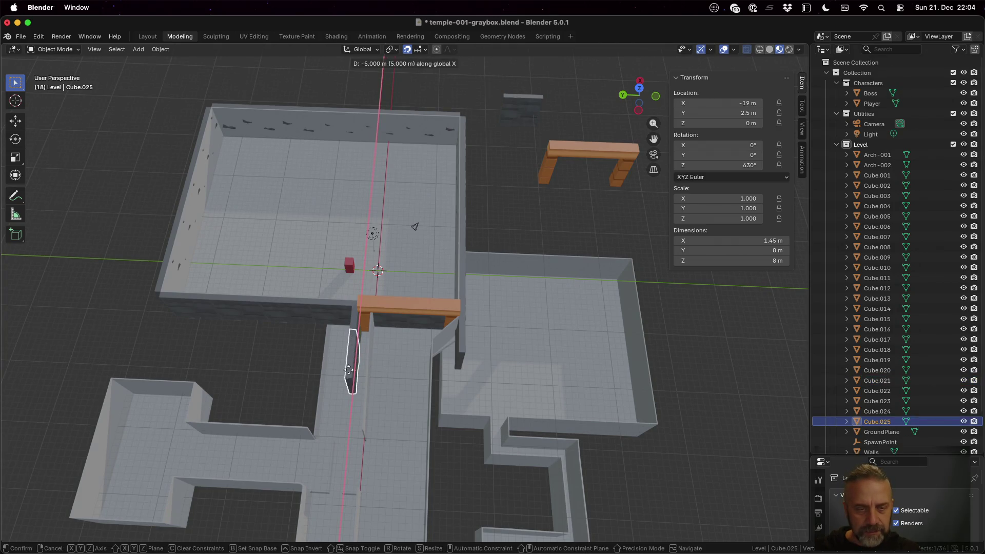
click(507, 400)
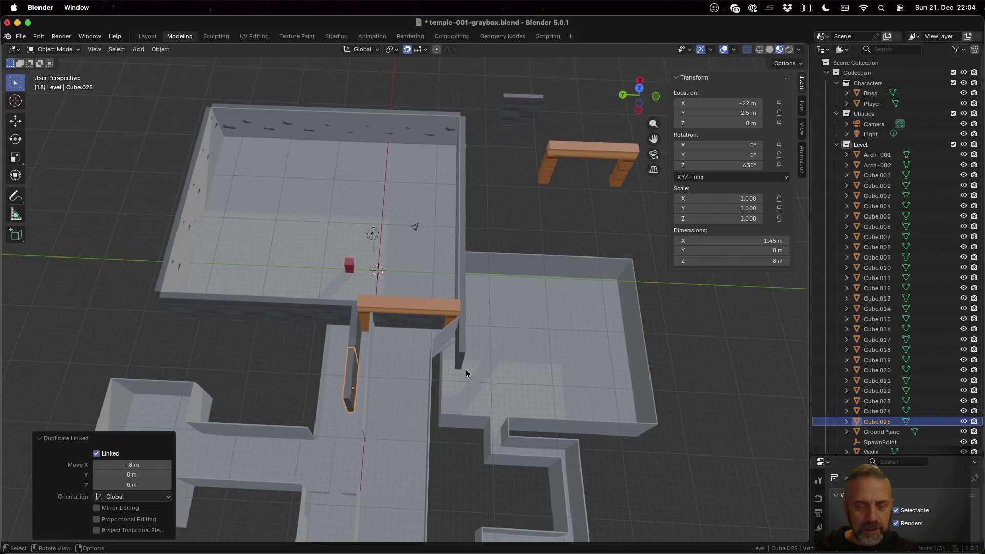
scroll(446, 374, down, 3)
scroll(415, 376, up, 5)
shift+middle_drag(372, 437, 424, 270)
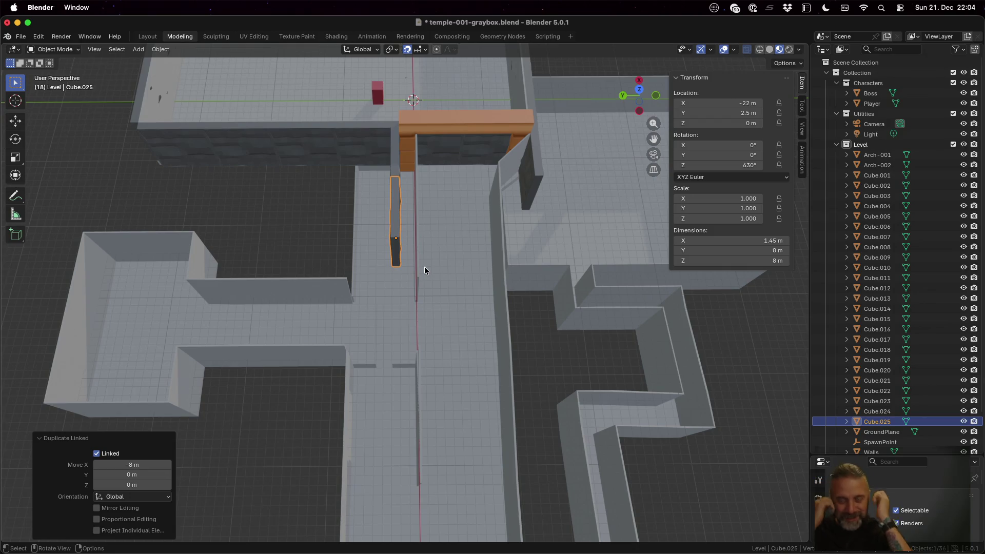
key(alt+d)
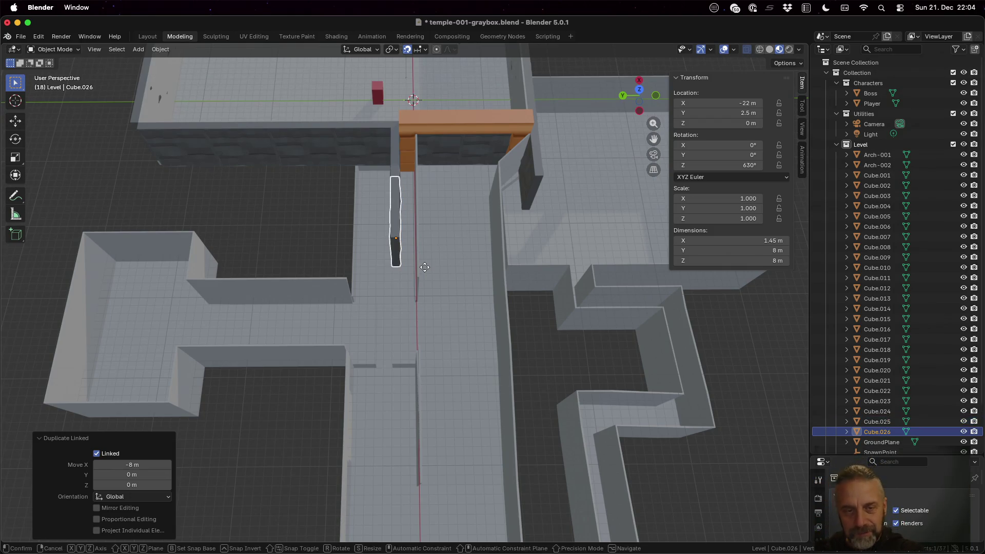
key(x)
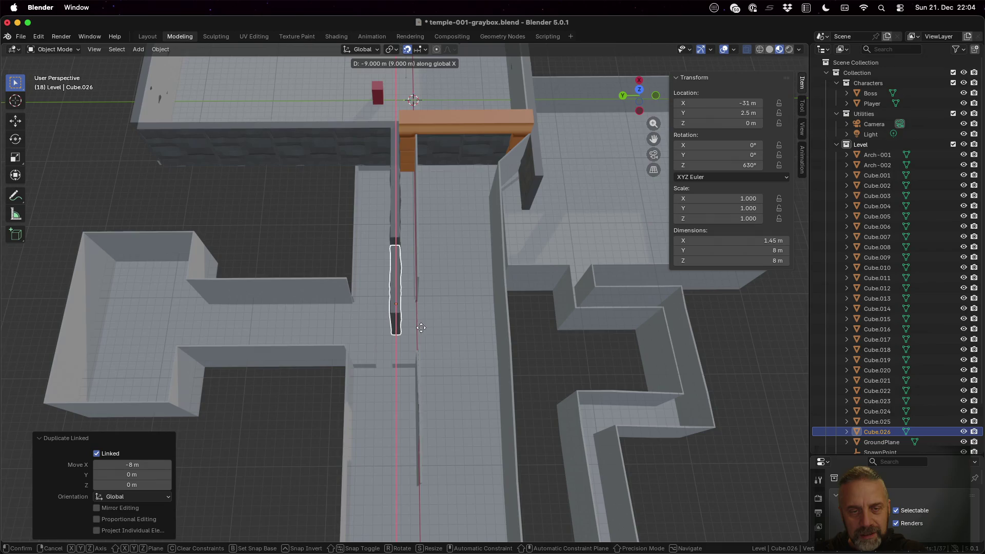
click(420, 330)
scroll(479, 431, down, 5)
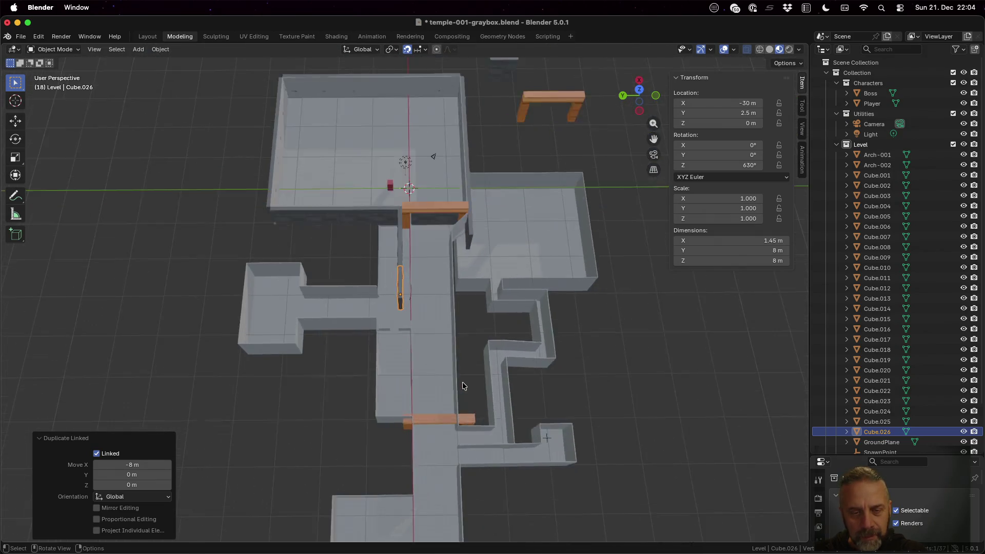
scroll(462, 382, up, 5)
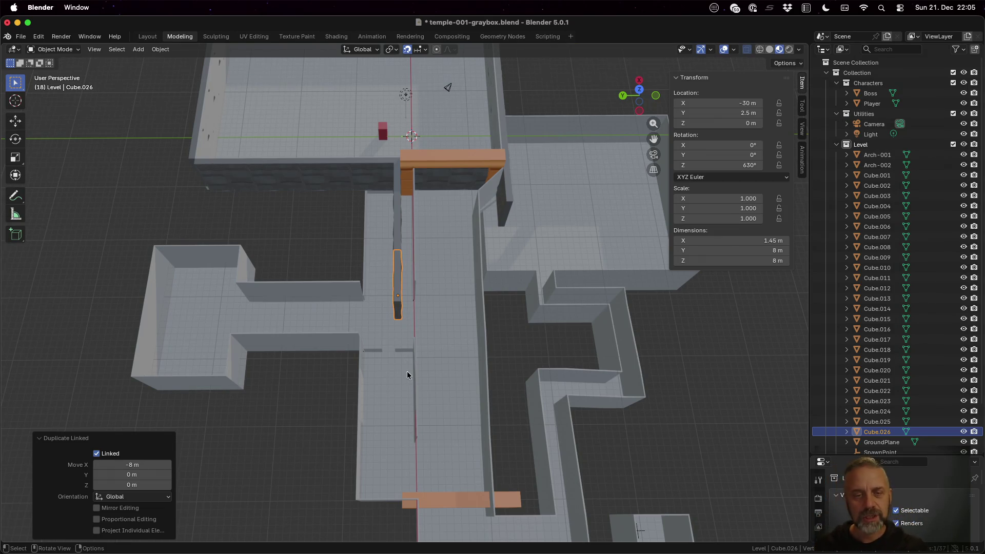
scroll(402, 340, up, 2)
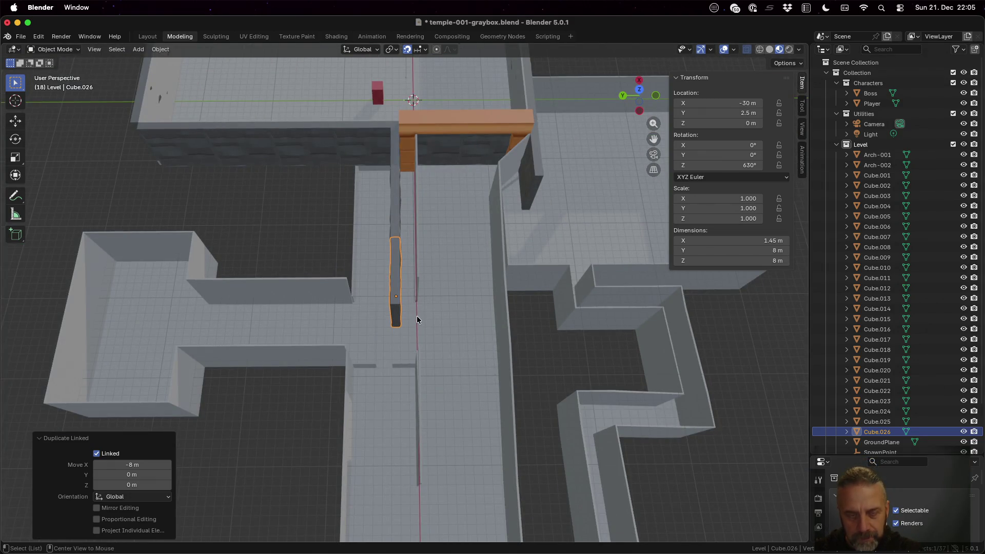
- Add linked panel copies Cube.027 and Cube.028, the last at X -46 m, then select the misplaced panel
key(alt+d)
key(x)
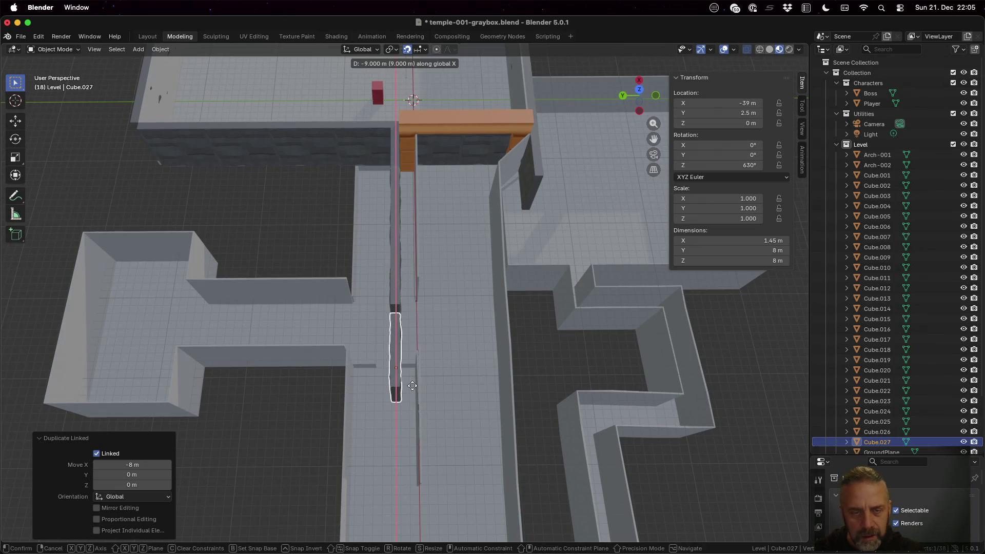
click(411, 377)
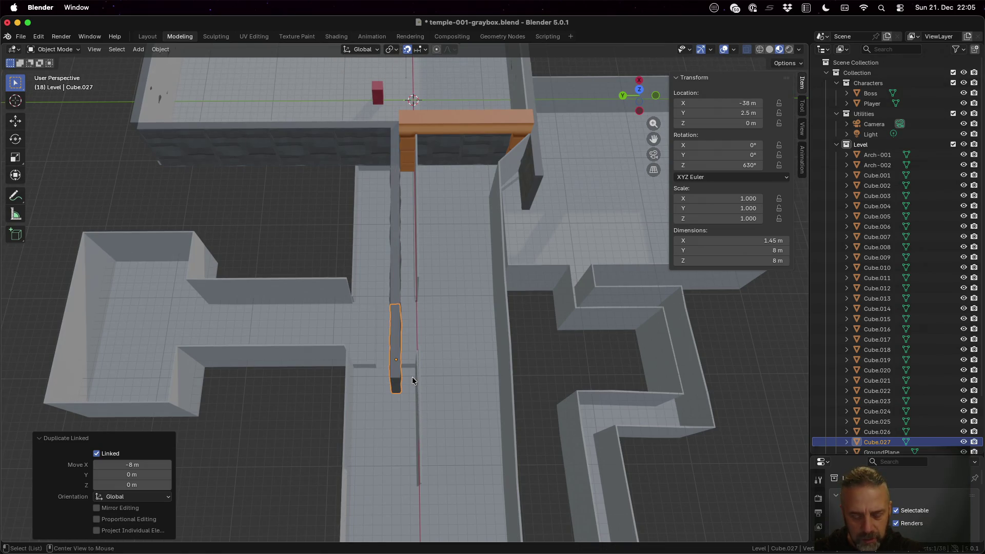
key(alt+d)
key(x)
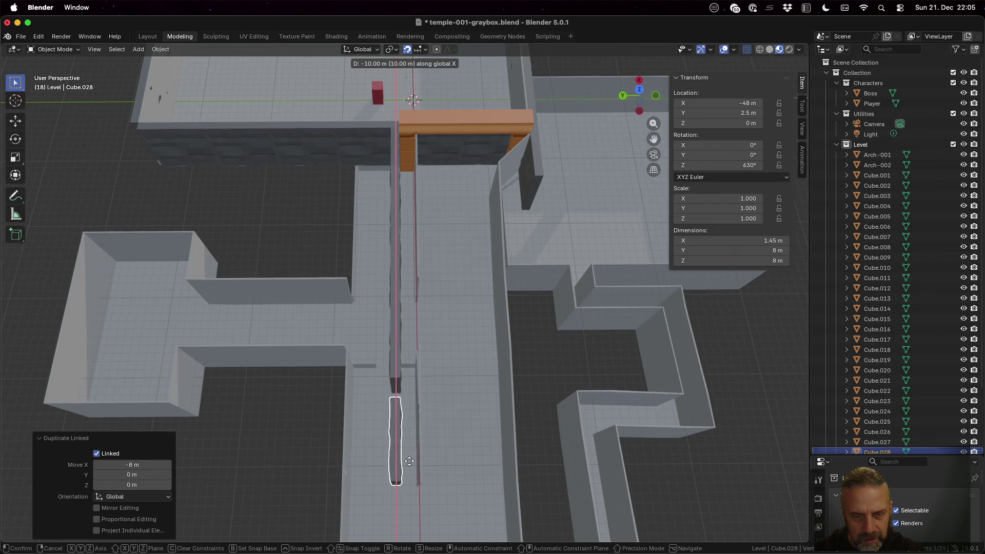
click(404, 410)
click(399, 358)
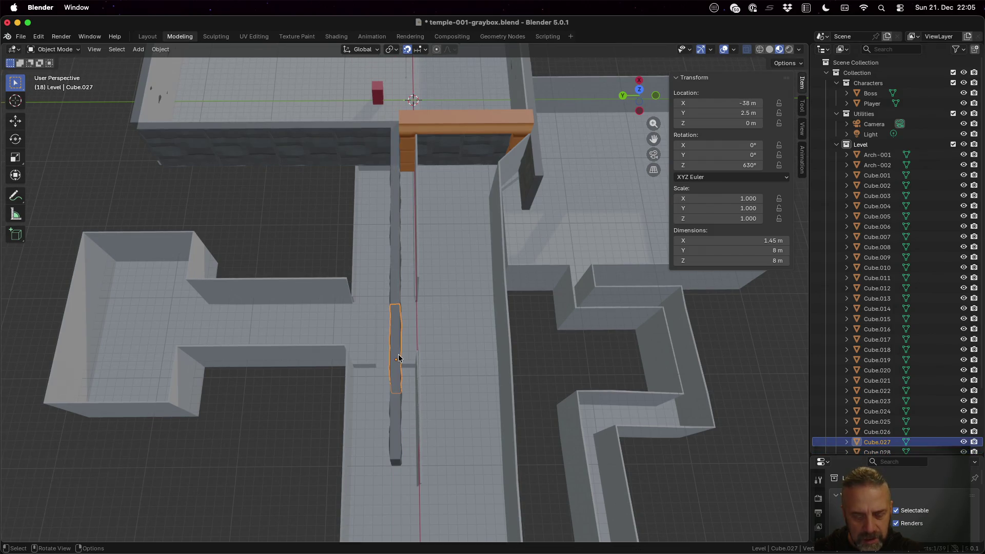
- Delete the misplaced panel Cube.027, leaving an opening in the corridor
key(x)
click(385, 356)
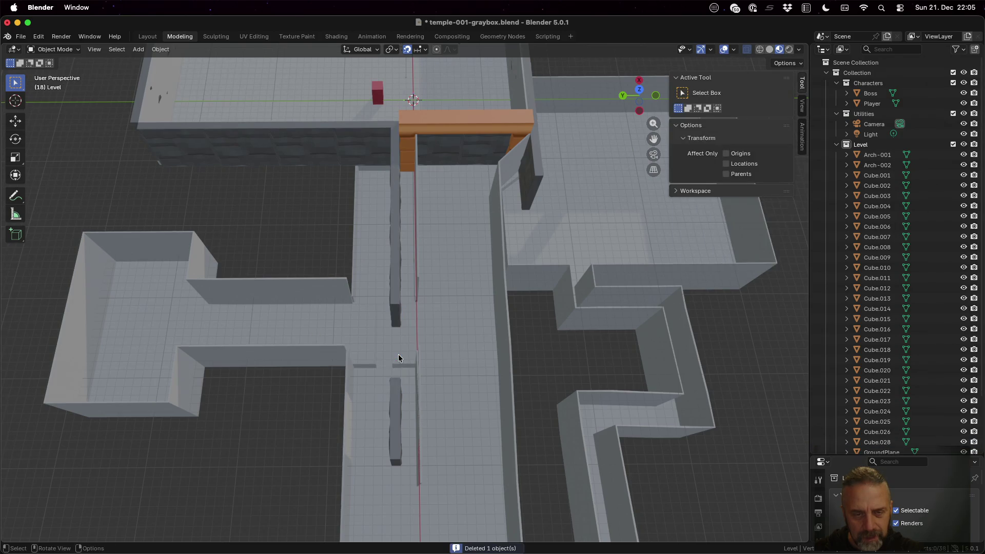
mouse_move(445, 344)
middle_down()
mouse_move(384, 273)
mouse_move(379, 332)
mouse_move(426, 327)
mouse_move(411, 326)
mouse_move(358, 255)
middle_up()
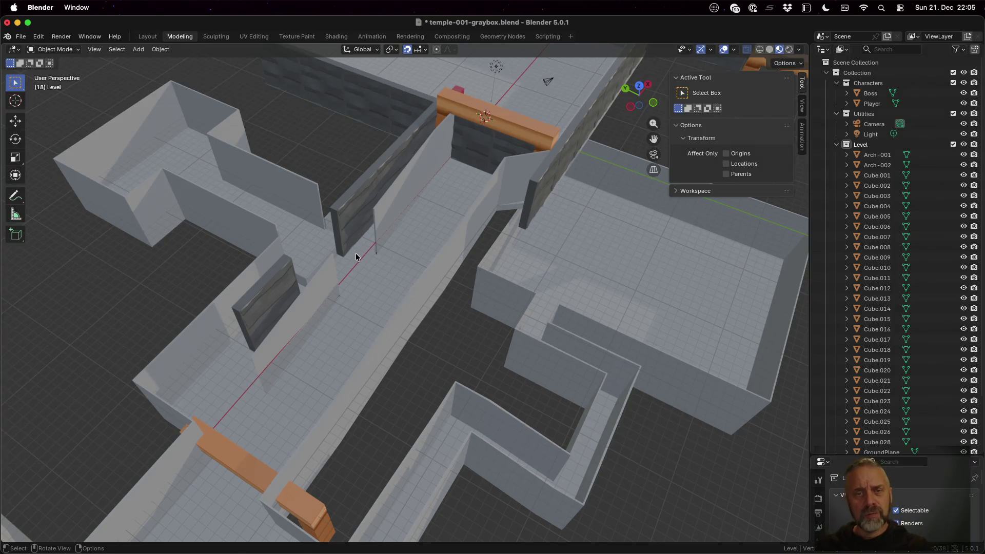
mouse_move(406, 140)
middle_down()
mouse_move(475, 200)
mouse_move(439, 167)
middle_up()
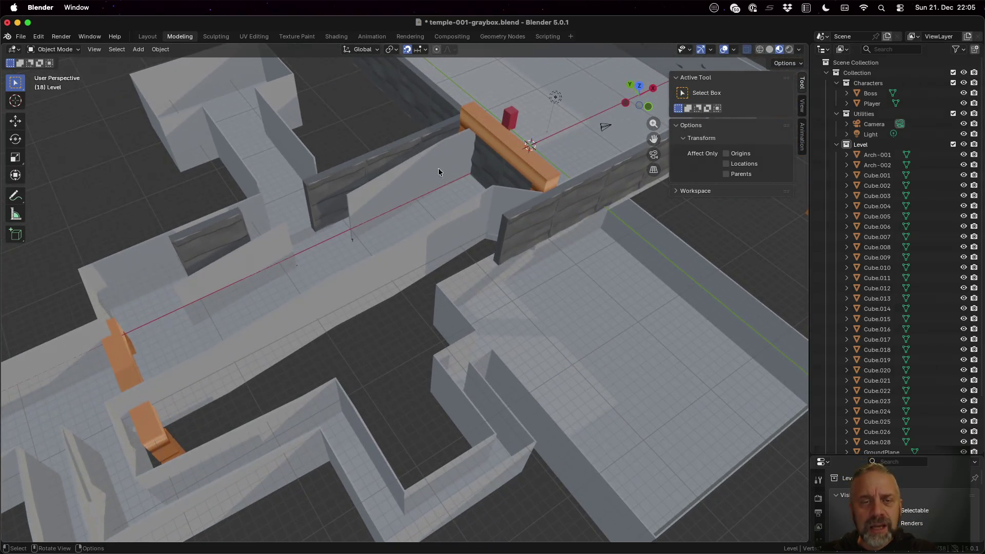
- Make a linked copy of wall panel Cube.021 lowered 8 m into the side passage
click(399, 148)
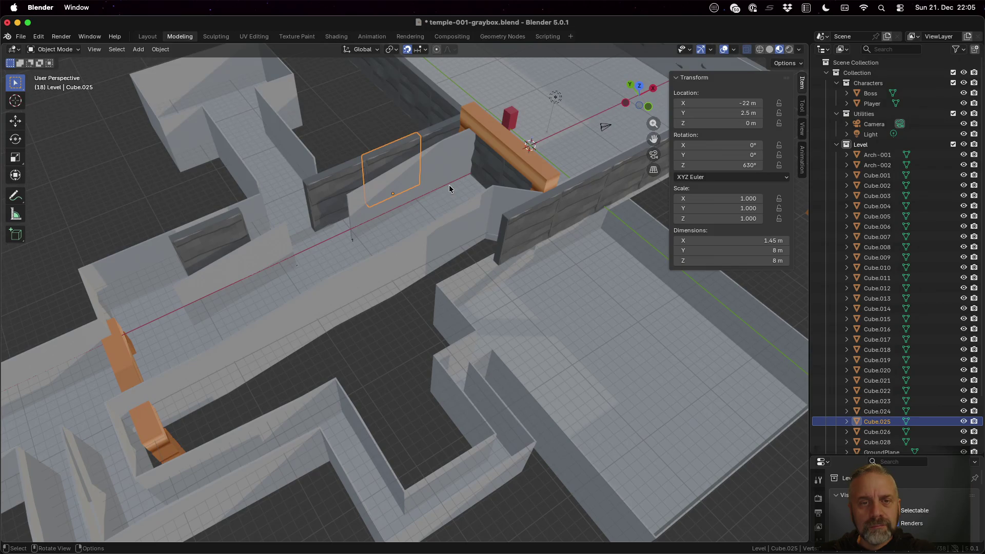
mouse_move(425, 191)
middle_down()
mouse_move(626, 164)
mouse_move(572, 168)
mouse_move(598, 169)
middle_up()
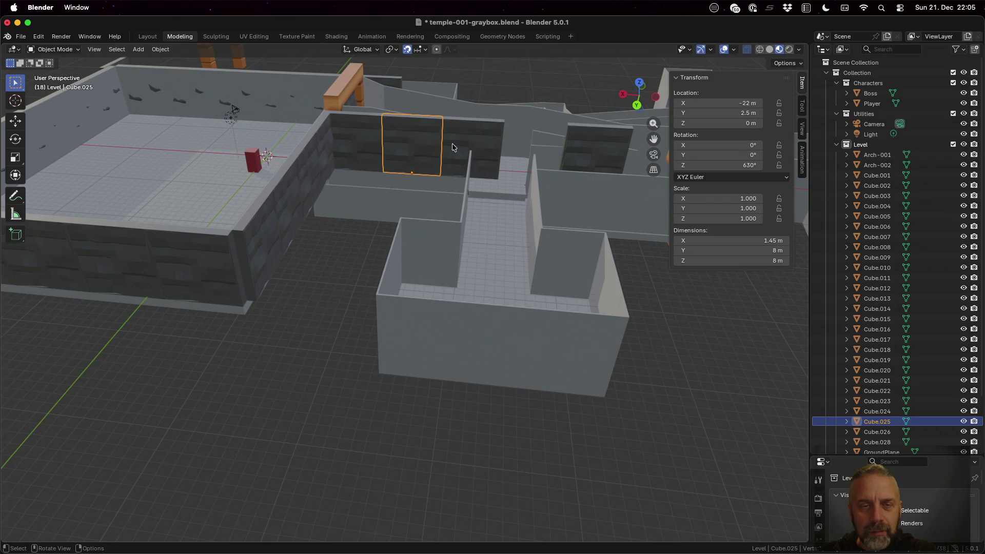
click(373, 147)
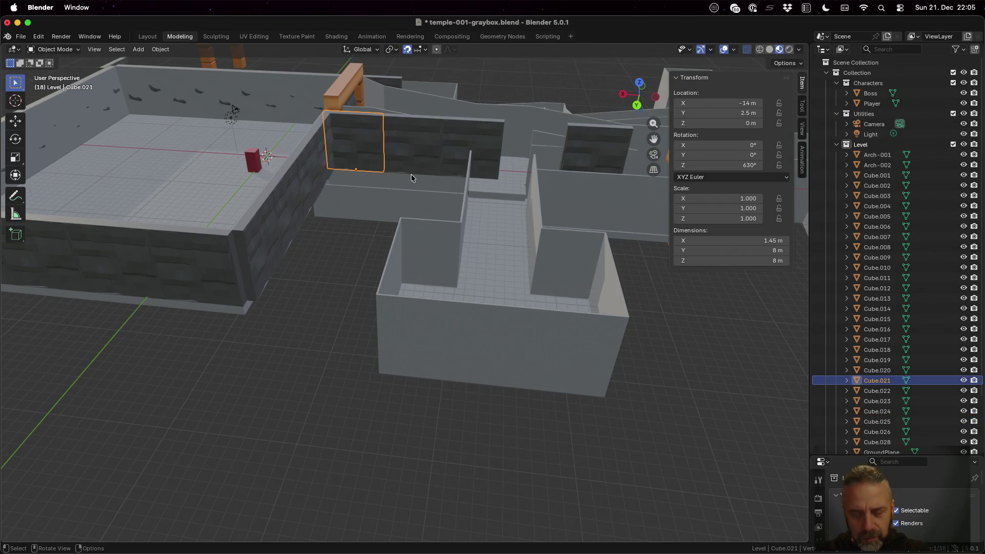
key(shift+d)
key(z)
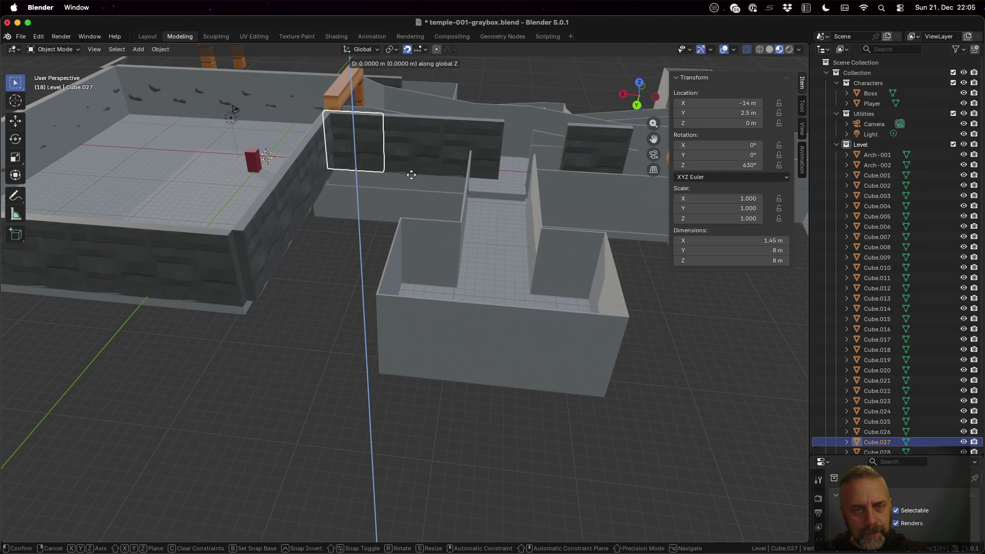
click(402, 222)
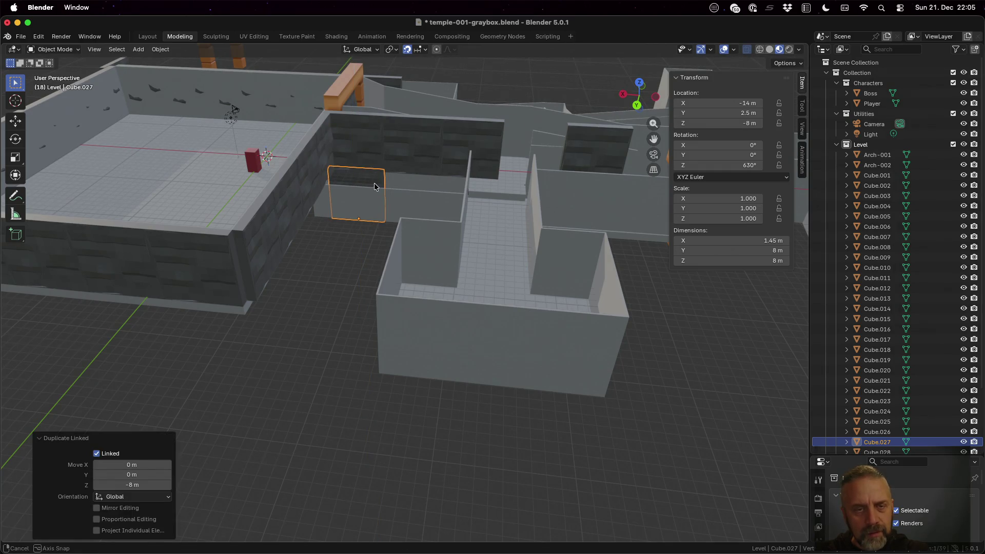
mouse_move(374, 187)
middle_down()
mouse_move(388, 155)
mouse_move(374, 232)
middle_up()
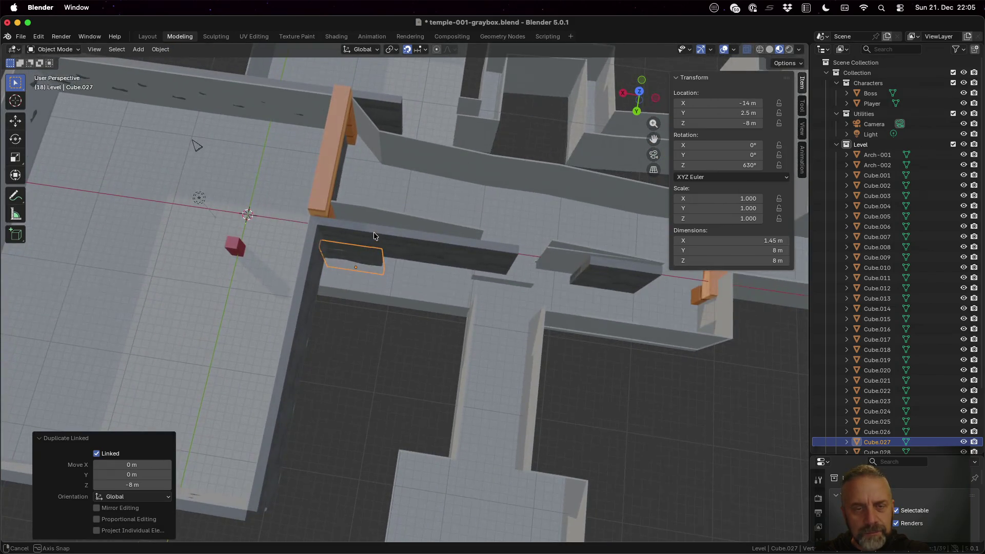
- Add another linked panel copy, adjusting it 1 m up to Z -8 m
key(alt+d)
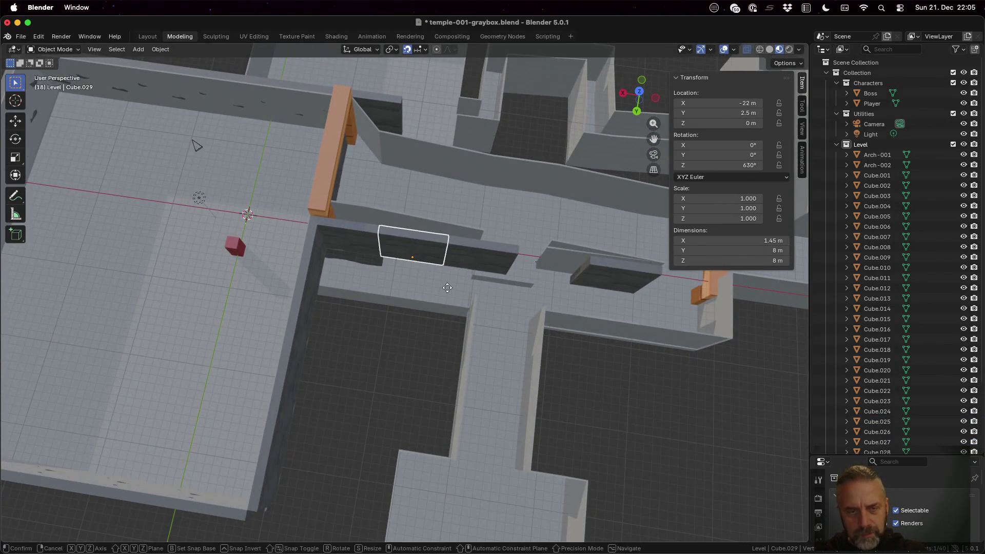
key(z)
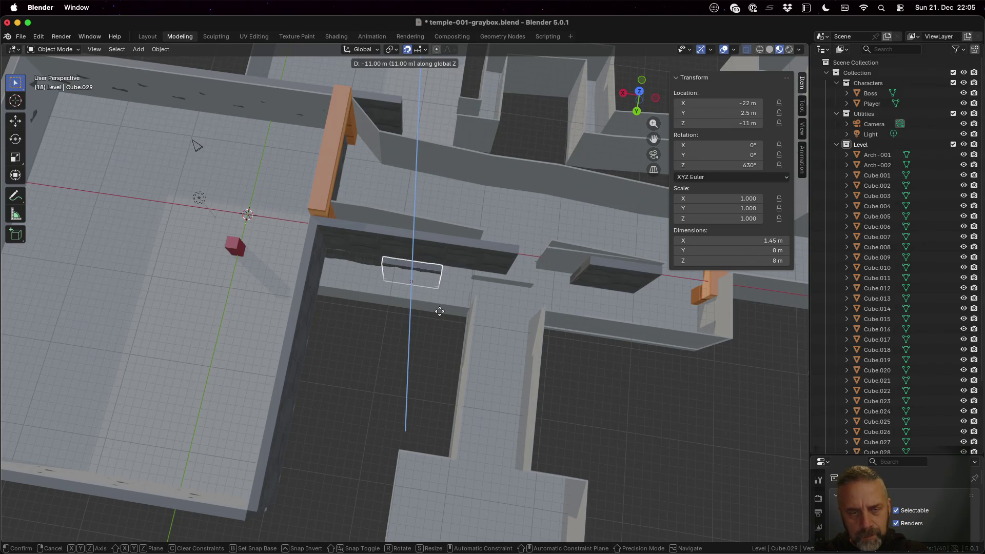
click(439, 311)
mouse_move(439, 310)
middle_down()
mouse_move(428, 309)
mouse_move(435, 280)
middle_up()
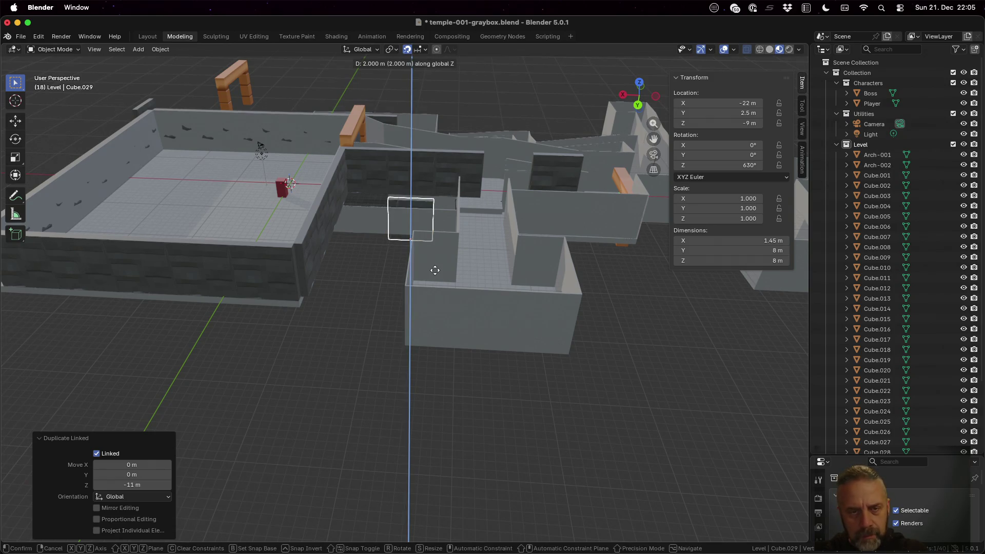
click(436, 252)
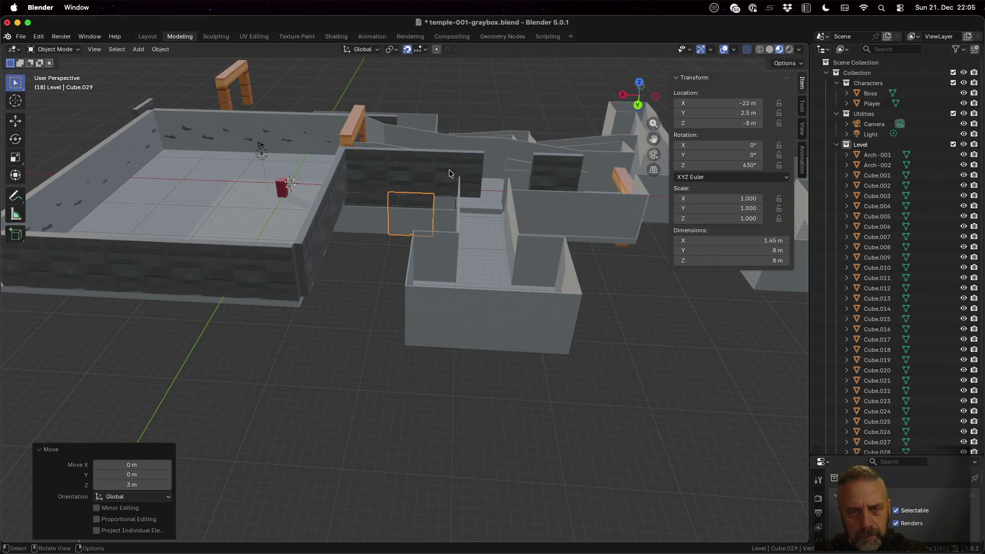
- Make a linked copy of Cube.026 at Z -8 m and inspect the lowered panels
click(449, 173)
key(shift+d)
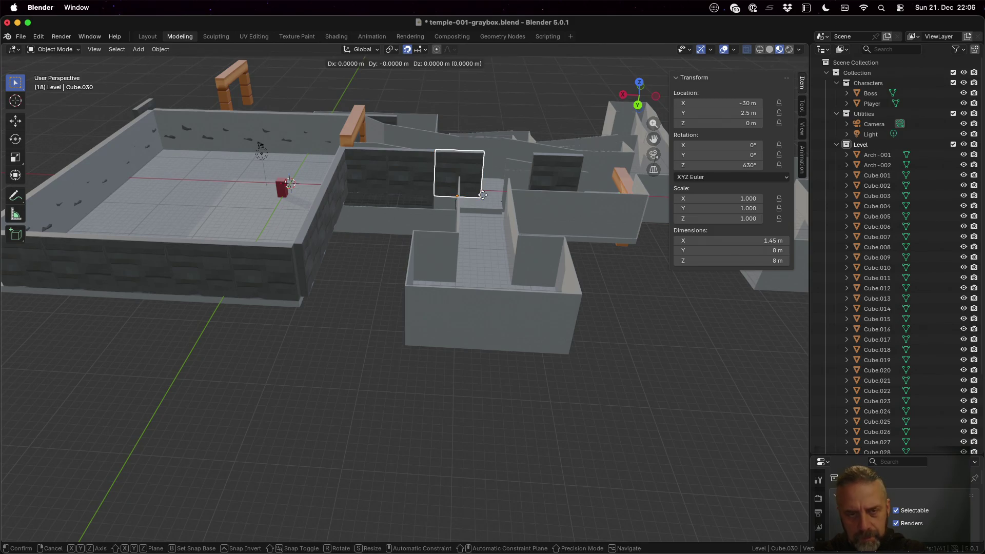
key(z)
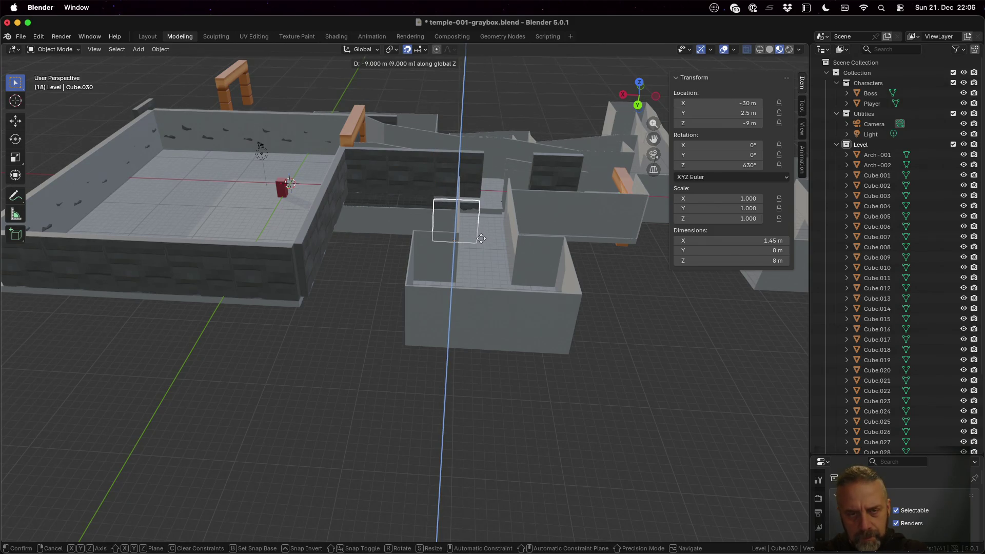
click(481, 235)
mouse_move(481, 235)
middle_down()
mouse_move(492, 174)
mouse_move(444, 195)
middle_up()
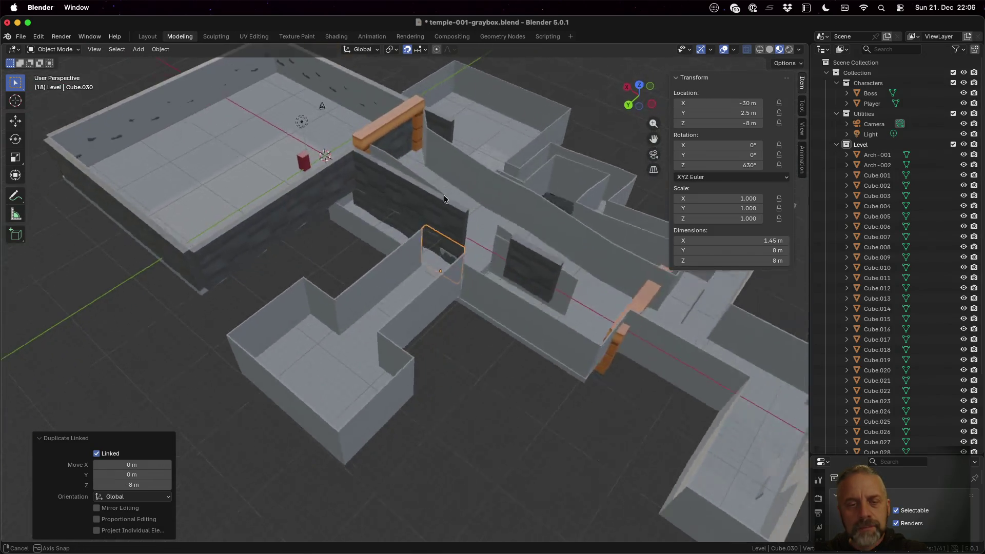
scroll(440, 200, up, 8)
mouse_move(415, 249)
middle_down()
mouse_move(515, 211)
mouse_move(519, 220)
mouse_move(508, 236)
mouse_move(479, 226)
middle_up()
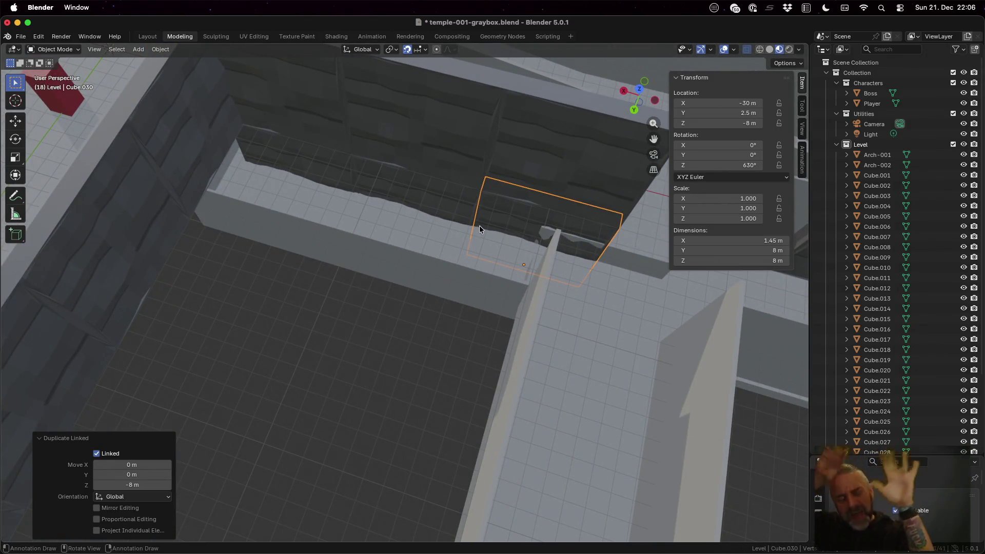
scroll(482, 227, down, 6)
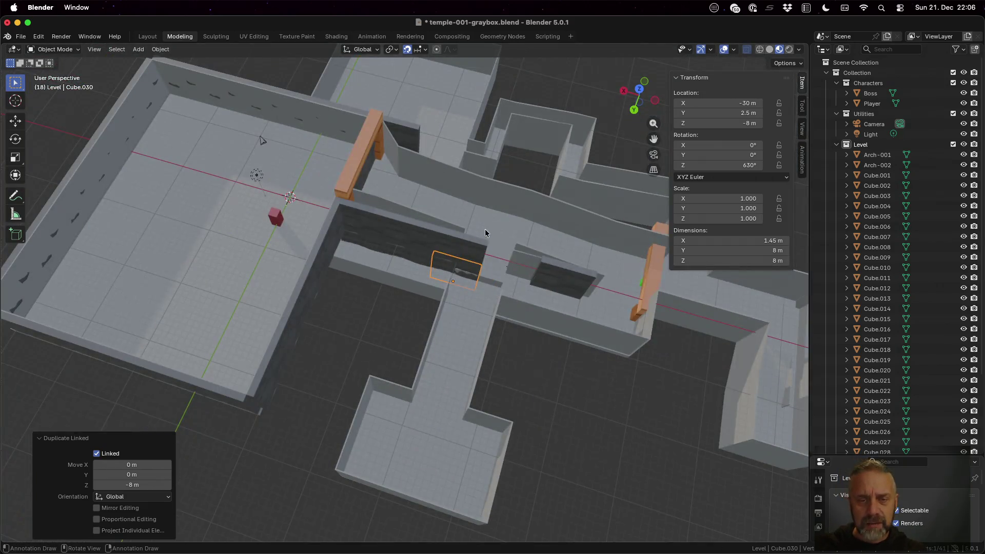
mouse_move(552, 294)
middle_down()
mouse_move(576, 288)
mouse_move(562, 246)
mouse_move(574, 245)
mouse_move(607, 276)
mouse_move(598, 284)
mouse_move(589, 275)
mouse_move(605, 291)
mouse_move(582, 296)
middle_up()
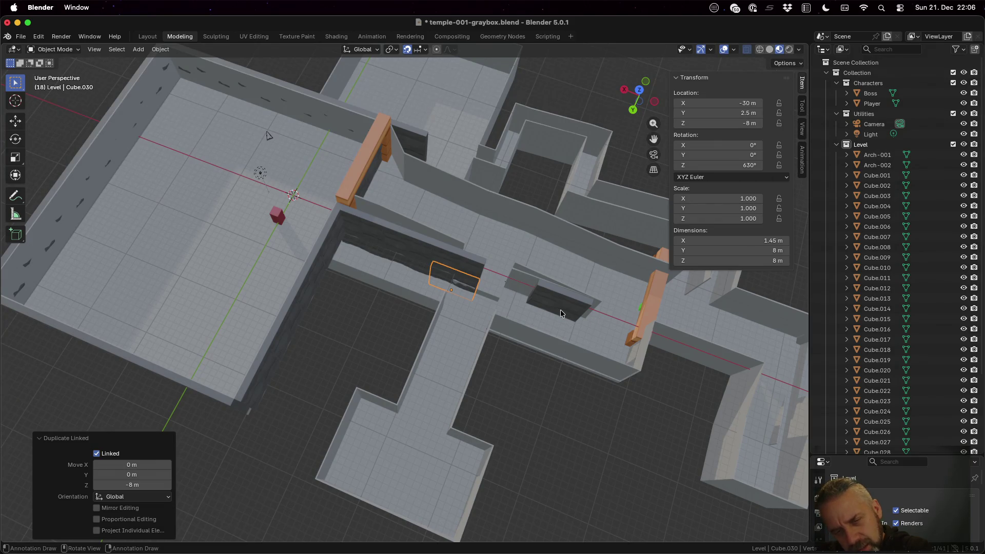
mouse_move(582, 312)
middle_down()
mouse_move(580, 334)
mouse_move(579, 278)
middle_up()
- Linked-copy the far-end dark panel down to Z -9 m, then raise it 1 m to -8 m
click(594, 218)
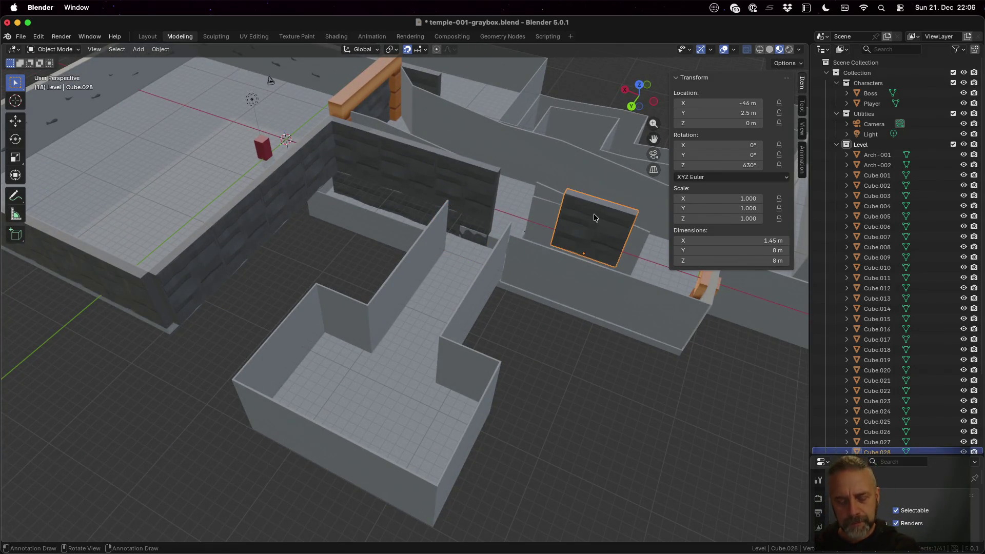
key(alt+d)
key(z)
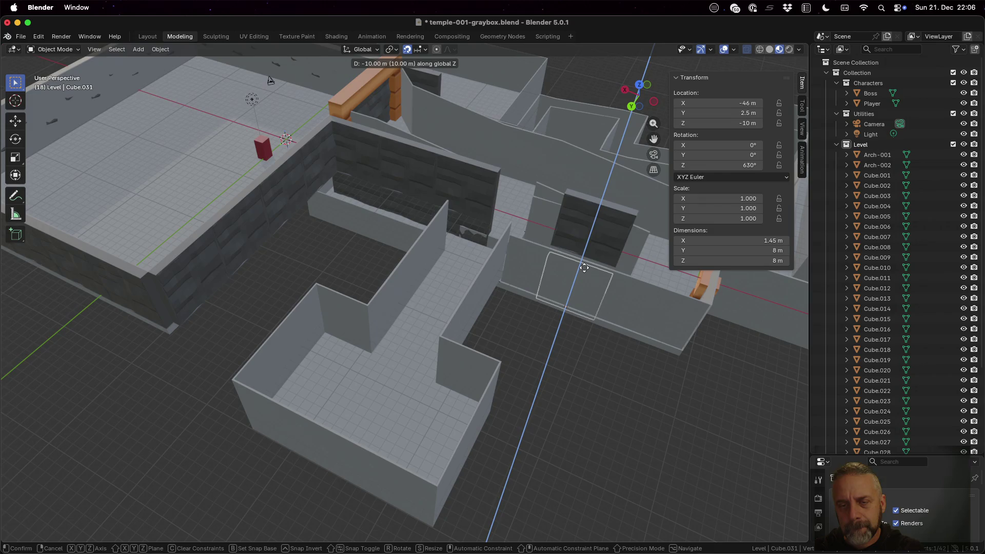
click(526, 250)
mouse_move(527, 250)
middle_down()
mouse_move(553, 254)
mouse_move(581, 281)
mouse_move(537, 283)
mouse_move(577, 296)
mouse_move(774, 320)
mouse_move(717, 292)
mouse_move(673, 294)
mouse_move(686, 287)
middle_up()
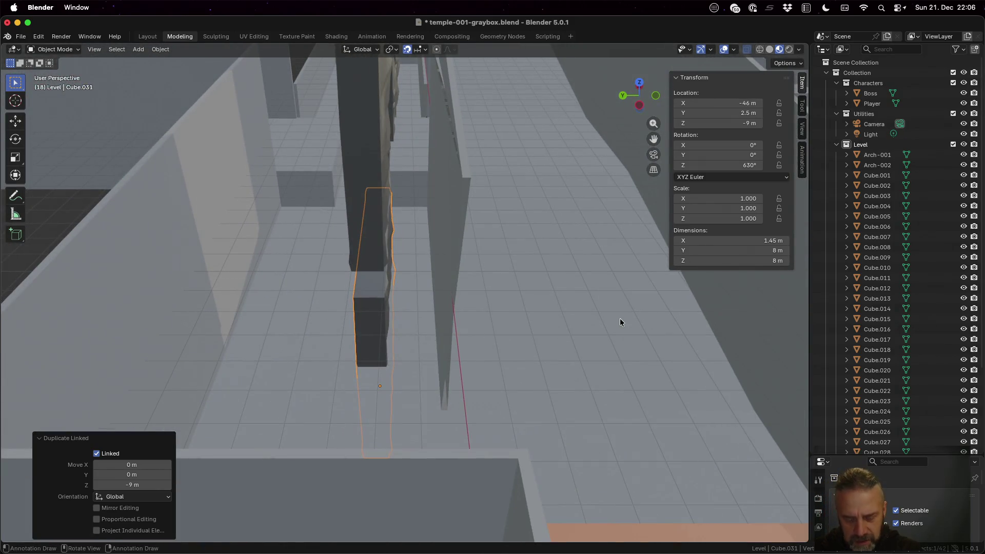
key(g)
key(z)
click(614, 304)
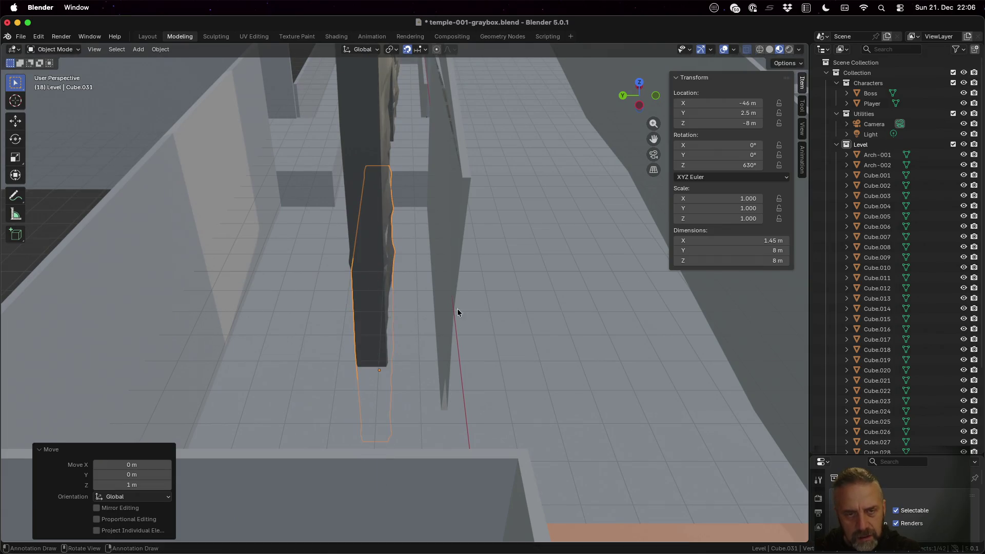
mouse_move(457, 309)
middle_down()
mouse_move(488, 301)
mouse_move(449, 326)
mouse_move(460, 325)
middle_up()
scroll(468, 238, down, 5)
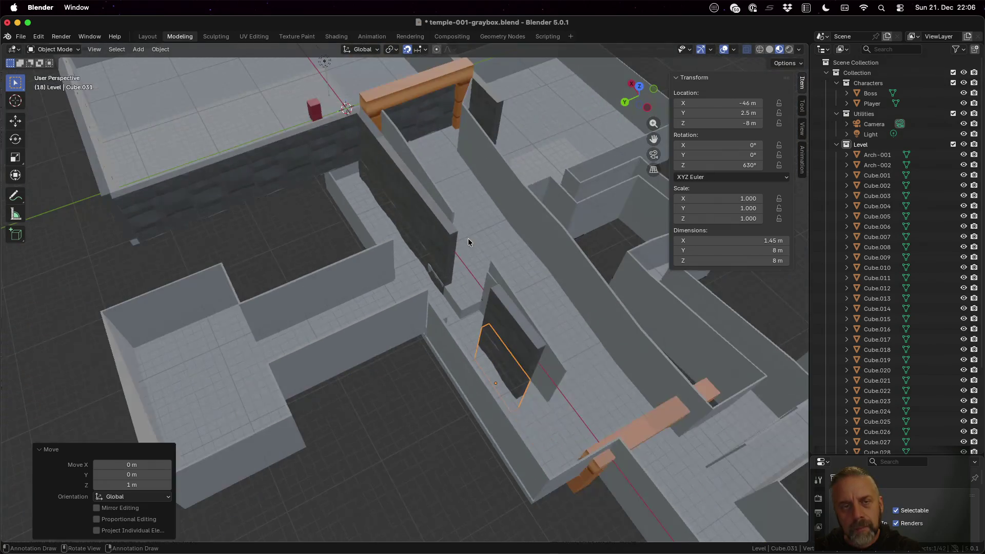
mouse_move(534, 238)
middle_down()
mouse_move(398, 217)
mouse_move(396, 207)
mouse_move(427, 229)
mouse_move(425, 211)
middle_up()
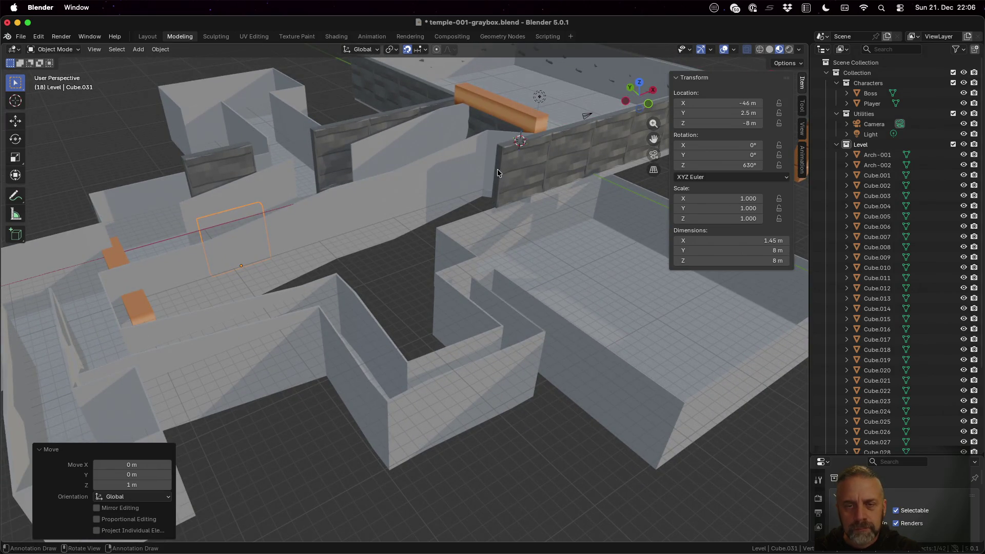
- Make two linked copies of Cube.024, each 8 m further along X on the wall
click(533, 165)
key(shift+d)
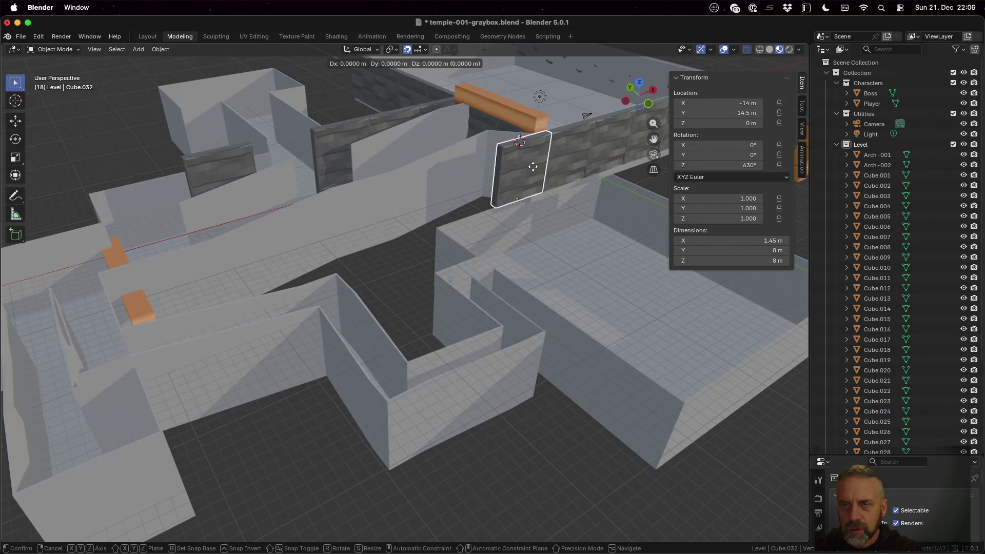
key(x)
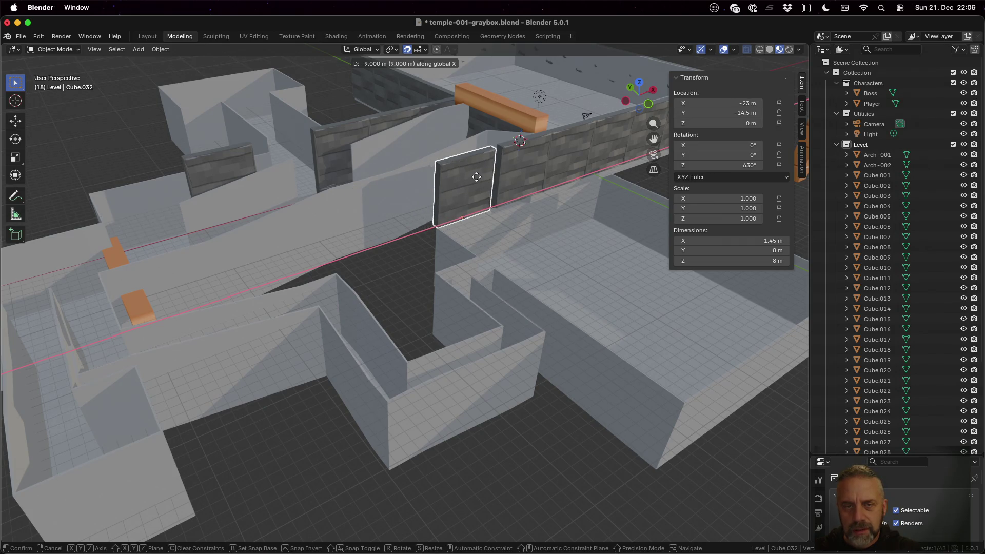
click(480, 178)
key(alt+d)
key(x)
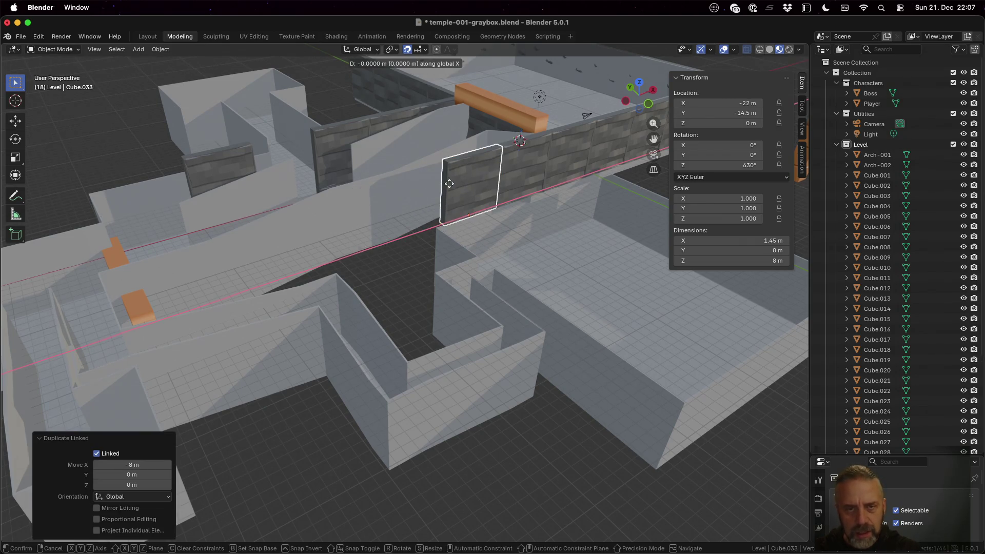
click(425, 183)
- Add three more linked panel copies 8 m apart along X, the last at −54, −14.5, 0
key(alt+d)
key(x)
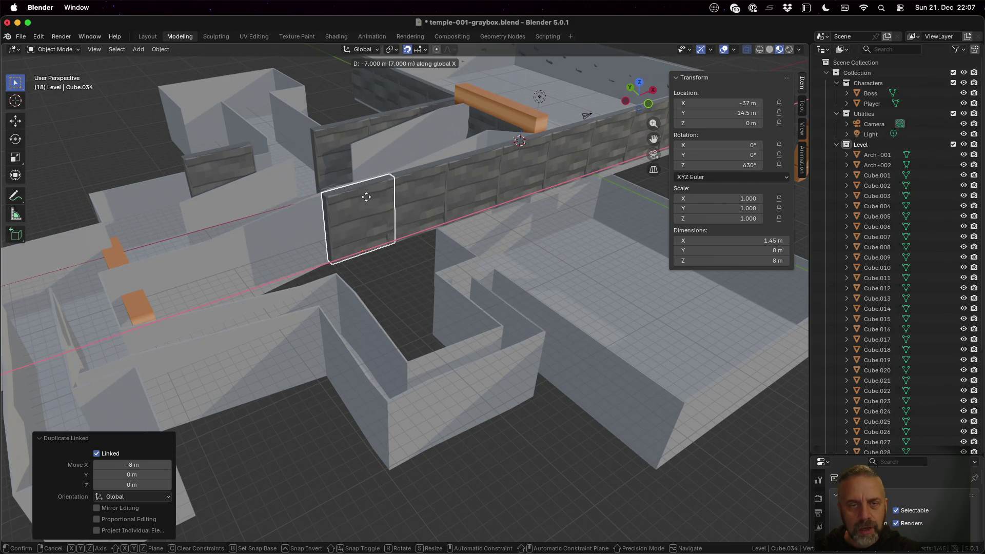
click(362, 197)
key(alt+d)
key(x)
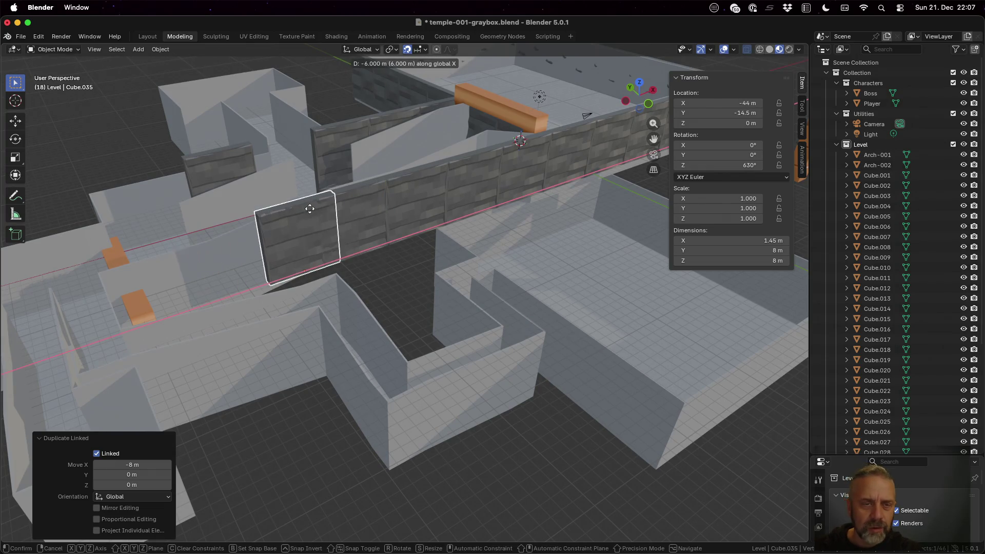
click(293, 211)
key(alt+d)
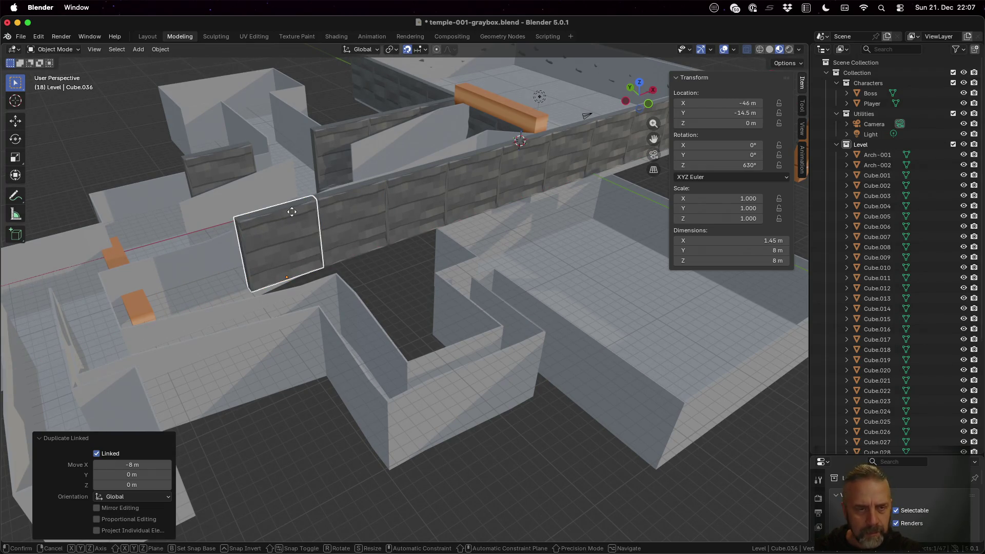
key(x)
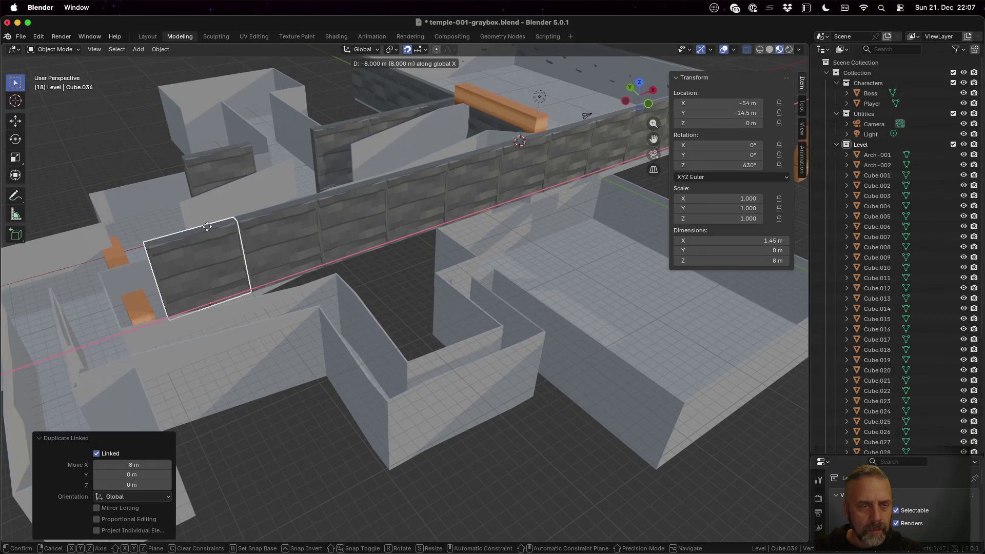
click(208, 226)
mouse_move(235, 200)
middle_down()
mouse_move(282, 196)
mouse_move(320, 232)
mouse_move(407, 272)
mouse_move(422, 329)
middle_up()
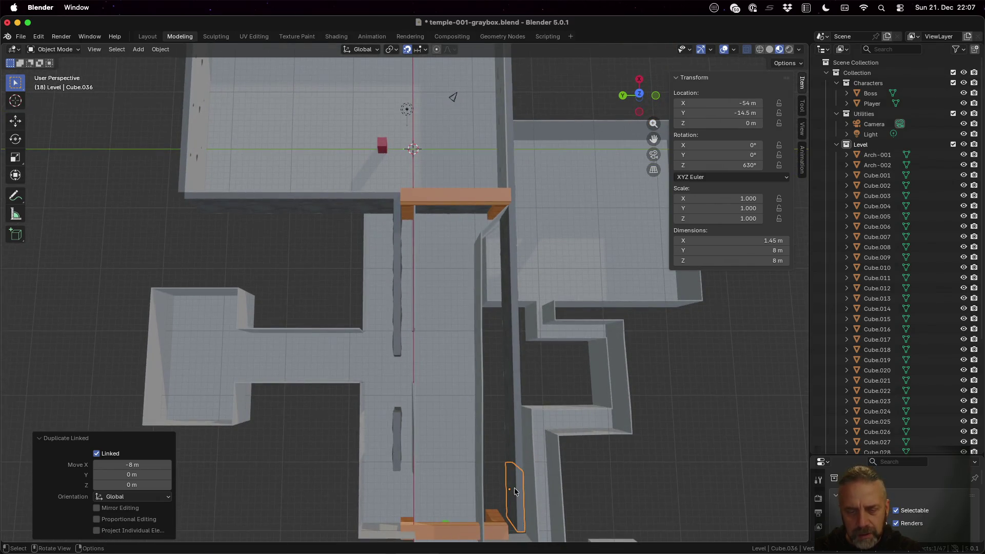
- Move Arch-002 1 m along X
mouse_move(515, 491)
shift+middle_down()
mouse_move(522, 455)
mouse_move(504, 343)
shift+middle_up()
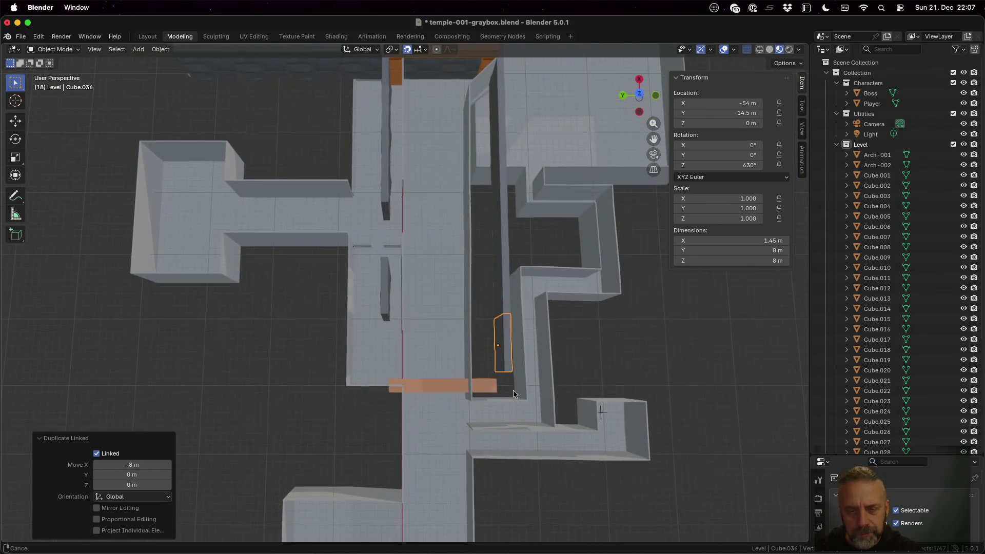
click(444, 385)
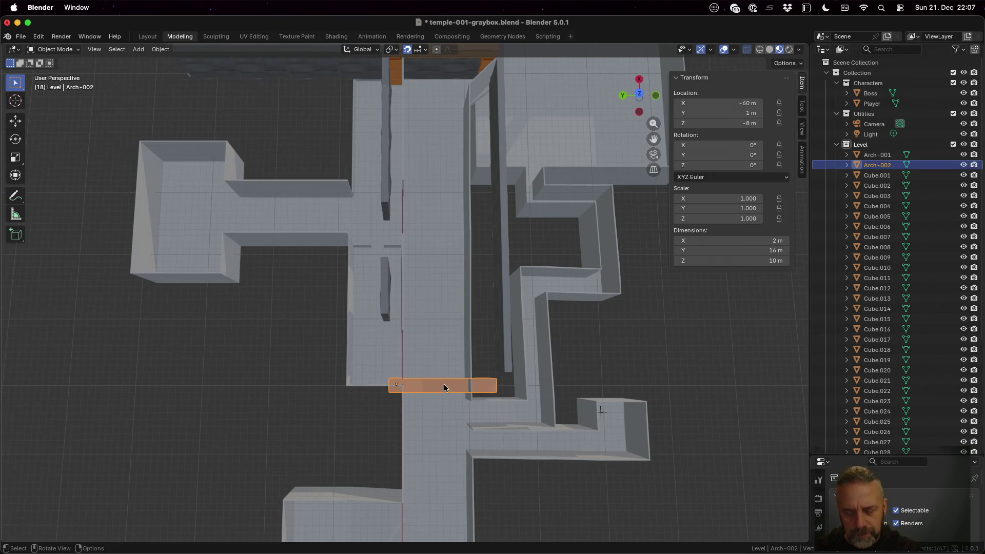
key(g)
key(x)
click(444, 383)
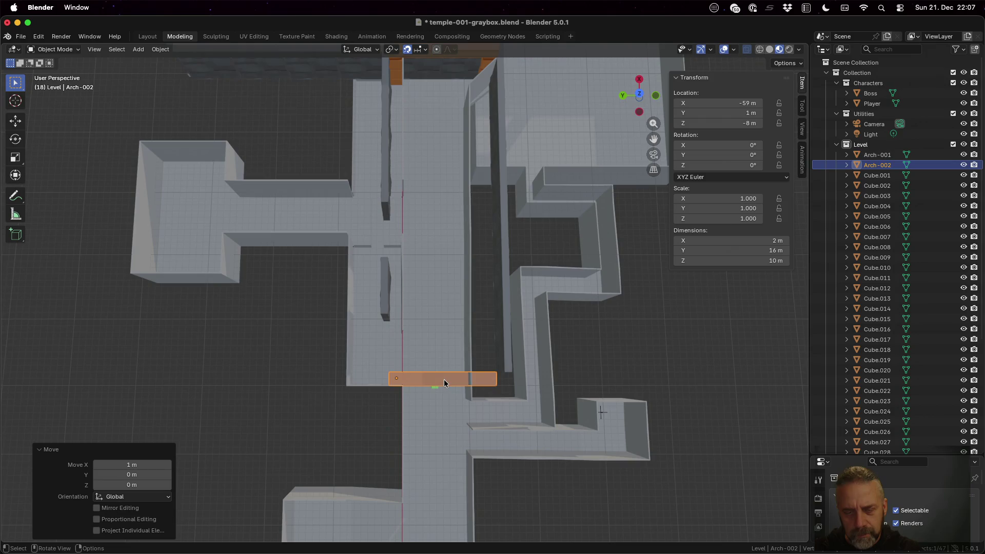
mouse_move(601, 380)
middle_down()
mouse_move(600, 351)
mouse_move(597, 386)
middle_up()
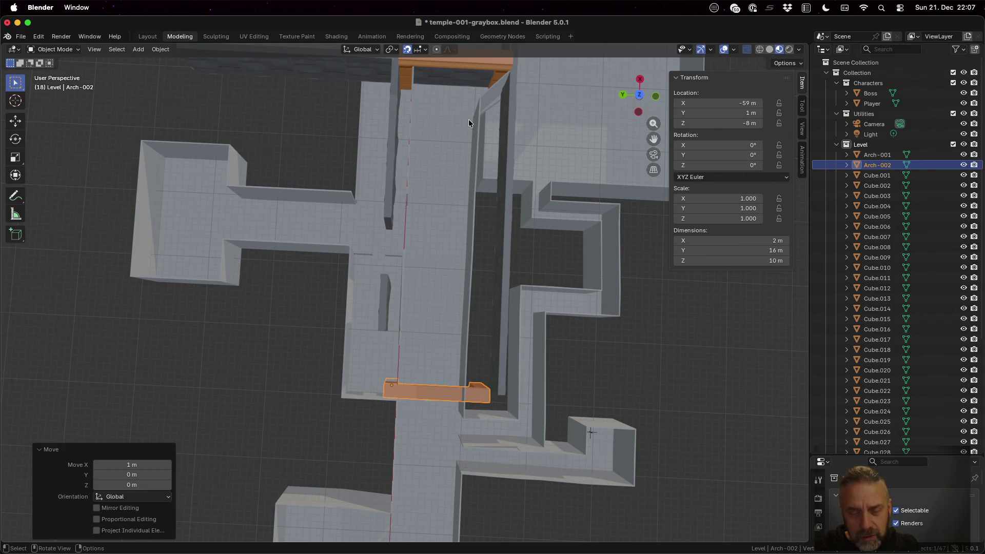
- Check Arch-002's alignment against Arch-001 from closer, lower viewpoints
click(463, 67)
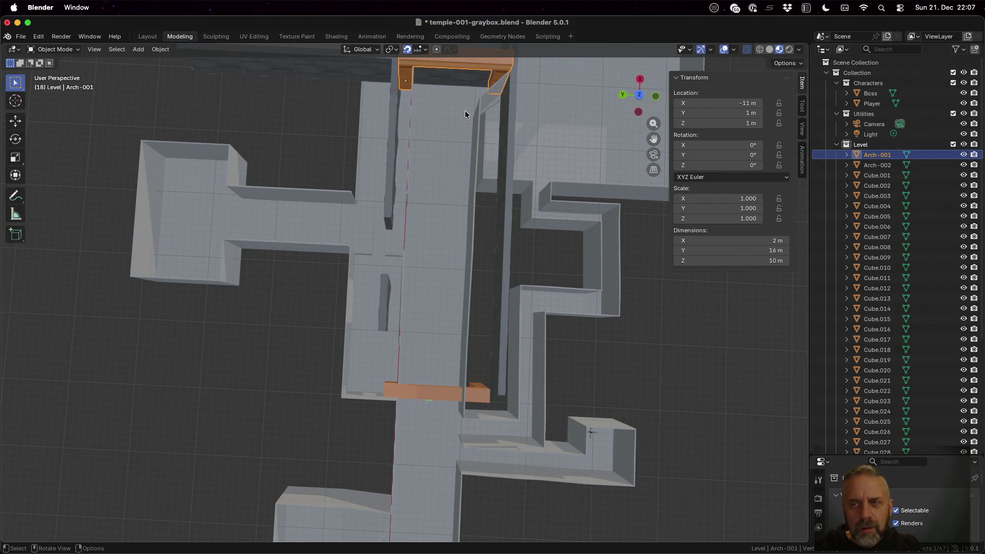
scroll(465, 110, down, 4)
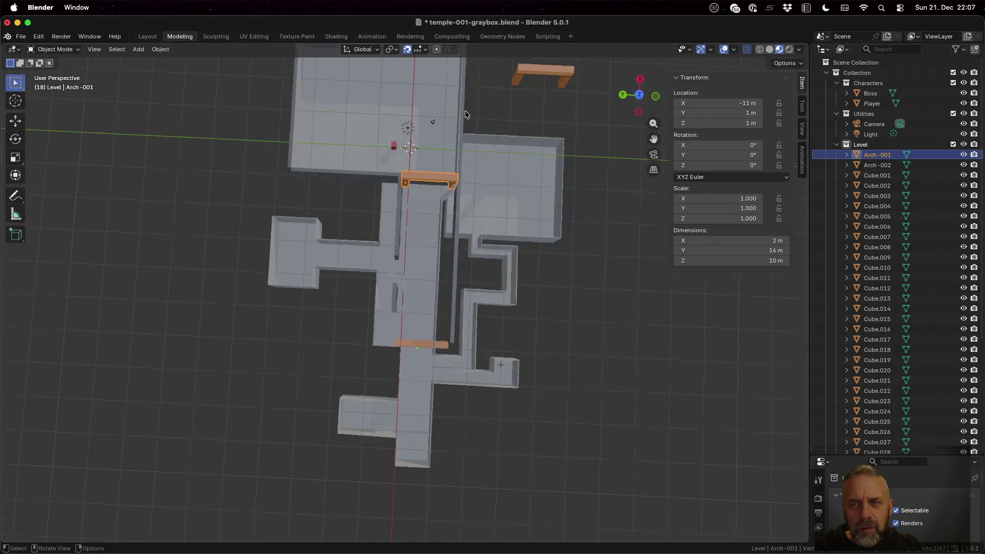
click(430, 345)
scroll(430, 346, up, 3)
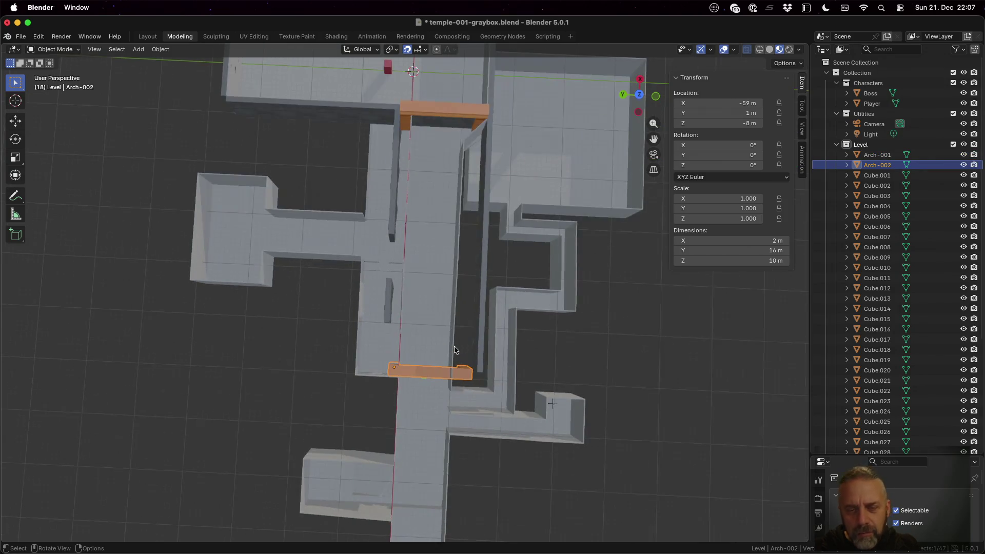
mouse_move(430, 346)
middle_down()
mouse_move(543, 366)
mouse_move(533, 318)
mouse_move(541, 318)
mouse_move(528, 321)
mouse_move(530, 347)
middle_up()
scroll(530, 347, up, 2)
mouse_move(590, 412)
middle_down()
mouse_move(582, 420)
mouse_move(562, 407)
mouse_move(546, 423)
mouse_move(578, 362)
mouse_move(638, 374)
mouse_move(679, 409)
mouse_move(663, 432)
mouse_move(629, 407)
mouse_move(651, 402)
middle_up()
- Linked-duplicate panel Cube.036 and drop the copy 9 m down along Z
click(611, 184)
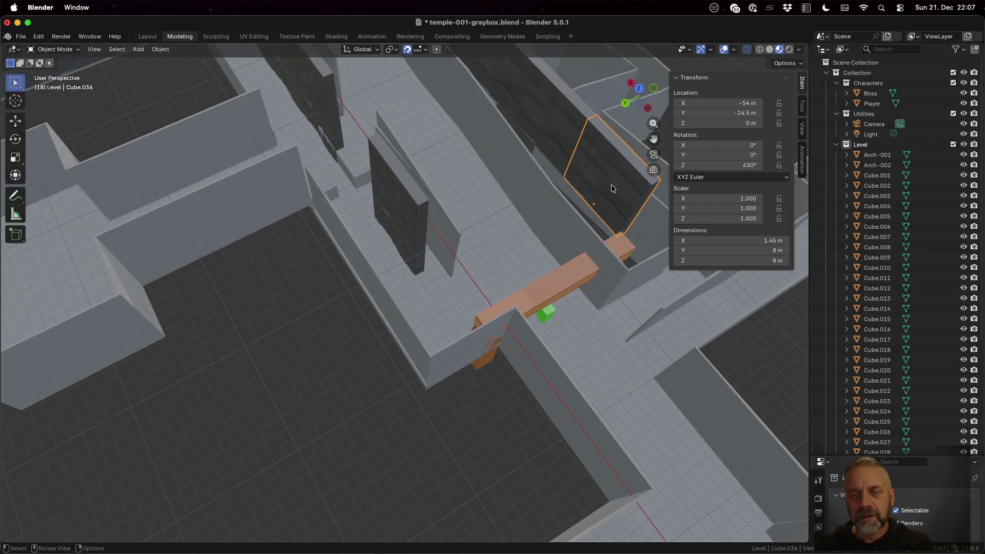
key(shift+d)
key(z)
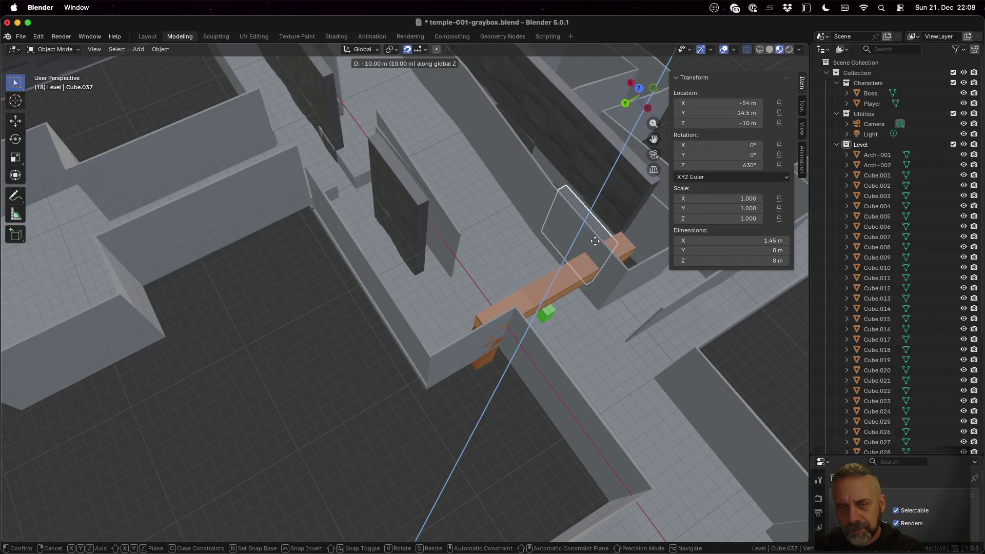
right_click(596, 237)
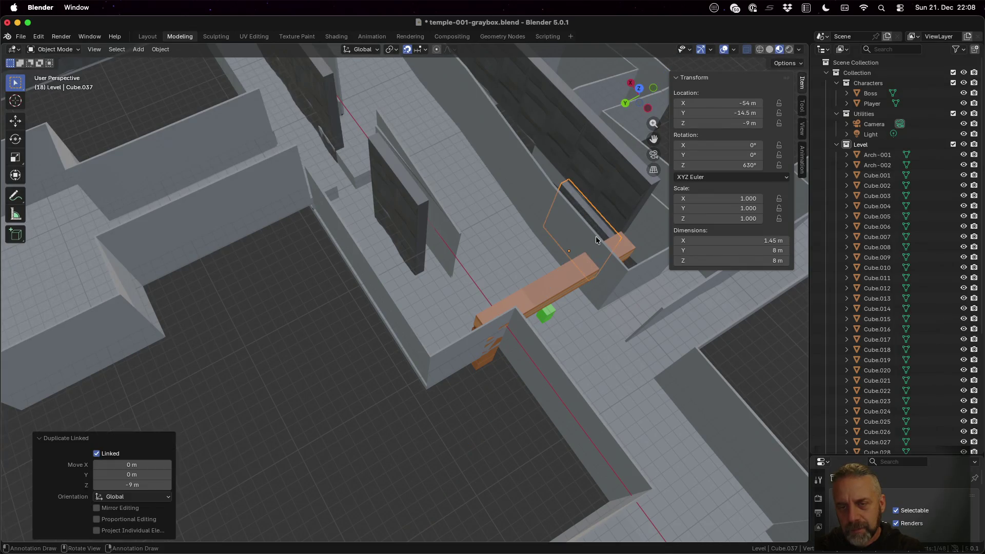
click(640, 237)
mouse_move(643, 241)
middle_down()
mouse_move(650, 254)
mouse_move(590, 272)
mouse_move(570, 251)
mouse_move(543, 276)
middle_up()
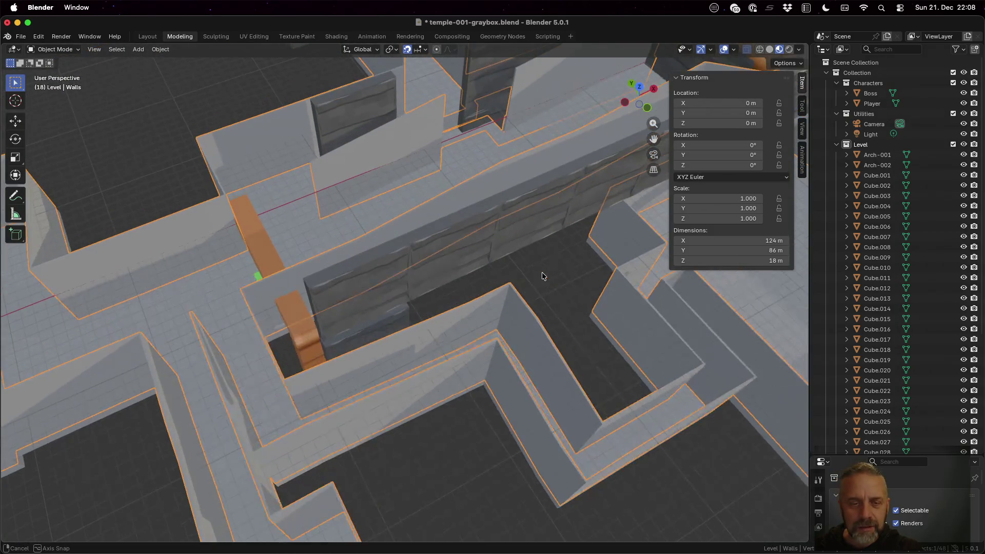
- Raise the duplicate panel Cube.037 by 1 m to Z -8 m and inspect the side passage
click(389, 314)
key(g)
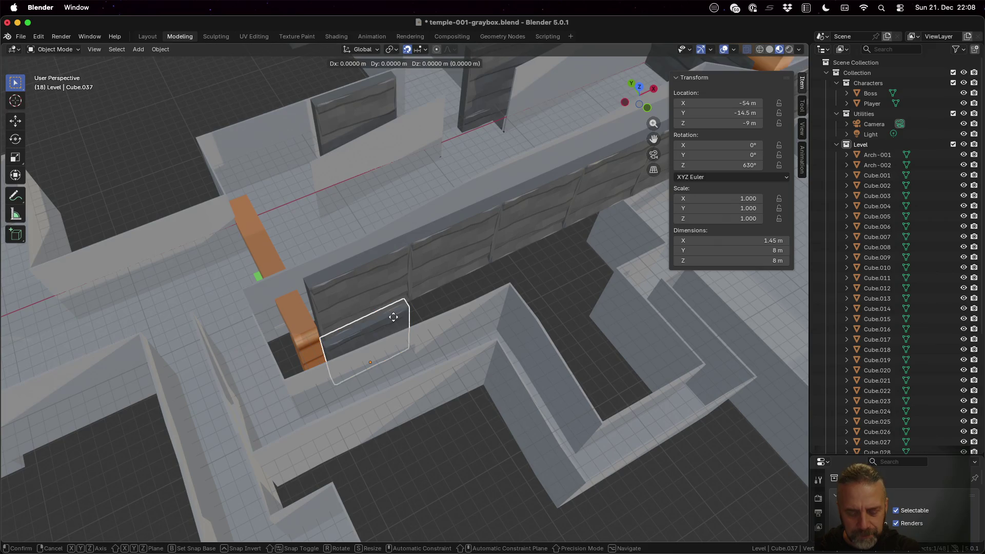
key(z)
key(1)
key(Return)
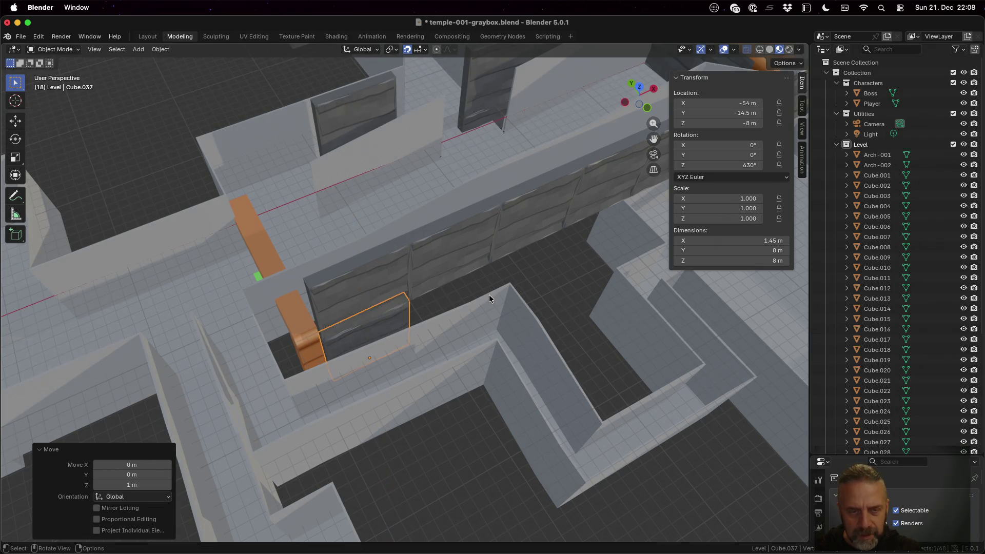
mouse_move(489, 294)
middle_down()
mouse_move(383, 289)
mouse_move(371, 244)
mouse_move(383, 263)
mouse_move(450, 281)
mouse_move(534, 273)
mouse_move(614, 285)
mouse_move(545, 292)
mouse_move(584, 308)
mouse_move(581, 344)
mouse_move(596, 303)
middle_up()
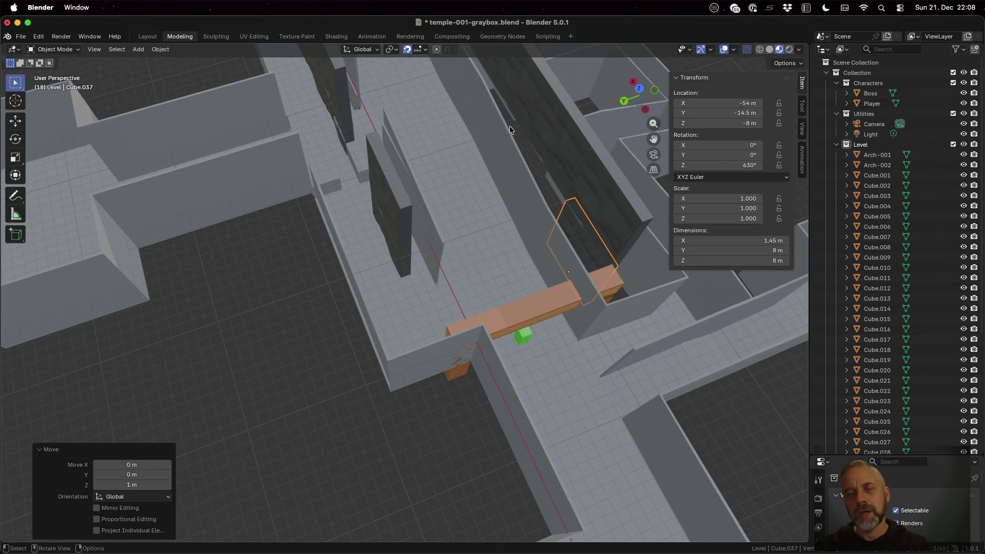
scroll(446, 206, down, 8)
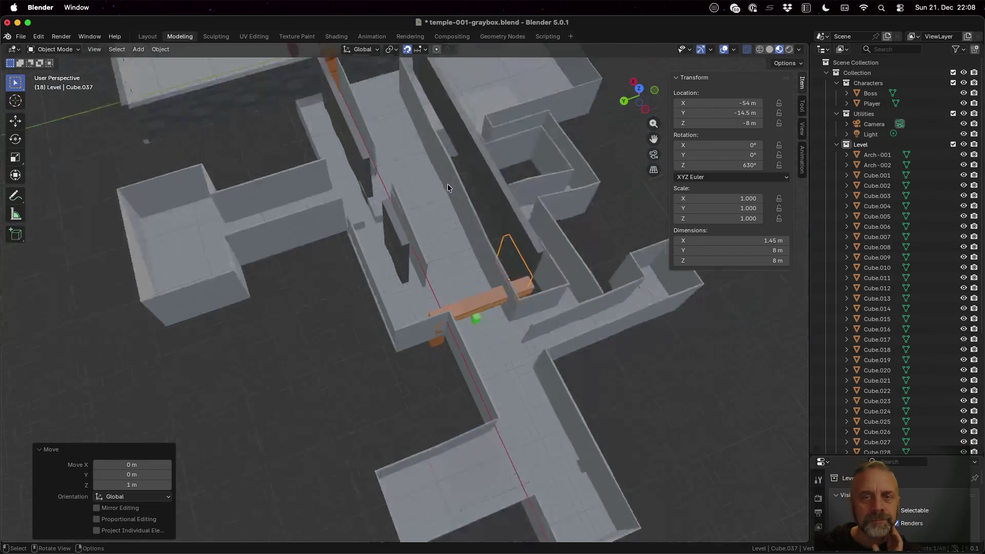
mouse_move(466, 154)
middle_down()
mouse_move(431, 164)
mouse_move(413, 111)
mouse_move(448, 114)
mouse_move(441, 188)
middle_up()
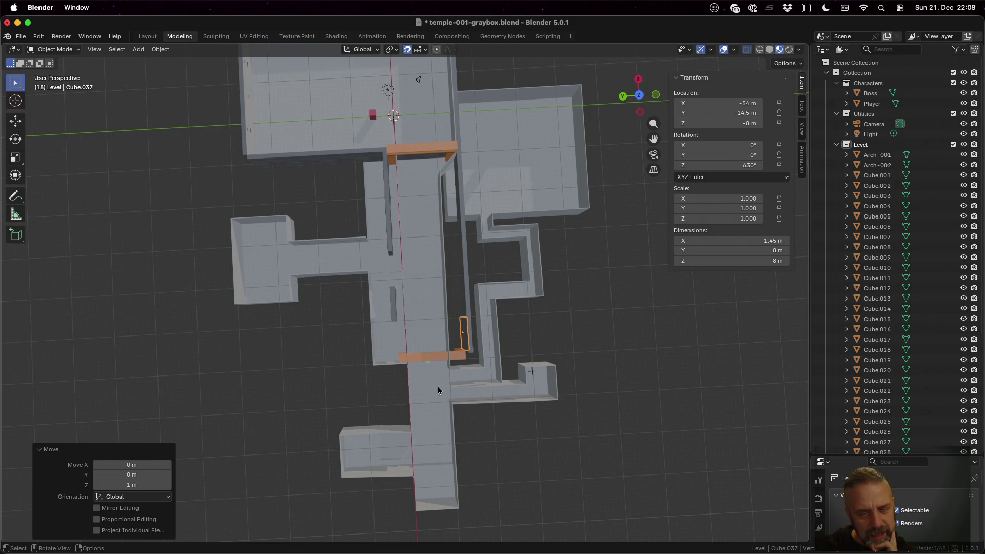
middle_drag(504, 425, 496, 377)
scroll(493, 360, up, 5)
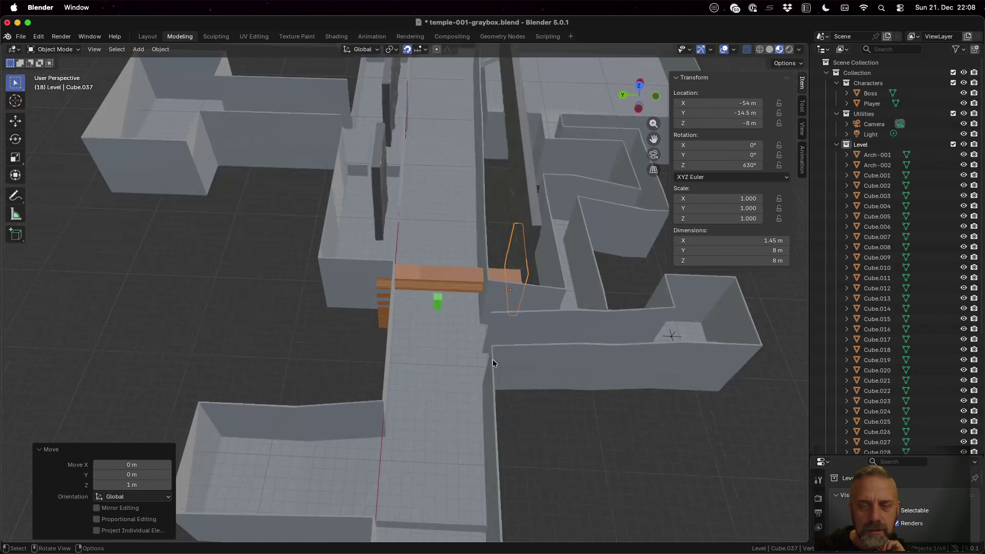
middle_drag(523, 313, 532, 305)
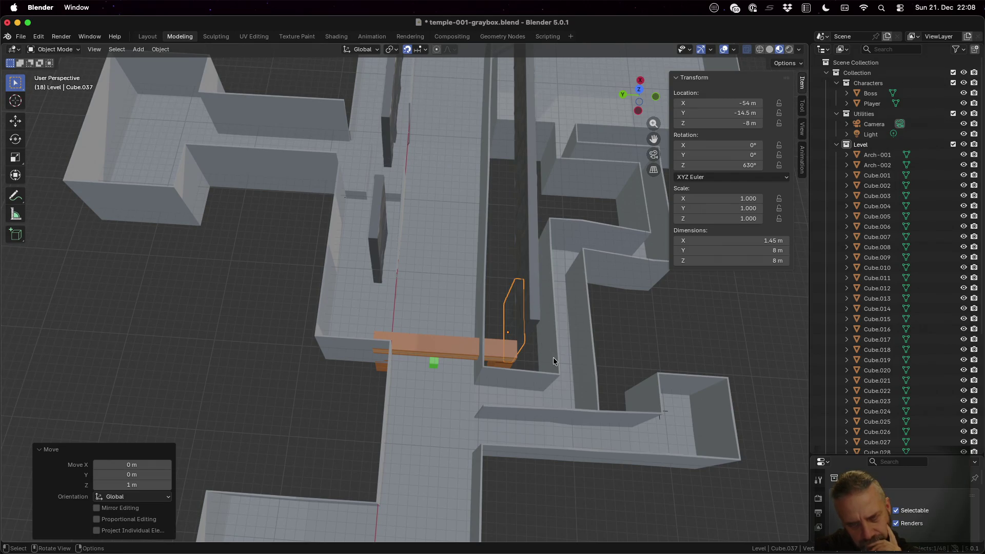
scroll(569, 347, down, 1)
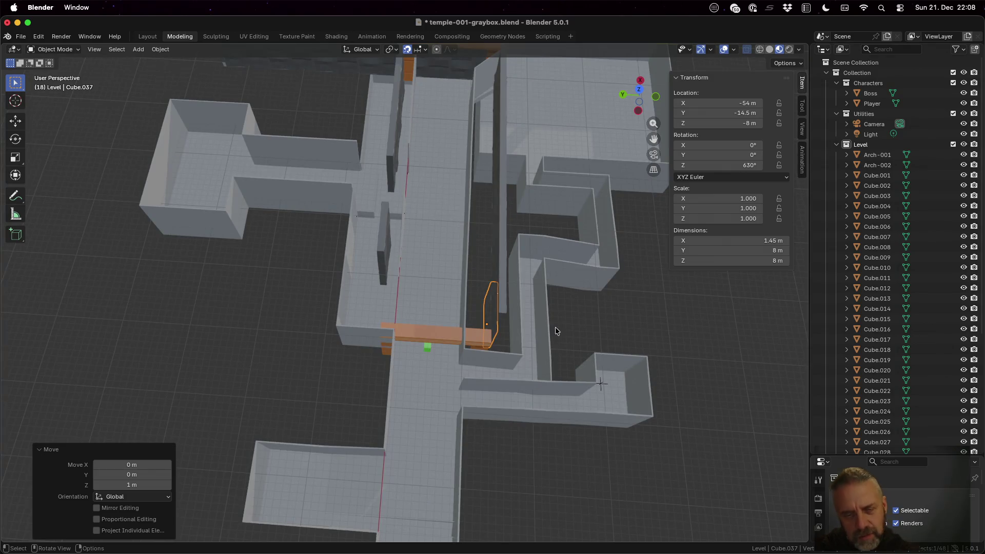
- Linked-duplicate Cube.036 and move the copy 8 m along X to −62, −14.5, 0
click(500, 298)
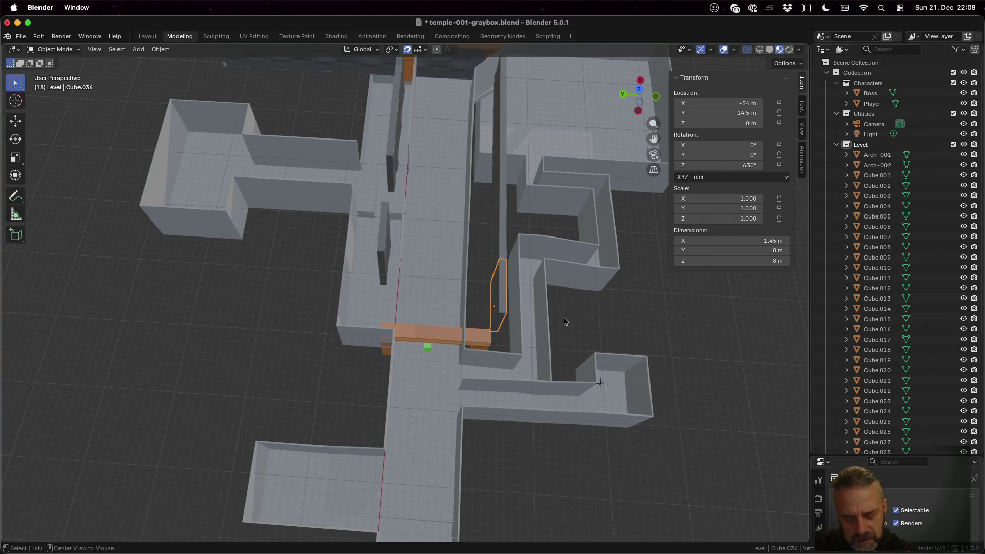
key(shift+d)
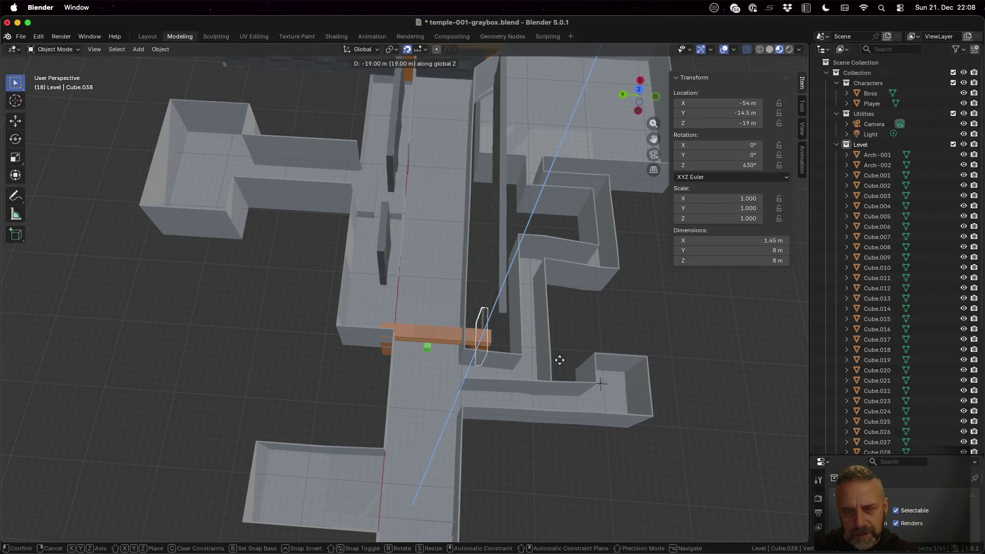
key(Escape)
key(g)
key(x)
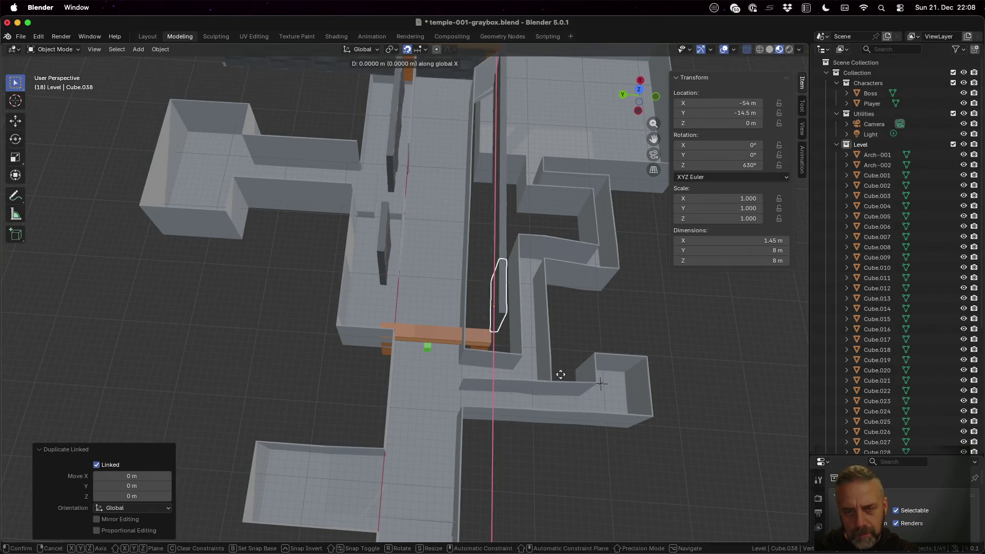
click(571, 414)
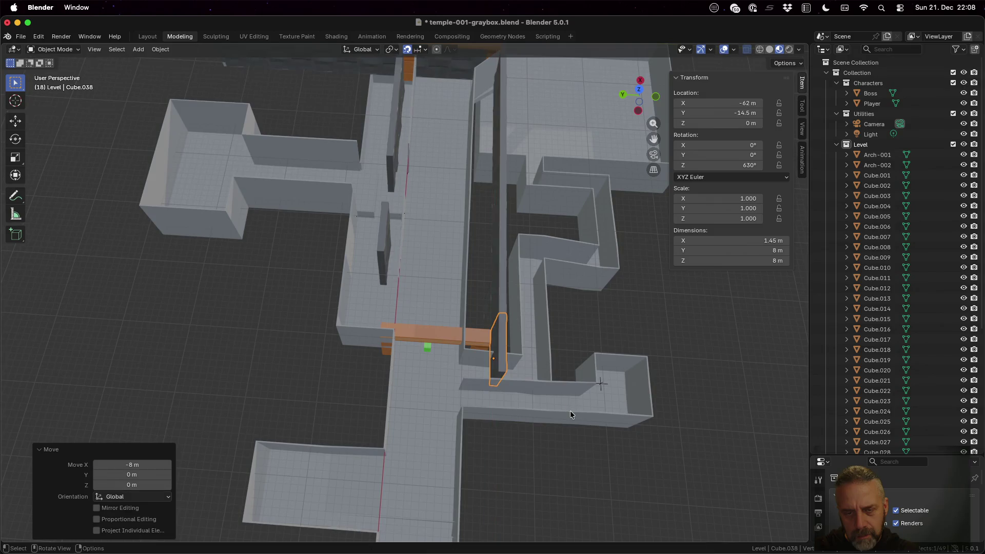
middle_drag(568, 352, 667, 344)
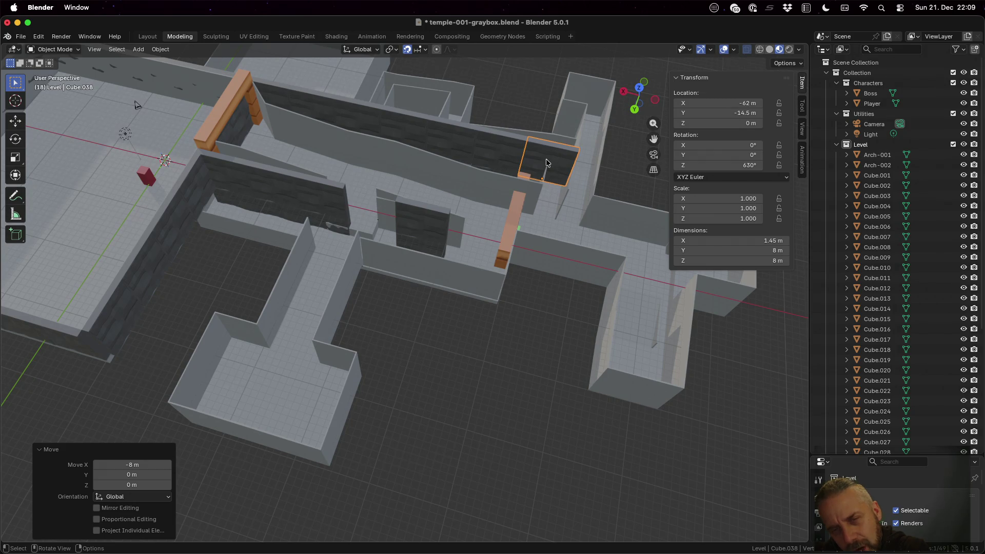
mouse_move(553, 179)
middle_down()
mouse_move(463, 193)
mouse_move(534, 226)
middle_up()
middle_drag(639, 281, 614, 286)
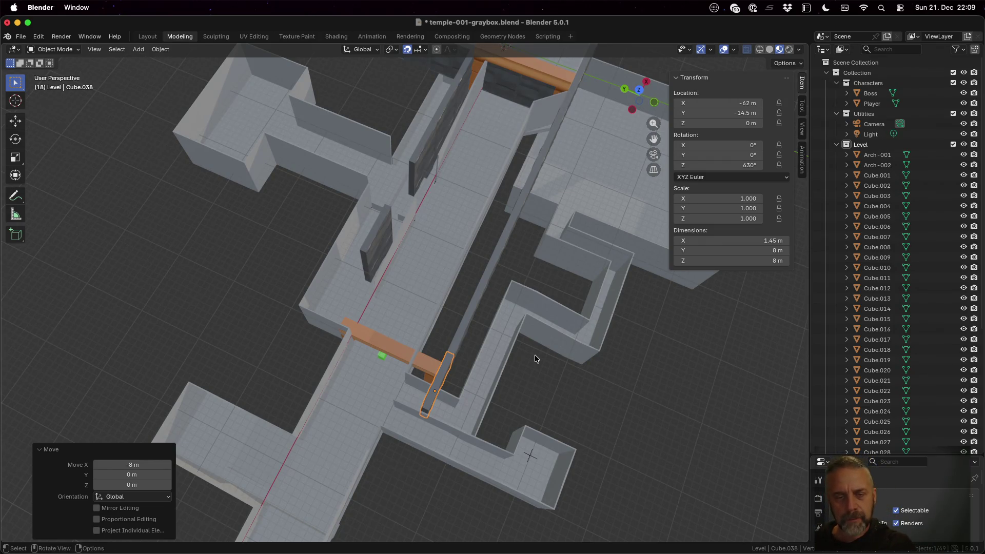
- Delete the Cube.038 panel
key(x)
click(534, 355)
middle_drag(535, 355, 536, 306)
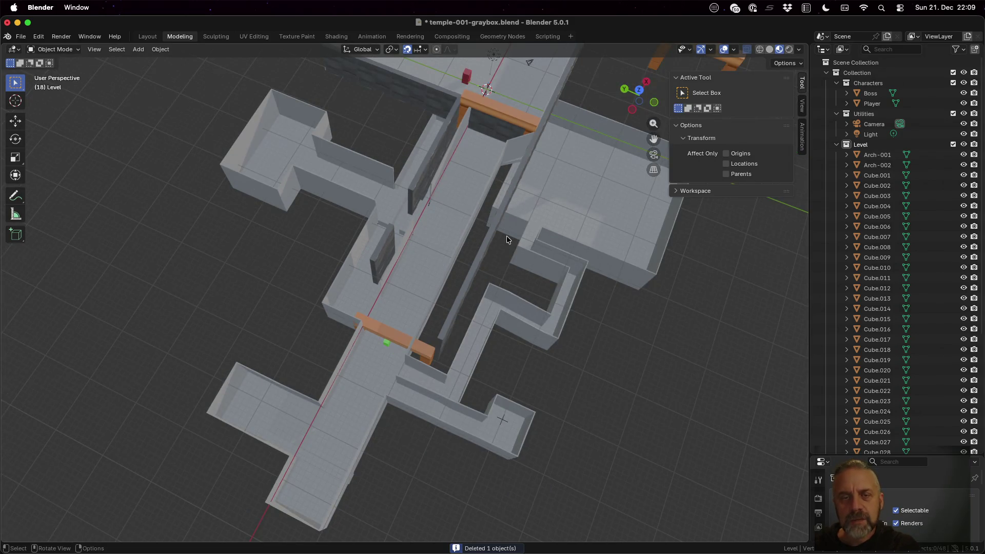
- Move the buried panel Cube.022 to the corridor's end and raise it vertically
click(488, 126)
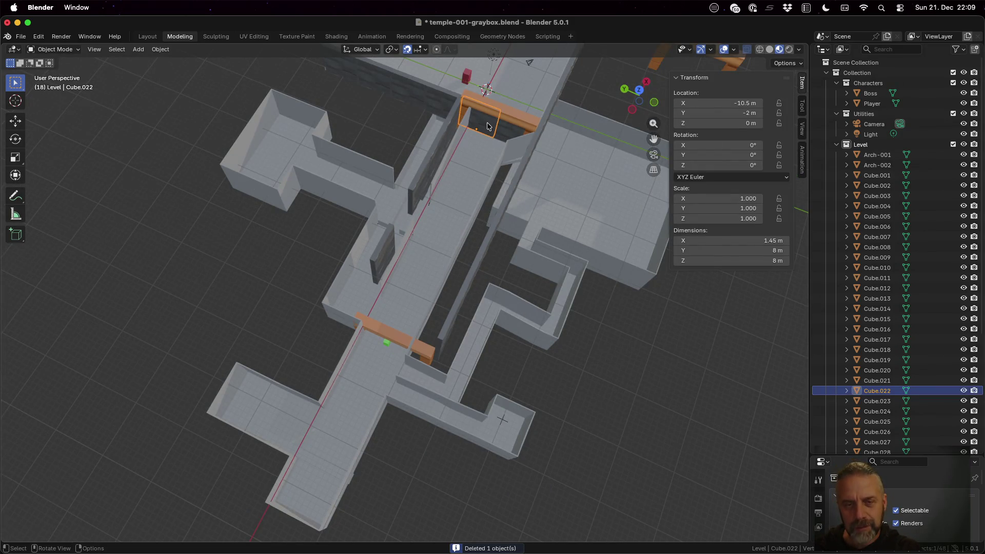
key(g)
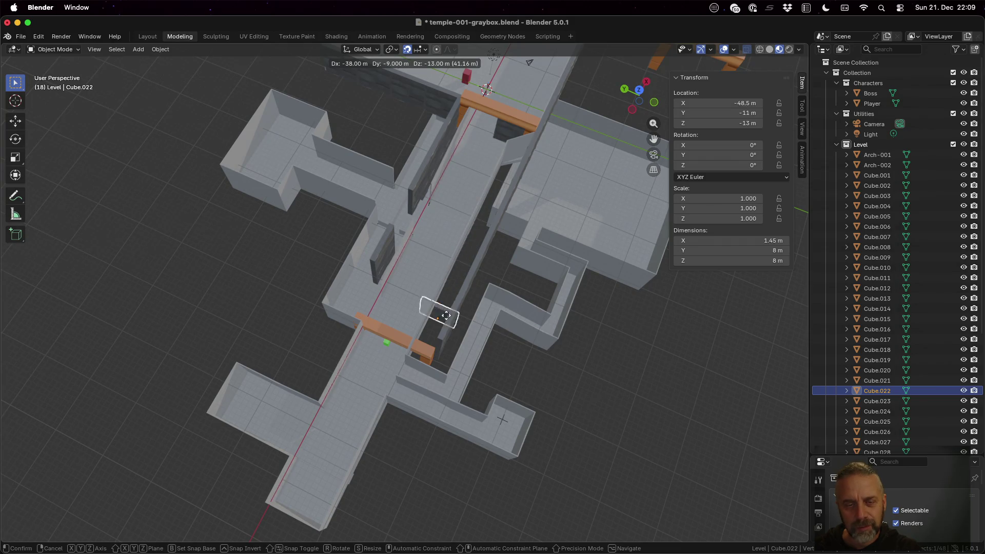
click(469, 368)
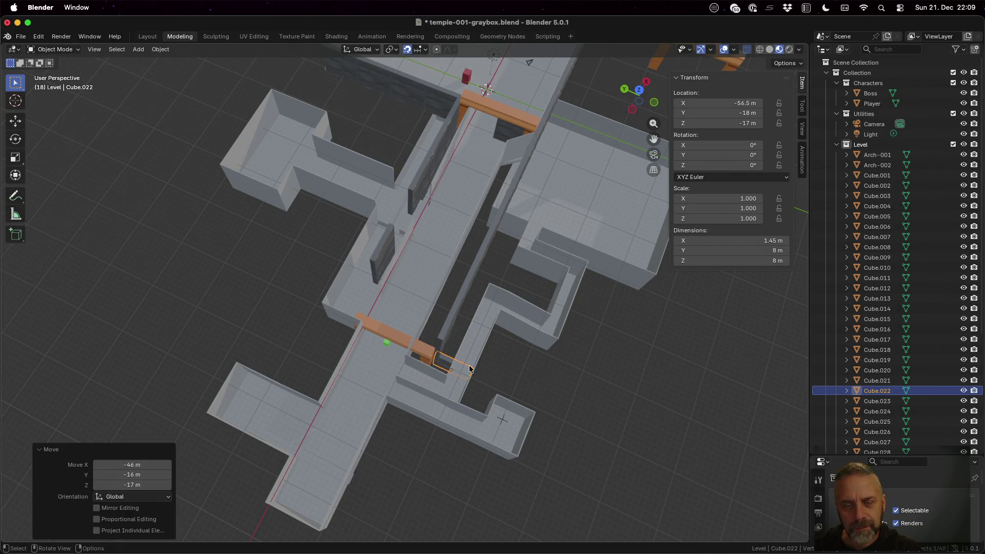
mouse_move(469, 369)
middle_down()
mouse_move(493, 326)
mouse_move(487, 316)
mouse_move(507, 303)
mouse_move(534, 348)
mouse_move(525, 336)
middle_up()
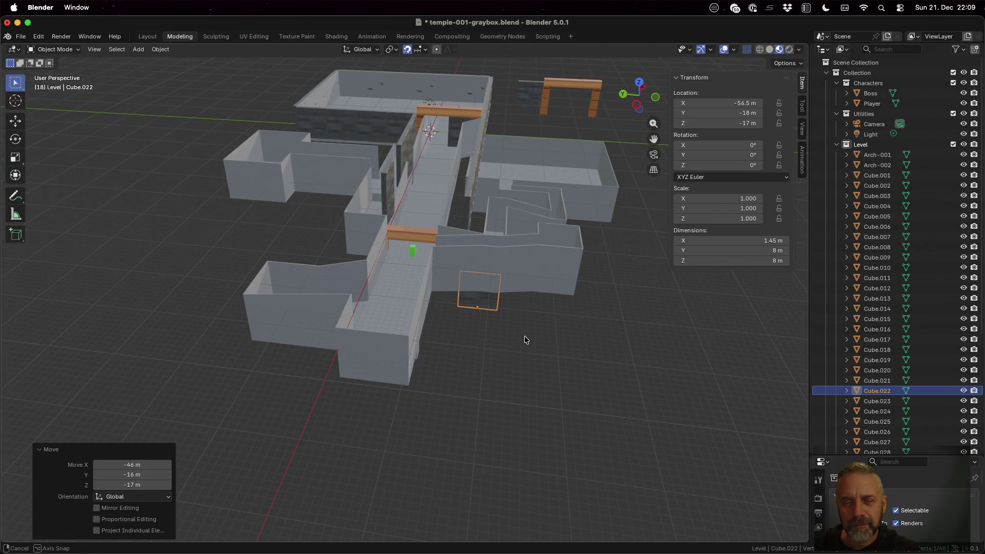
key(g)
key(z)
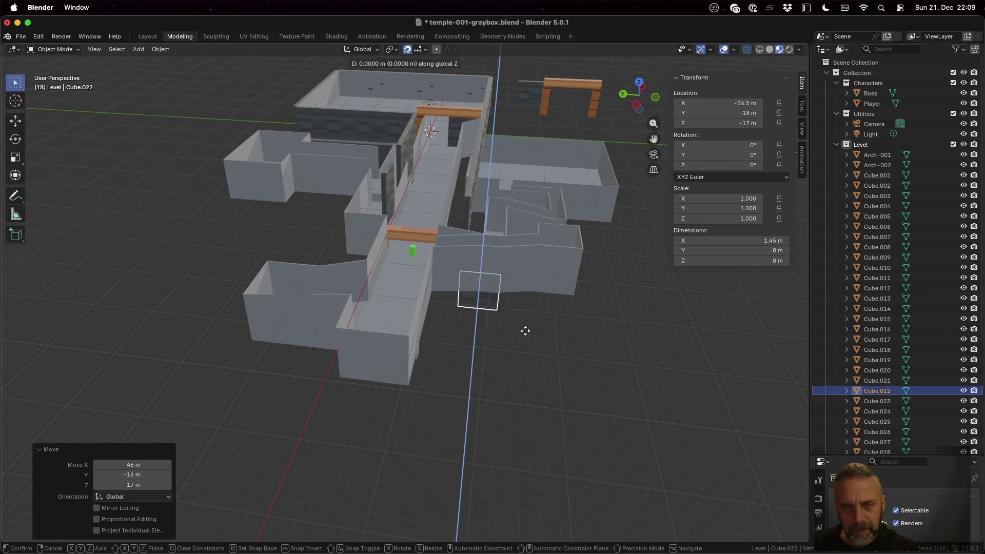
click(527, 297)
middle_drag(527, 298, 495, 251)
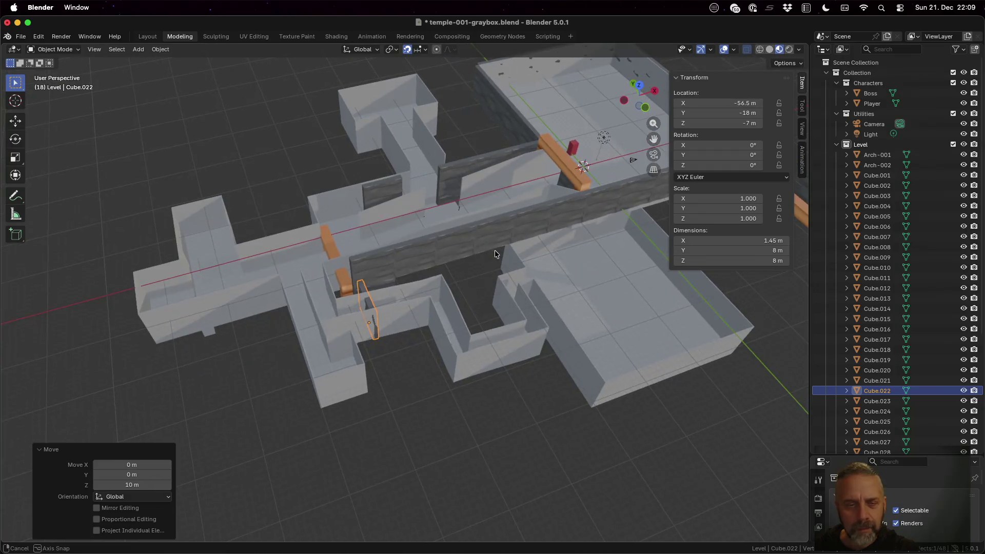
scroll(411, 302, up, 4)
scroll(411, 304, up, 2)
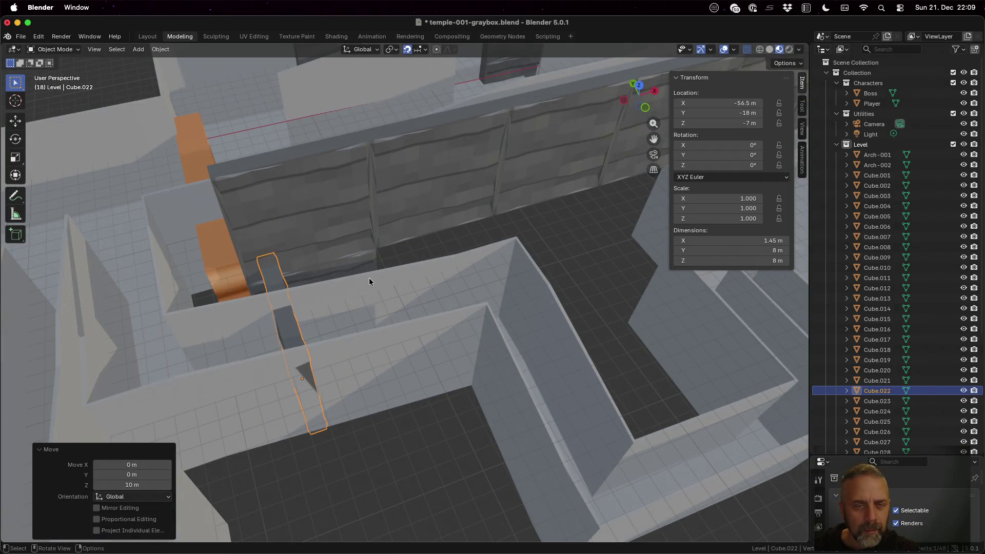
mouse_move(368, 278)
middle_down()
mouse_move(326, 275)
mouse_move(303, 288)
mouse_move(306, 255)
middle_up()
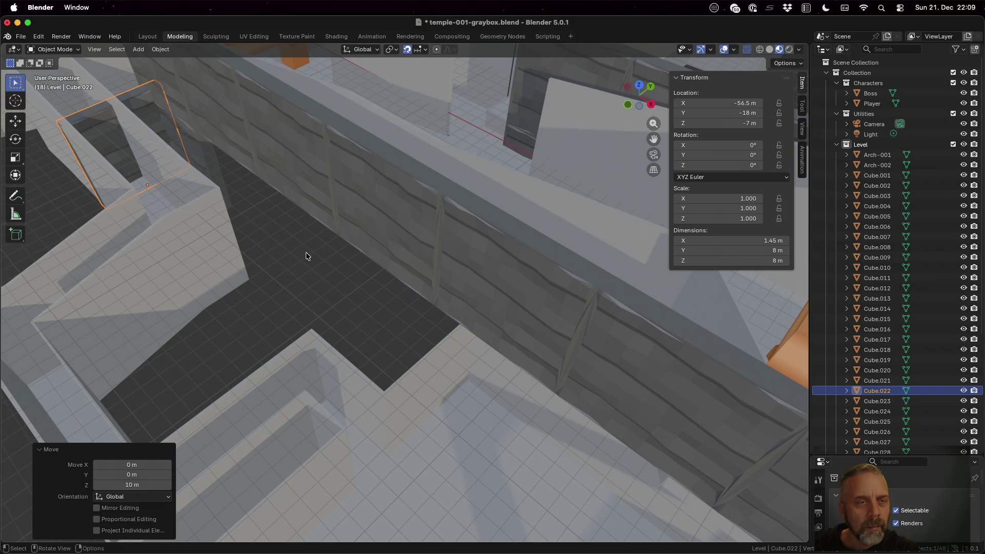
- Set Cube.022's height to Z -10 m, then select upright panel Cube.037
key(g)
key(z)
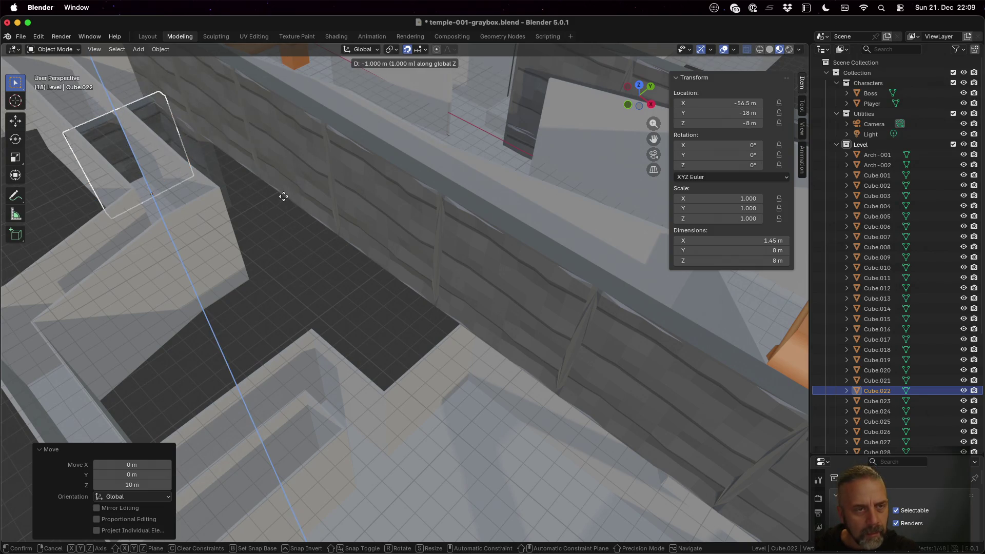
click(285, 214)
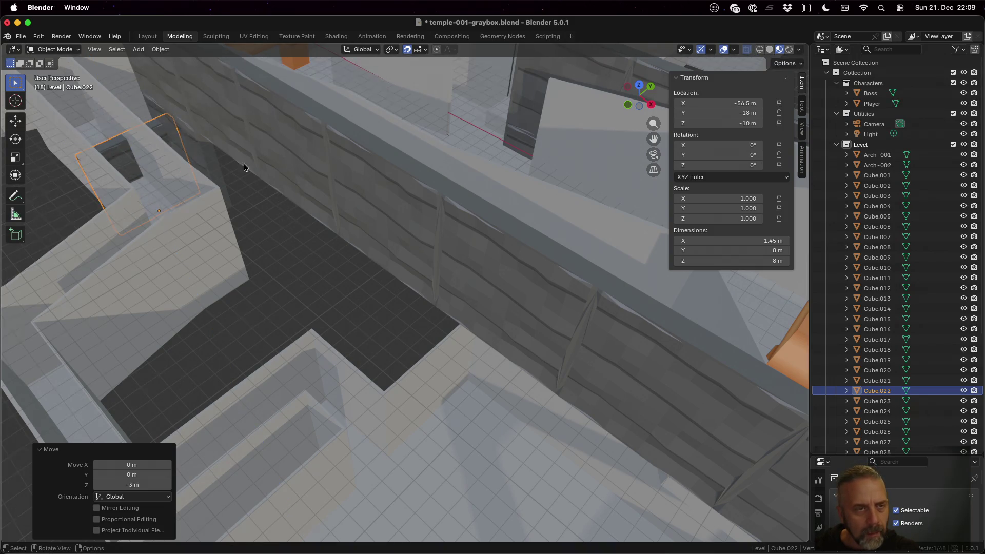
click(208, 155)
mouse_move(218, 168)
middle_down()
mouse_move(239, 183)
mouse_move(236, 200)
mouse_move(171, 169)
mouse_move(173, 184)
mouse_move(309, 171)
middle_up()
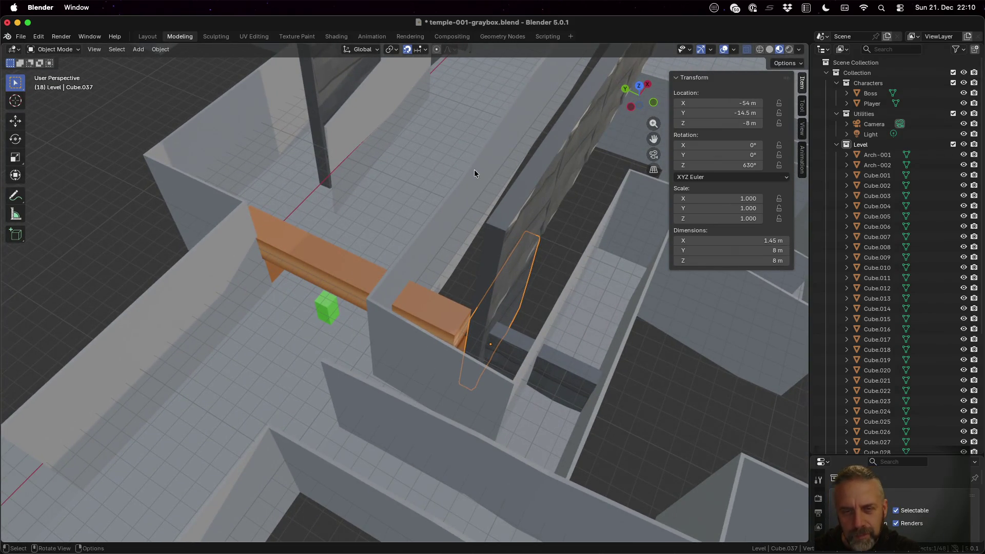
- Hide Cube.037 and raise panel Cube.022 by 2 m to Z -8
key(ctrl+z)
key(ctrl+z)
key(h)
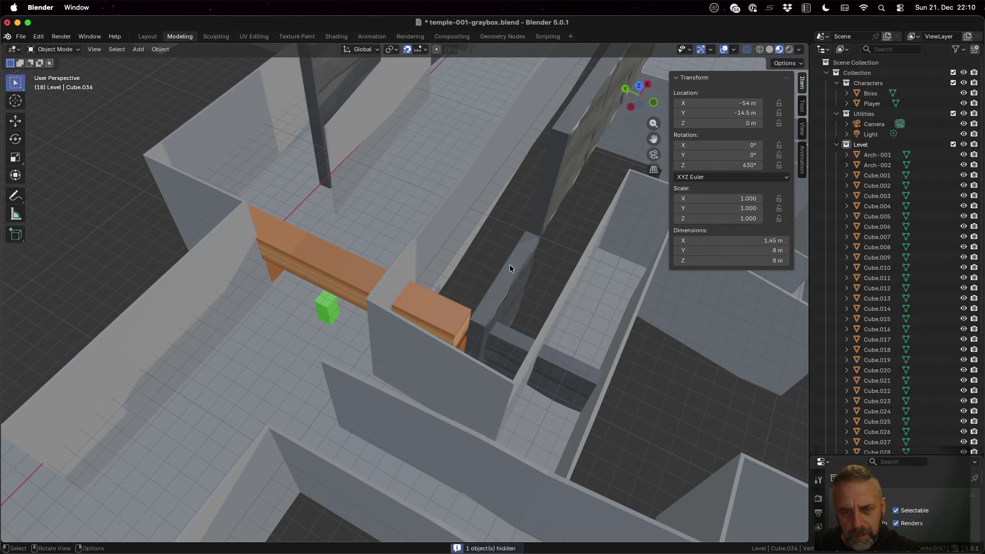
click(506, 333)
key(g)
key(z)
key(2)
key(Return)
- Show all hidden objects with Object > Show/Hide and reselect floor panel Cube.022
click(160, 49)
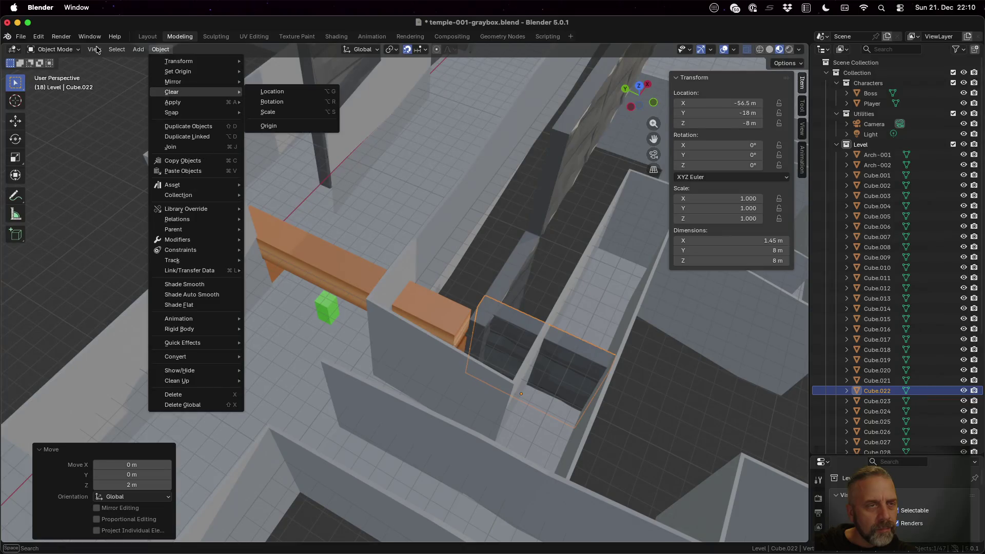
mouse_move(98, 51)
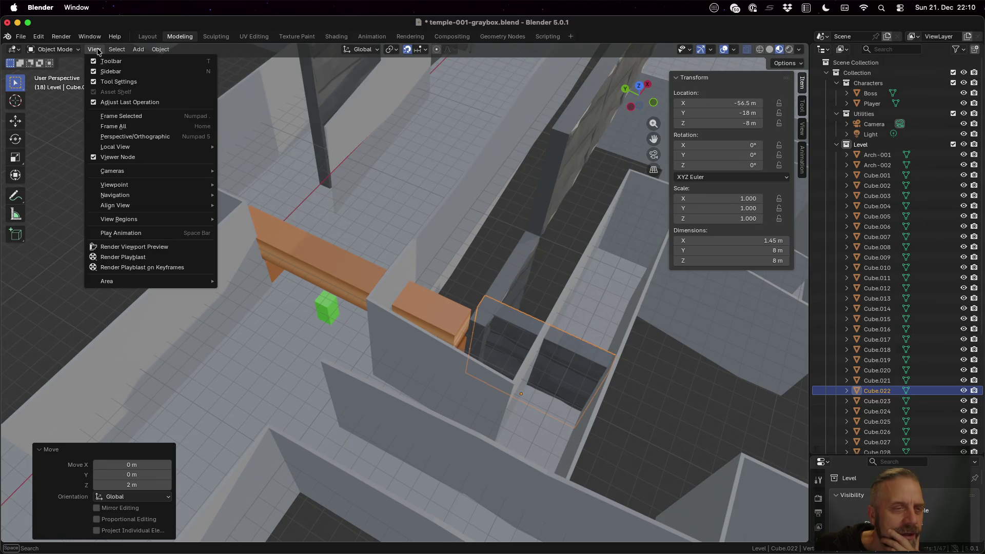
mouse_move(157, 53)
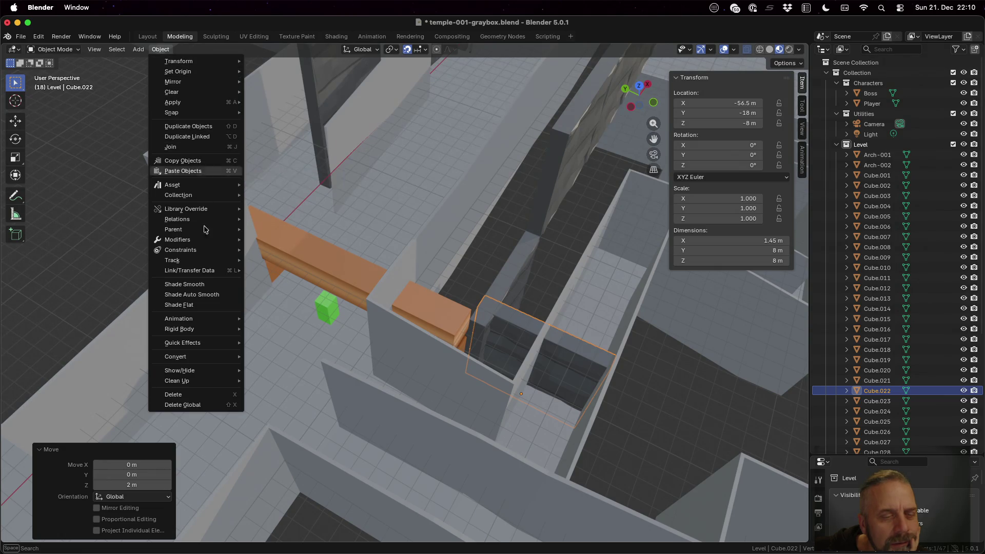
mouse_move(221, 372)
click(272, 373)
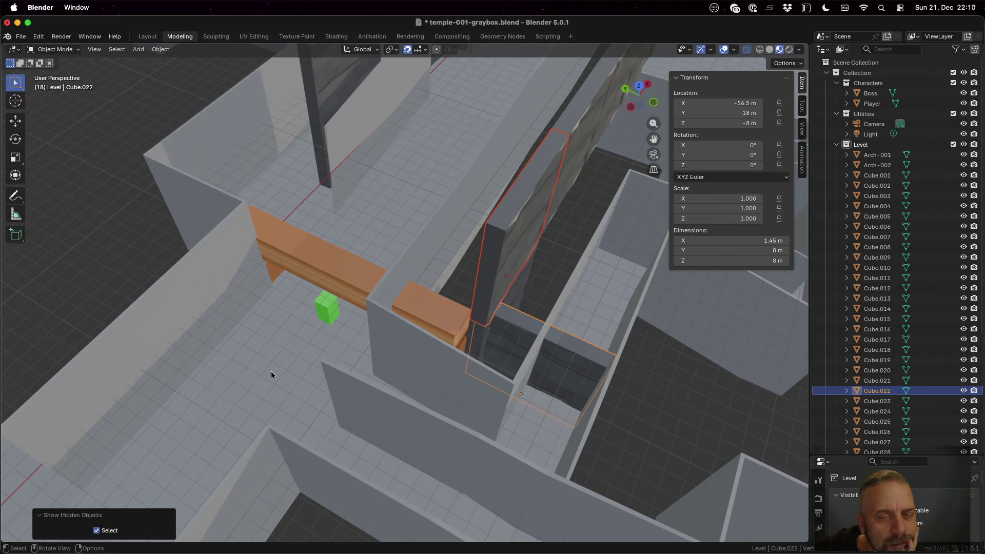
mouse_move(680, 377)
middle_down()
mouse_move(652, 369)
mouse_move(696, 369)
mouse_move(608, 292)
mouse_move(611, 314)
mouse_move(609, 306)
middle_up()
click(533, 348)
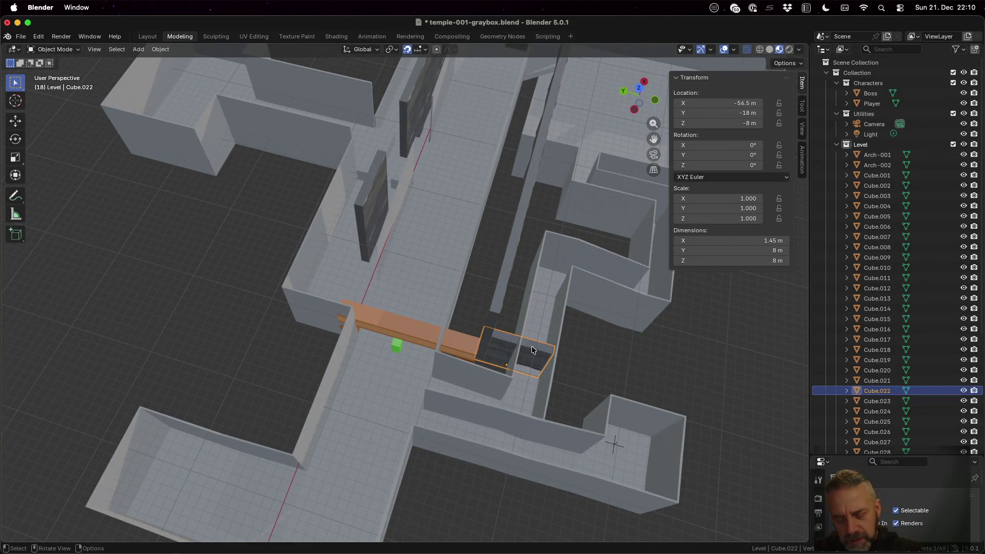
- Shift panel Cube.022 2 m along X
key(g)
key(x)
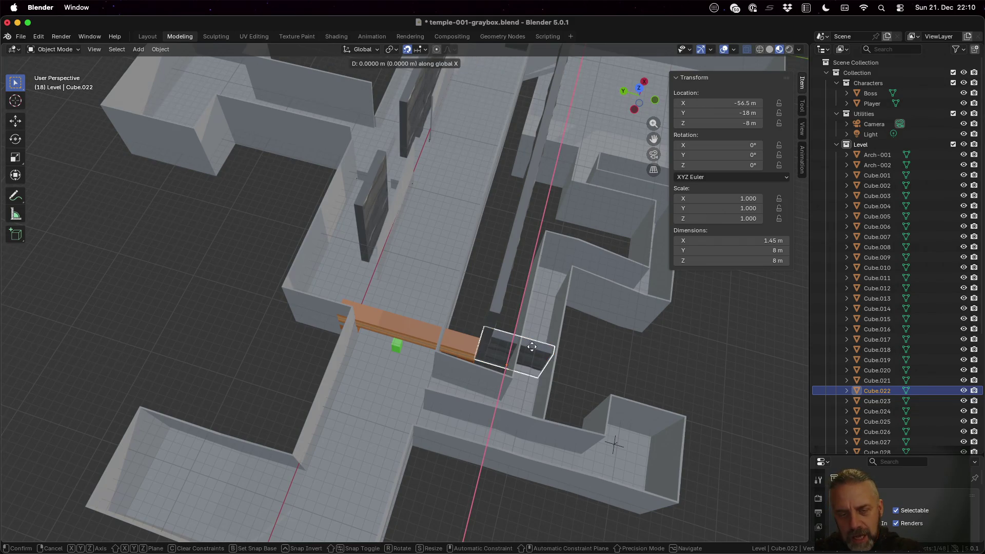
click(531, 359)
mouse_move(531, 359)
middle_down()
mouse_move(597, 360)
mouse_move(580, 355)
mouse_move(572, 319)
mouse_move(609, 322)
mouse_move(609, 334)
middle_up()
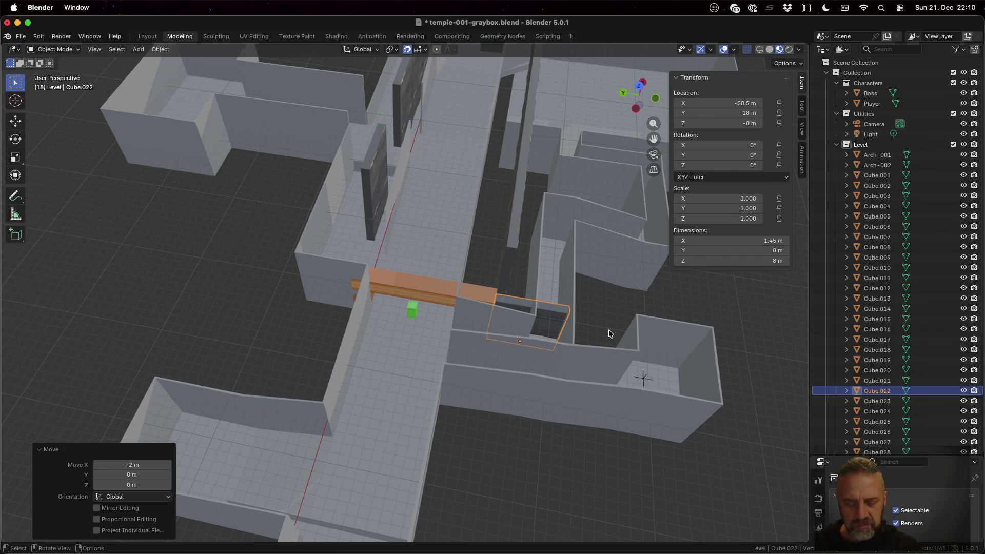
- Make linked copy Cube.038 raised 8 m to floor level, cancelling a rotation attempt
key(shift+d)
key(z)
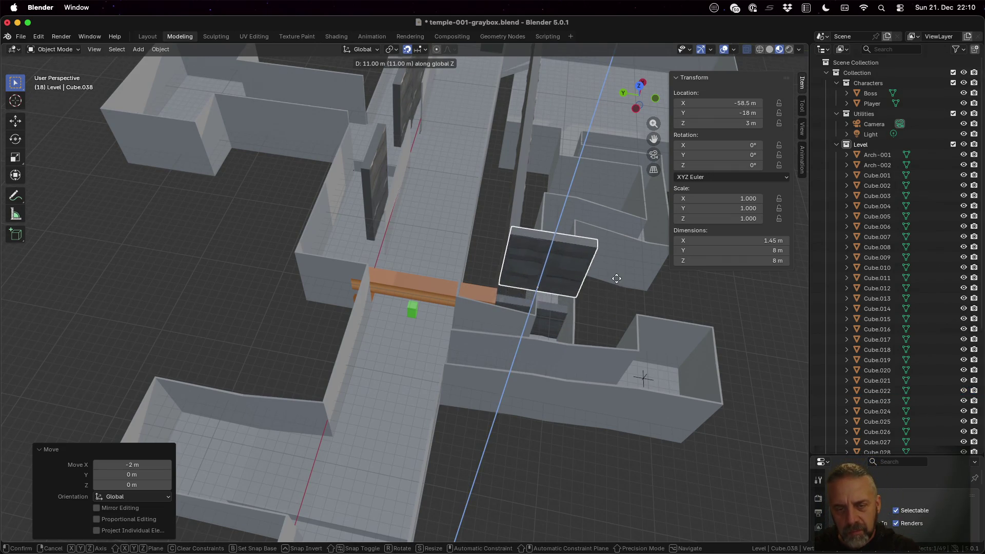
click(624, 290)
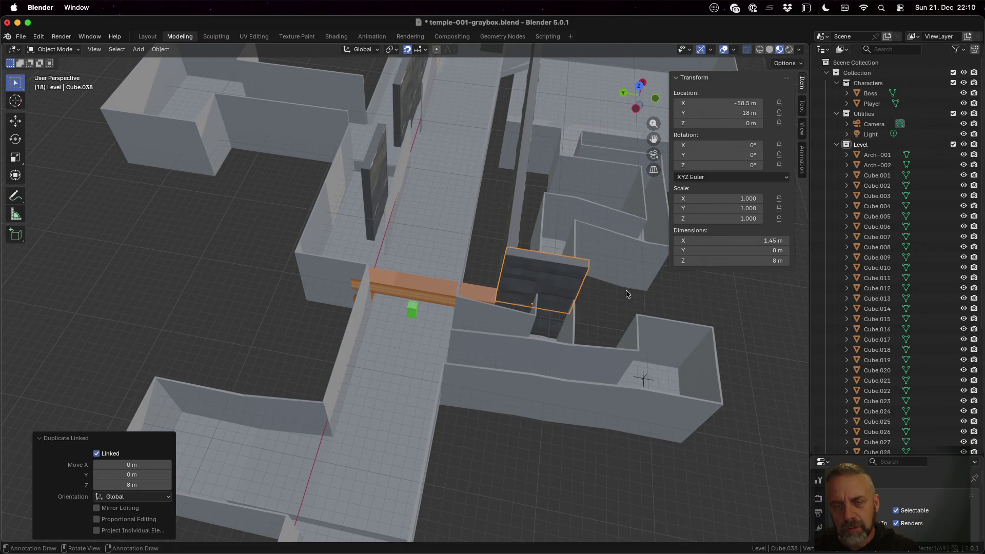
mouse_move(630, 288)
middle_down()
mouse_move(685, 281)
mouse_move(624, 292)
mouse_move(596, 332)
mouse_move(618, 342)
mouse_move(620, 316)
middle_up()
key(r)
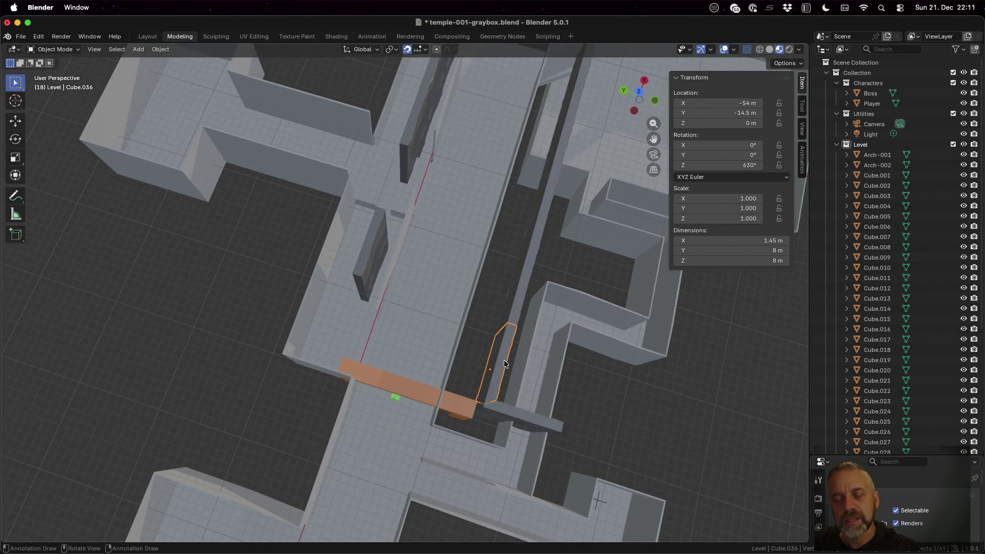
key(Escape)
- Select upright panel Cube.036, then flat copy Cube.038, viewing the level at a tilt
click(495, 388)
click(513, 408)
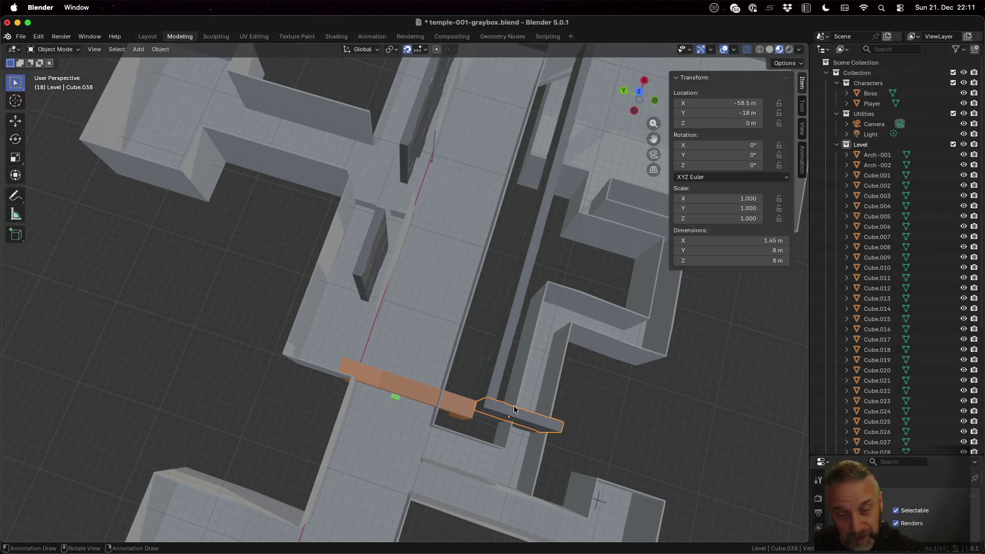
scroll(513, 406, down, 10)
mouse_move(503, 343)
middle_down()
mouse_move(532, 303)
mouse_move(524, 266)
mouse_move(506, 269)
mouse_move(561, 343)
mouse_move(555, 359)
mouse_move(501, 357)
middle_up()
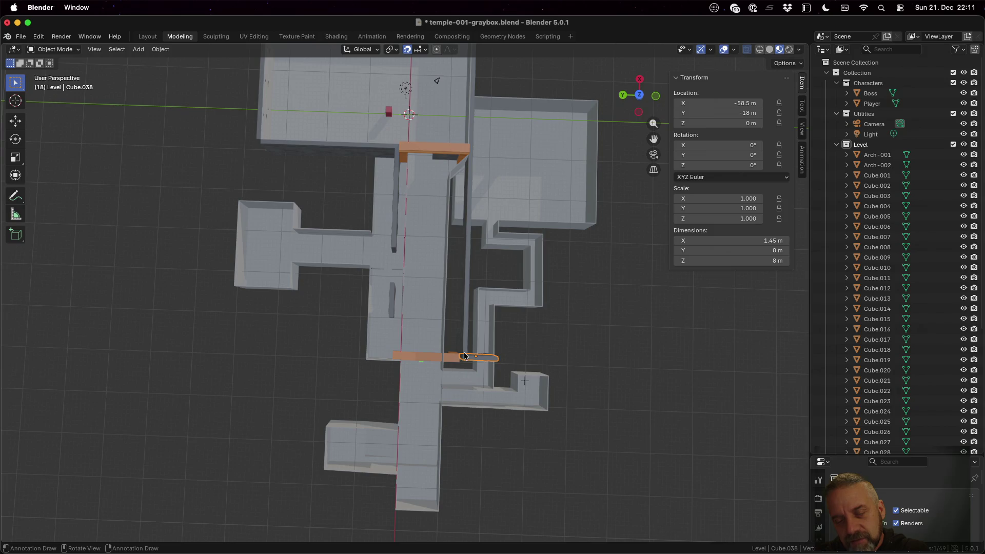
mouse_move(479, 375)
middle_down()
mouse_move(498, 344)
mouse_move(492, 359)
mouse_move(559, 364)
mouse_move(559, 300)
middle_up()
- Make a linked copy of upright panel Cube.036 placed 8 m along X
click(470, 173)
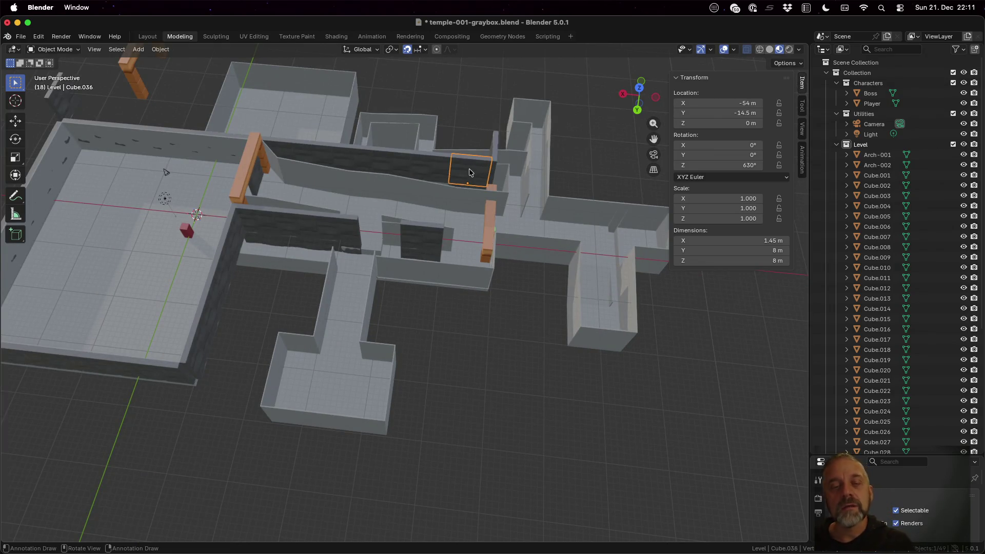
key(alt)
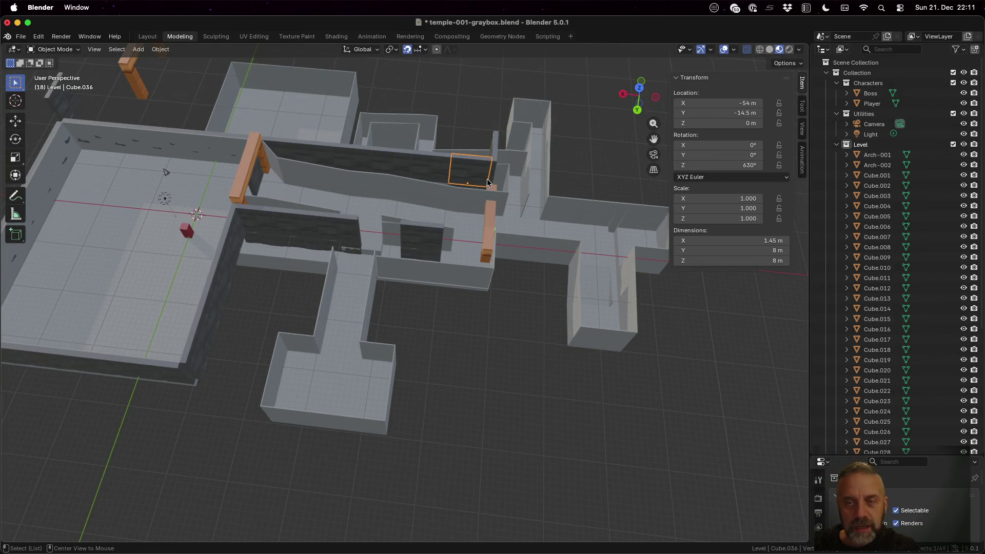
key(alt+d)
key(x)
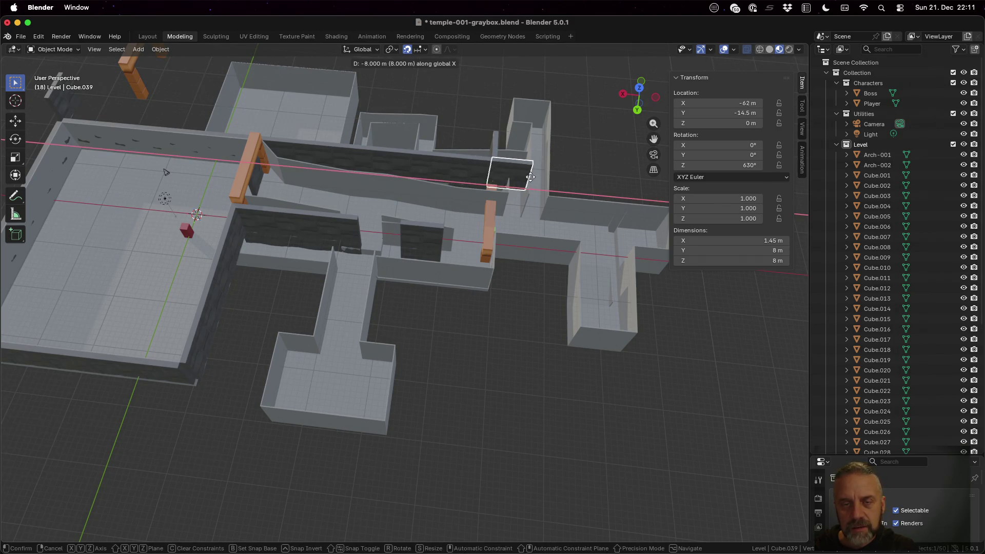
click(526, 177)
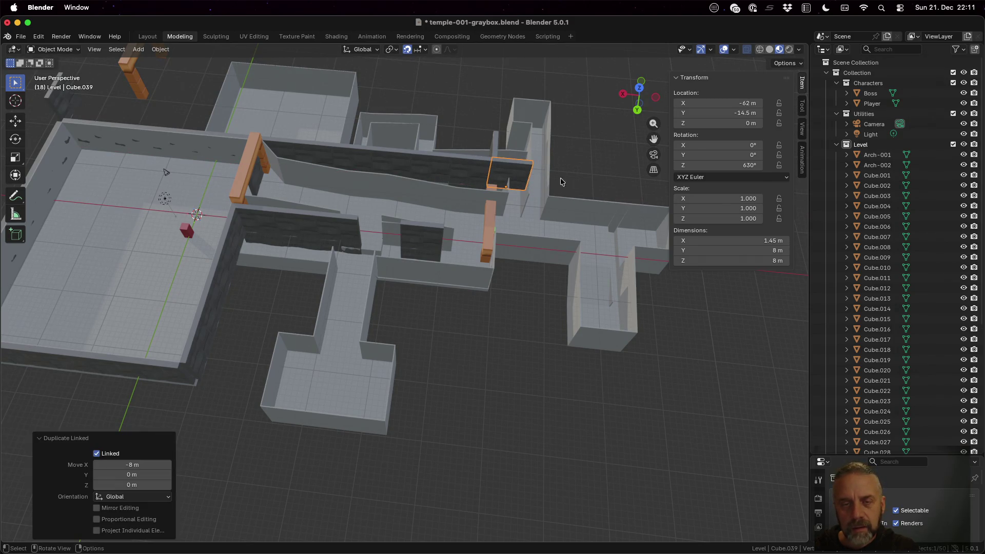
mouse_move(556, 165)
middle_down()
mouse_move(556, 195)
mouse_move(576, 216)
mouse_move(566, 217)
middle_up()
- Add a linked copy of the upright wall piece 7 m along X
click(514, 211)
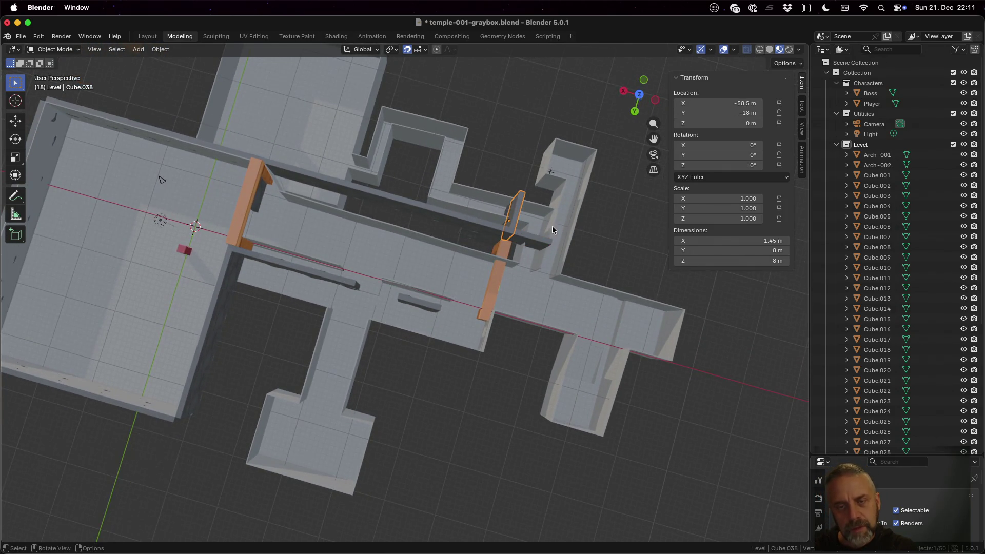
key(shift+d)
key(x)
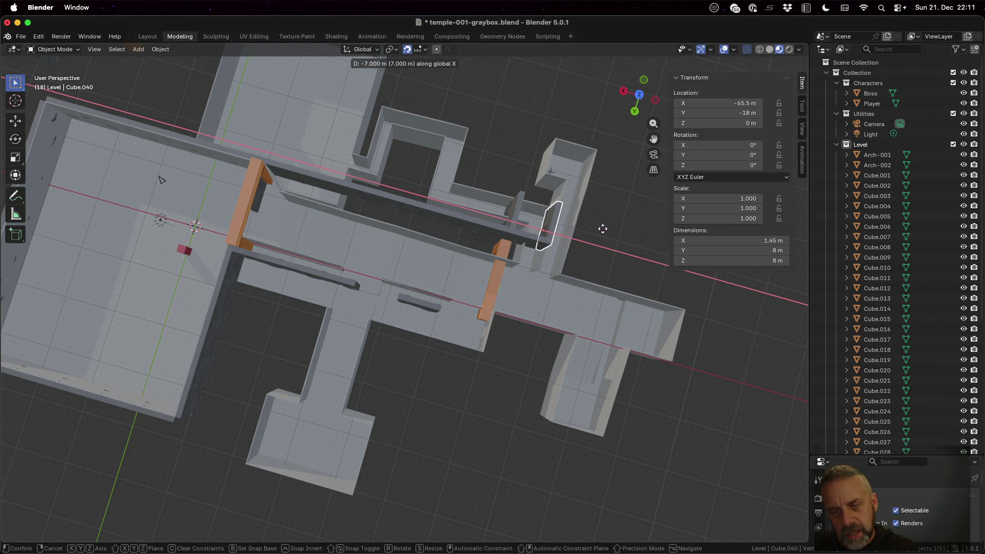
click(587, 282)
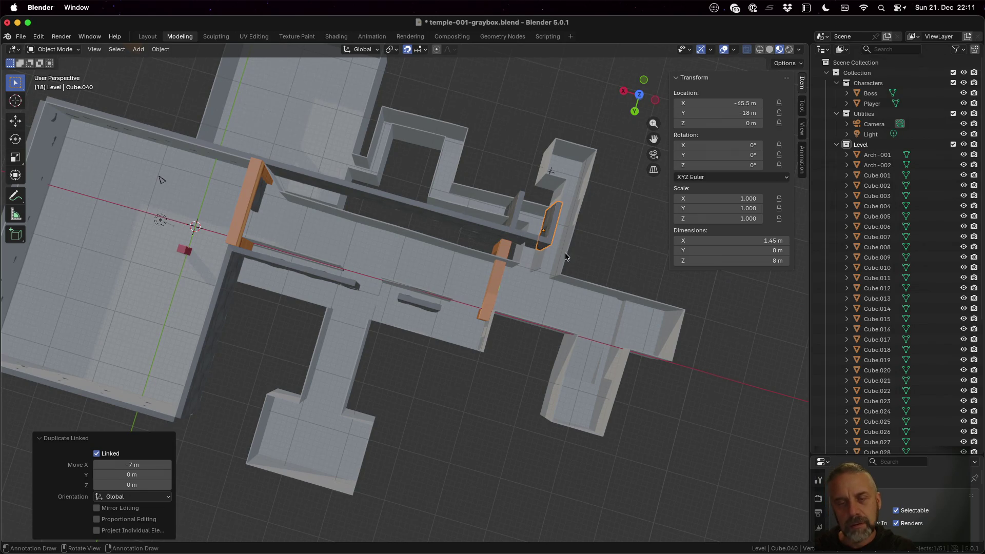
mouse_move(578, 267)
middle_down()
mouse_move(600, 251)
mouse_move(548, 238)
mouse_move(507, 195)
mouse_move(534, 220)
mouse_move(600, 247)
mouse_move(612, 204)
mouse_move(611, 212)
middle_up()
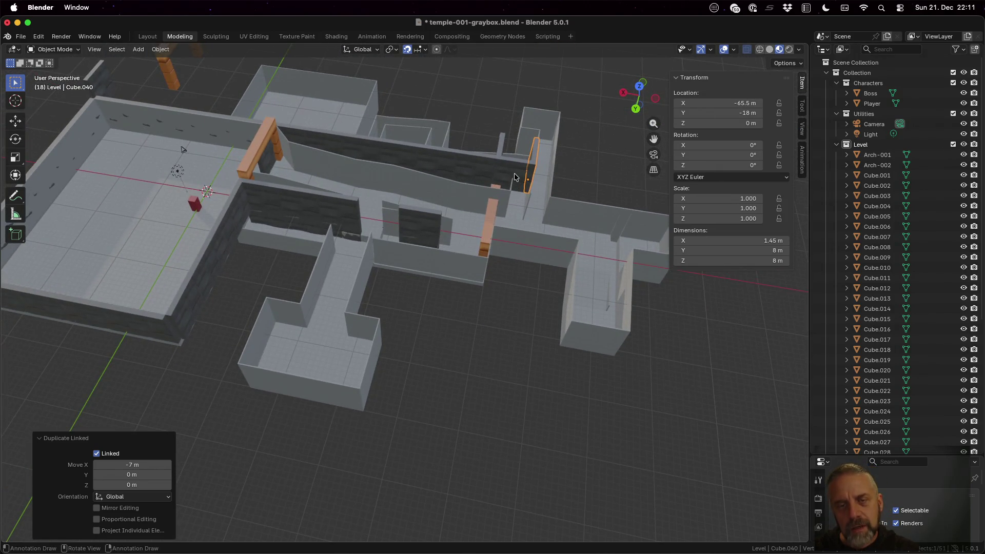
- Move wall panel Cube.039 along X to X -69
click(514, 173)
key(g)
key(x)
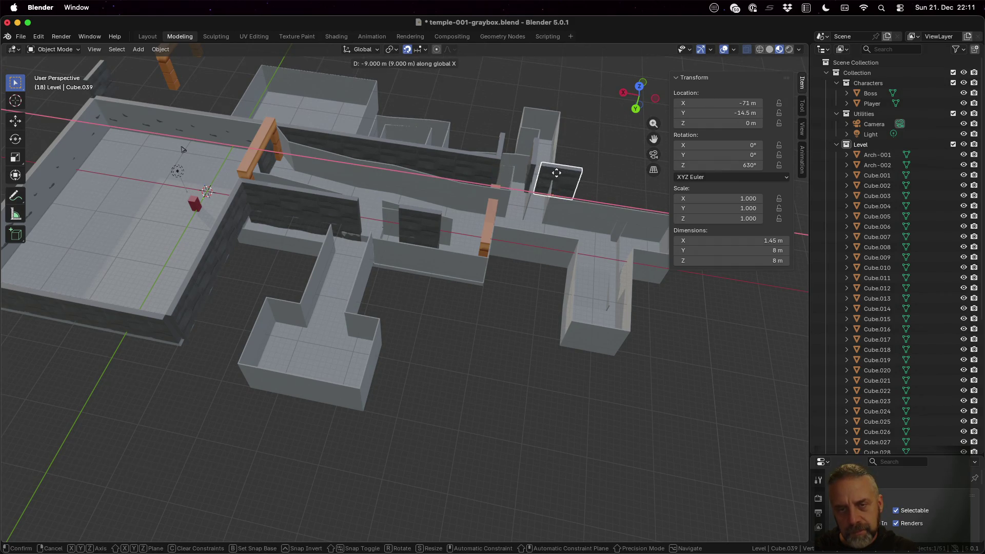
click(553, 175)
- Place a linked duplicate of thin wall Cube.040 along X
click(534, 152)
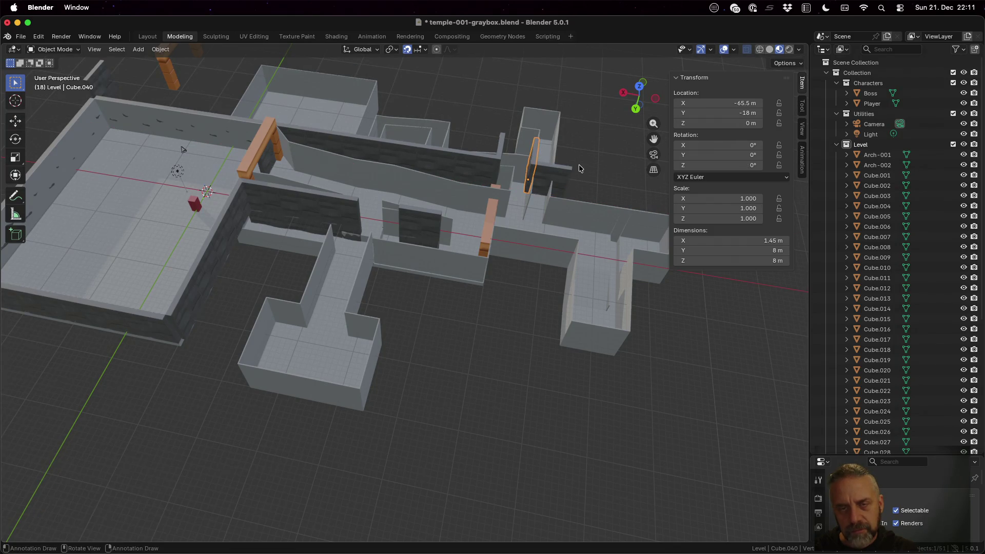
key(shift+d)
key(x)
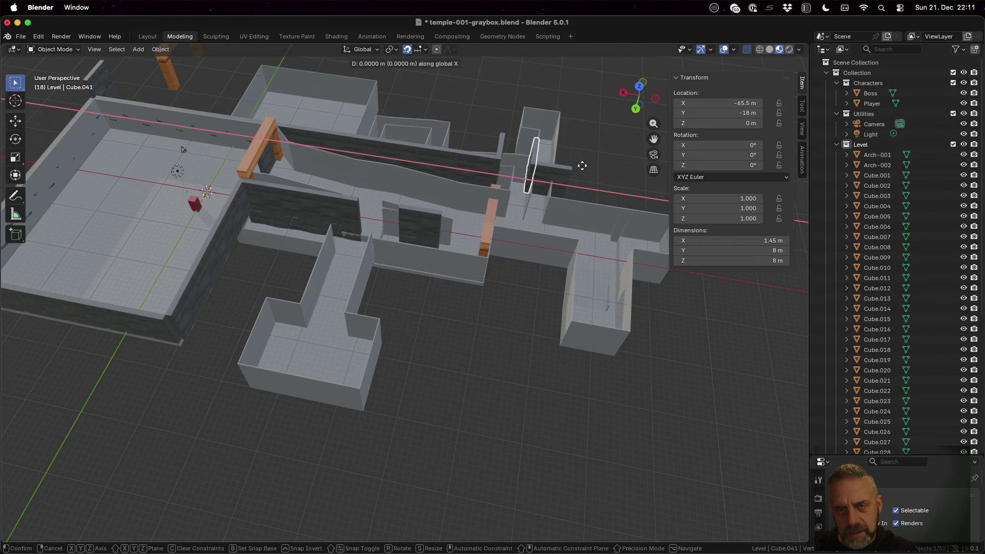
click(616, 168)
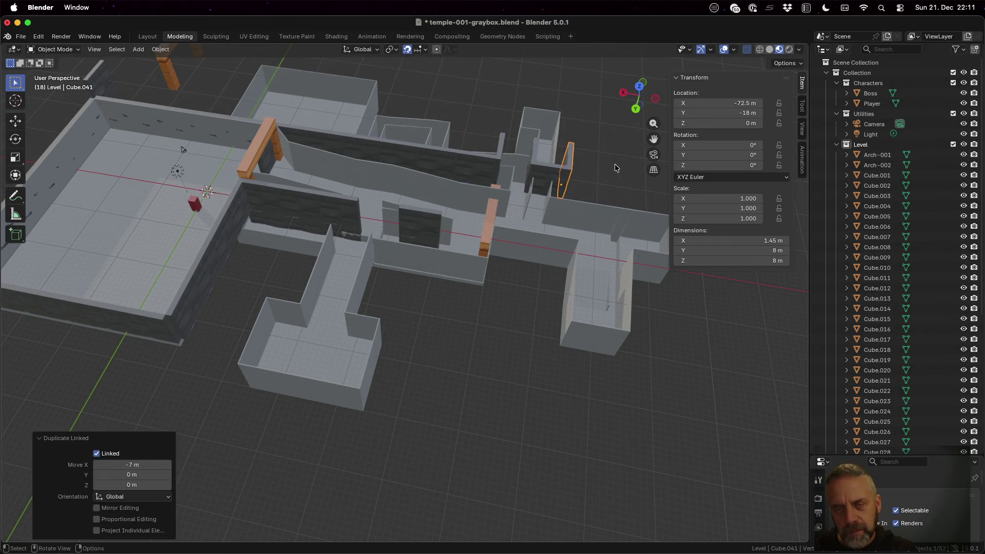
- Move another side-passage wall panel 8 m along Y
click(554, 179)
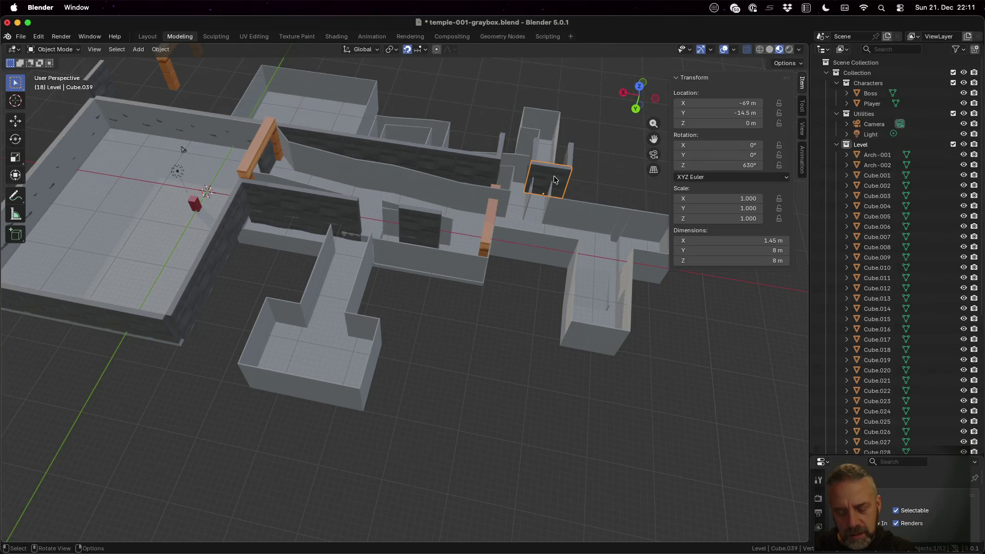
key(g)
key(y)
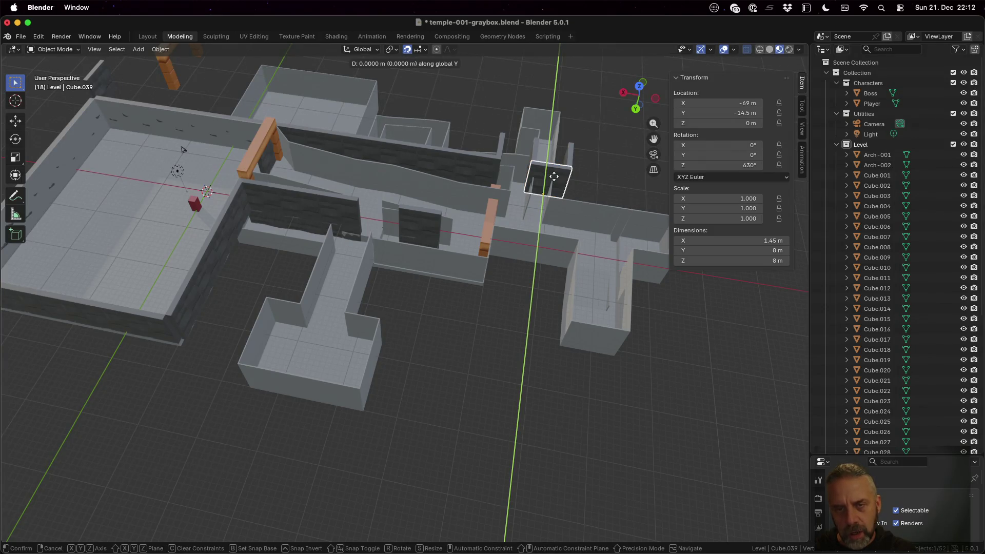
click(555, 151)
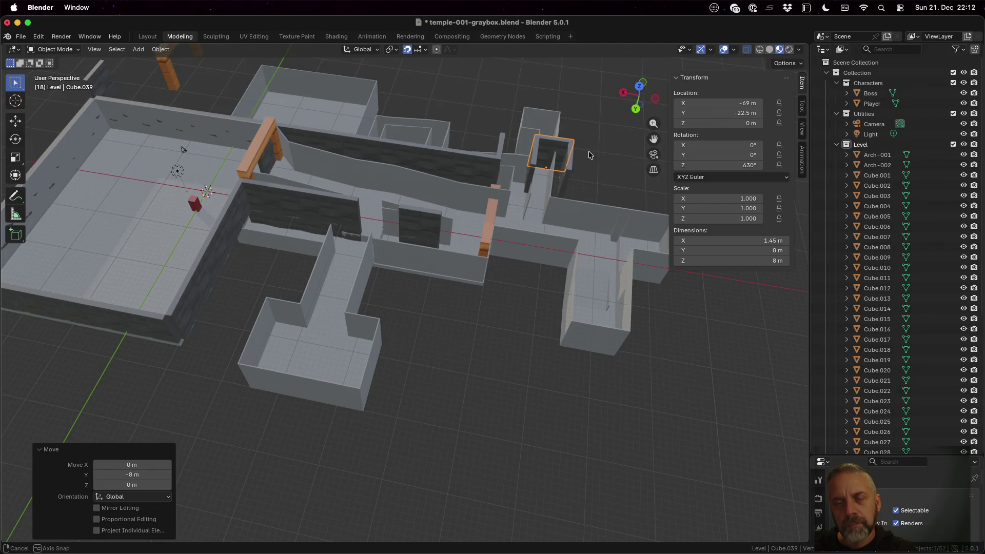
mouse_move(555, 151)
middle_down()
mouse_move(590, 223)
mouse_move(577, 196)
middle_up()
- Slide that panel farther down the passage along Y and select its neighbour
key(g)
key(y)
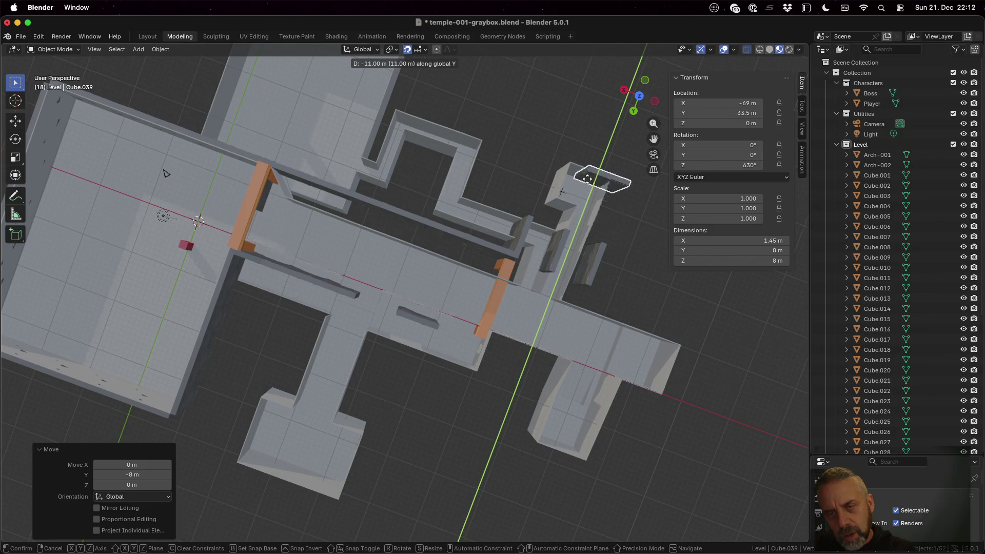
click(576, 240)
click(559, 244)
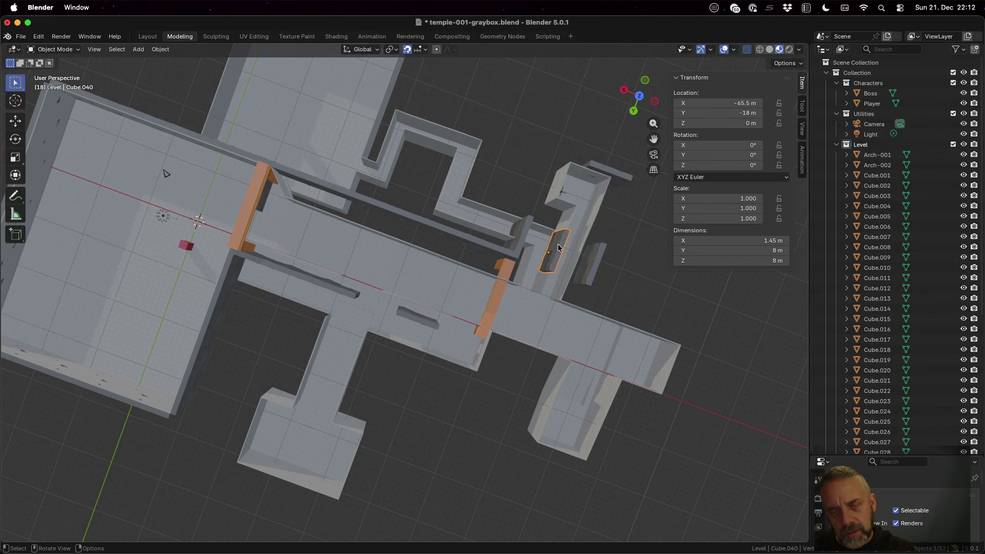
mouse_move(558, 244)
middle_down()
mouse_move(580, 238)
mouse_move(556, 233)
mouse_move(581, 253)
middle_up()
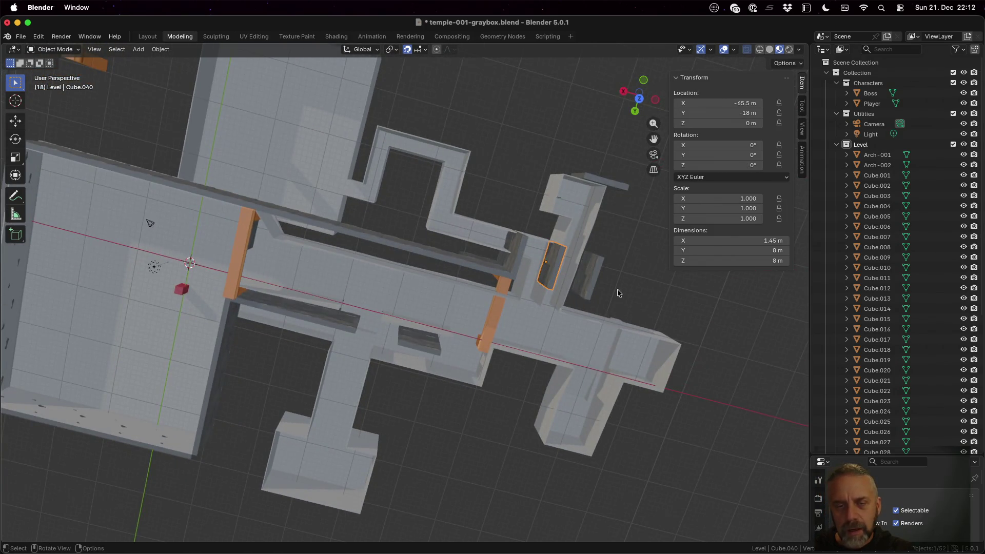
middle_drag(617, 288, 501, 235)
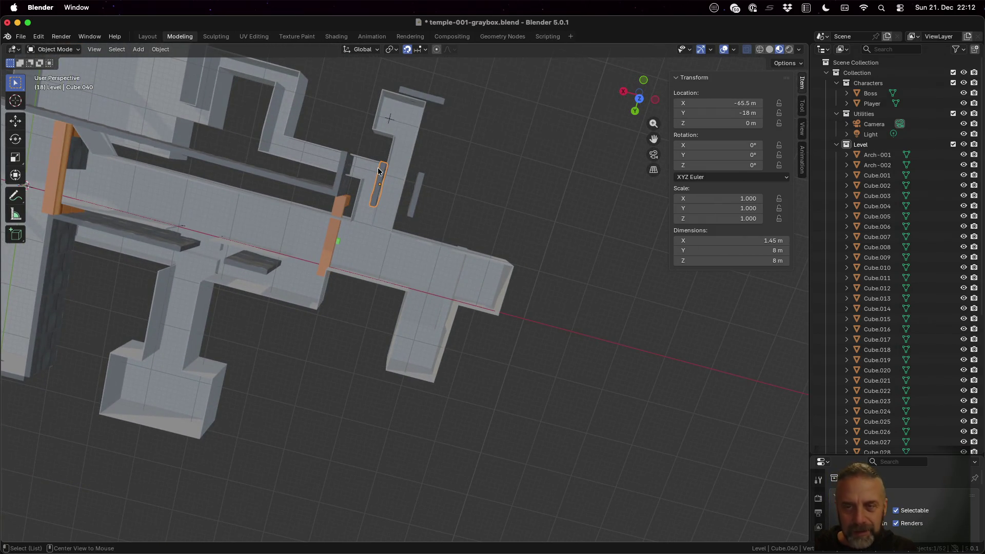
- Add two linked duplicate panels, each 8 m further along Y
key(shift+d)
key(y)
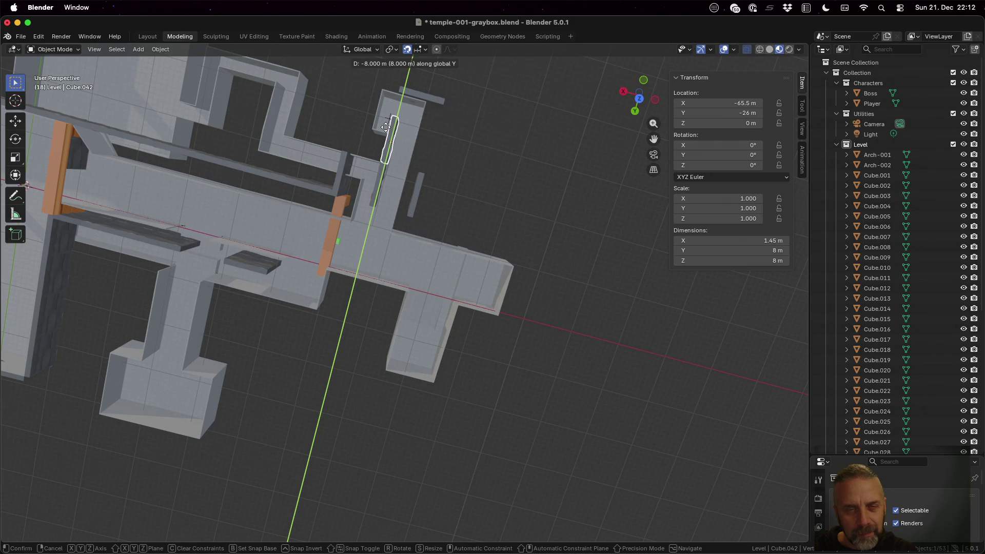
click(386, 127)
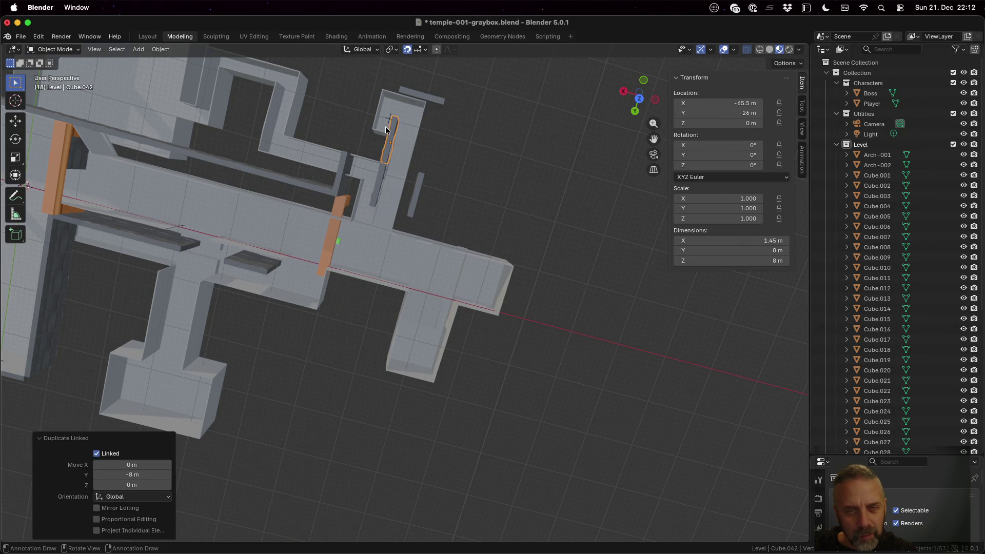
click(417, 187)
key(shift+d)
key(y)
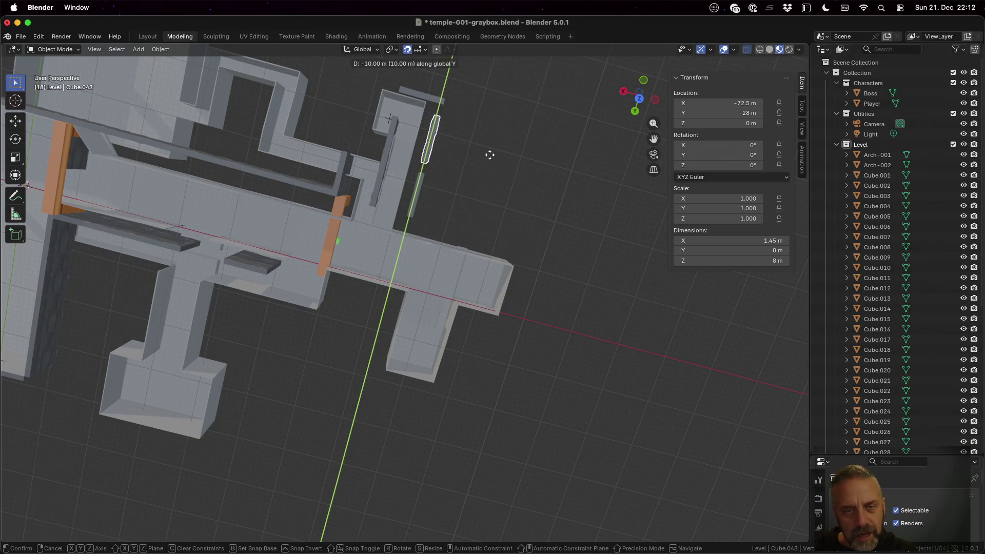
click(488, 167)
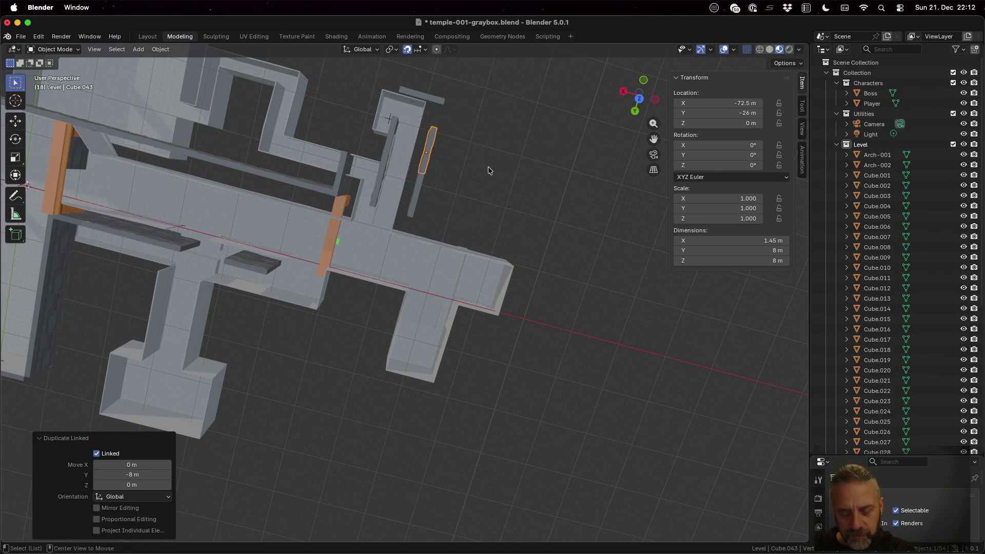
- Add another linked duplicate along Y at the passage end
key(alt+d)
key(y)
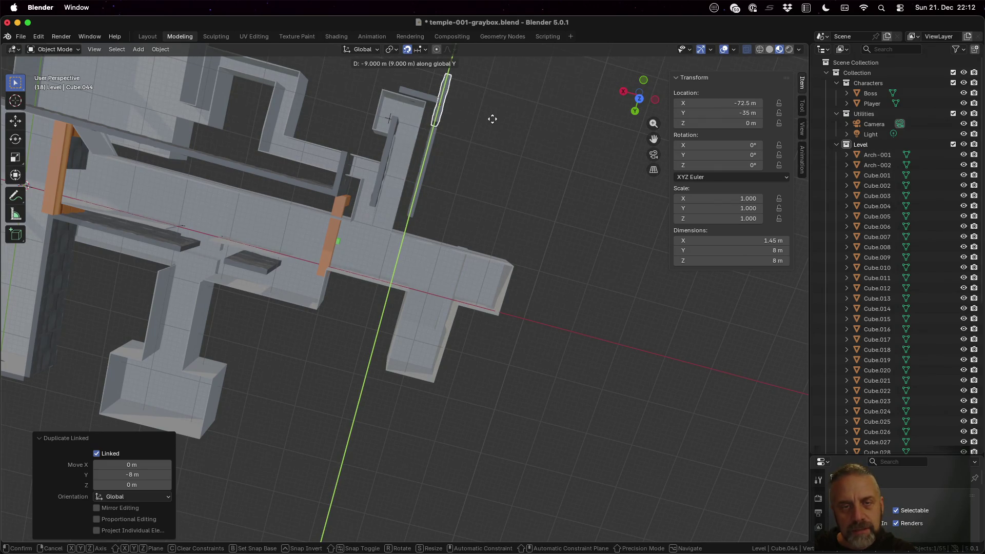
click(492, 121)
mouse_move(512, 196)
middle_down()
mouse_move(469, 167)
mouse_move(507, 119)
mouse_move(606, 132)
mouse_move(639, 174)
mouse_move(632, 185)
middle_up()
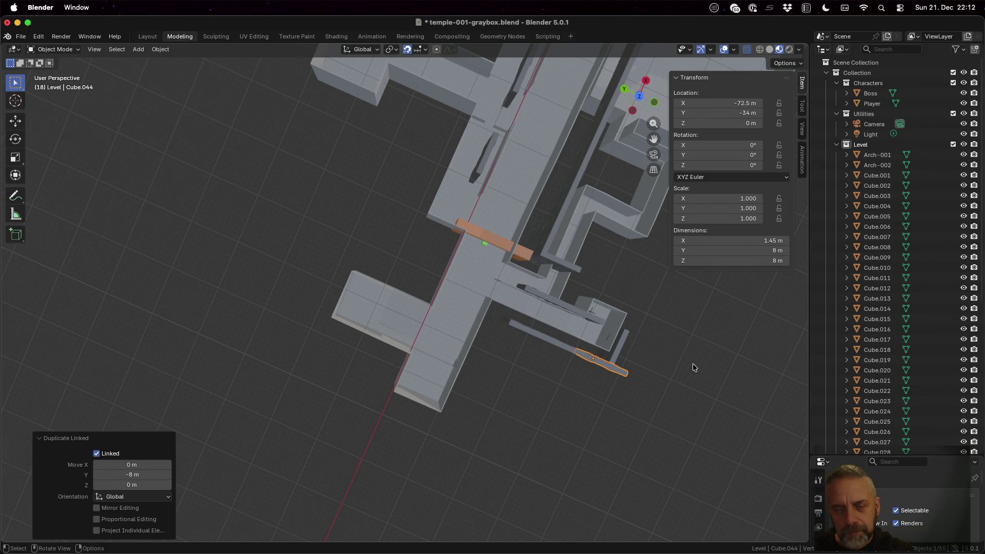
shift+middle_drag(692, 363, 411, 228)
- Duplicate the end panel as a linked copy placed 8 m along X
click(394, 230)
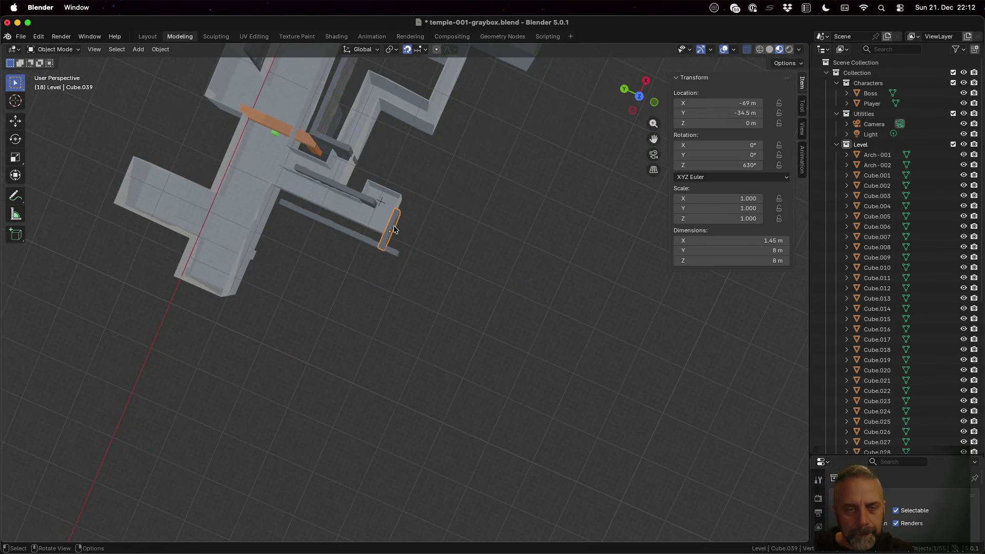
key(g)
key(y)
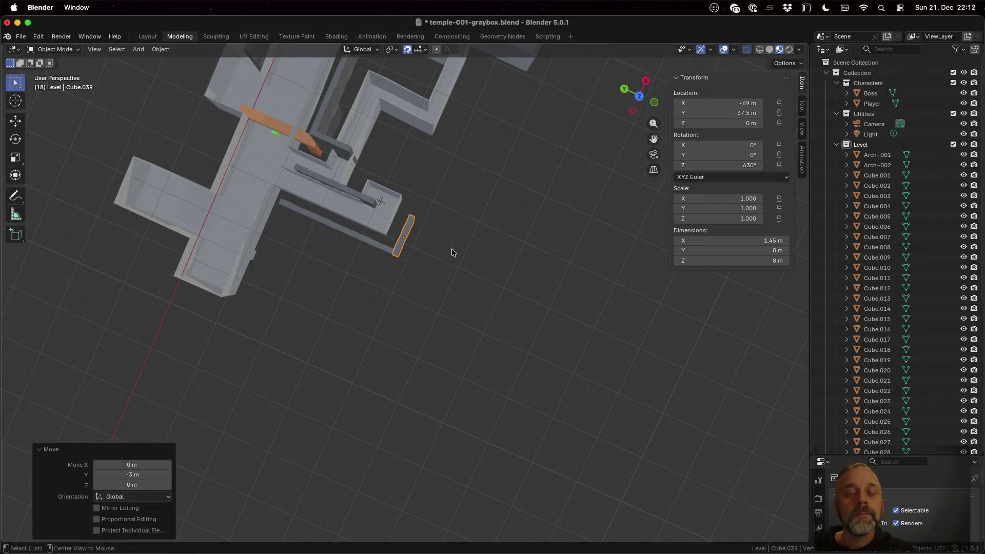
key(shift+d)
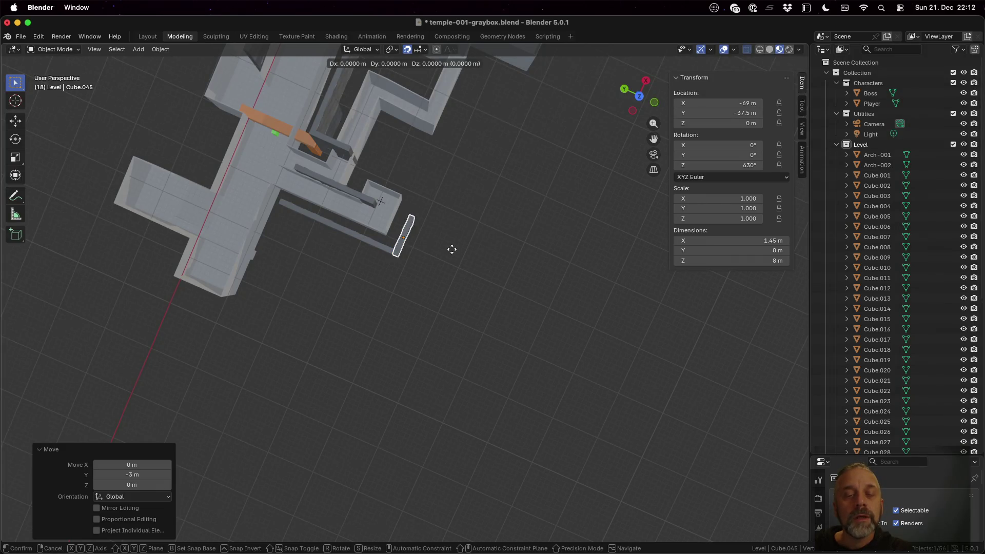
key(x)
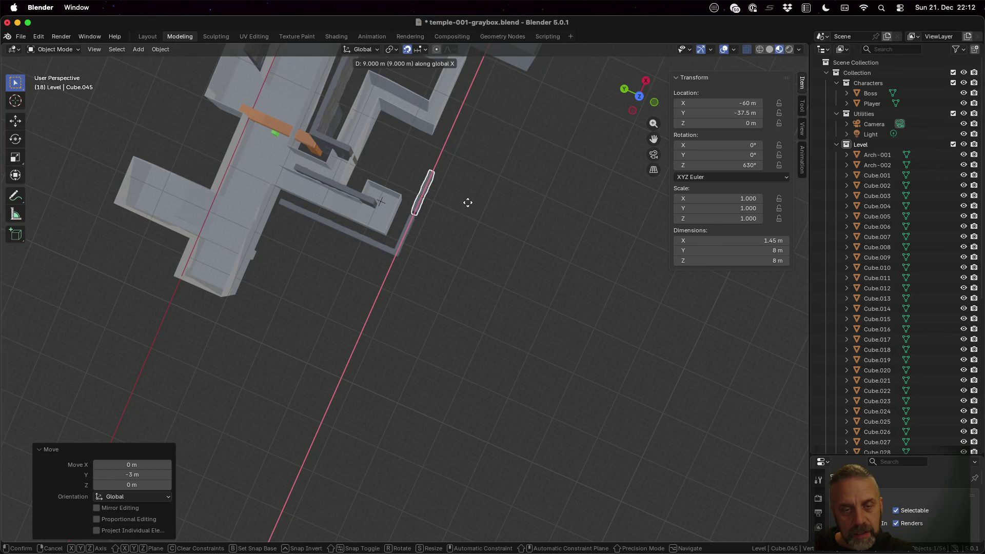
click(463, 210)
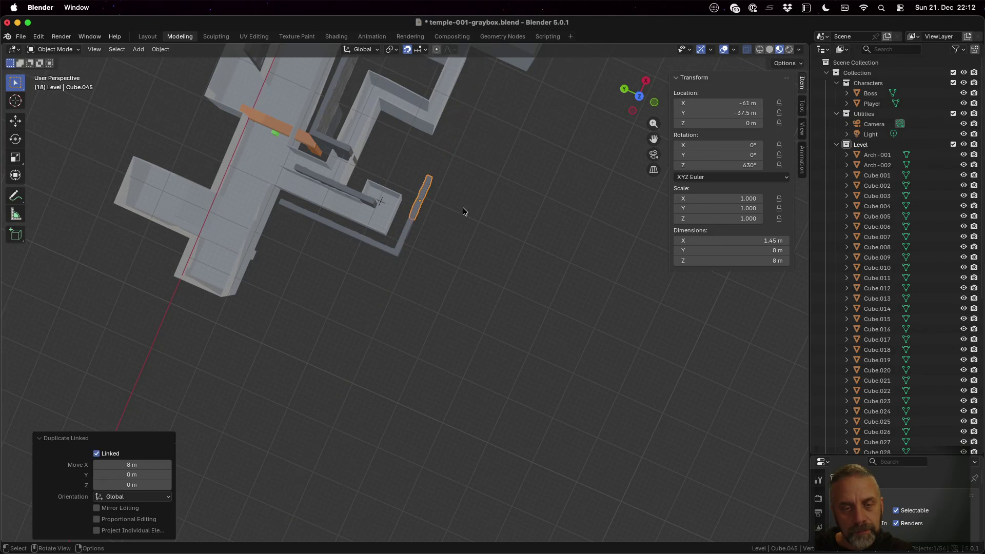
mouse_move(460, 253)
middle_down()
mouse_move(439, 220)
mouse_move(530, 226)
mouse_move(566, 202)
middle_up()
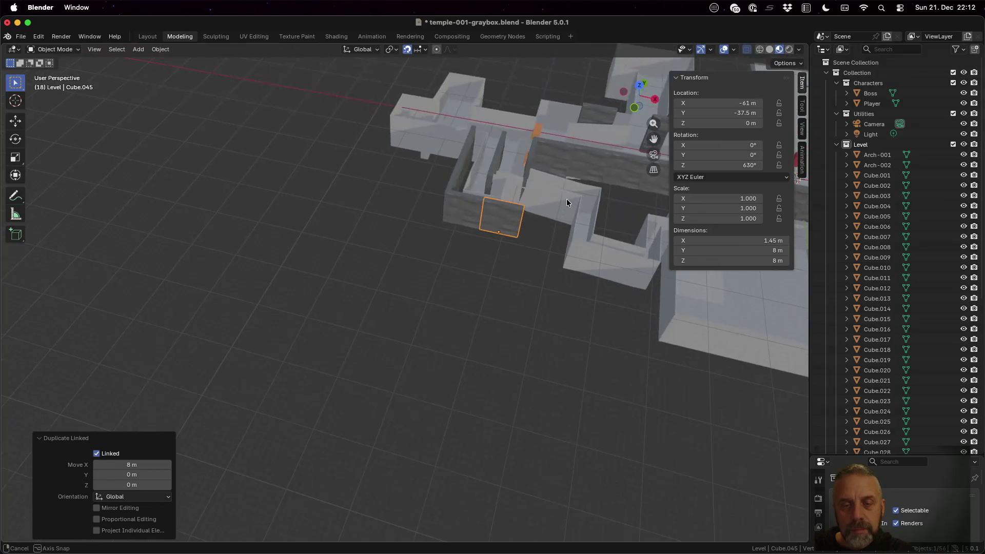
- Select the neighbouring end-wall panels and the thin passage wall to compare them
click(447, 215)
shift+click(499, 216)
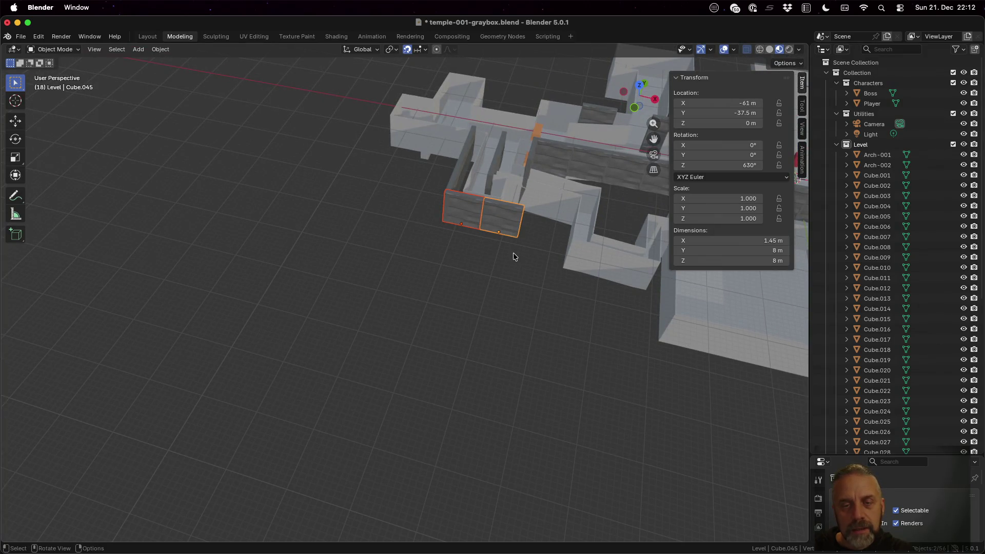
mouse_move(513, 253)
middle_down()
mouse_move(531, 320)
mouse_move(539, 285)
mouse_move(551, 285)
middle_up()
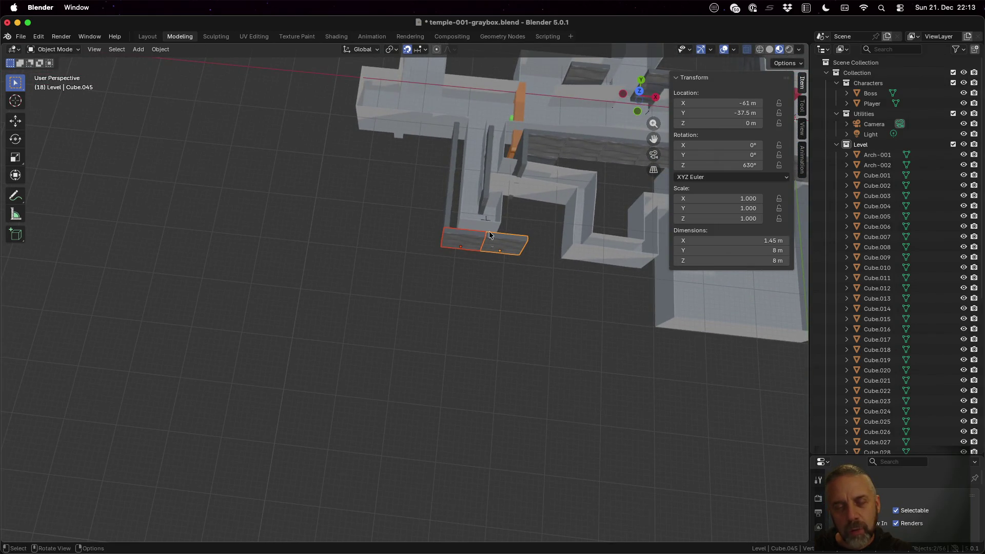
click(484, 199)
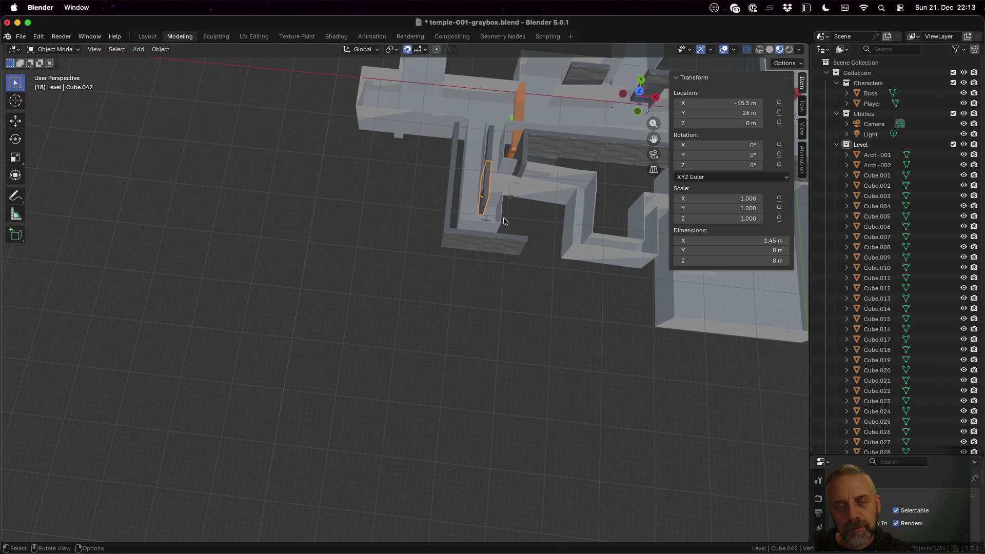
click(510, 245)
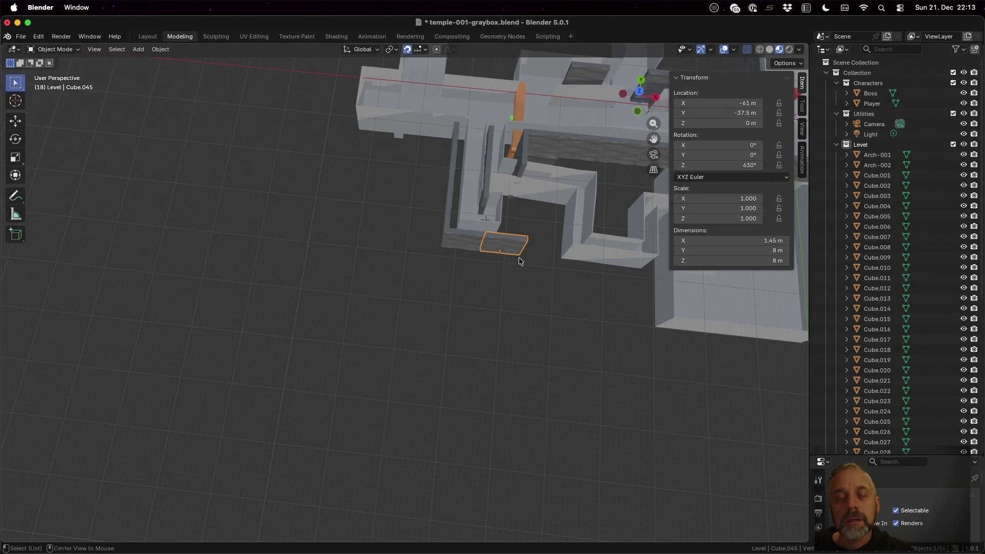
- Add a linked duplicate of the end panel 8 m along Y and inspect it
key(shift+d)
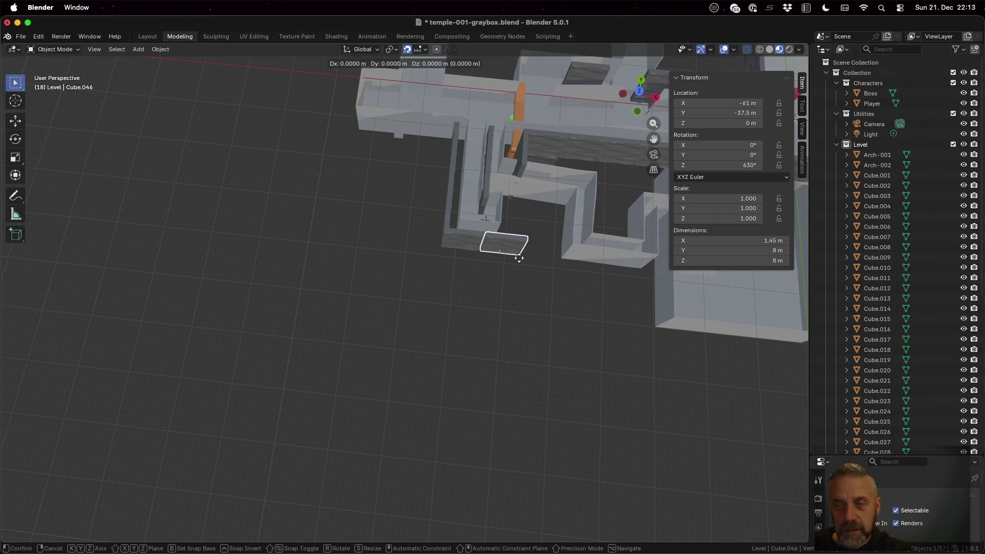
key(y)
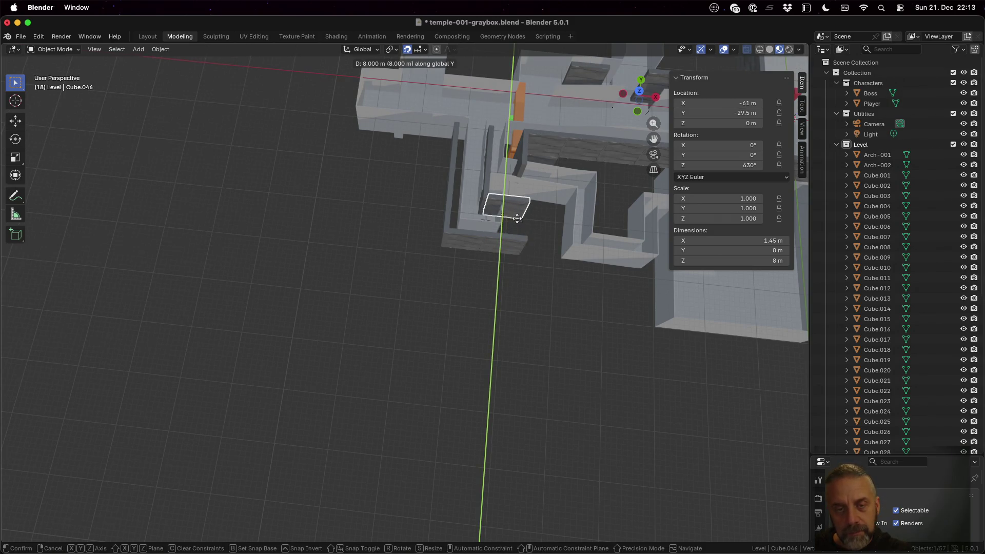
click(517, 221)
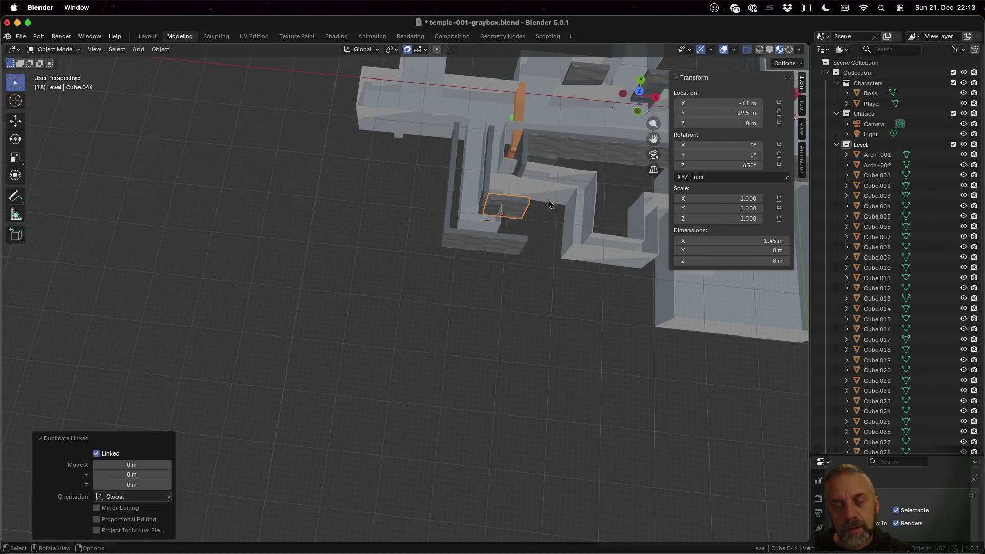
mouse_move(549, 200)
middle_down()
mouse_move(552, 235)
mouse_move(541, 232)
mouse_move(568, 232)
mouse_move(589, 213)
middle_up()
mouse_move(596, 252)
middle_down()
mouse_move(534, 251)
mouse_move(458, 227)
middle_up()
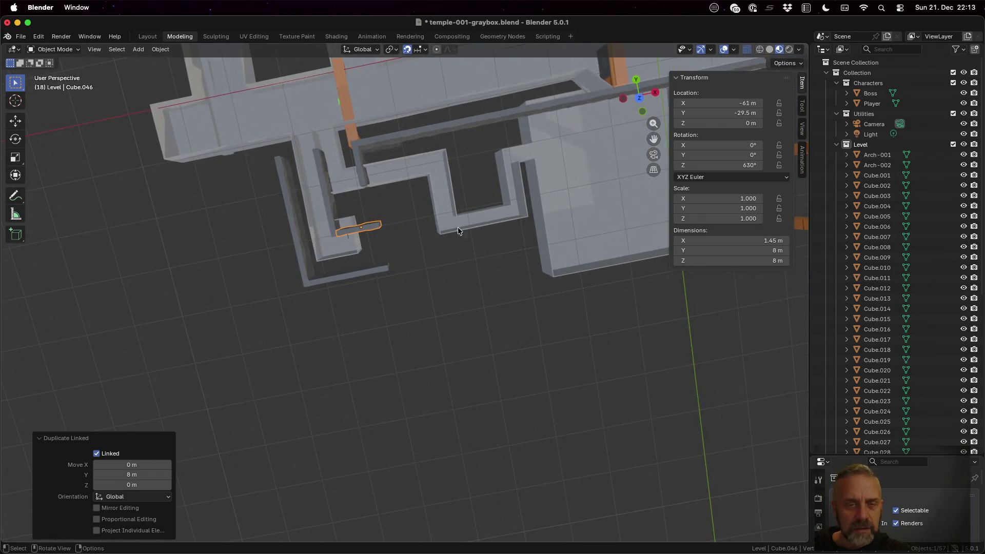
scroll(446, 223, up, 5)
mouse_move(390, 108)
middle_down()
mouse_move(370, 91)
mouse_move(421, 174)
middle_up()
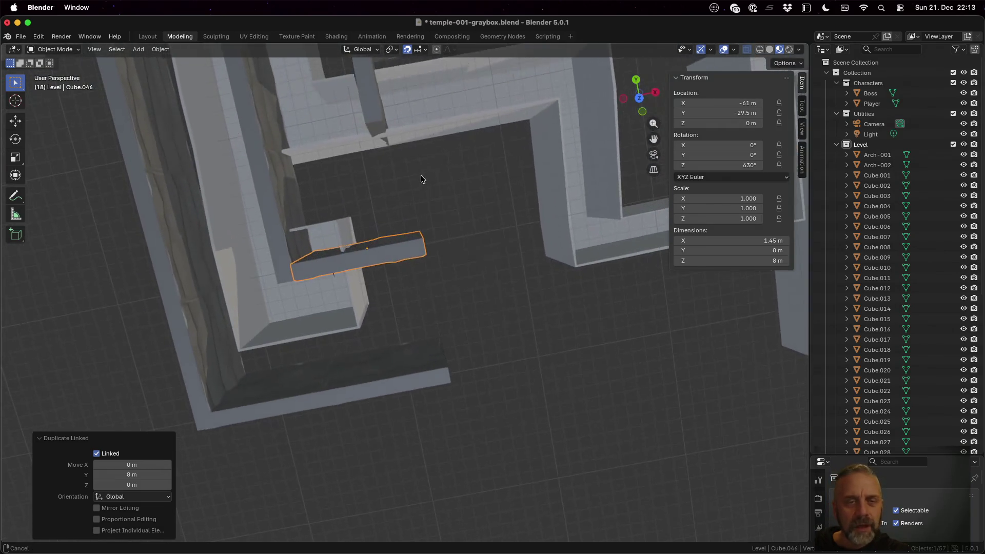
mouse_move(376, 240)
middle_down()
mouse_move(426, 313)
mouse_move(426, 229)
mouse_move(537, 235)
mouse_move(606, 278)
mouse_move(691, 279)
mouse_move(722, 306)
middle_up()
- Add a linked duplicate of the outer-wall panel along X
click(536, 320)
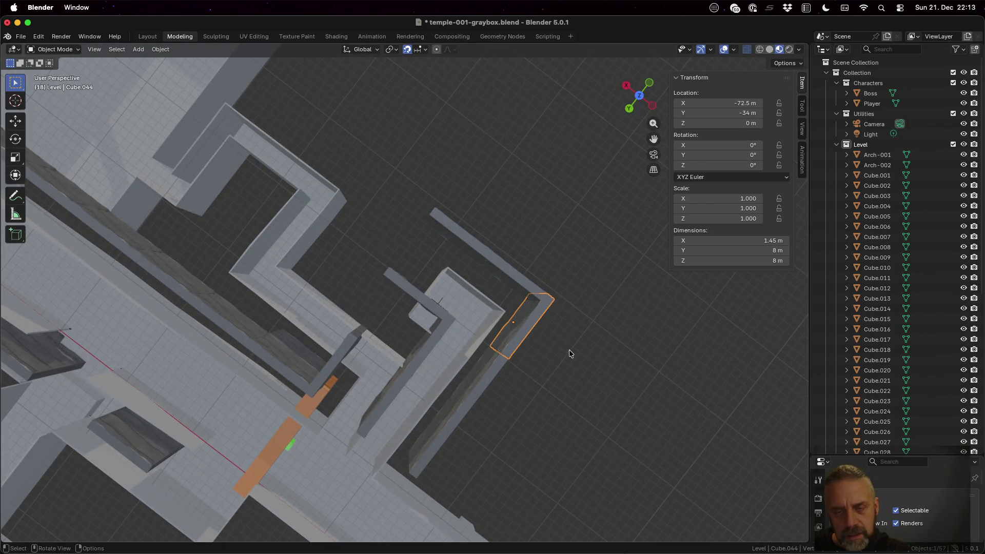
key(alt+d)
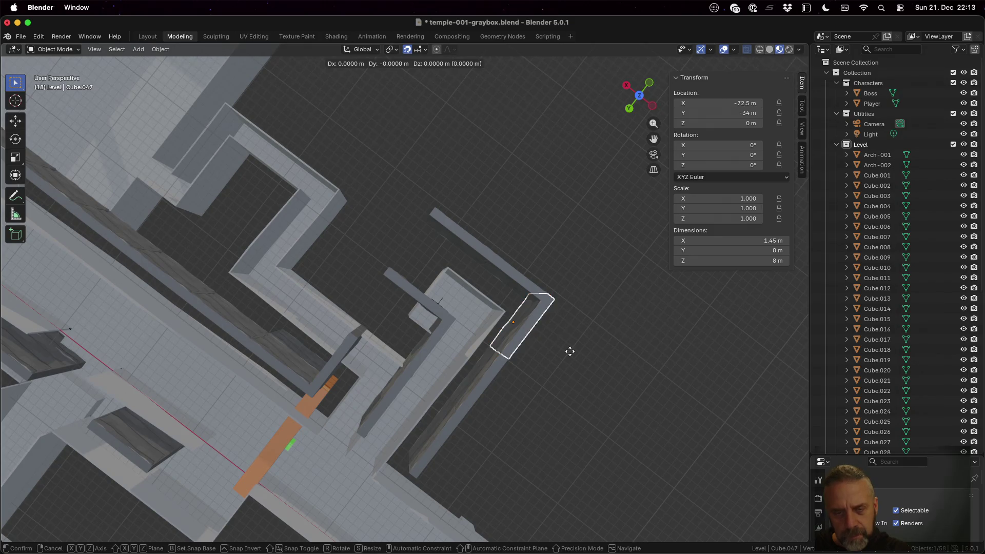
key(x)
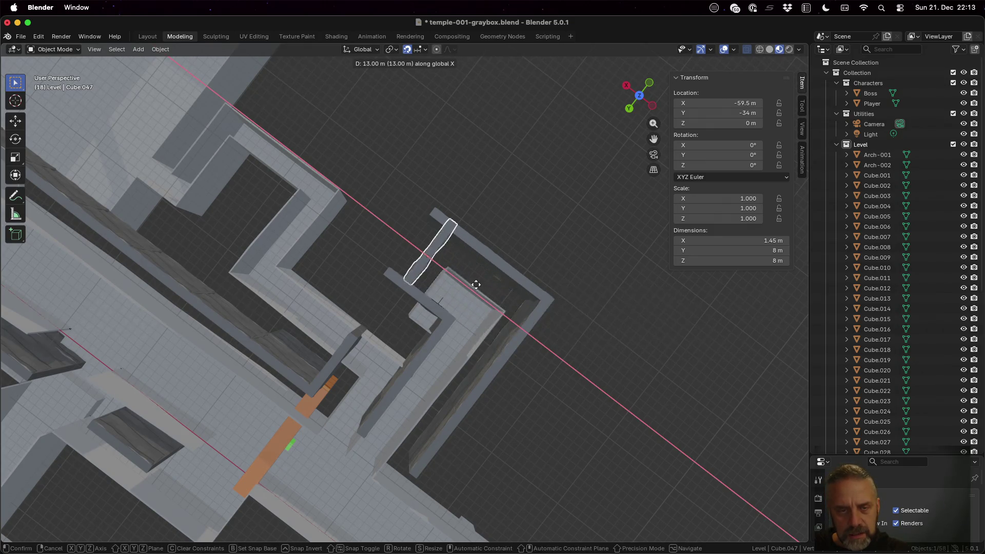
click(465, 277)
mouse_move(605, 339)
middle_down()
mouse_move(587, 356)
mouse_move(556, 285)
mouse_move(563, 269)
mouse_move(542, 281)
mouse_move(629, 278)
mouse_move(686, 306)
mouse_move(711, 334)
mouse_move(686, 362)
middle_up()
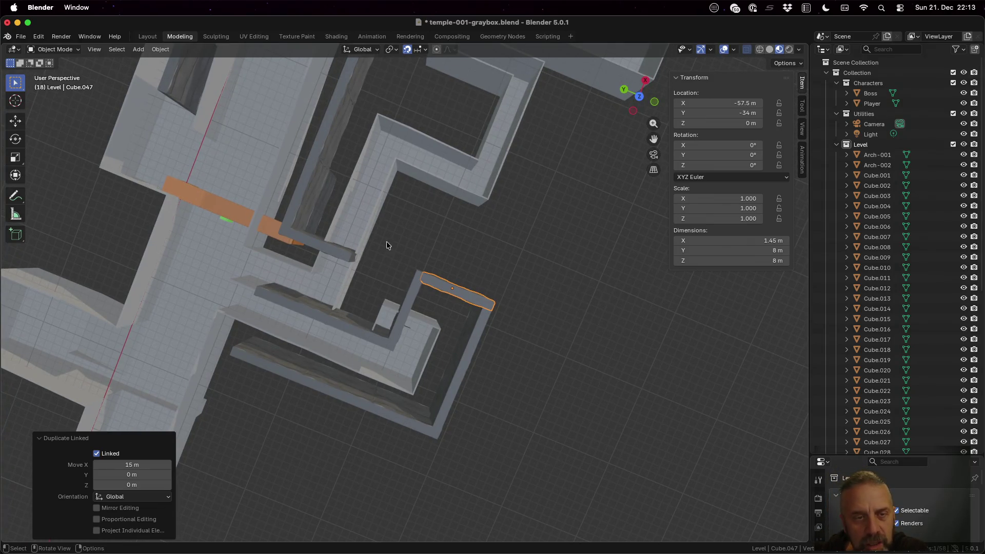
- Place a linked copy of textured panel Cube.036 7 m along Y
click(311, 192)
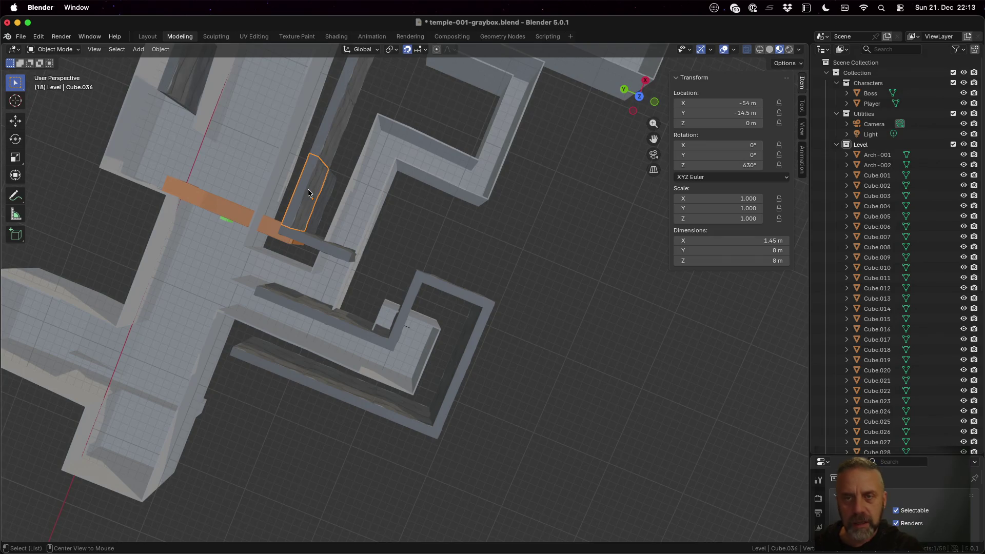
key(shift+d)
key(y)
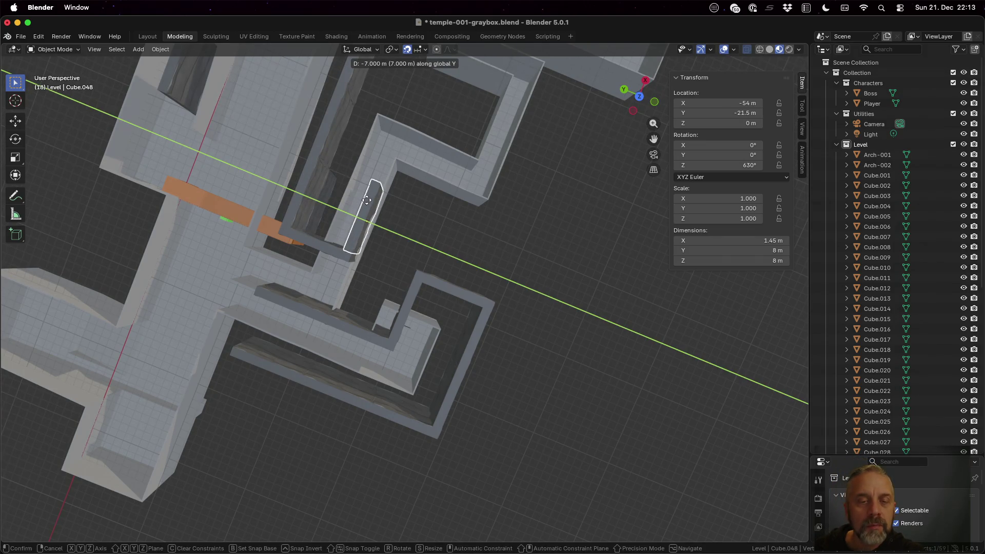
click(367, 200)
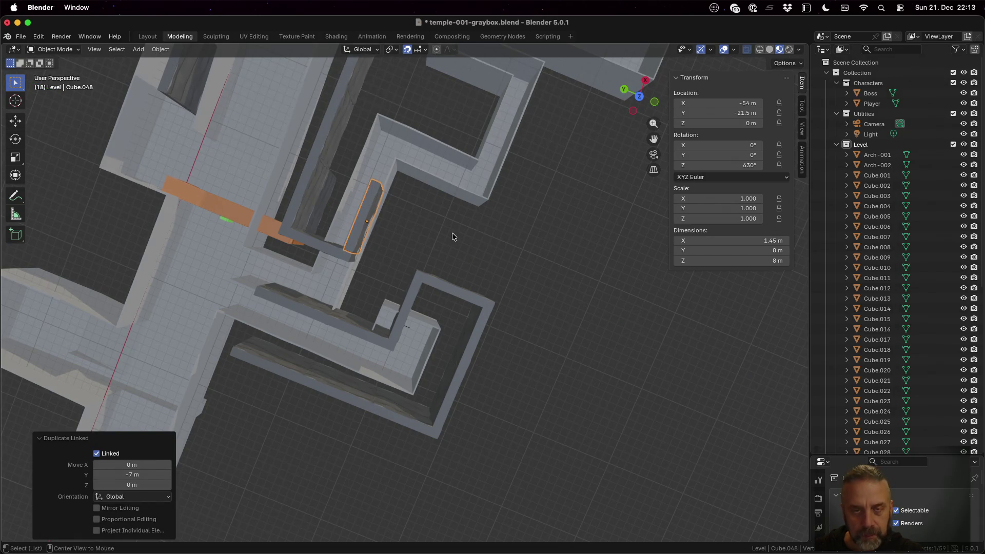
- Add a linked copy 8 m along X, undoing a second one placed further on
key(alt+d)
key(x)
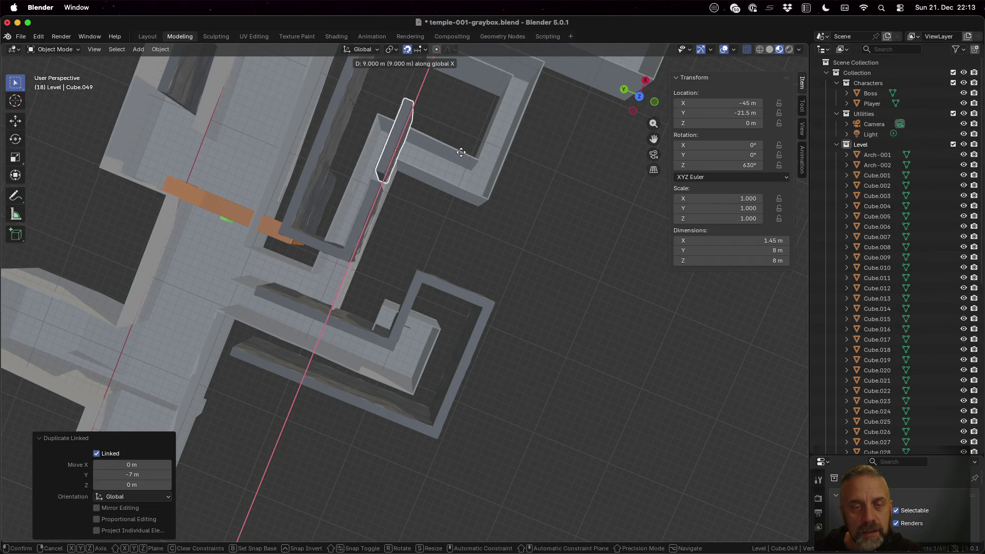
click(455, 161)
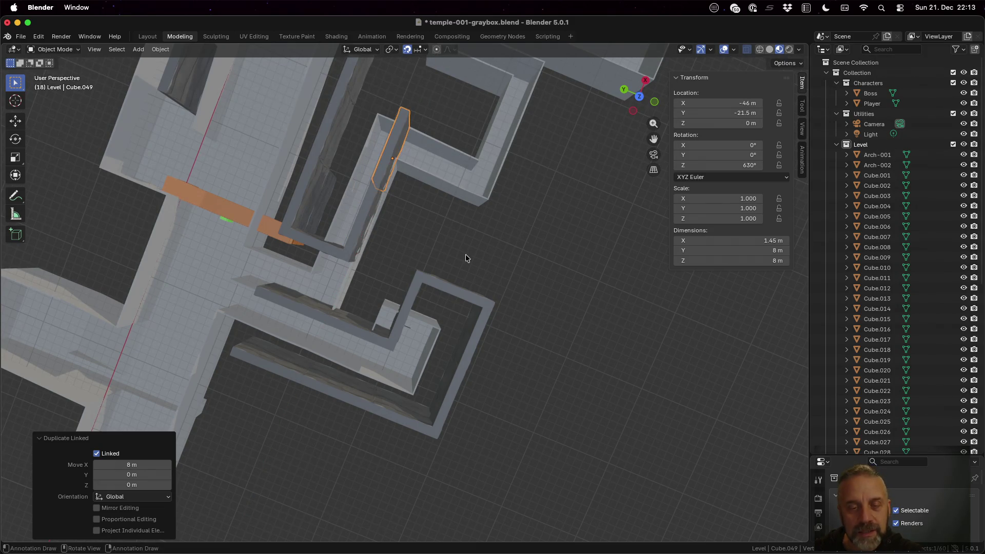
key(alt+d)
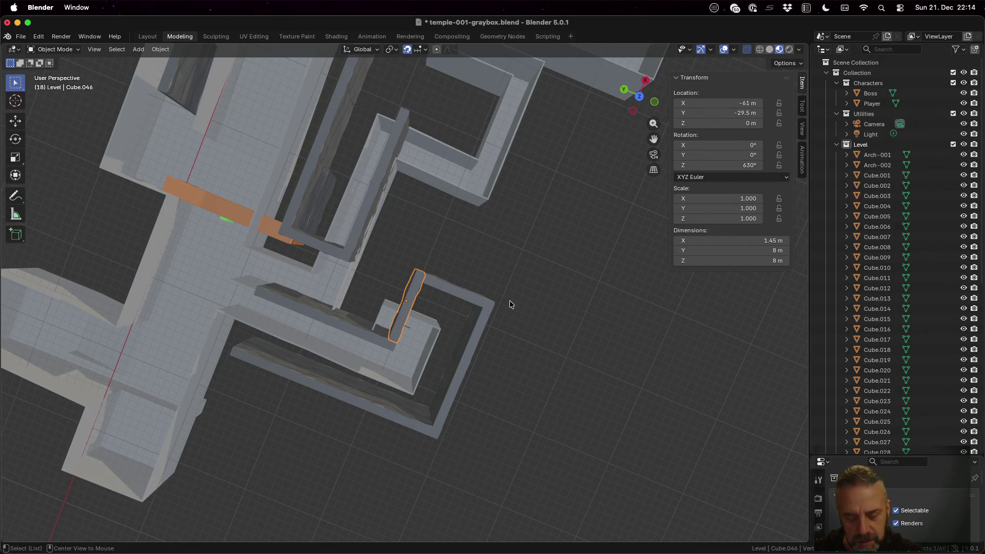
key(x)
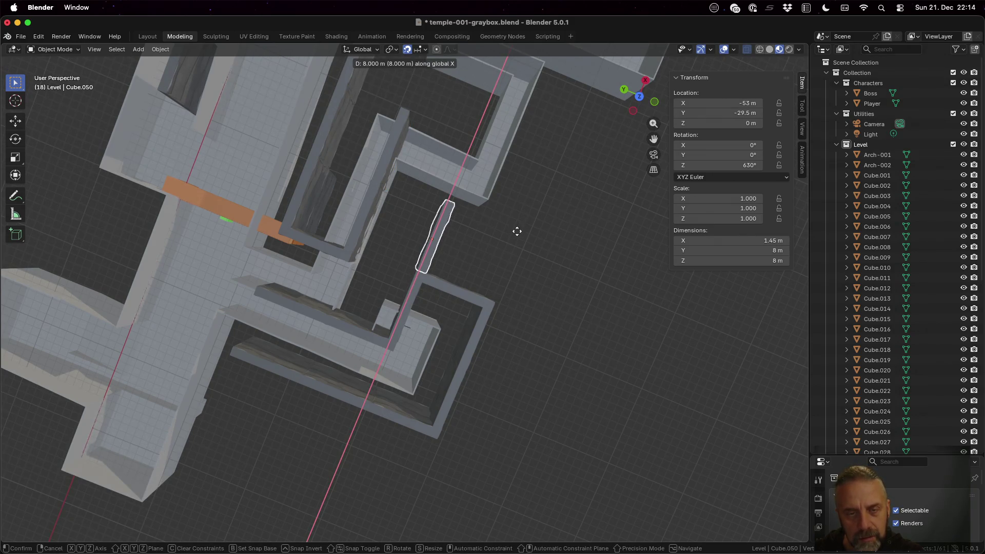
click(536, 239)
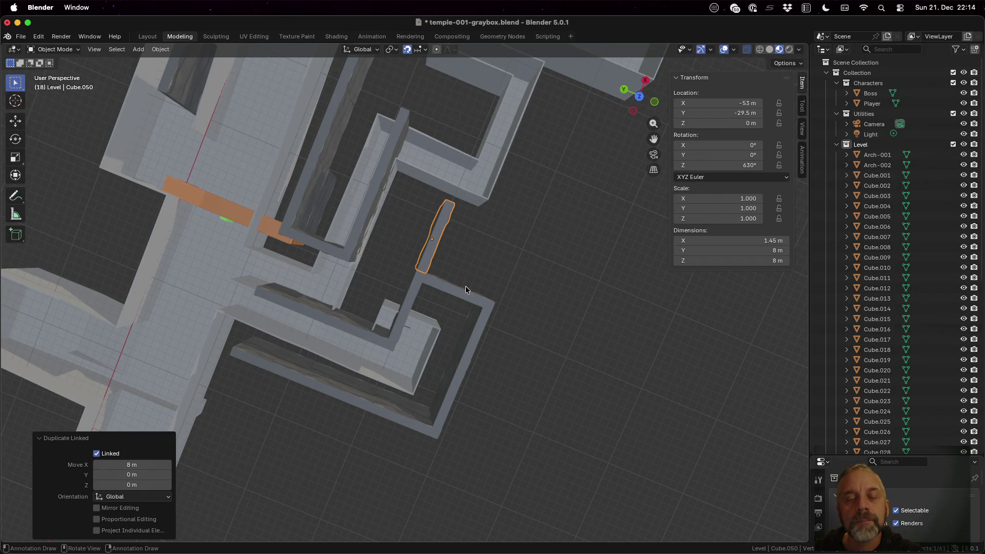
key(ctrl+z)
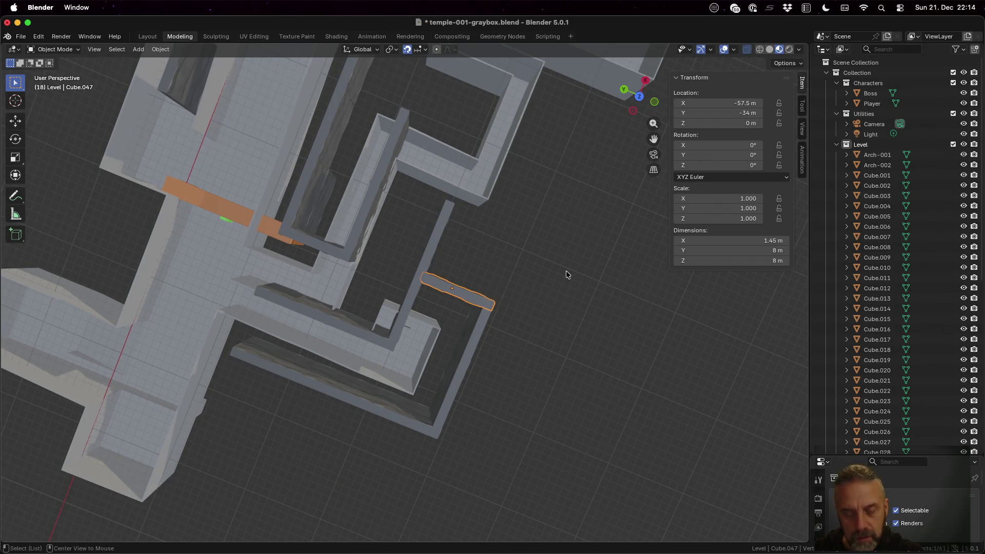
- Add linked copies of the crosswise panel 8 m and 17 m along X
key(alt+d)
key(x)
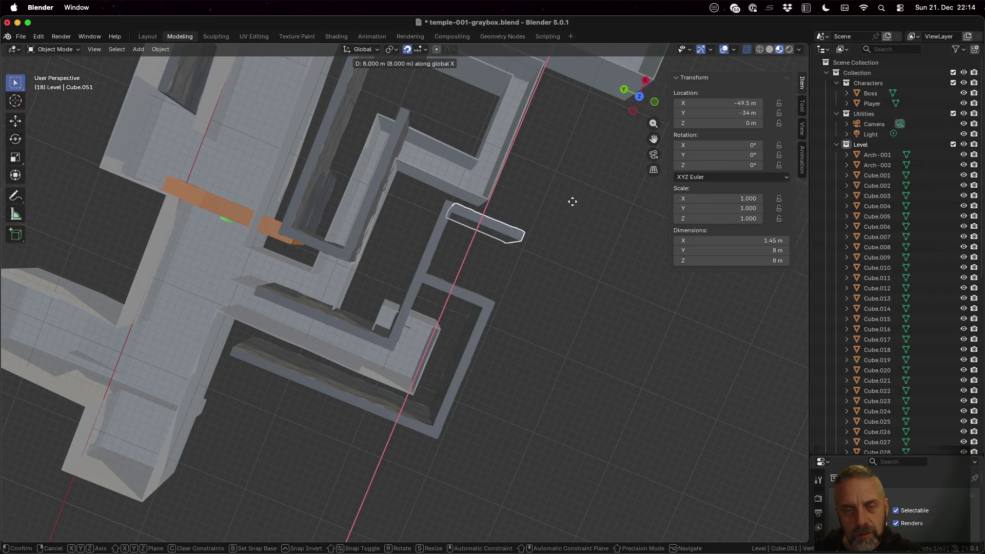
click(573, 202)
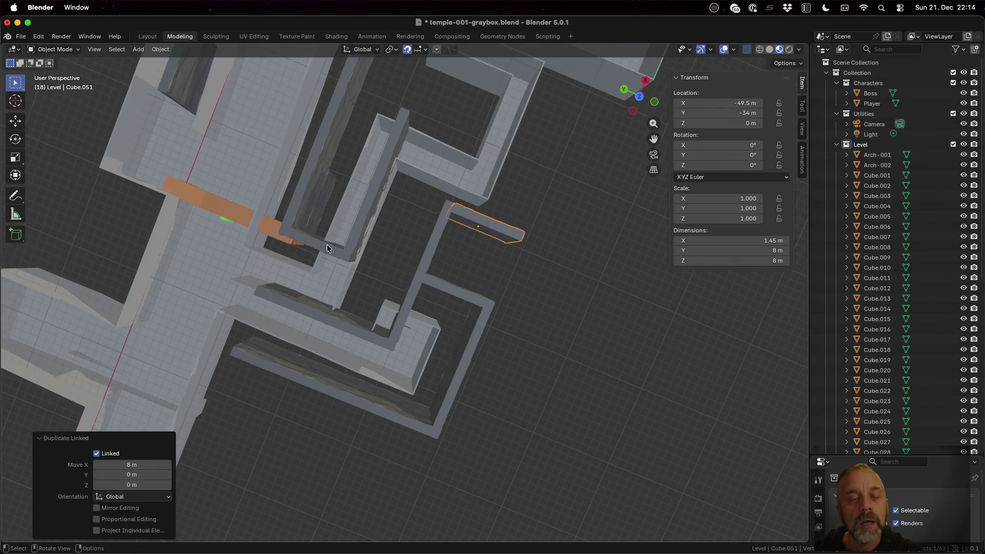
key(alt+d)
key(x)
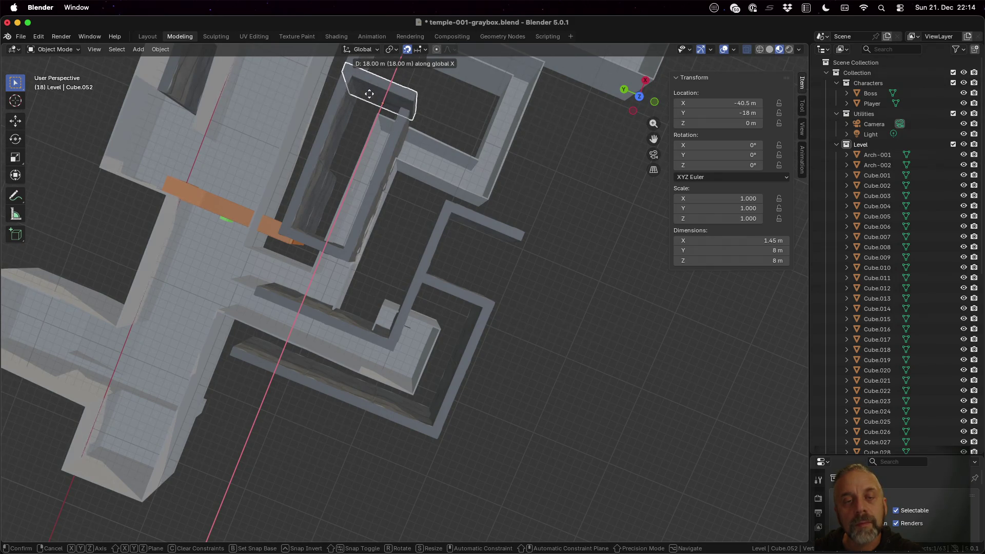
click(366, 104)
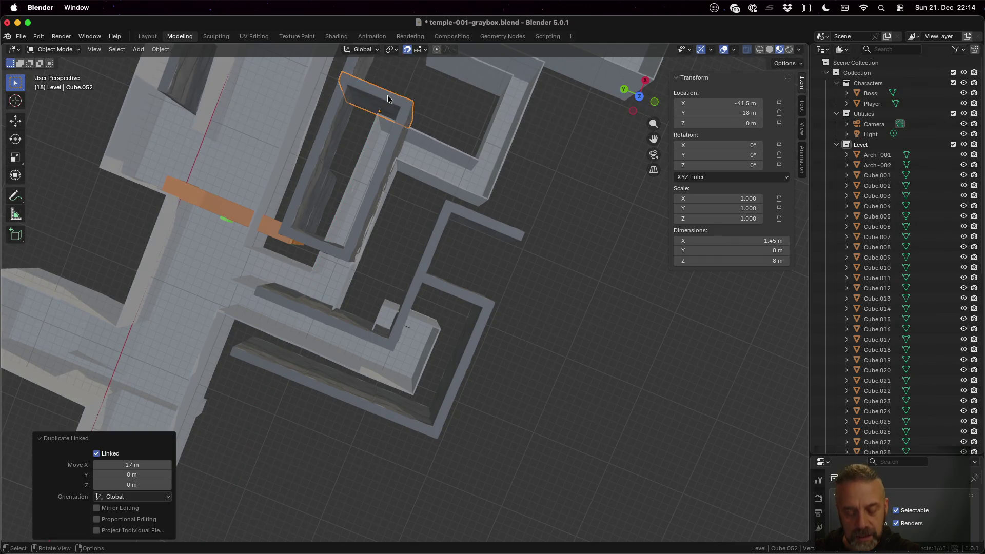
- Move the newest panel Cube.052 7 m back along Y to −41.5, −25, 0
key(g)
key(y)
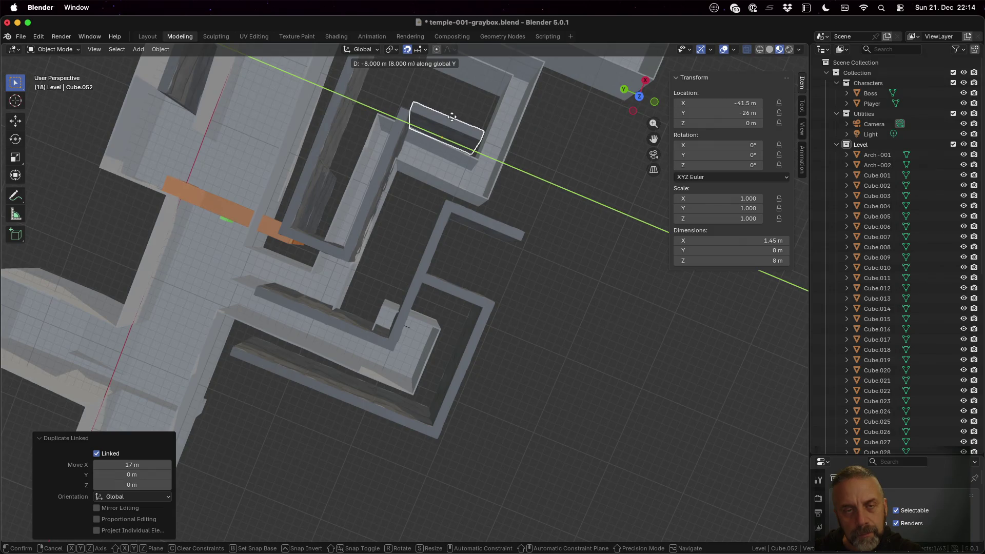
click(447, 117)
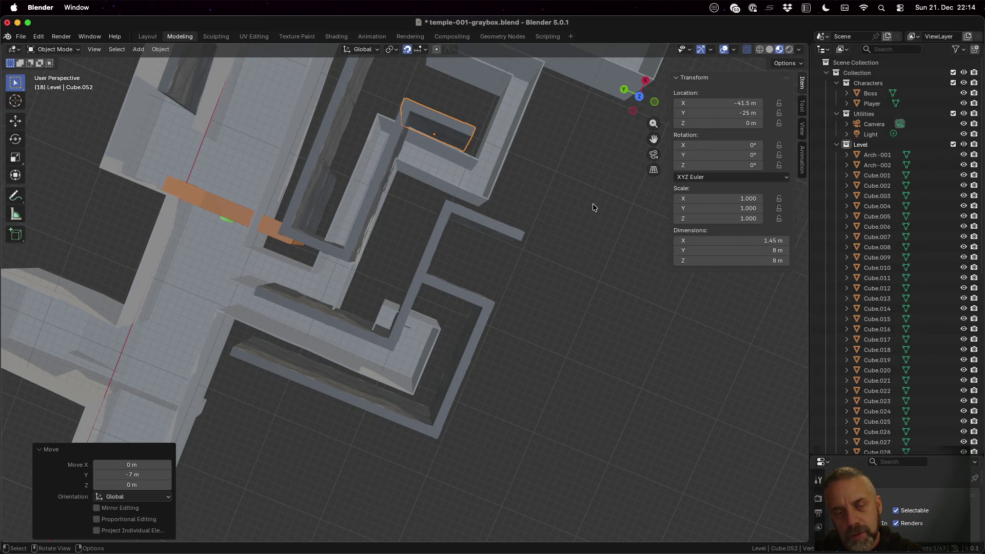
mouse_move(577, 193)
middle_down()
mouse_move(531, 198)
mouse_move(537, 223)
mouse_move(546, 199)
middle_up()
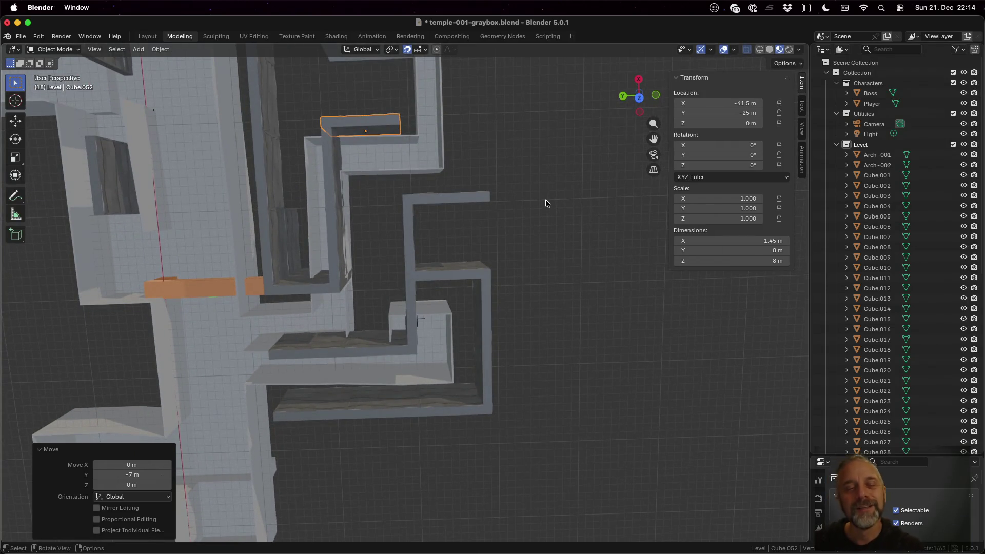
- Add a linked copy of Cube.049 17 m down along Y
click(333, 165)
key(shift+d)
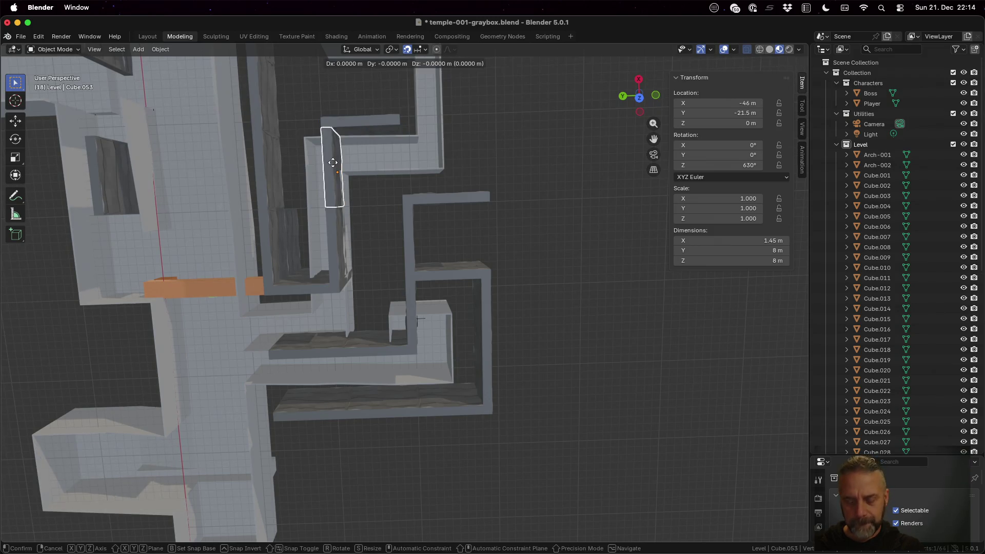
key(y)
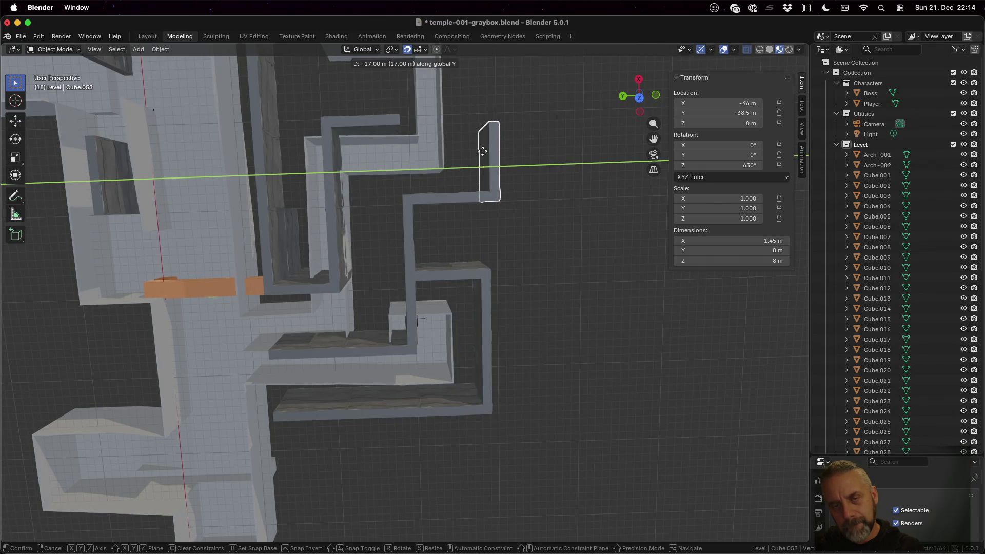
click(482, 154)
mouse_move(551, 188)
middle_down()
mouse_move(552, 133)
mouse_move(600, 156)
middle_up()
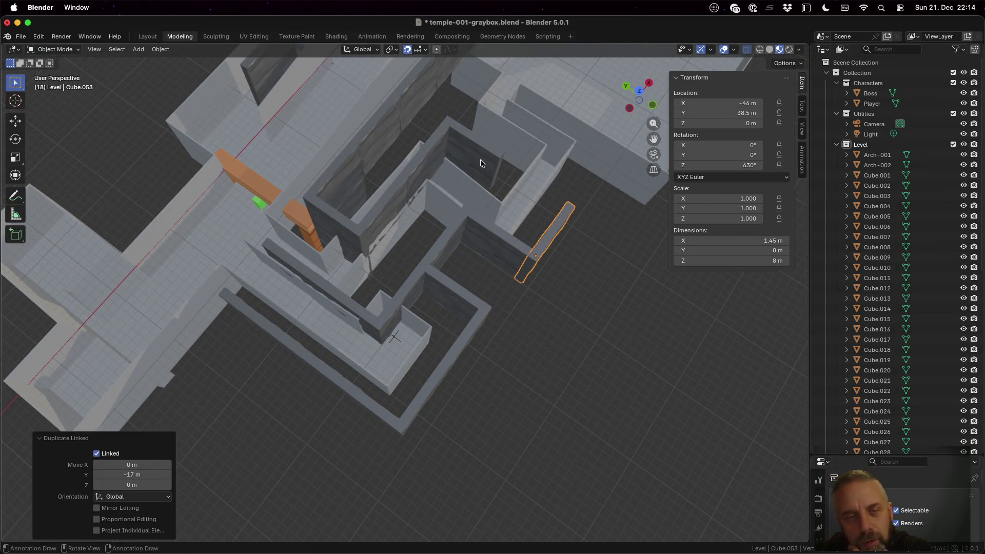
- Select wall panels Cube.036, Cube.038 and Cube.048 in turn to check them
click(346, 166)
scroll(435, 164, down, 8)
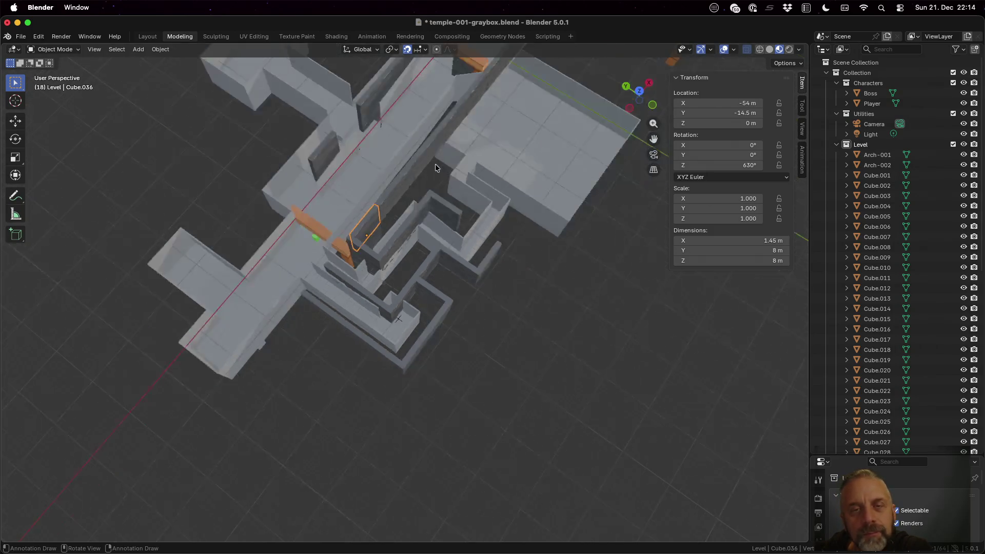
scroll(445, 159, up, 3)
scroll(448, 195, up, 4)
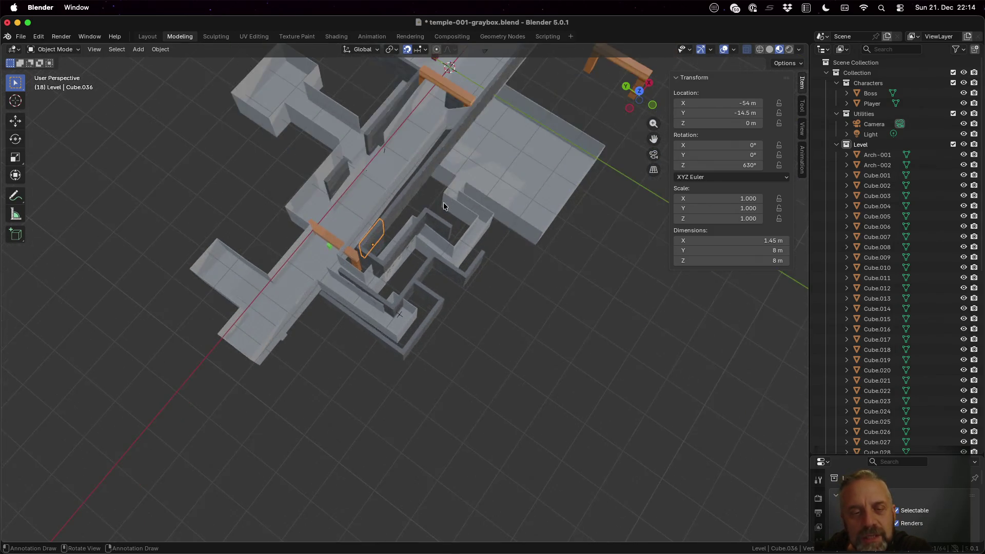
click(347, 232)
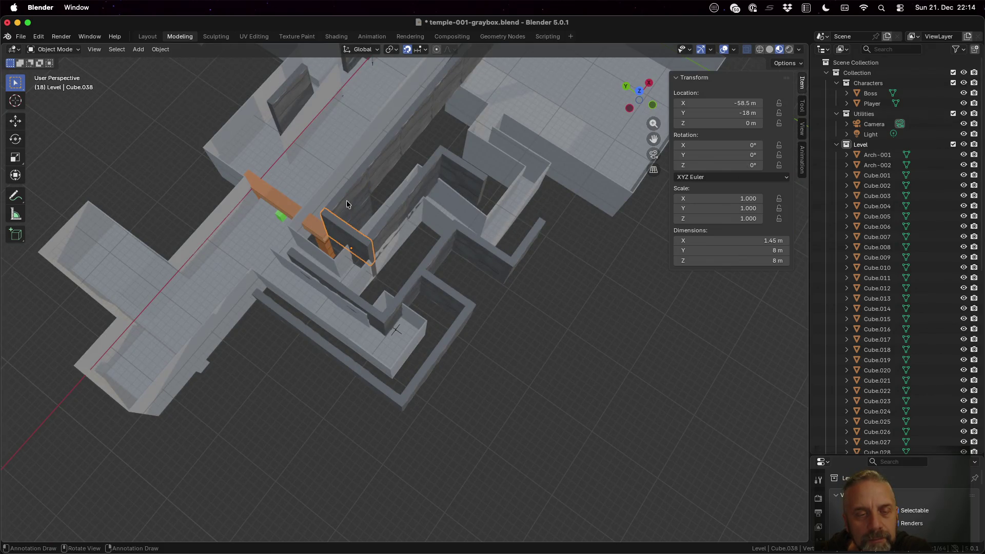
click(344, 202)
click(344, 235)
click(384, 221)
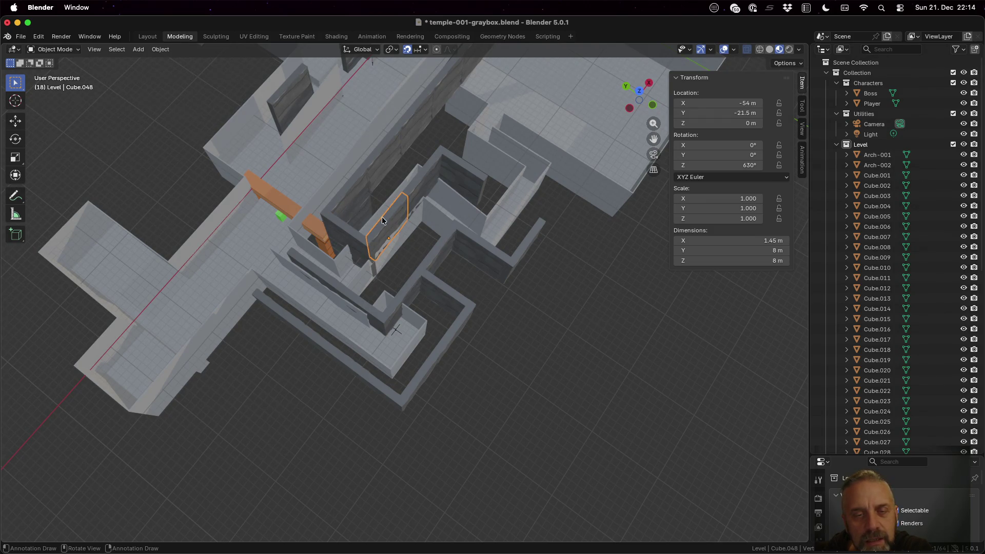
- Nudge end panel Cube.052 1 m along −Y to −41.5, −26, 0
click(449, 157)
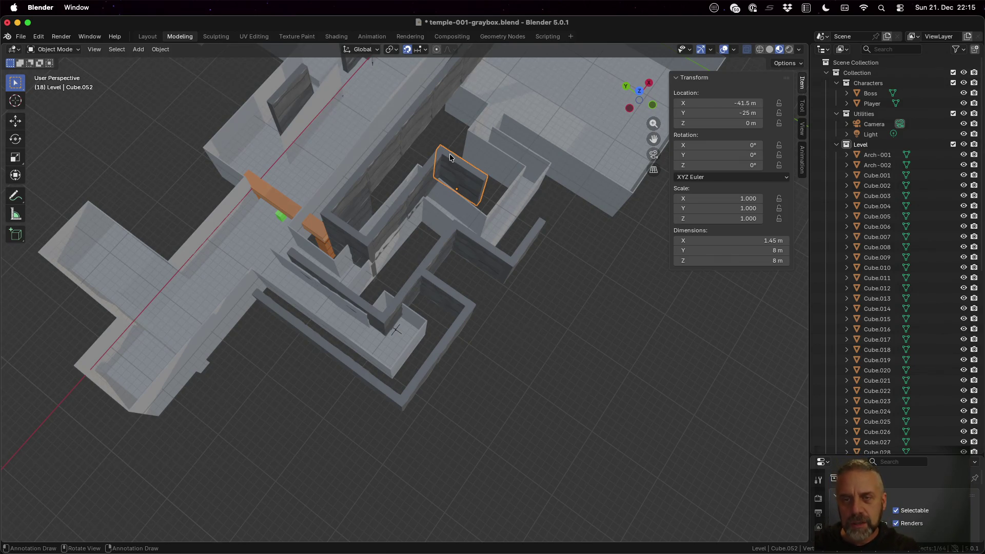
key(g)
key(y)
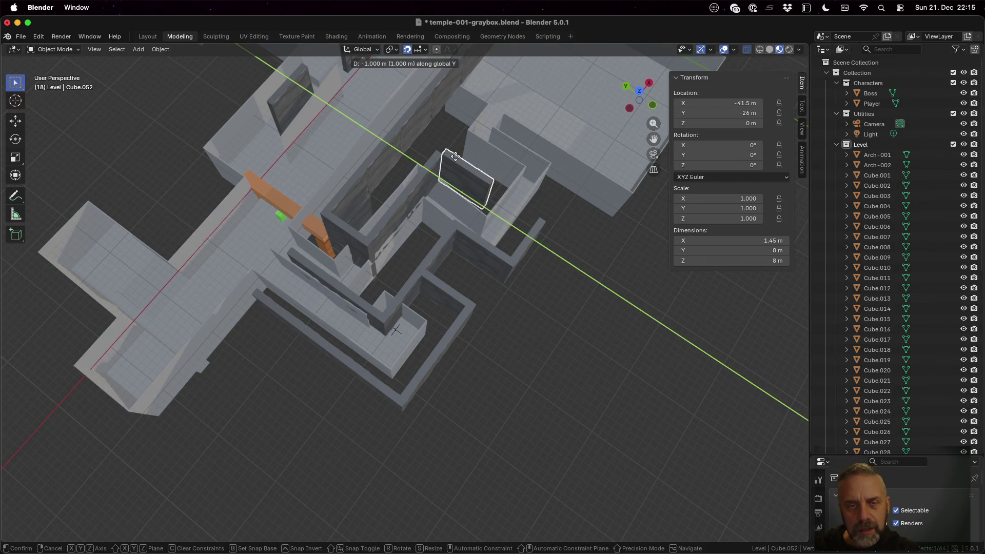
click(455, 156)
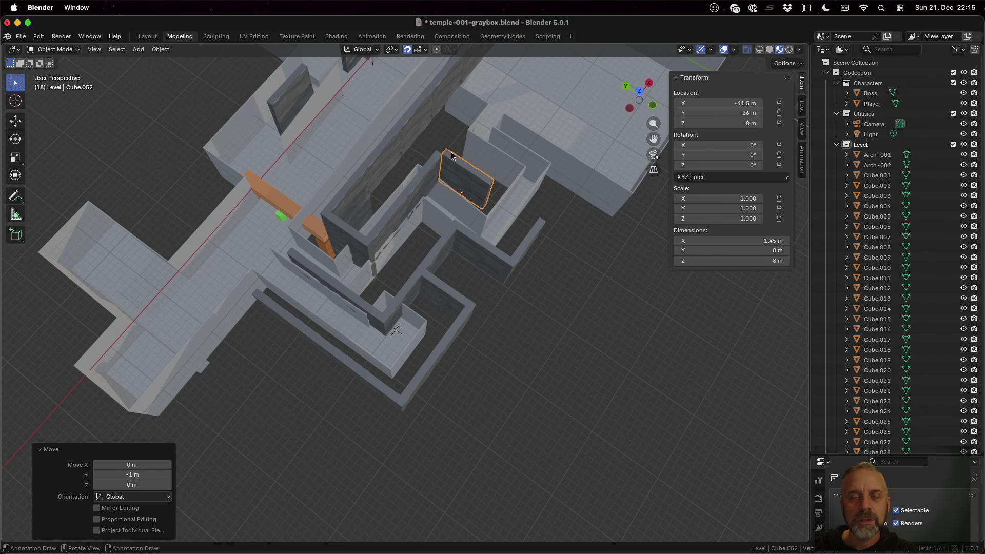
click(383, 228)
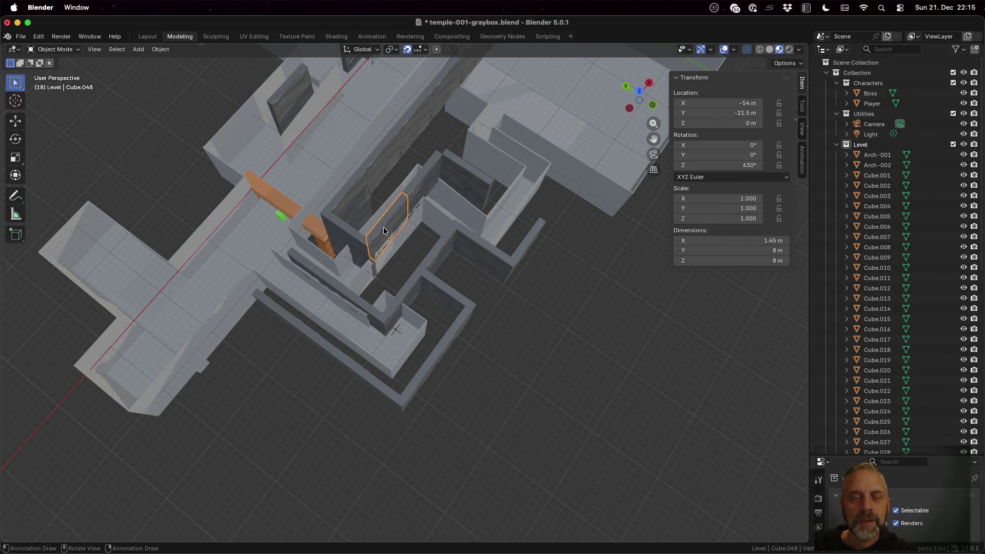
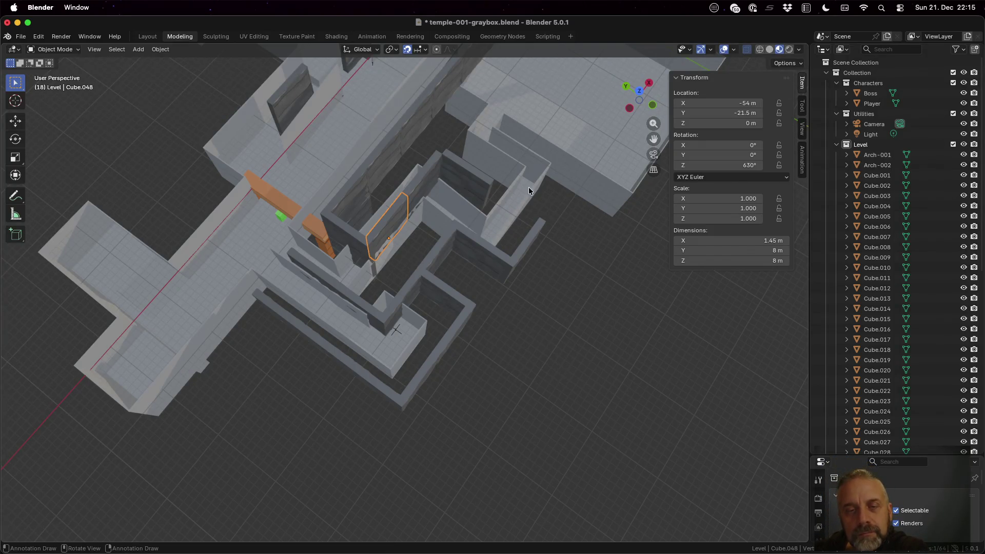
- Orbit around the maze and inspect several of the wall pieces
mouse_move(560, 177)
middle_down()
mouse_move(507, 186)
mouse_move(607, 337)
mouse_move(559, 321)
middle_up()
click(449, 312)
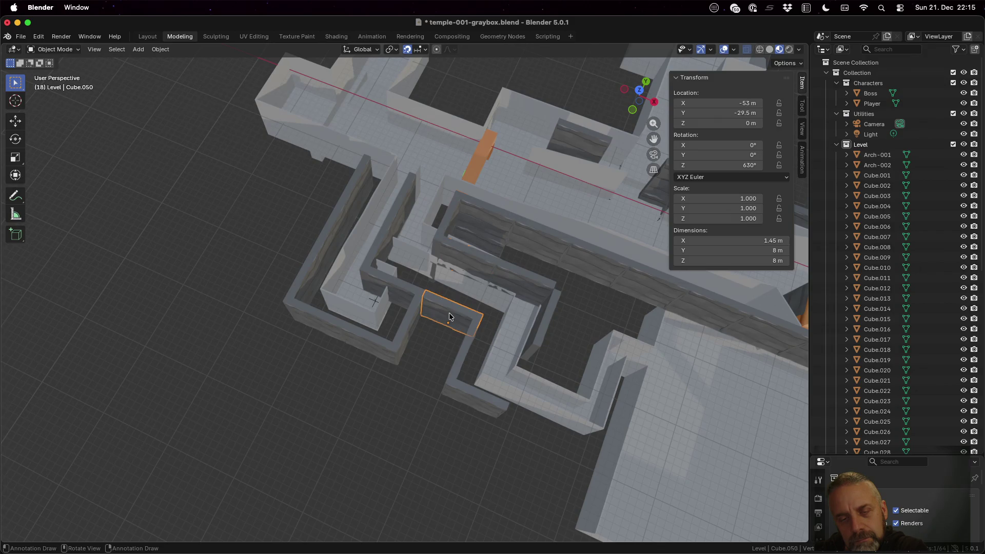
click(378, 240)
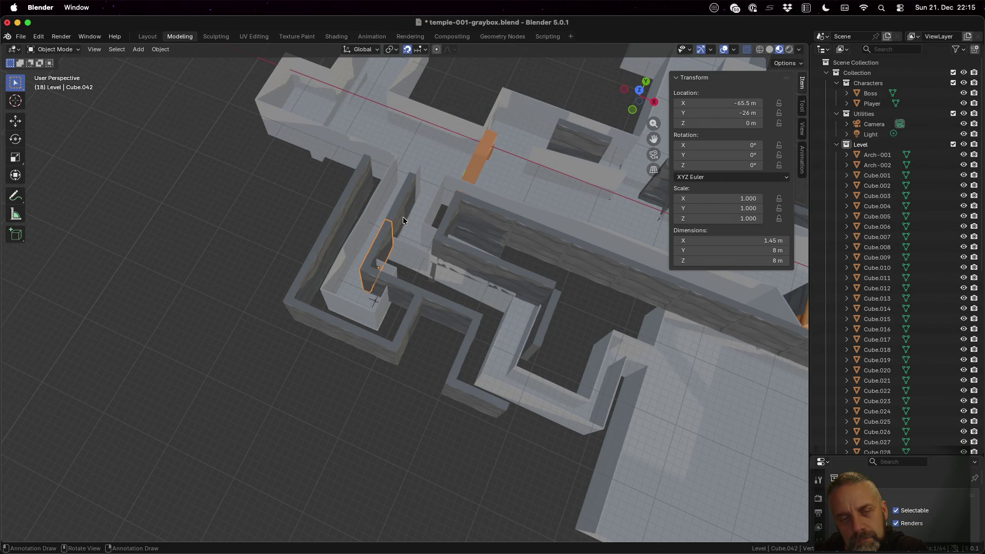
click(395, 288)
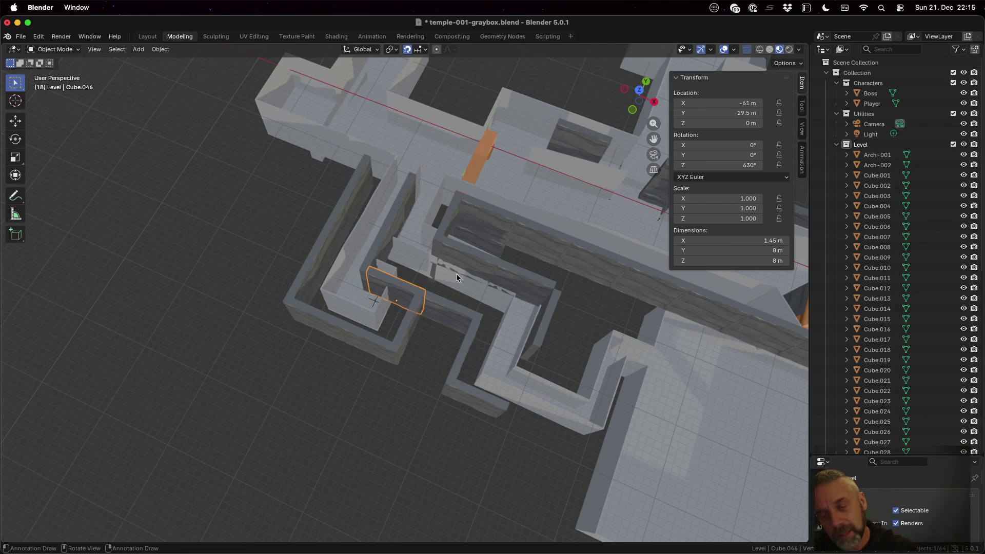
key(shift+d)
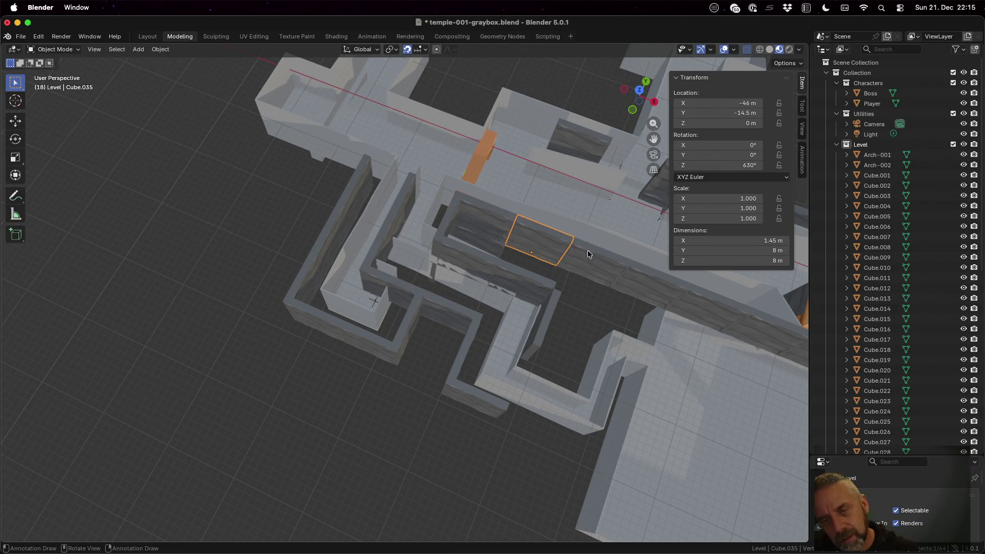
- Make a linked copy of the thin wall piece, offset 7 m along X
click(596, 348)
mouse_move(595, 344)
middle_down()
mouse_move(580, 319)
mouse_move(607, 294)
mouse_move(589, 287)
middle_up()
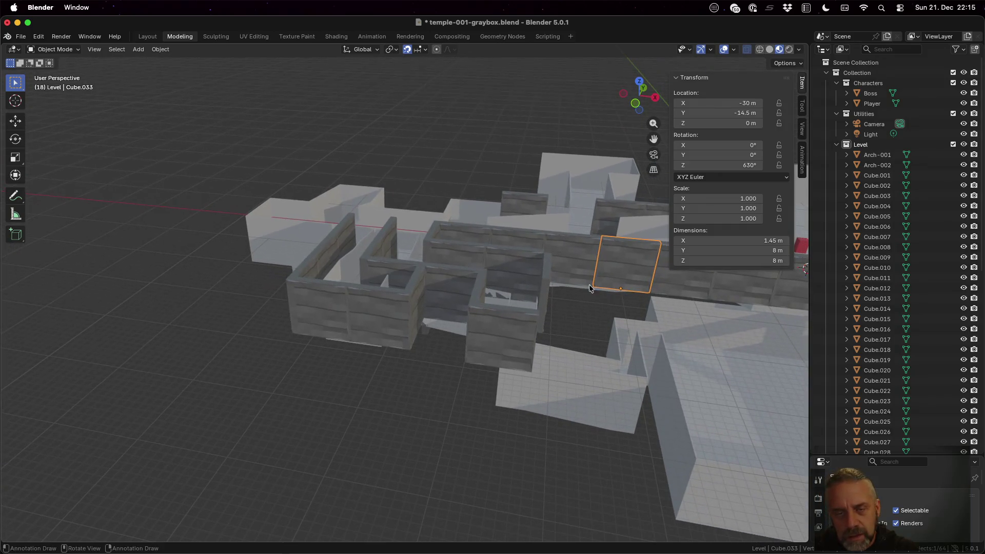
click(513, 259)
click(547, 265)
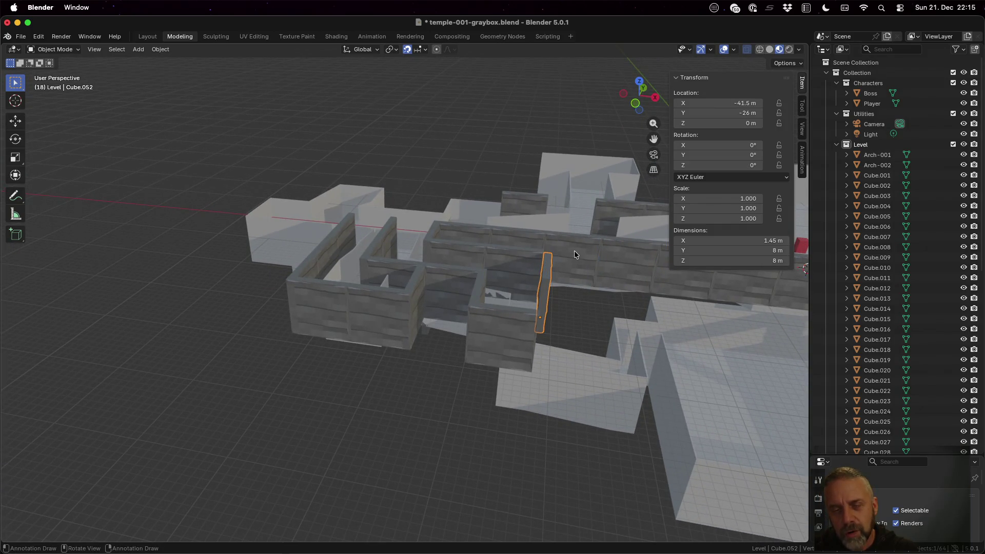
mouse_move(589, 297)
middle_down()
mouse_move(594, 313)
mouse_move(589, 297)
mouse_move(581, 306)
mouse_move(604, 347)
middle_up()
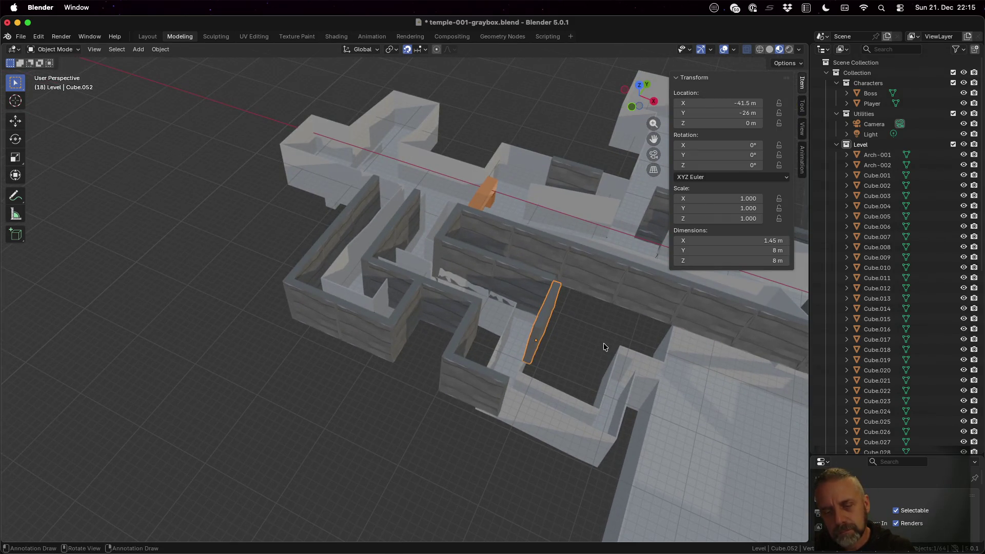
key(shift+d)
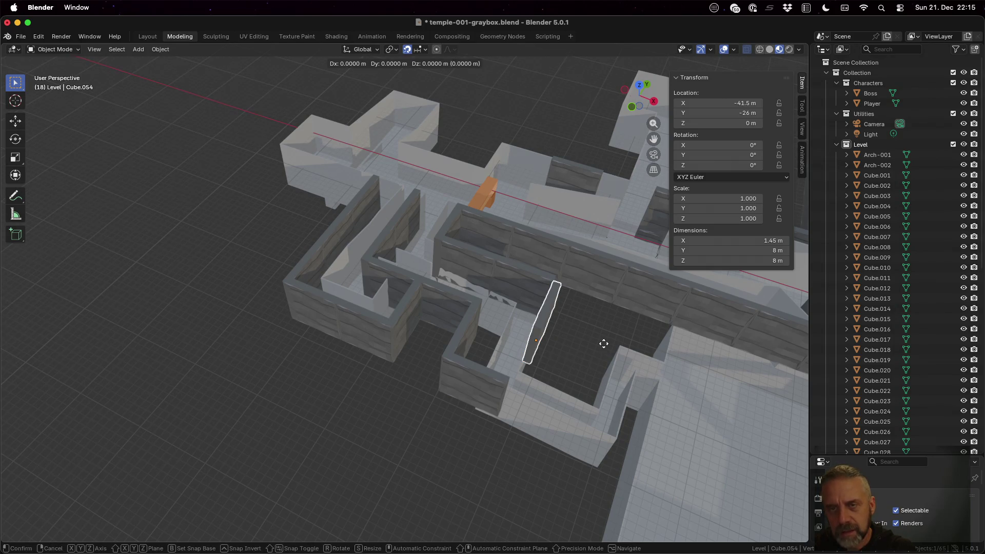
key(x)
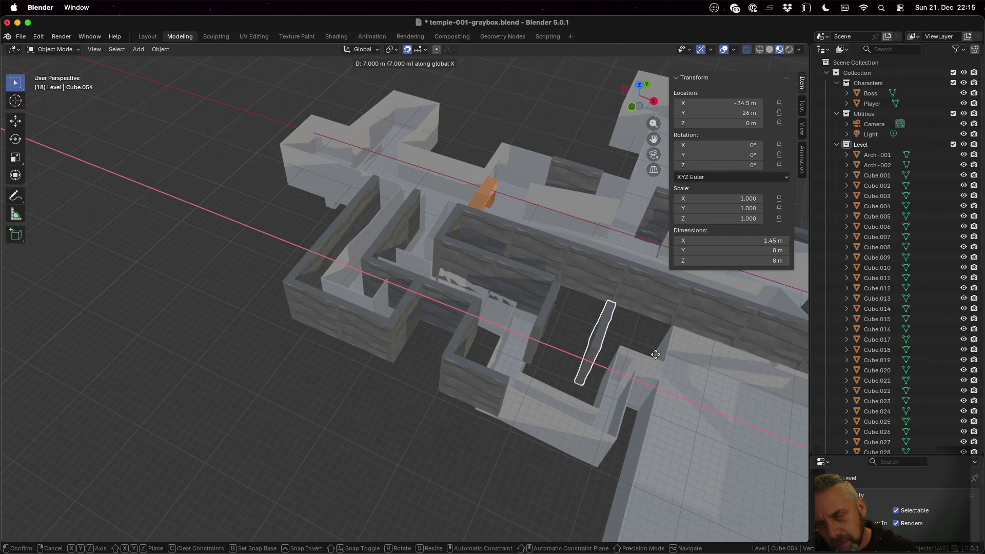
click(656, 354)
- Make a linked copy of a corridor wall segment, offset 15 m along Y
mouse_move(642, 353)
middle_down()
mouse_move(651, 300)
mouse_move(658, 365)
middle_up()
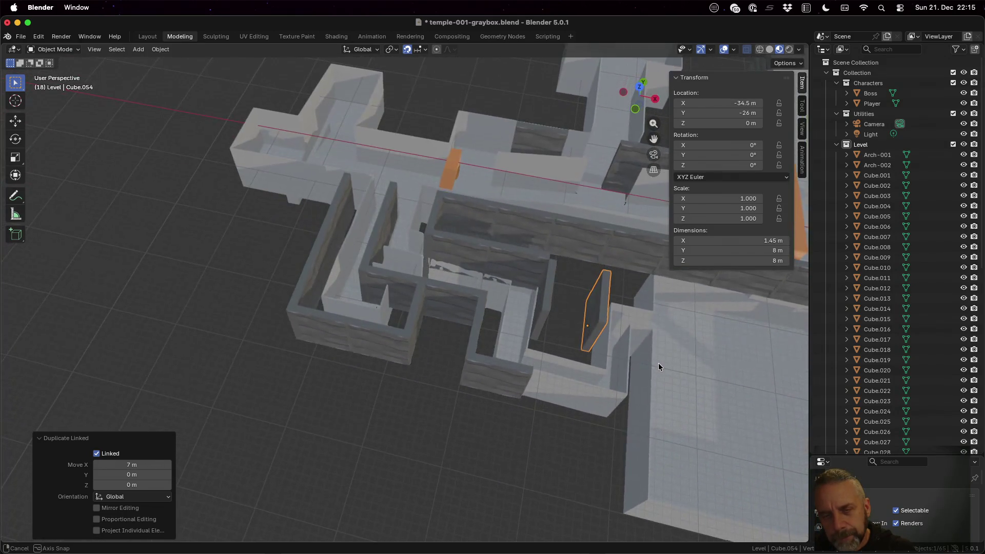
click(578, 236)
key(alt+d)
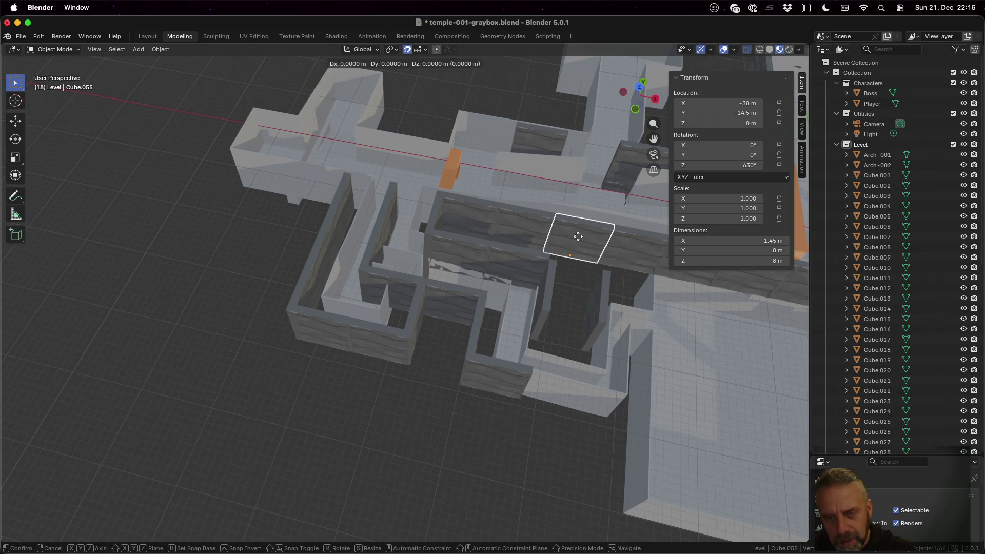
key(y)
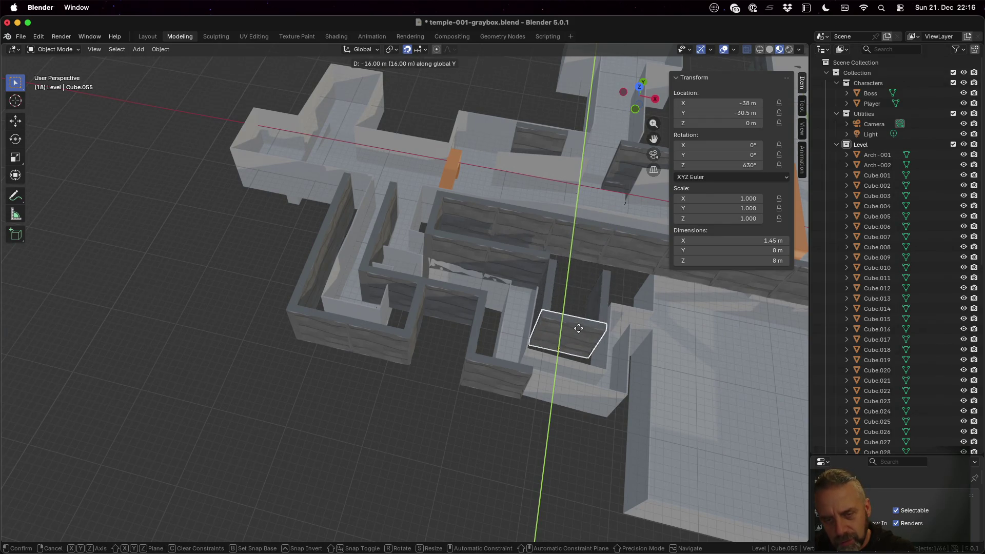
click(582, 328)
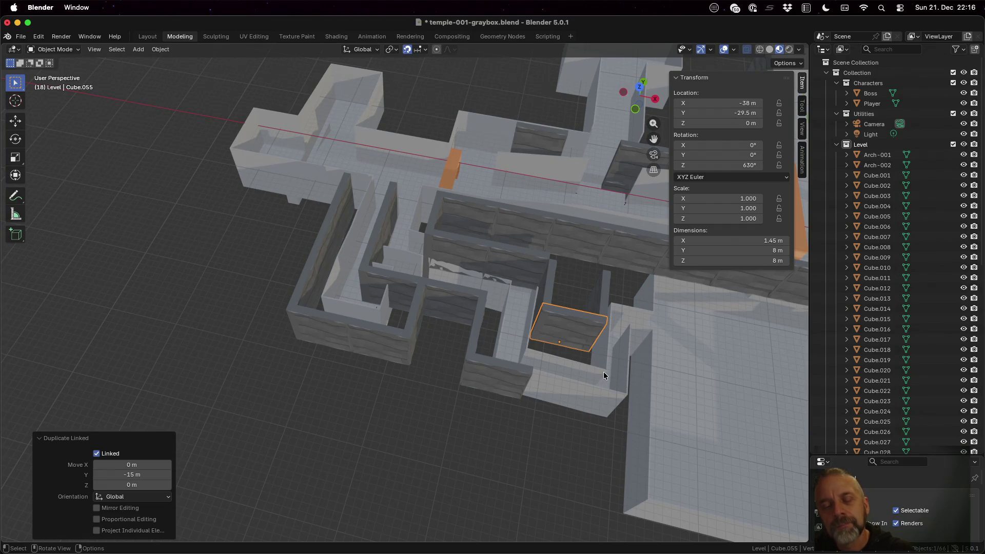
- Make a linked copy of a long corridor wall segment, offset 7 m along Y
middle_drag(603, 372, 573, 355)
middle_drag(544, 329, 542, 325)
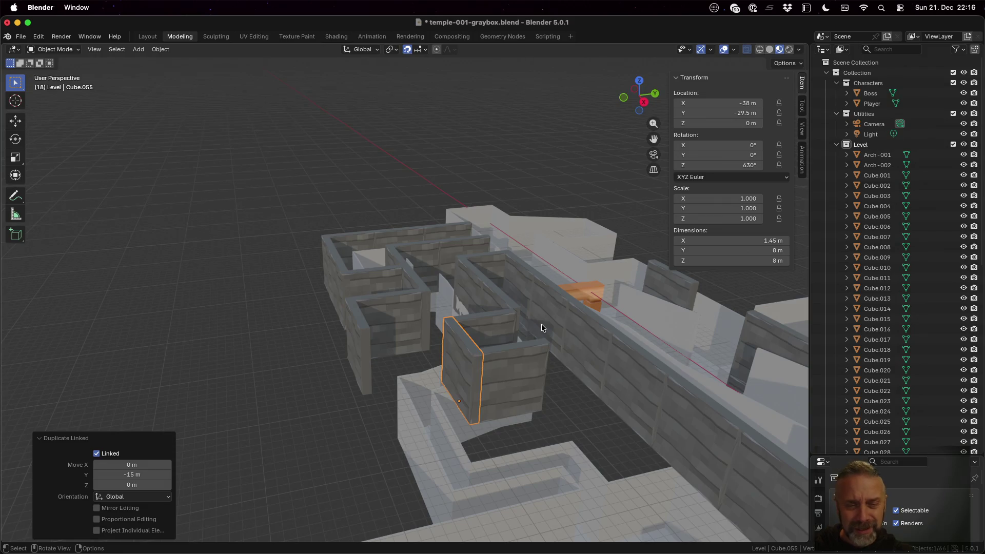
mouse_move(541, 324)
middle_down()
mouse_move(555, 374)
mouse_move(585, 400)
mouse_move(589, 393)
middle_up()
click(565, 267)
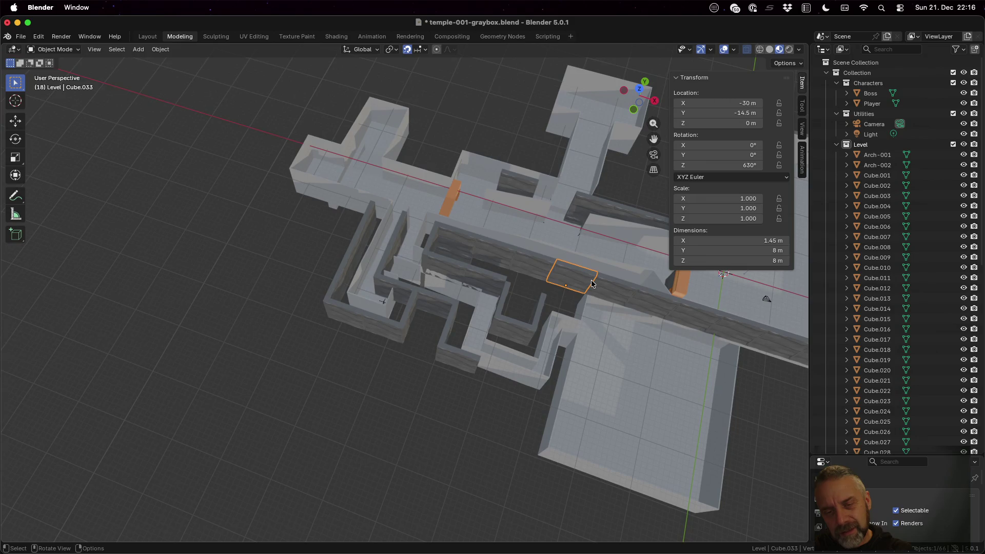
key(alt+d)
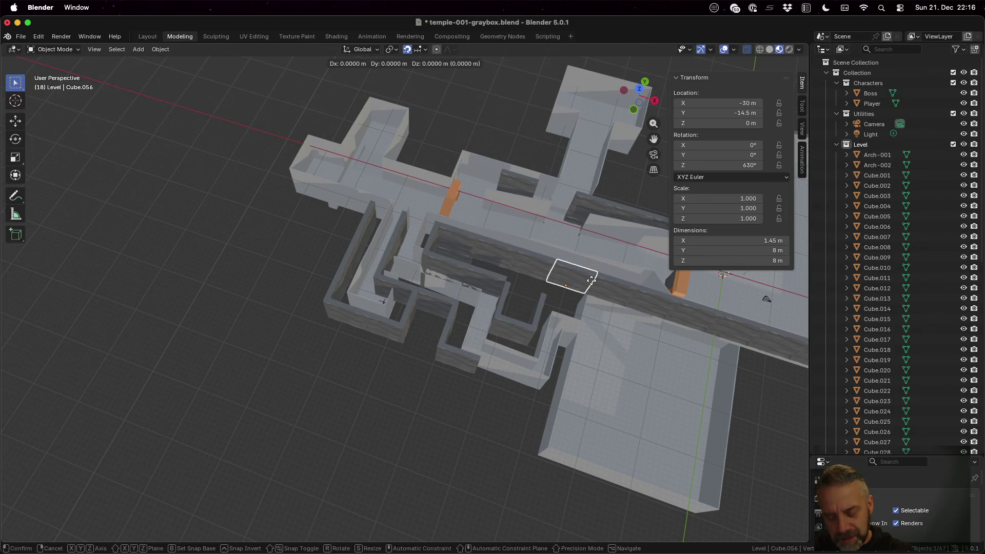
key(y)
click(587, 314)
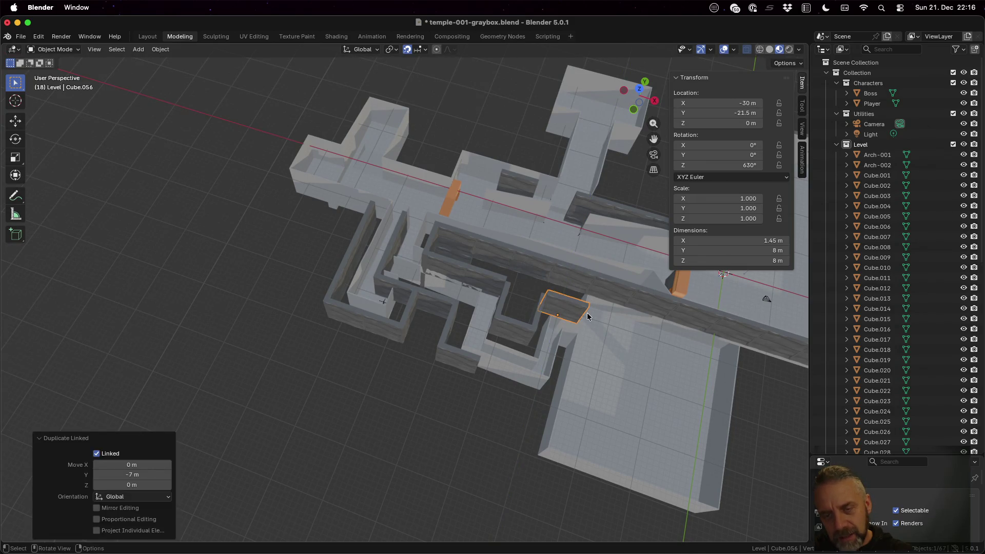
- Make a linked copy of the short wall piece, offset 32 m along X
middle_drag(587, 314, 620, 375)
mouse_move(573, 319)
middle_down()
mouse_move(430, 356)
mouse_move(478, 318)
mouse_move(465, 279)
mouse_move(447, 334)
middle_up()
scroll(430, 356, up, 5)
click(332, 322)
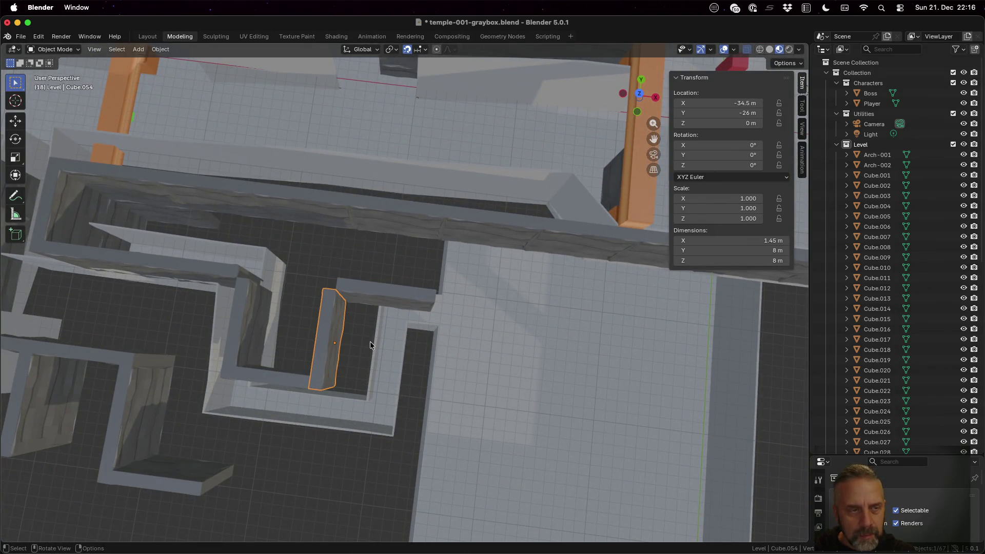
click(57, 214)
key(shift+d)
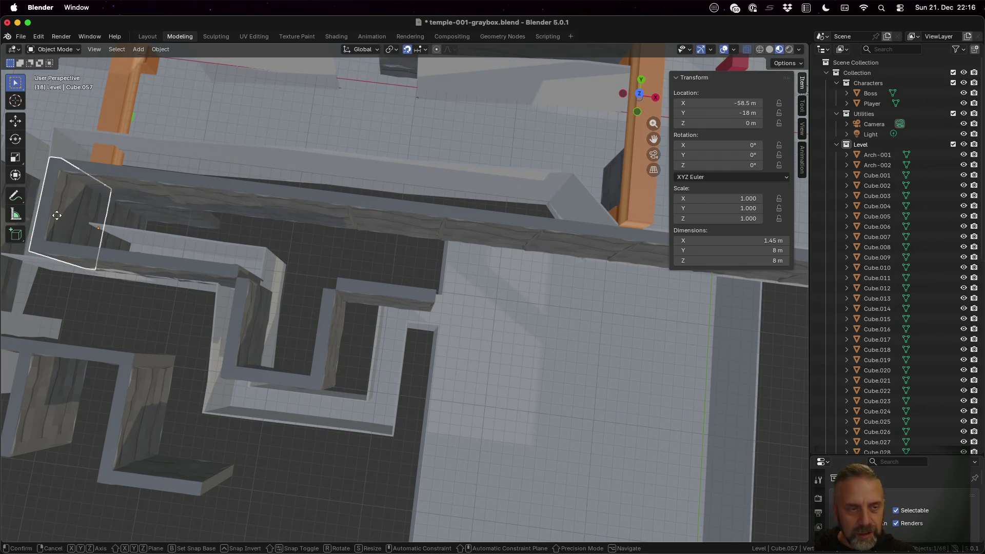
key(x)
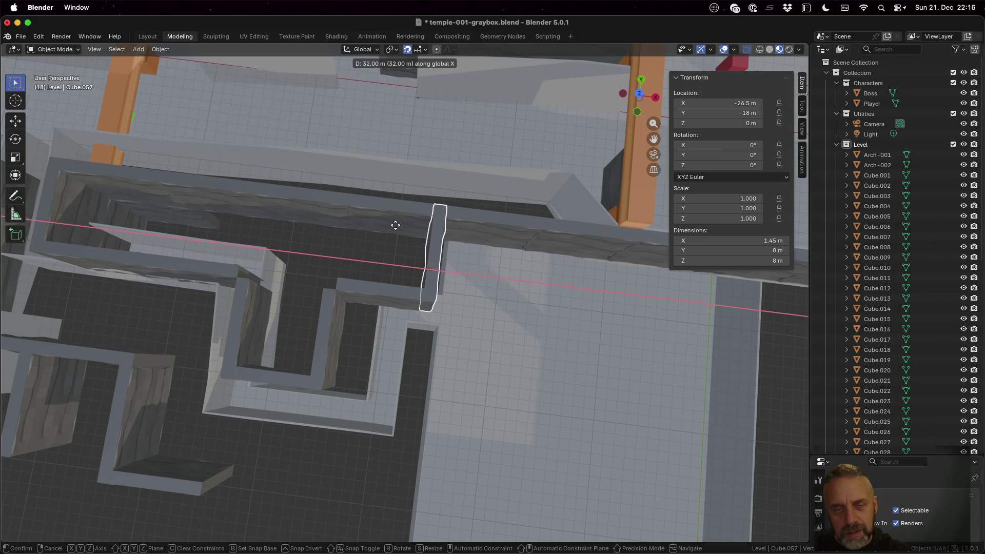
click(395, 227)
shift+click(483, 214)
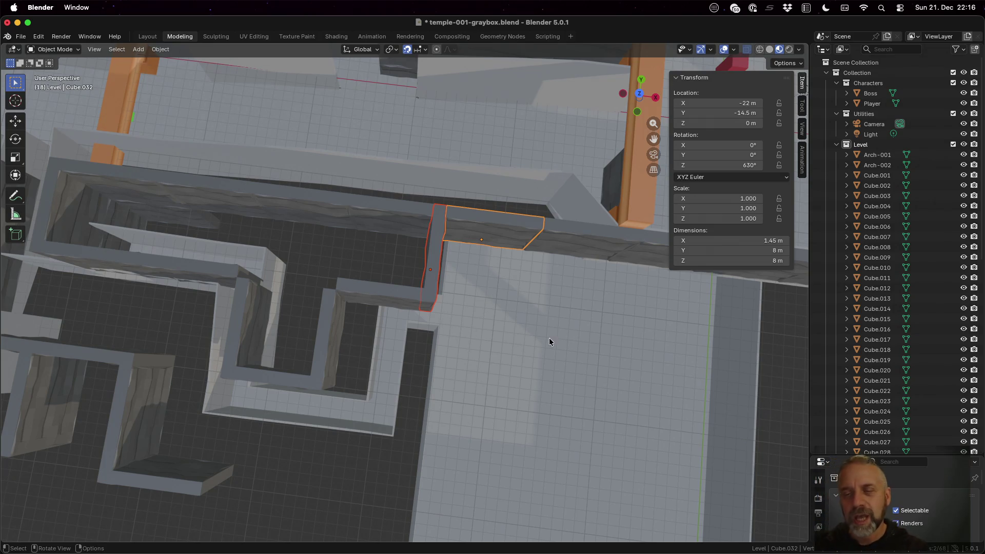
- Make a linked copy of the short maze wall, offset 8 m along X
scroll(562, 330, down, 2)
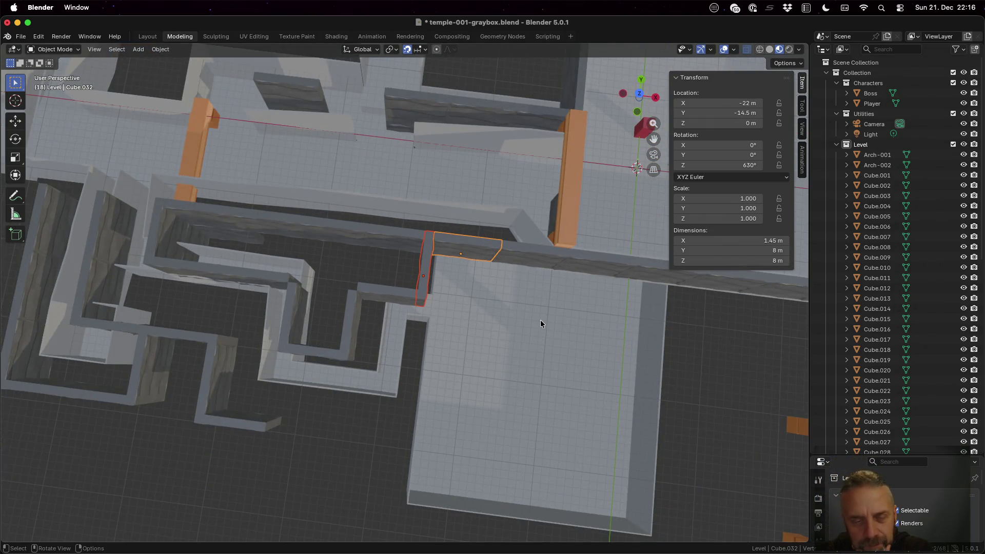
click(355, 315)
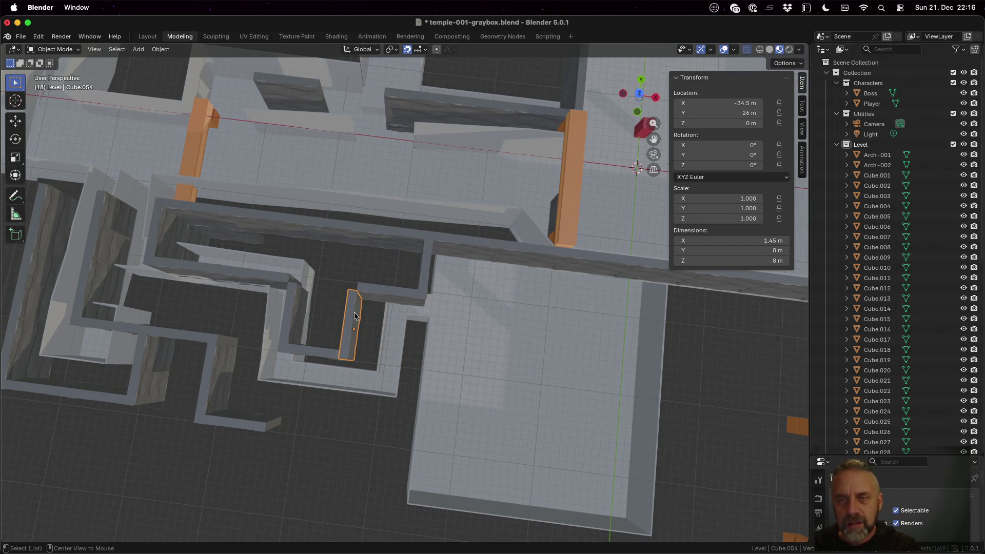
key(shift+d)
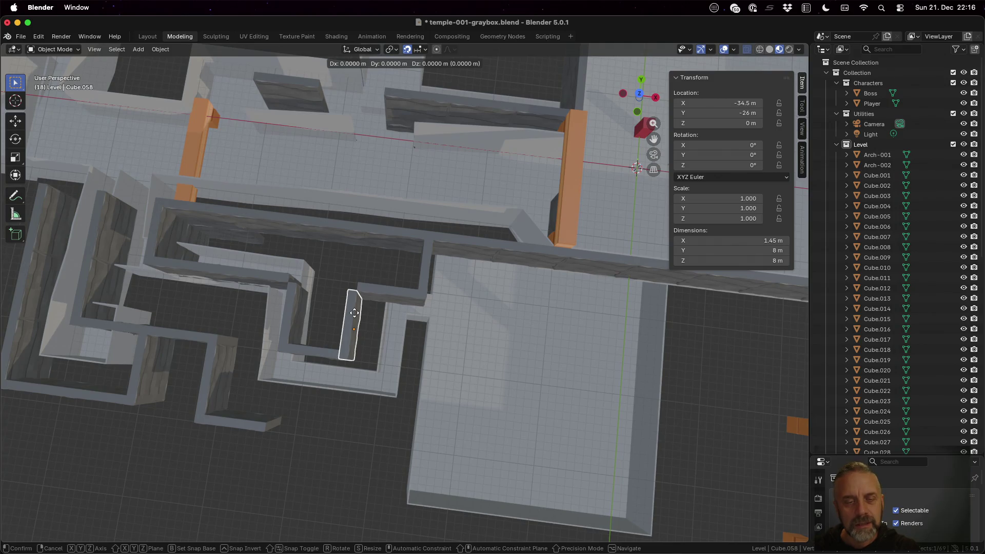
key(x)
click(445, 334)
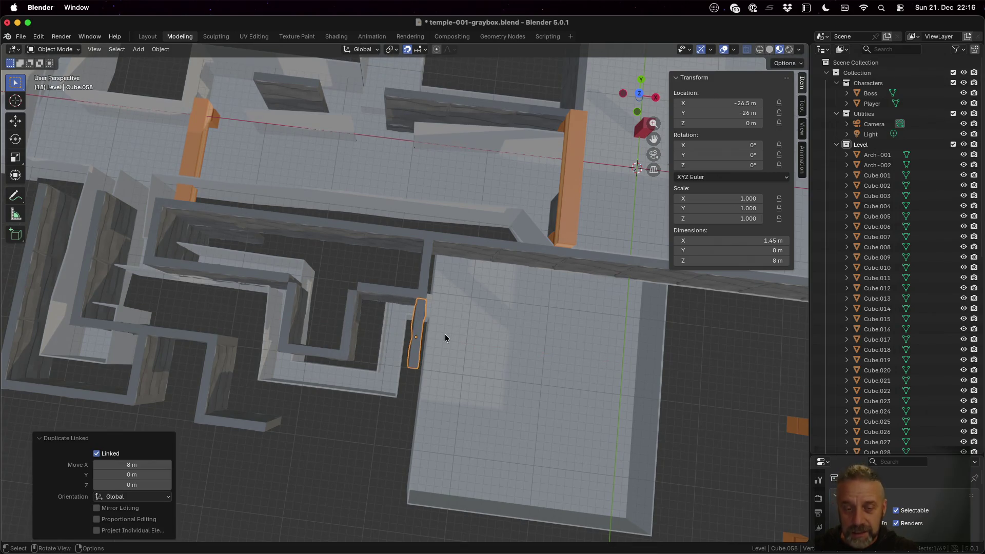
- Add another linked wall copy 8 m further along Y
mouse_move(445, 334)
middle_down()
mouse_move(476, 409)
mouse_move(494, 364)
middle_up()
scroll(494, 364, down, 3)
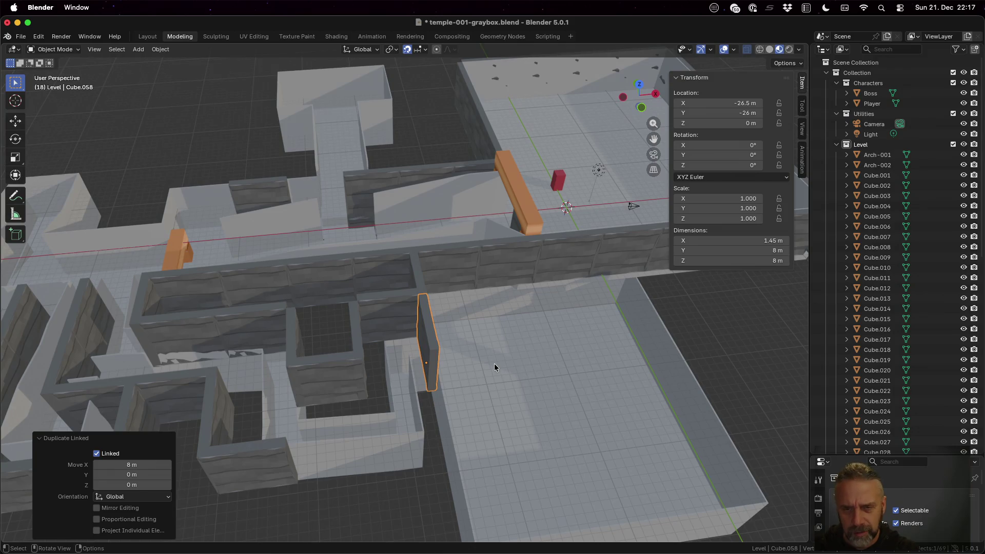
mouse_move(494, 364)
middle_down()
mouse_move(473, 339)
mouse_move(475, 355)
middle_up()
scroll(471, 345, down, 1)
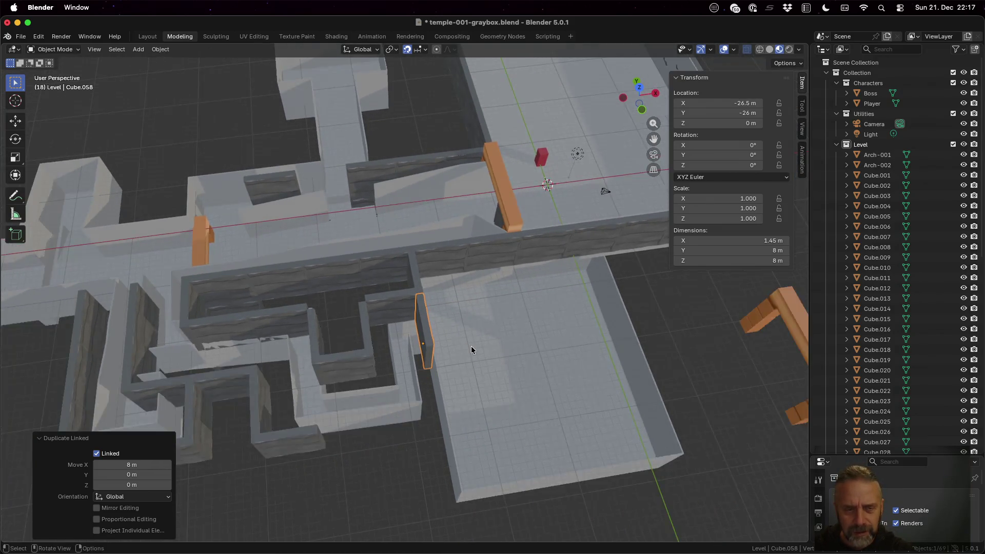
scroll(471, 350, down, 1)
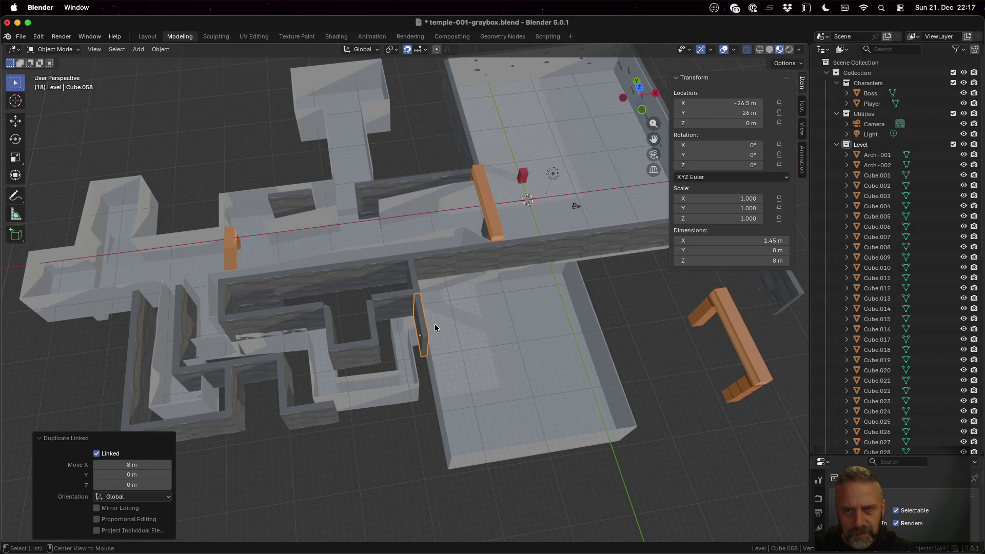
key(alt+d)
key(y)
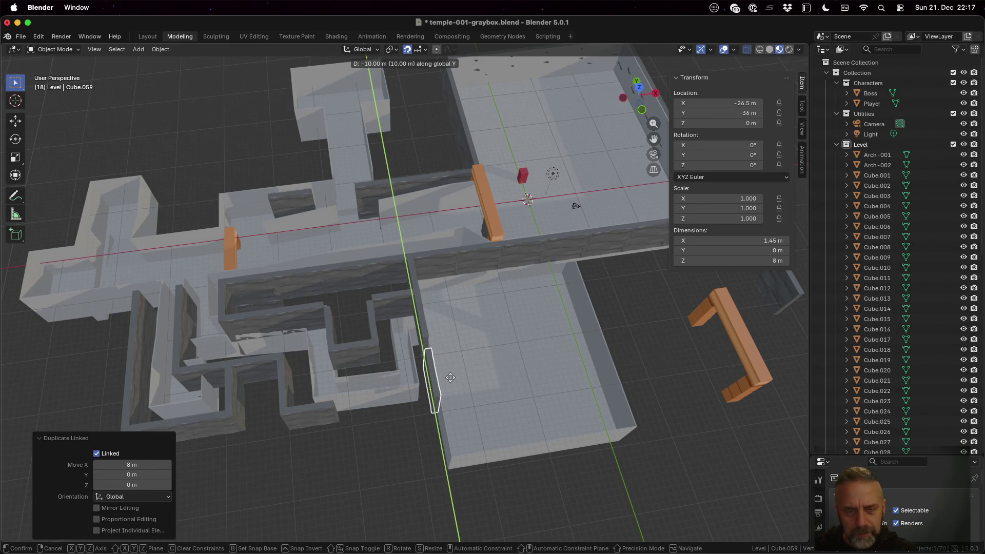
click(448, 365)
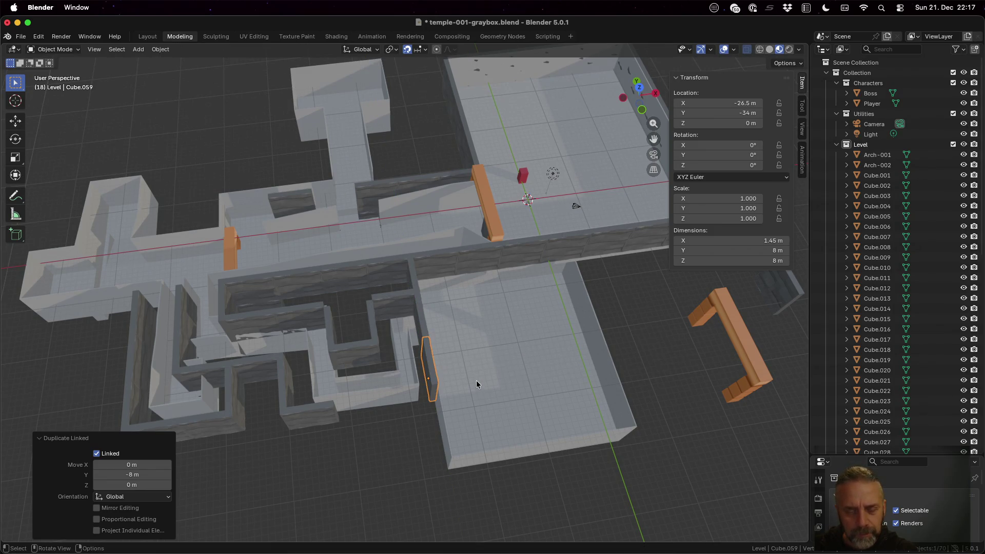
- Extend the room's left side with a linked copy of its thin wall along Y
mouse_move(476, 381)
middle_down()
mouse_move(482, 413)
mouse_move(480, 395)
middle_up()
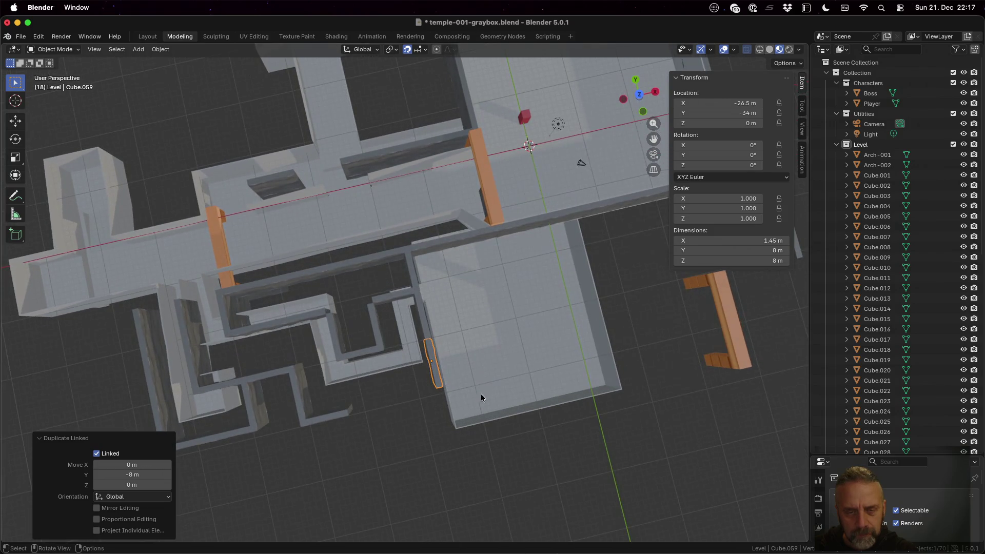
click(427, 330)
shift+click(436, 359)
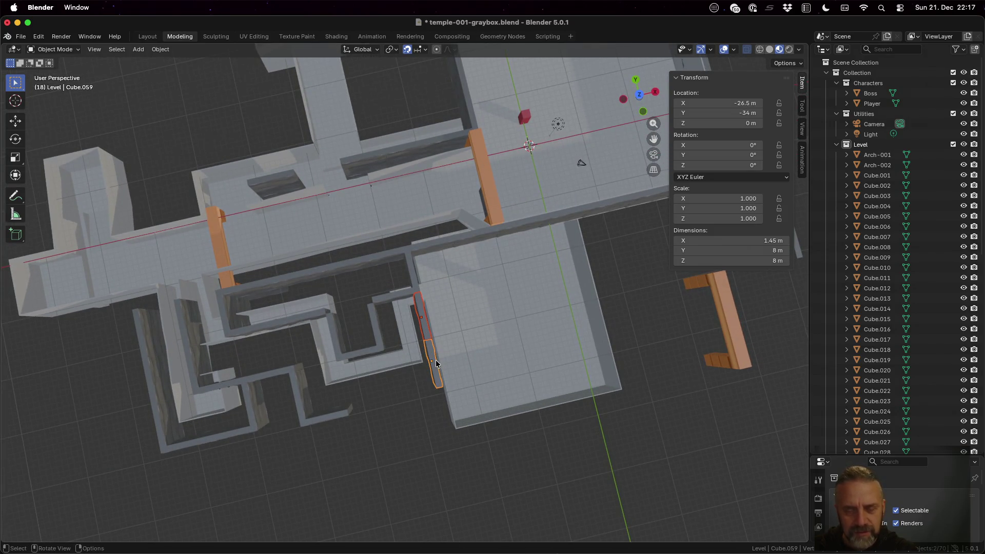
click(436, 362)
click(435, 365)
key(shift+d)
key(y)
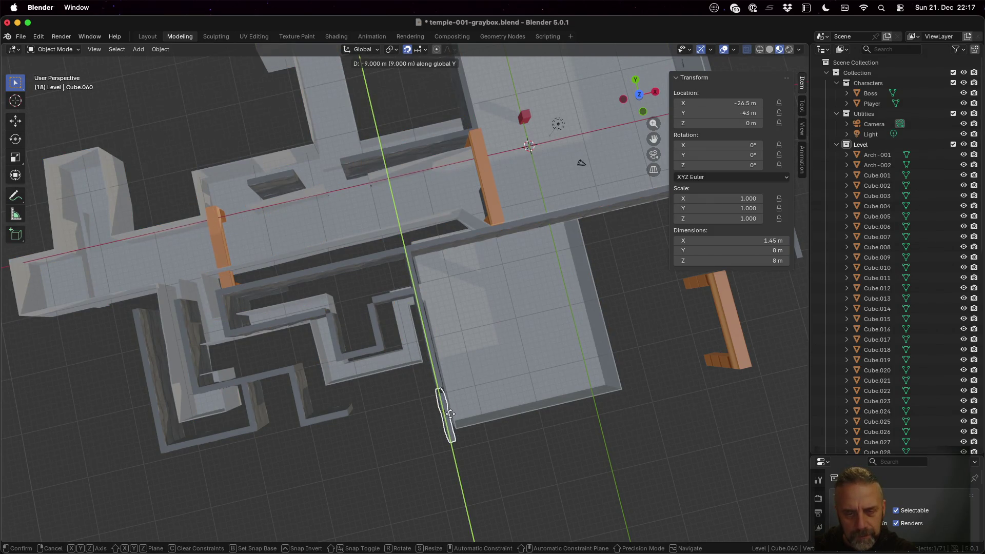
click(447, 408)
mouse_move(447, 408)
middle_down()
mouse_move(491, 423)
mouse_move(483, 384)
mouse_move(427, 378)
mouse_move(377, 414)
mouse_move(415, 447)
mouse_move(462, 432)
mouse_move(461, 423)
middle_up()
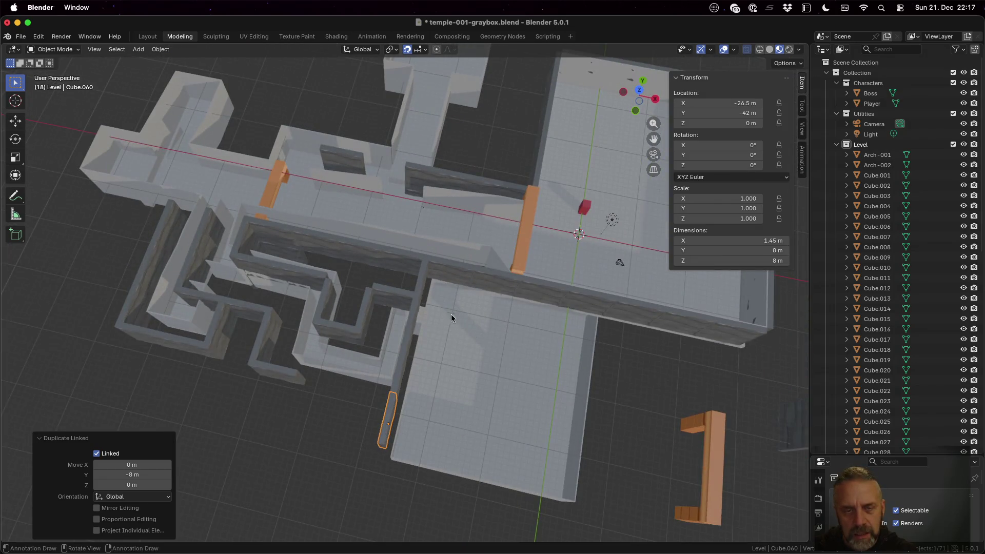
- Delete the misplaced thin wall piece
click(452, 274)
click(410, 323)
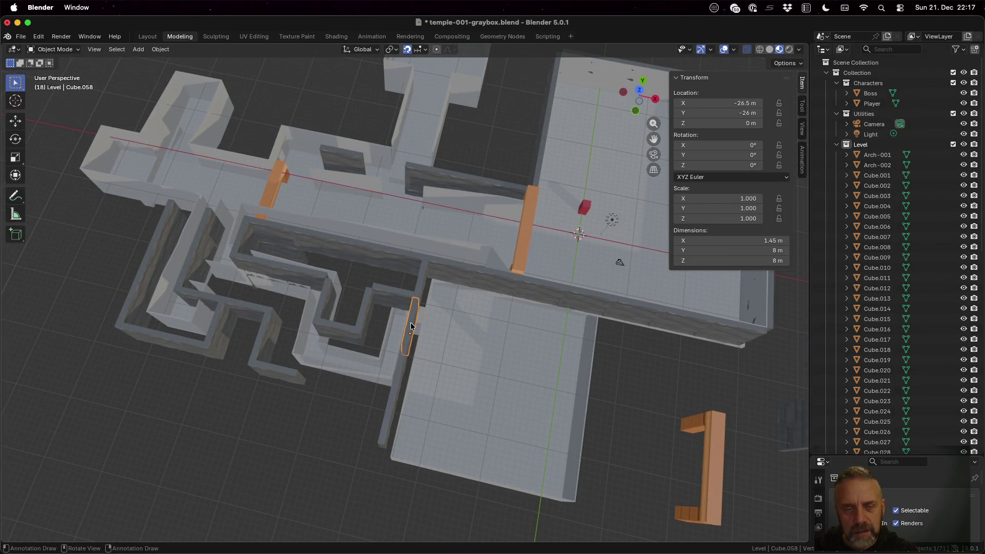
key(x)
click(411, 323)
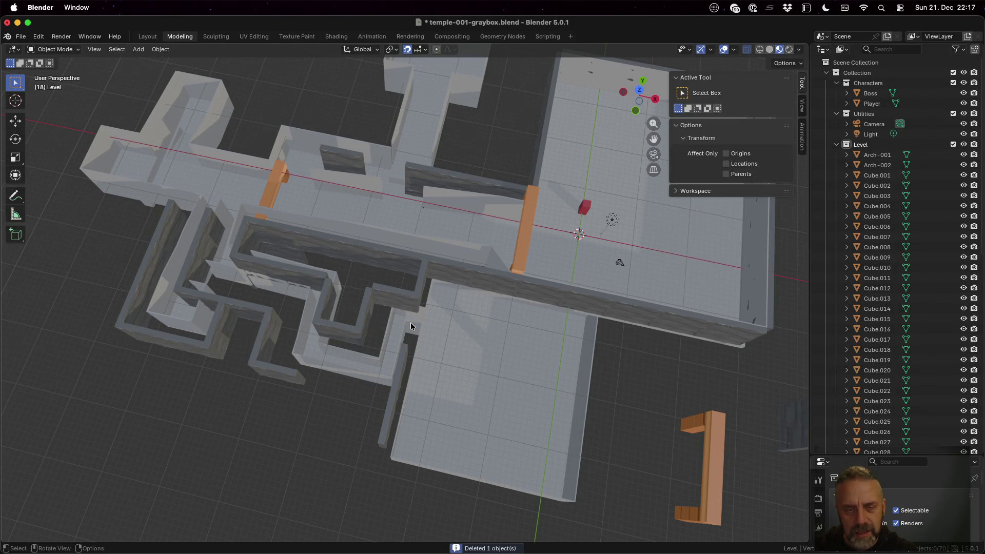
- Make a linked copy of the corridor junction wall, moved along Y to the room's bottom edge
click(467, 270)
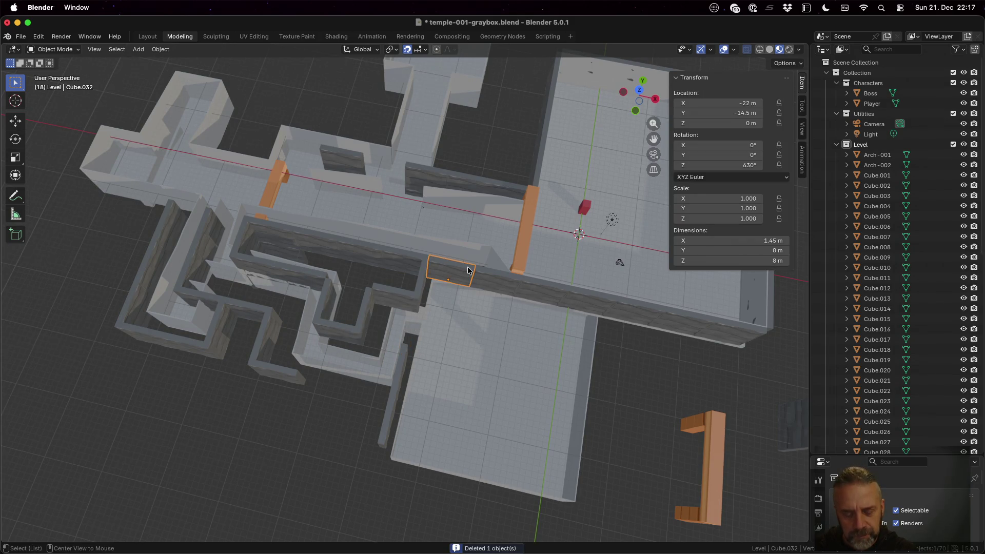
key(alt+d)
key(y)
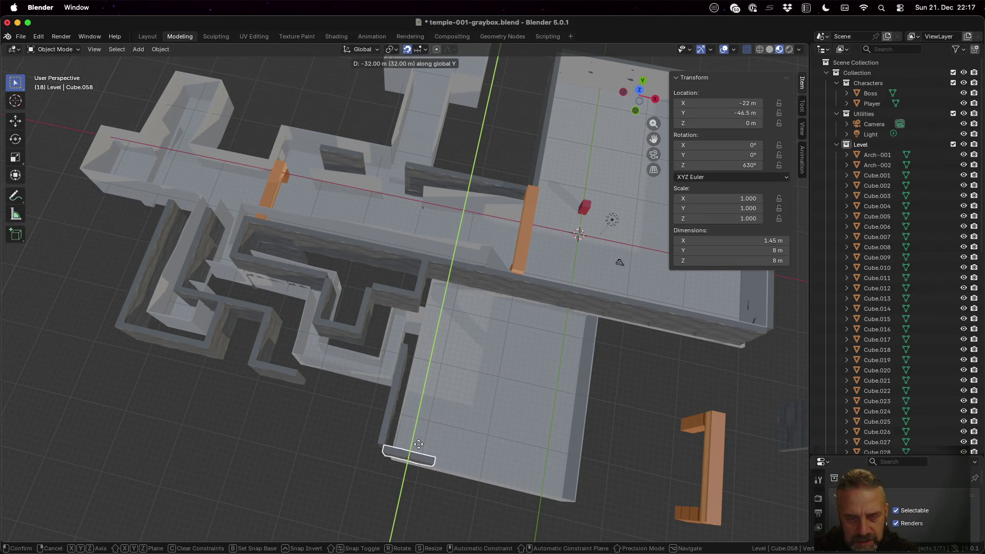
click(419, 448)
click(421, 278)
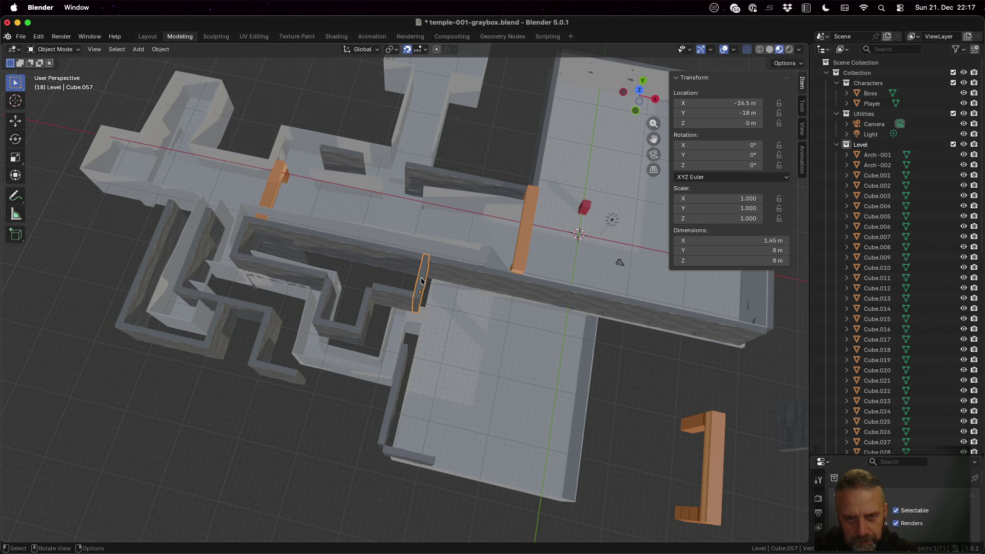
mouse_move(466, 283)
middle_down()
mouse_move(484, 322)
mouse_move(486, 312)
middle_up()
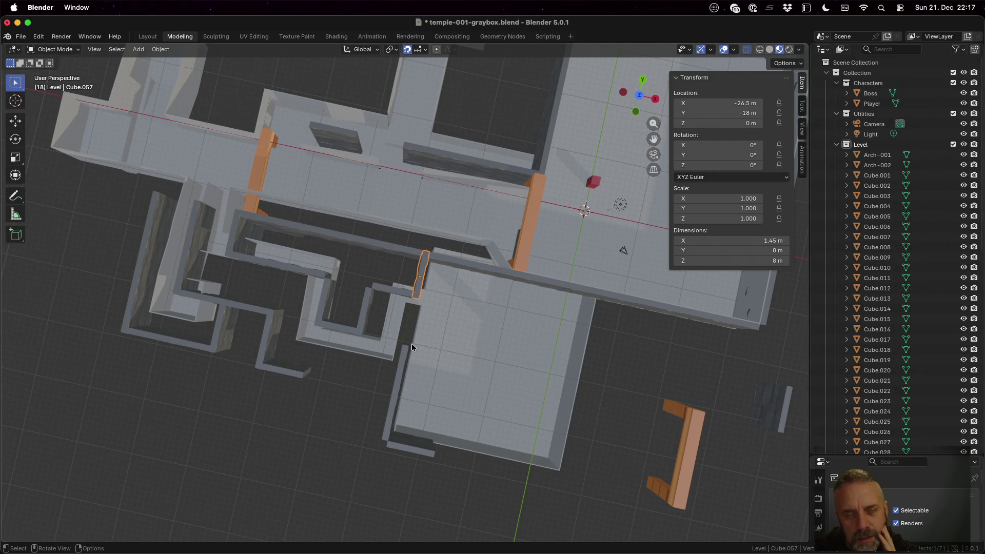
- Make a linked copy of the bottom wall piece, offset 8 m along X
click(418, 451)
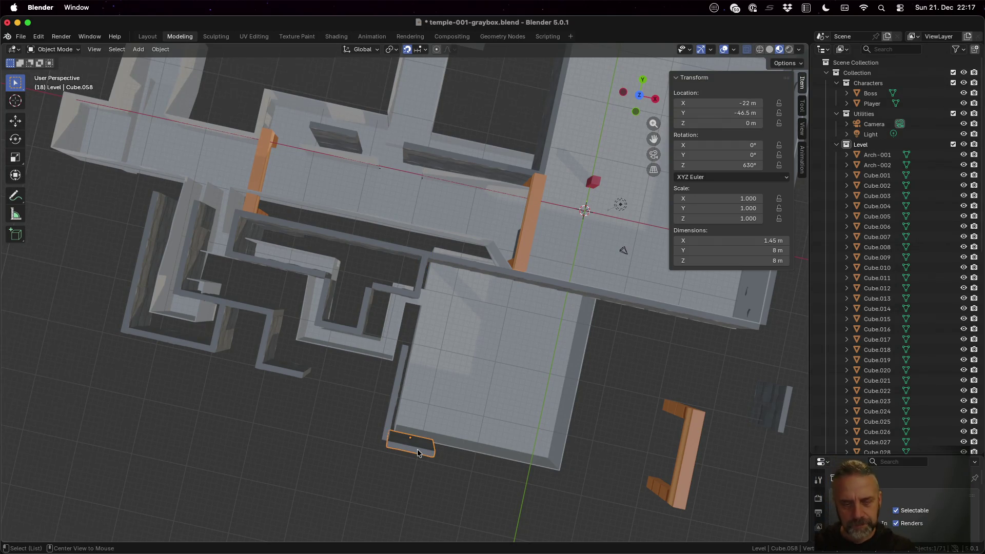
key(shift+d)
key(x)
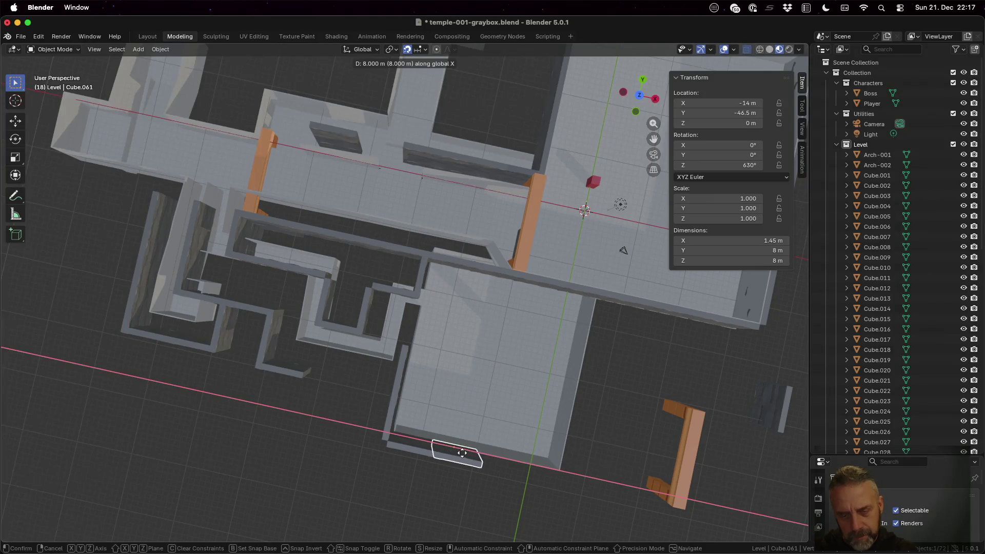
click(469, 456)
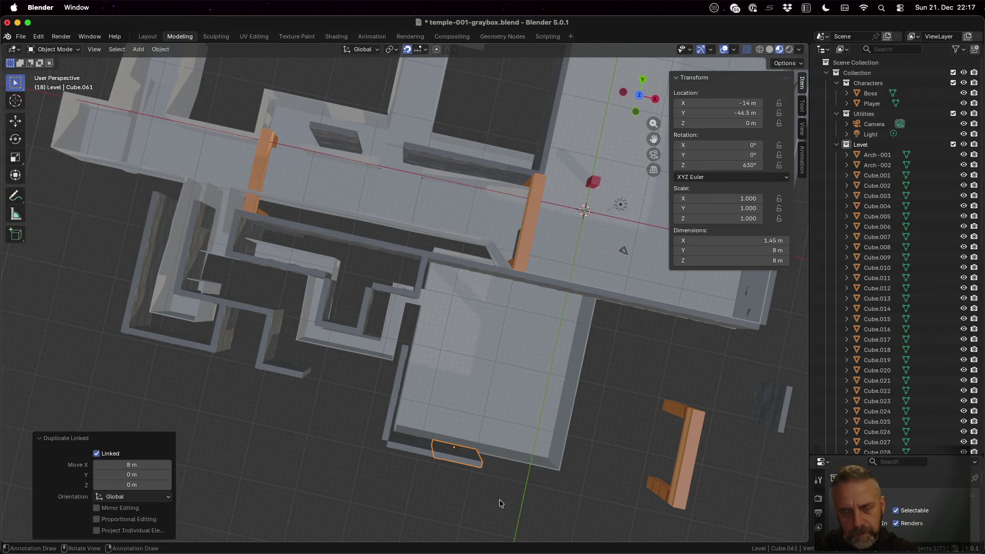
alt+middle_click(469, 460)
middle_drag(418, 341, 443, 285)
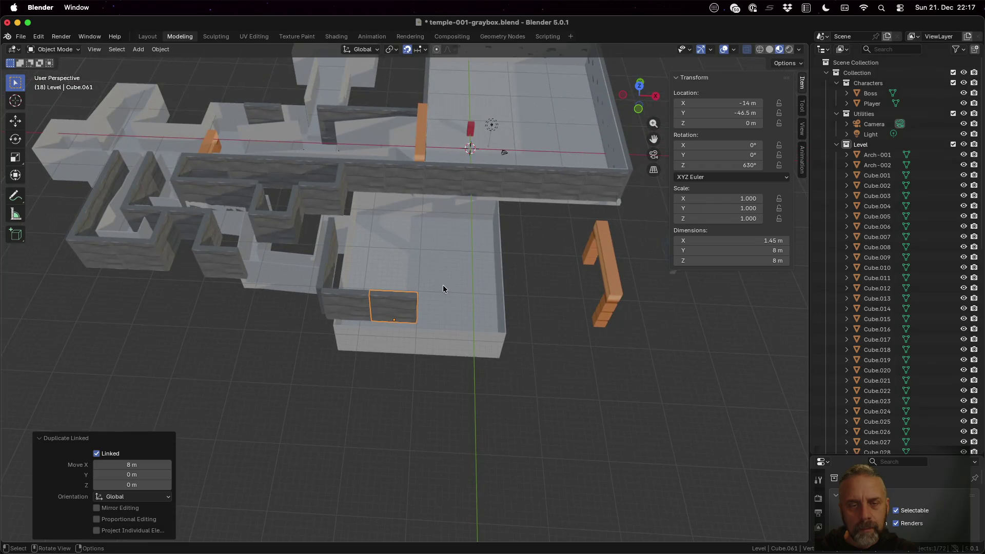
- Add two more linked bottom wall copies along X, reaching the room's bottom-right corner
key(shift+d)
key(x)
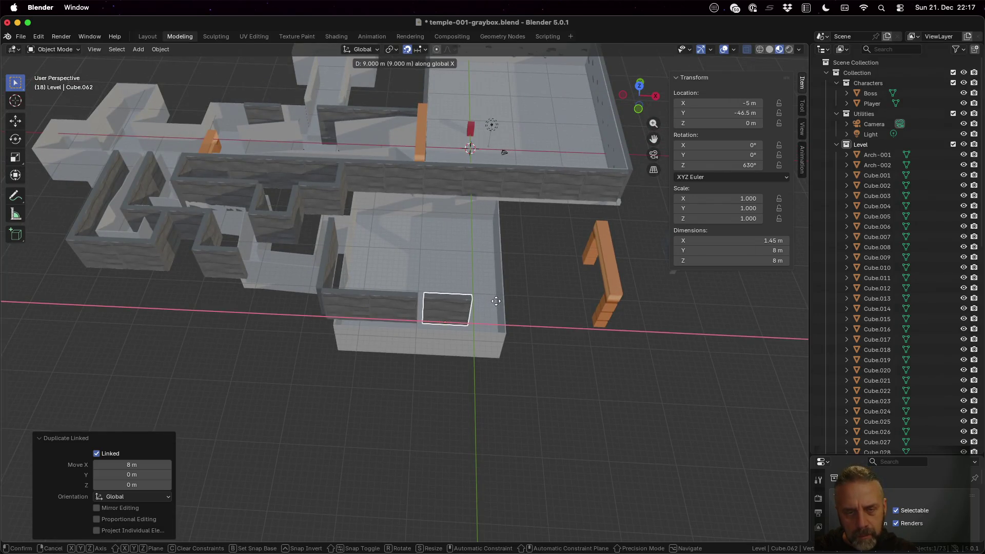
click(491, 300)
key(shift+d)
key(x)
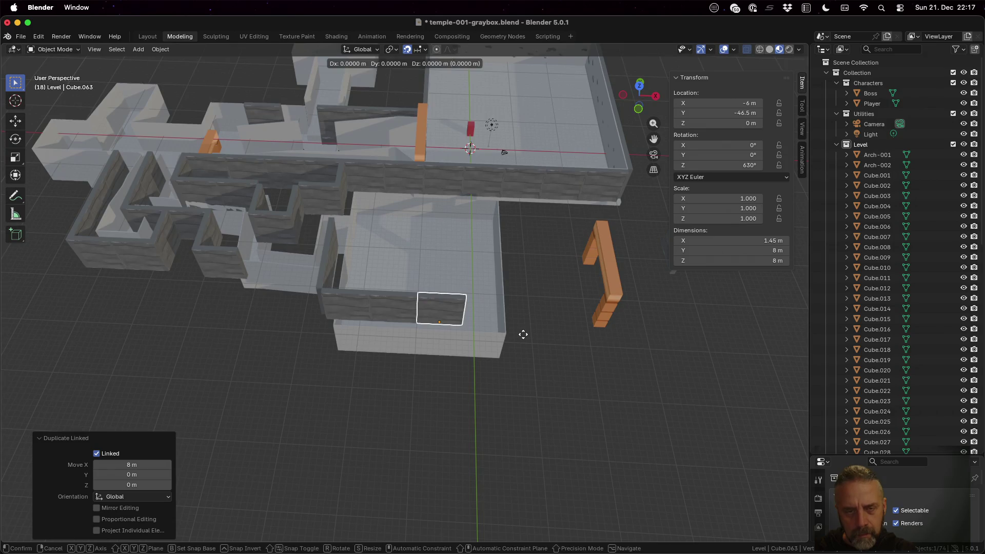
click(571, 331)
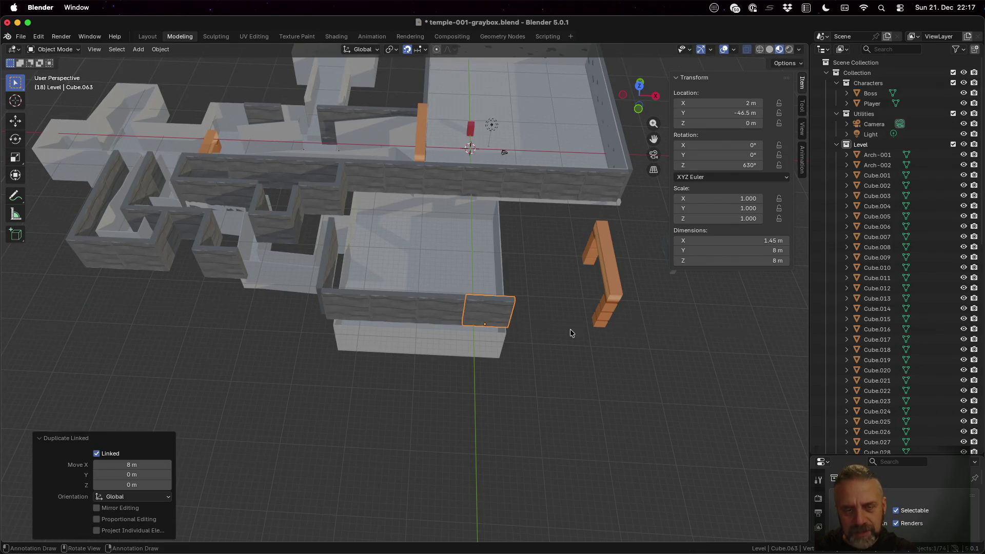
click(319, 274)
middle_drag(480, 293, 453, 298)
- Make a linked wall copy 34 m along X at the room's right side, then nudge it back 1 m
key(shift+d)
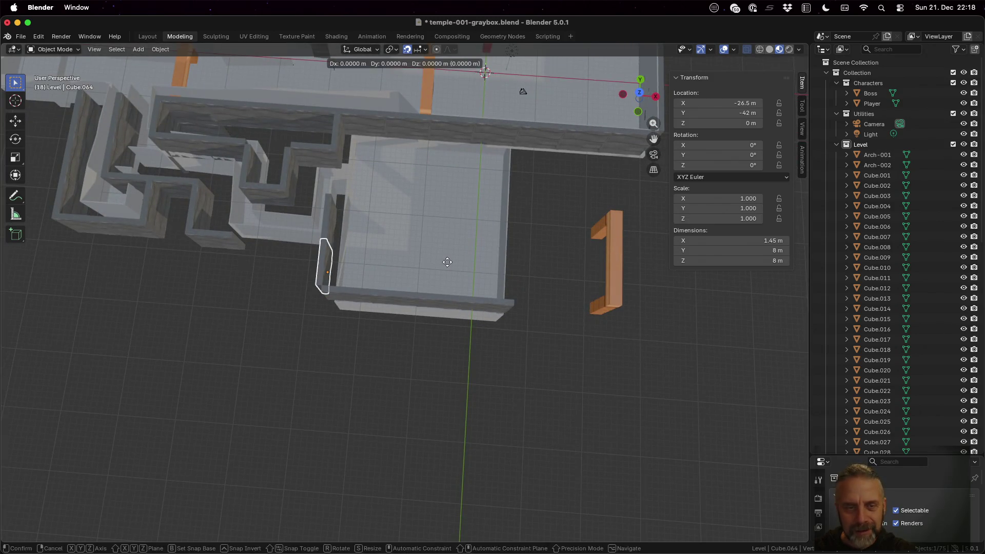
key(x)
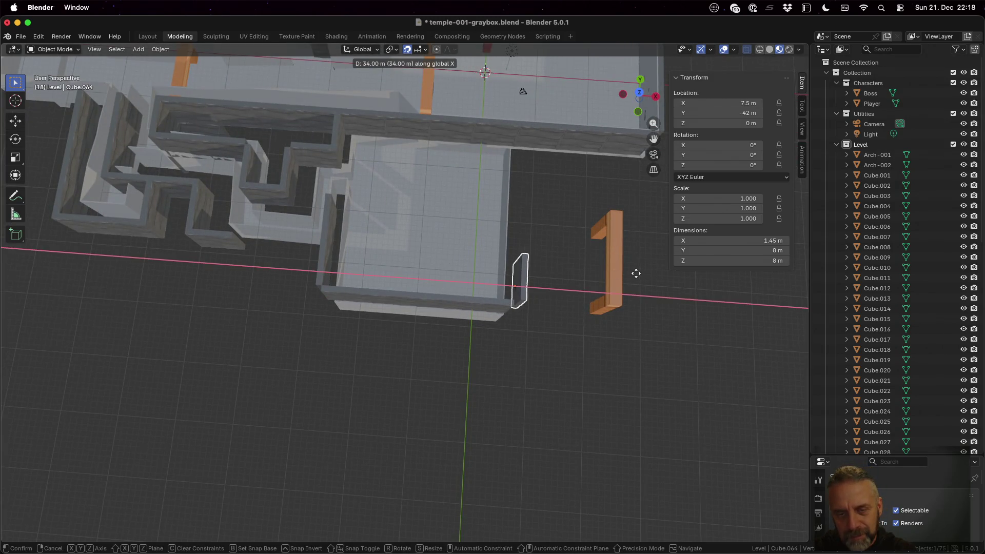
click(635, 273)
mouse_move(613, 347)
middle_down()
mouse_move(566, 306)
mouse_move(580, 297)
mouse_move(589, 314)
middle_up()
key(x)
key(Escape)
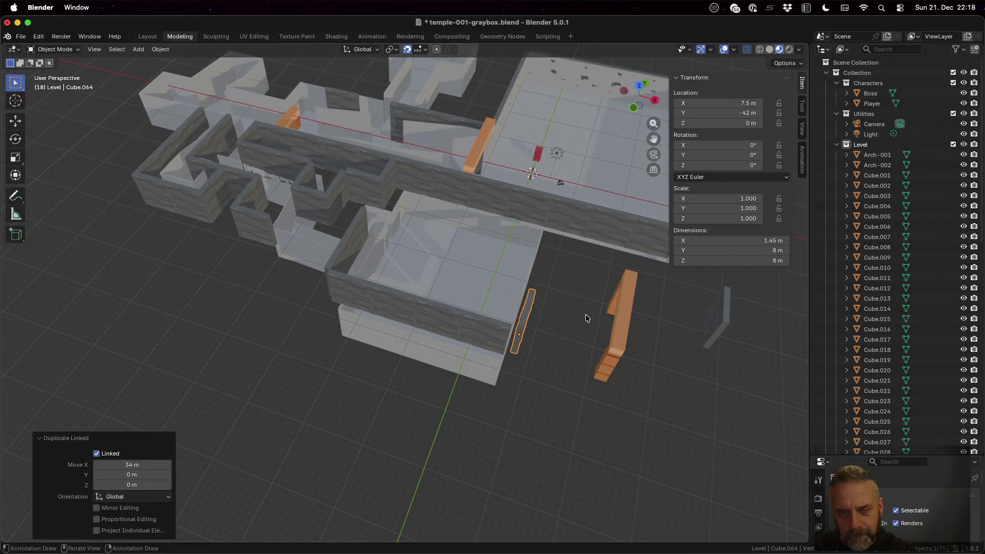
key(g)
key(x)
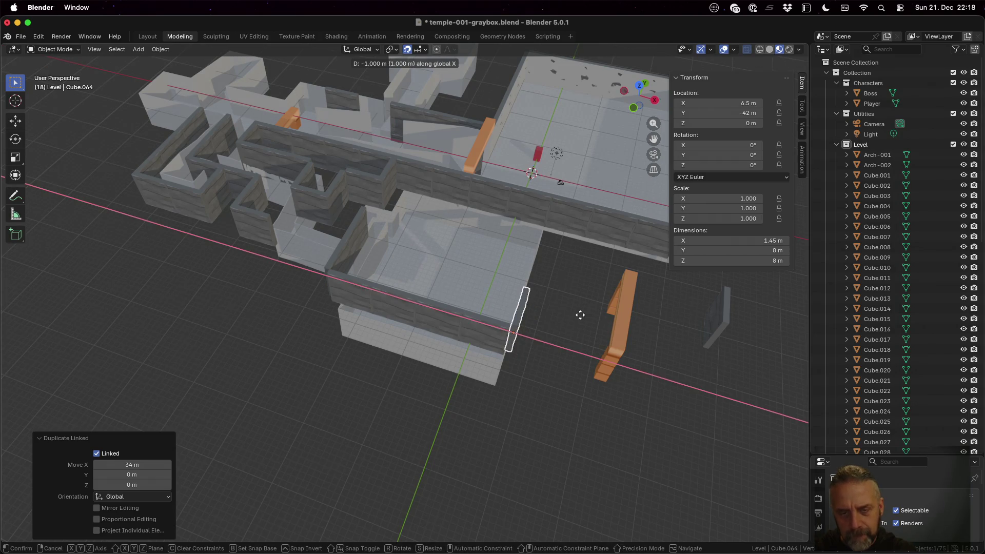
click(558, 322)
mouse_move(560, 323)
middle_down()
mouse_move(556, 356)
mouse_move(554, 347)
middle_up()
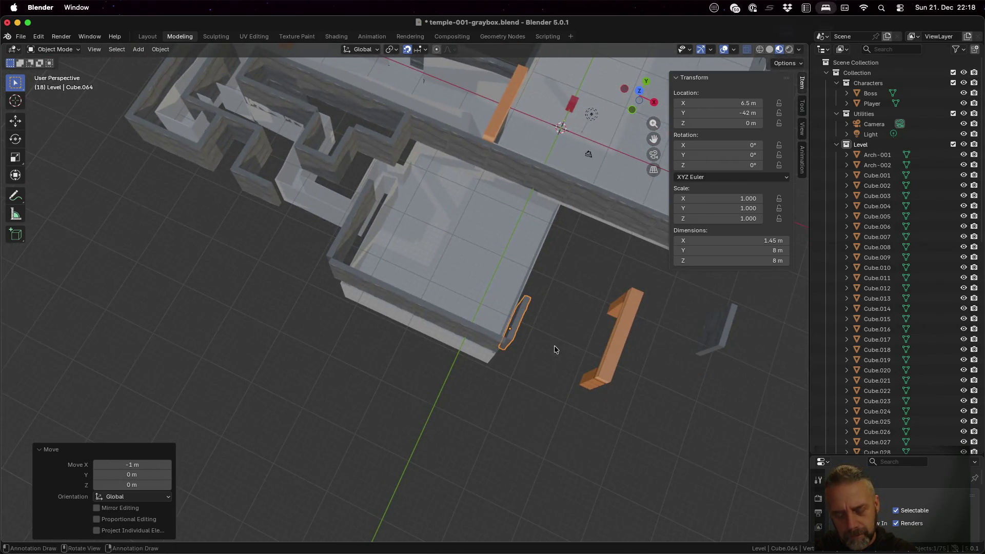
- Add three linked copies of the right wall piece, each 8 m further along Y, ending at Y −18 m
key(shift+d)
key(y)
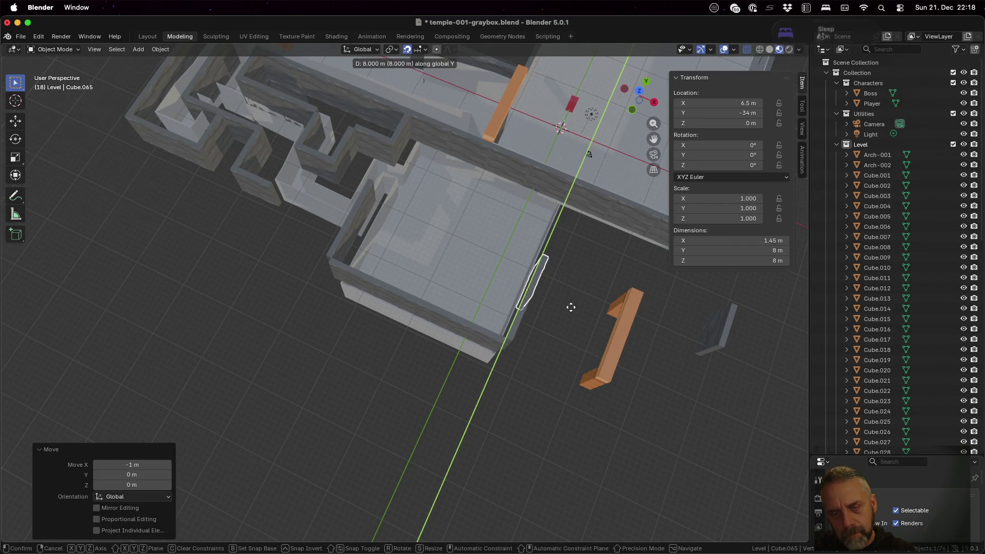
click(566, 310)
mouse_move(549, 338)
middle_down()
mouse_move(491, 274)
mouse_move(440, 289)
mouse_move(465, 281)
middle_up()
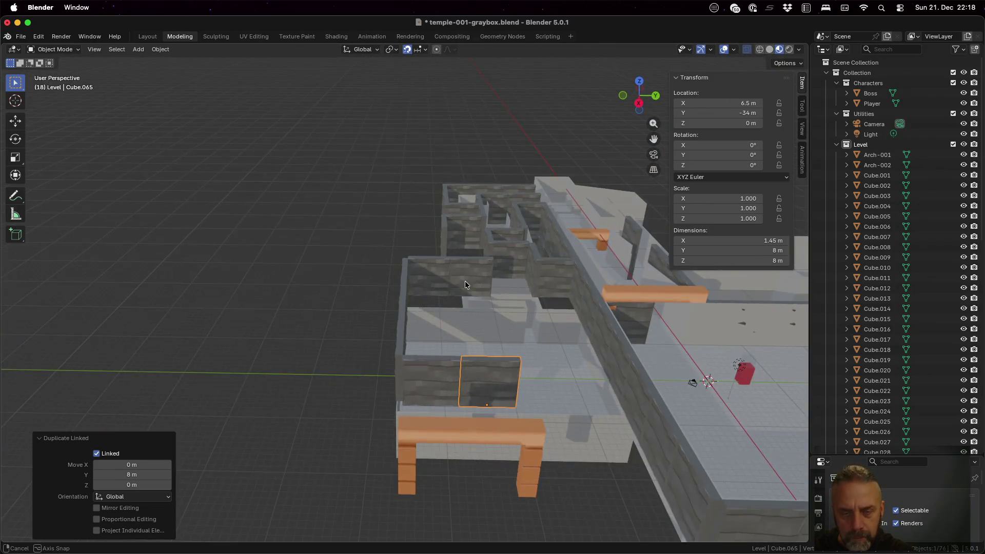
shift+click(444, 363)
click(489, 372)
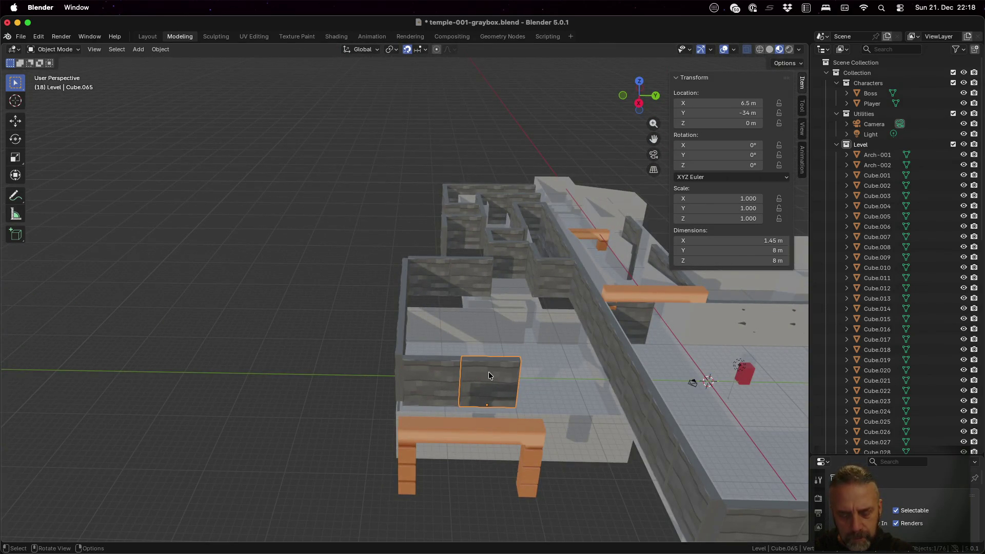
key(alt+d)
key(y)
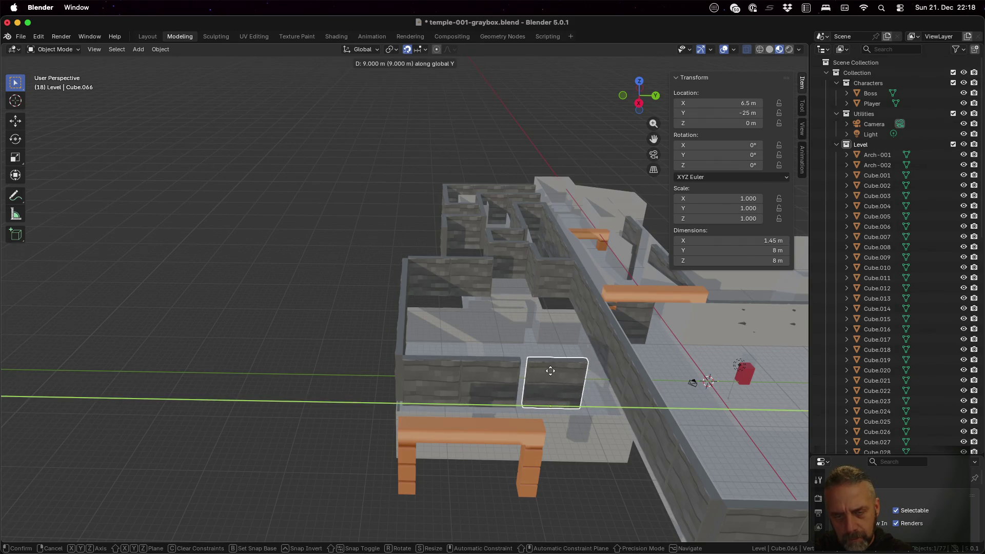
click(575, 395)
key(alt+d)
key(y)
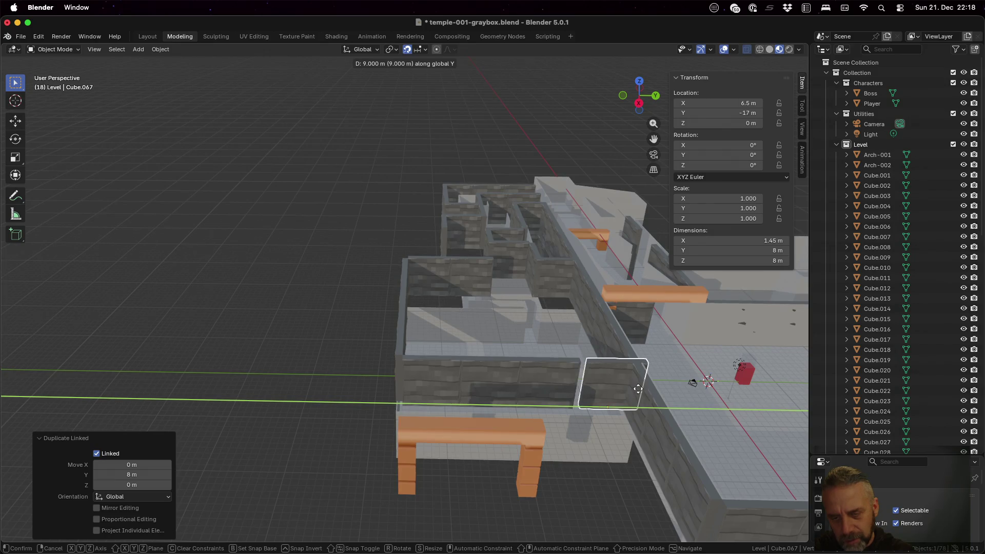
click(636, 390)
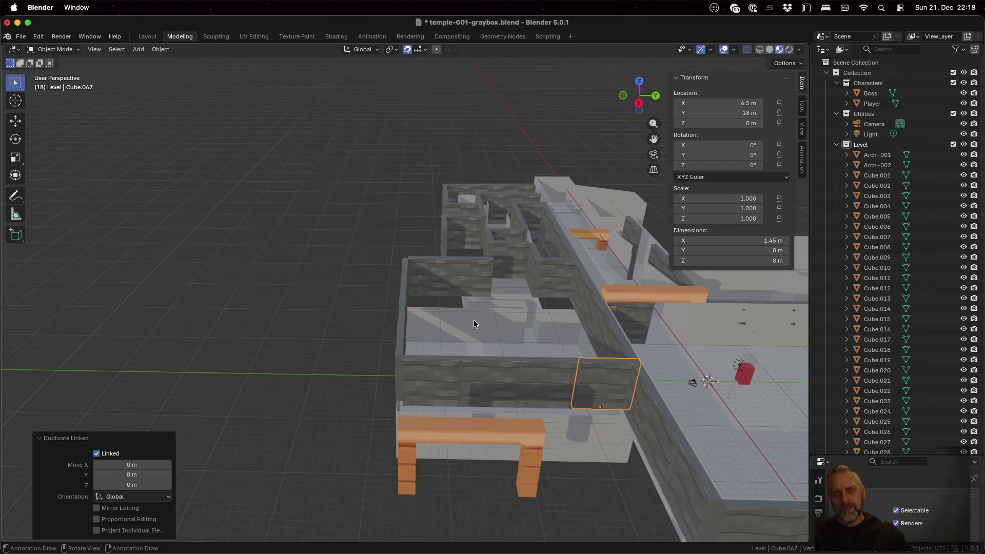
mouse_move(601, 242)
middle_down()
mouse_move(590, 291)
mouse_move(710, 309)
mouse_move(448, 219)
mouse_move(468, 185)
middle_up()
scroll(346, 267, up, 2)
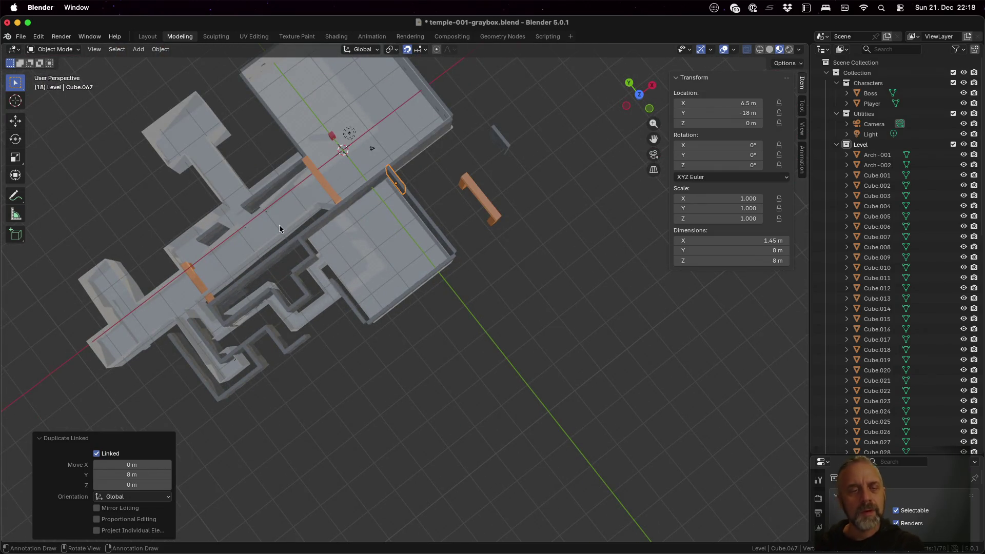
alt+middle_drag(261, 232, 355, 238)
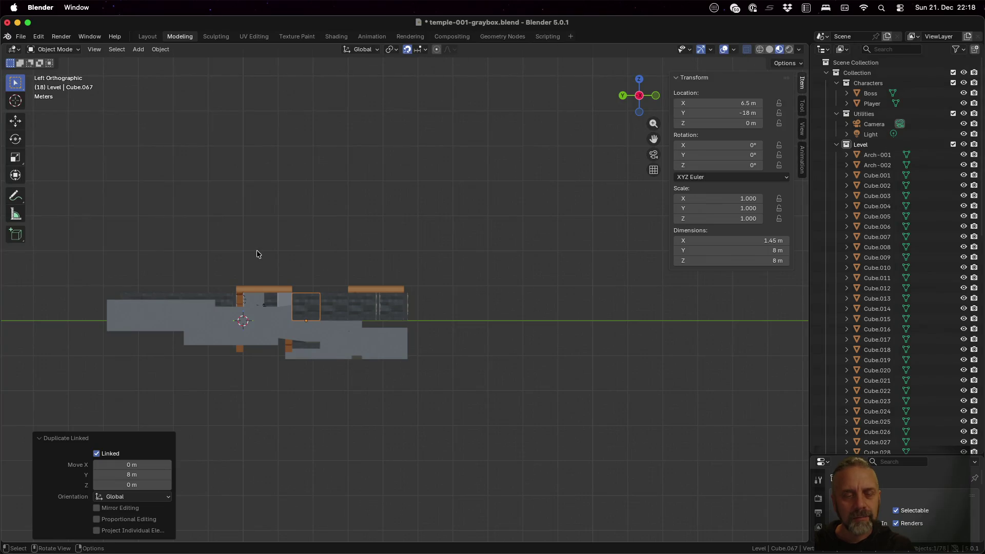
mouse_move(256, 250)
alt+middle_down()
mouse_move(267, 289)
mouse_move(304, 251)
mouse_move(305, 291)
alt+middle_up()
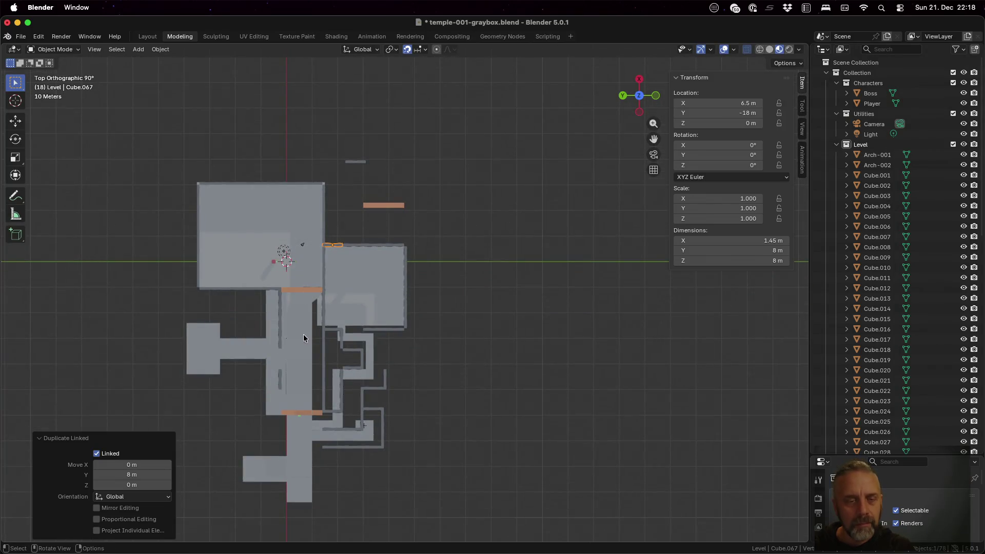
scroll(303, 341, up, 1)
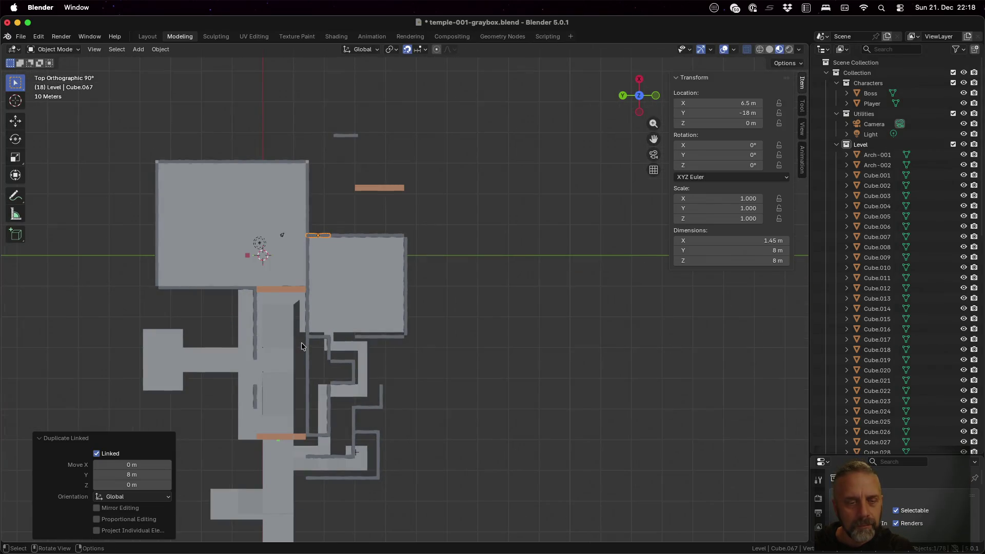
alt+middle_click(253, 394)
scroll(436, 372, up, 3)
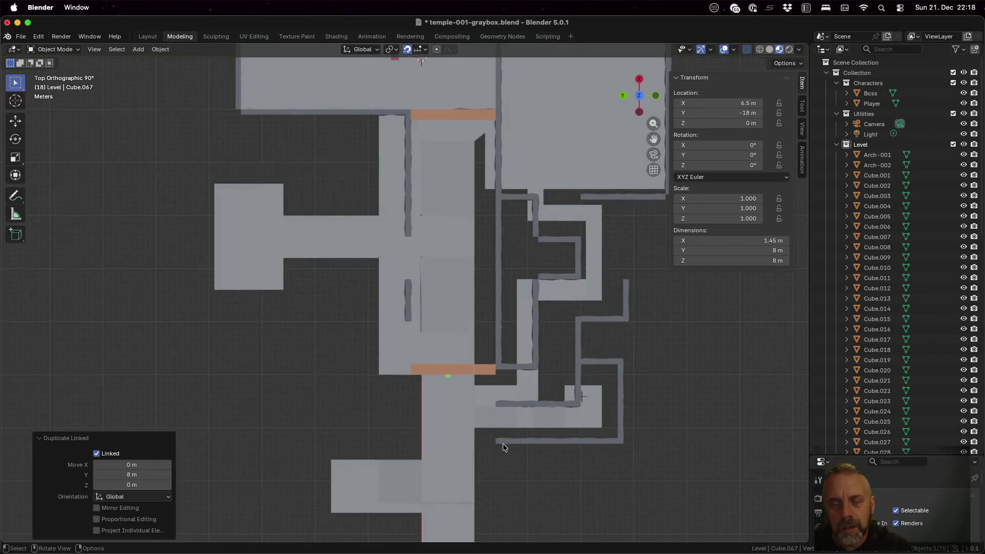
middle_drag(503, 447, 507, 399)
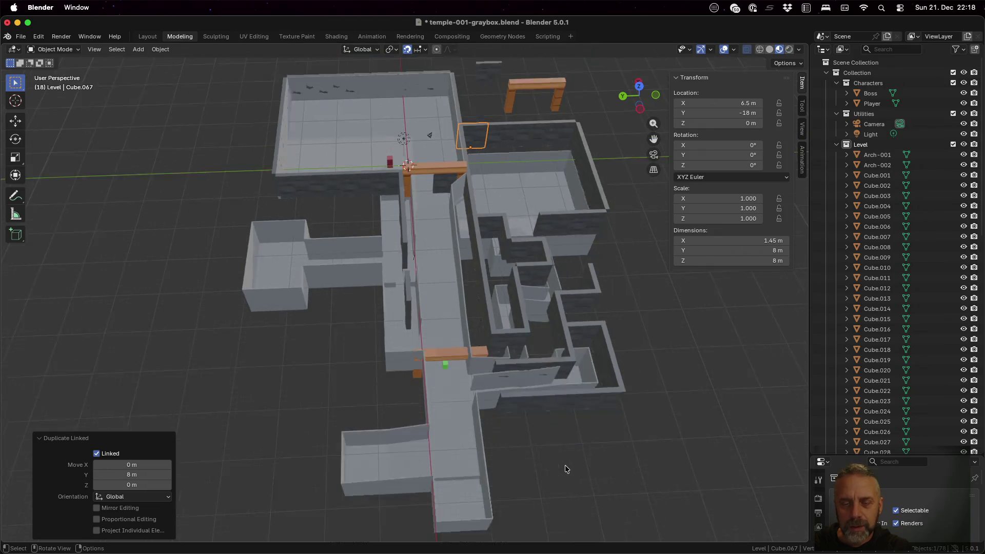
mouse_move(566, 469)
middle_down()
mouse_move(513, 418)
mouse_move(525, 431)
mouse_move(521, 454)
middle_up()
scroll(520, 454, up, 3)
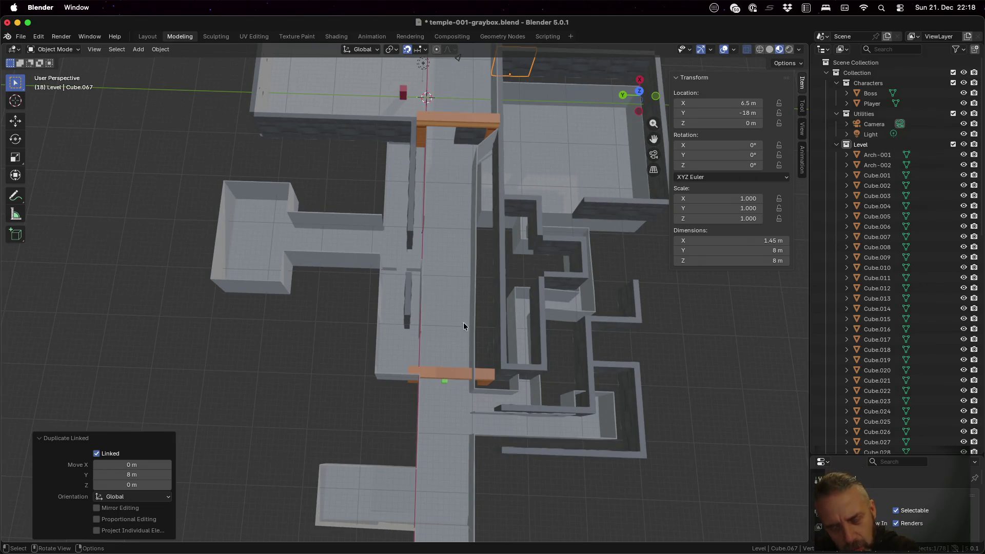
middle_drag(523, 483, 518, 459)
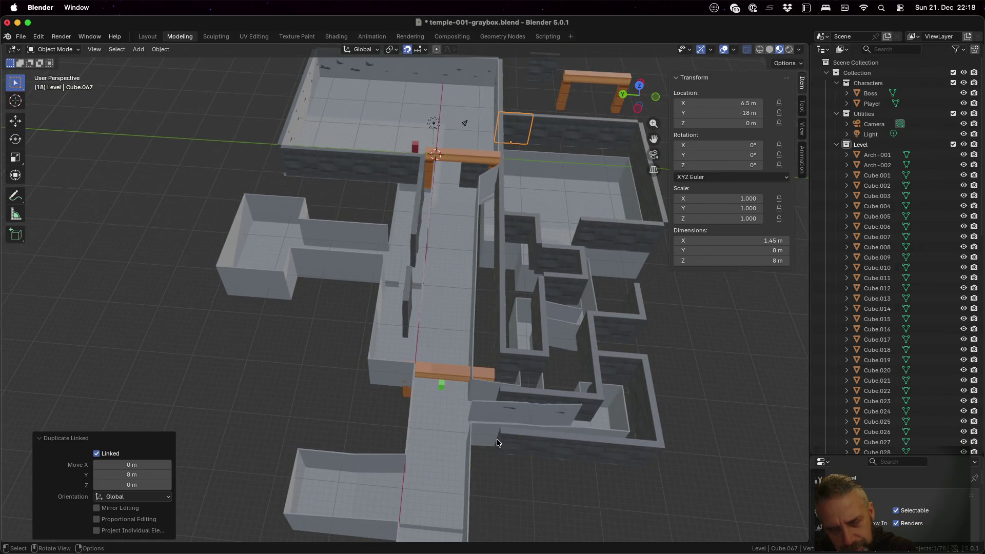
- Make two linked copies of Cube.041, 8 m apart along Y, extending the wall at X −72.5 m to Y −2 m
click(532, 441)
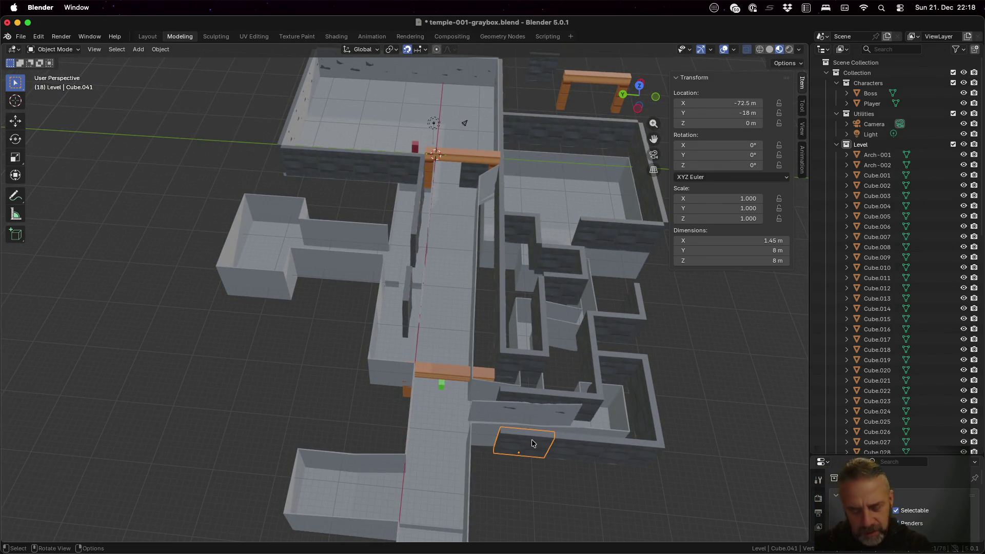
key(shift+d)
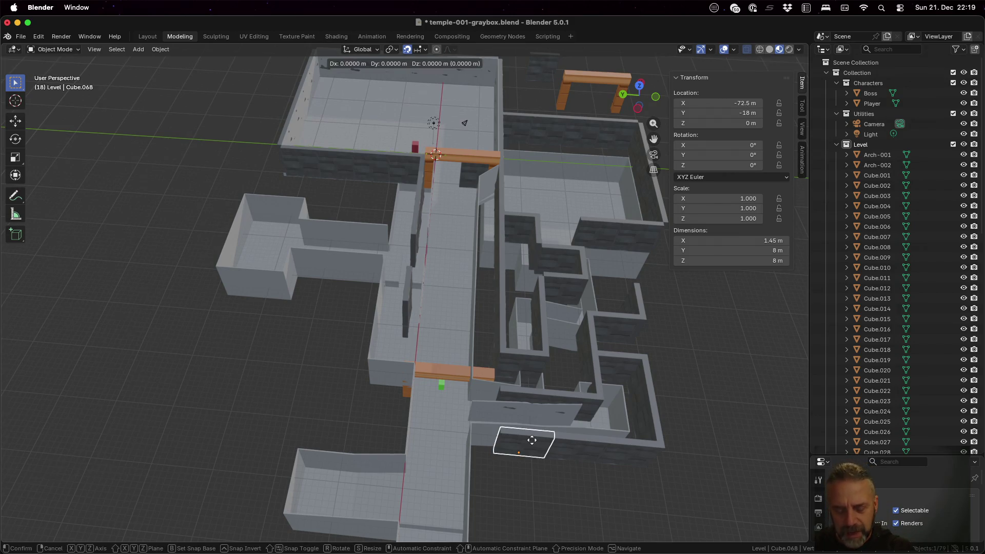
key(y)
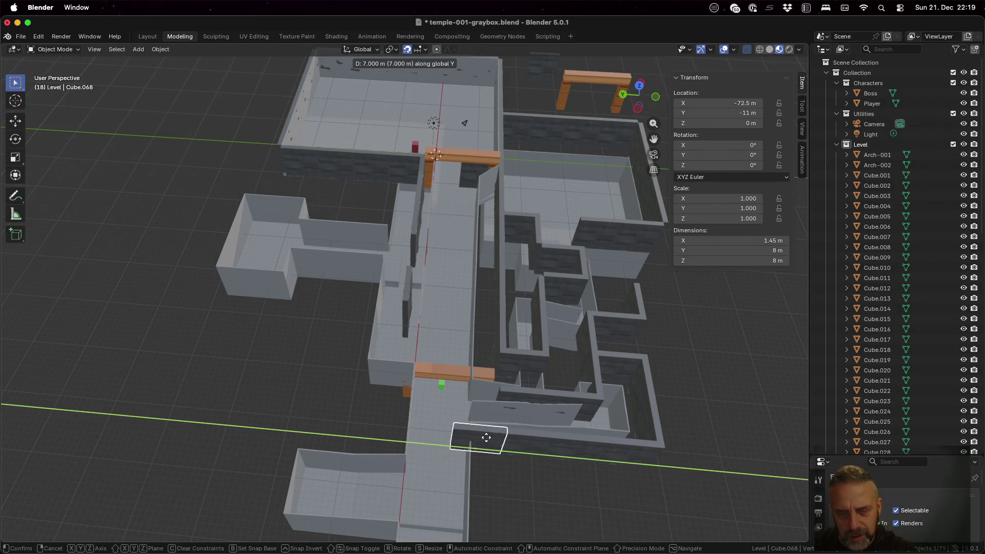
click(477, 437)
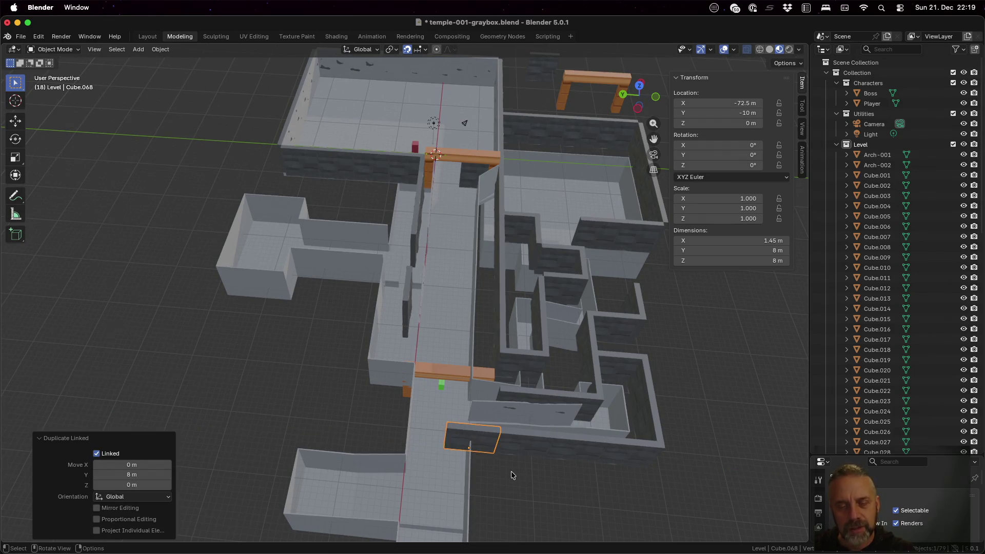
middle_drag(511, 471, 513, 429)
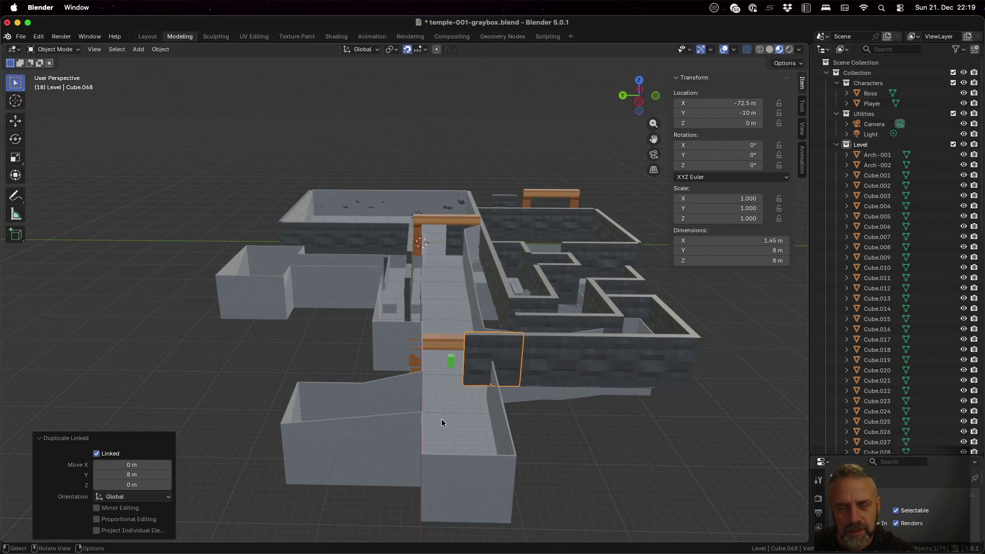
click(500, 359)
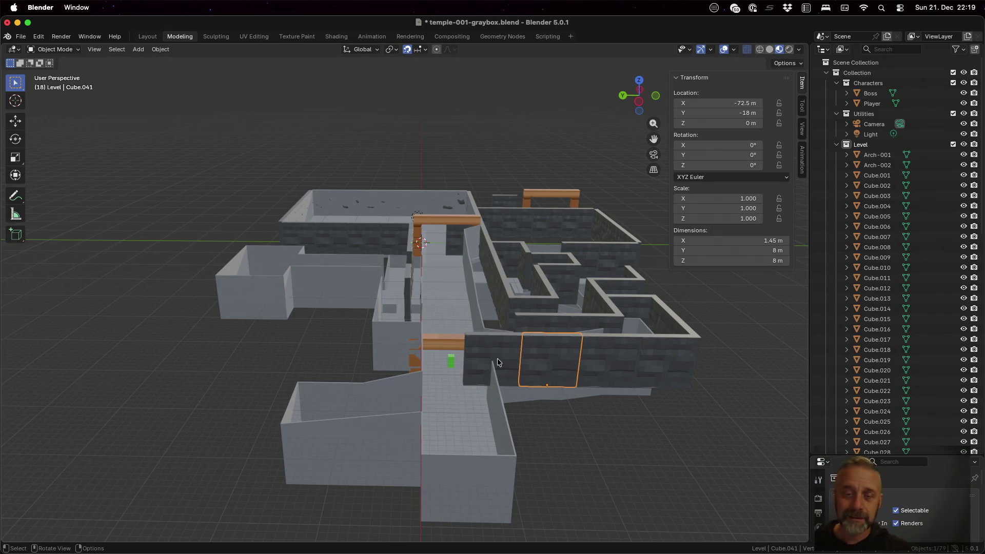
middle_drag(563, 440, 557, 458)
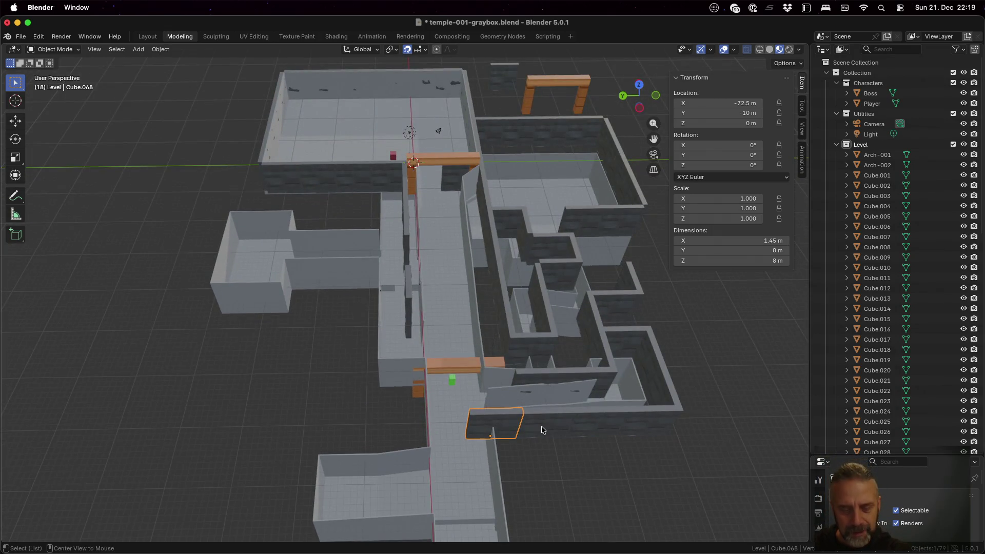
key(shift+d)
key(y)
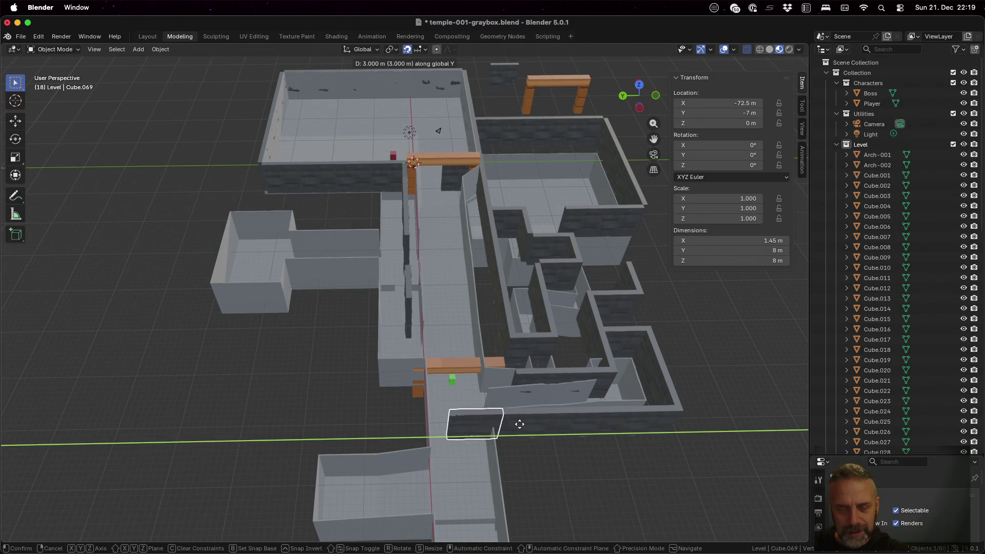
click(494, 421)
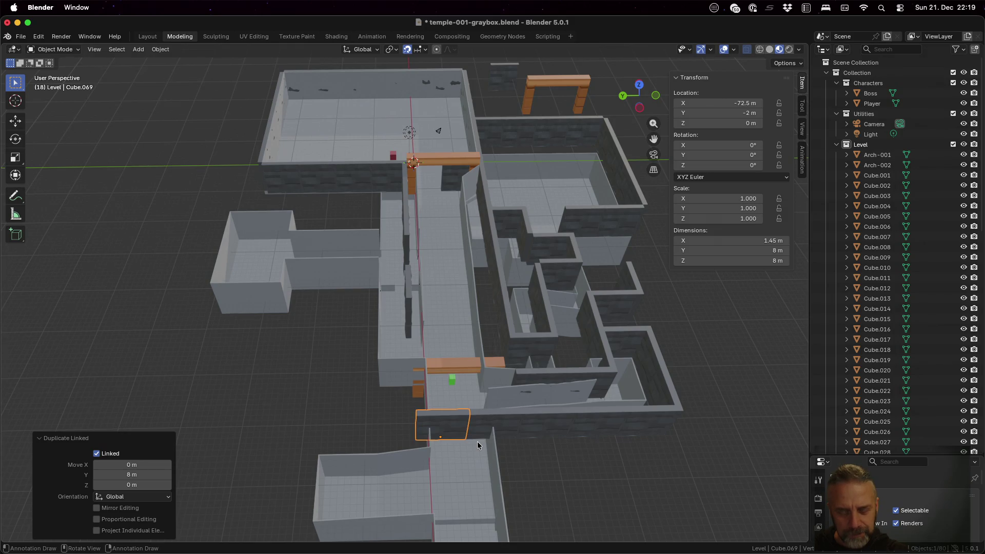
middle_drag(364, 337, 458, 352)
- Make three linked copies of Cube.028, each 8 m further along X, at X −54, −62 and −70 m
click(425, 295)
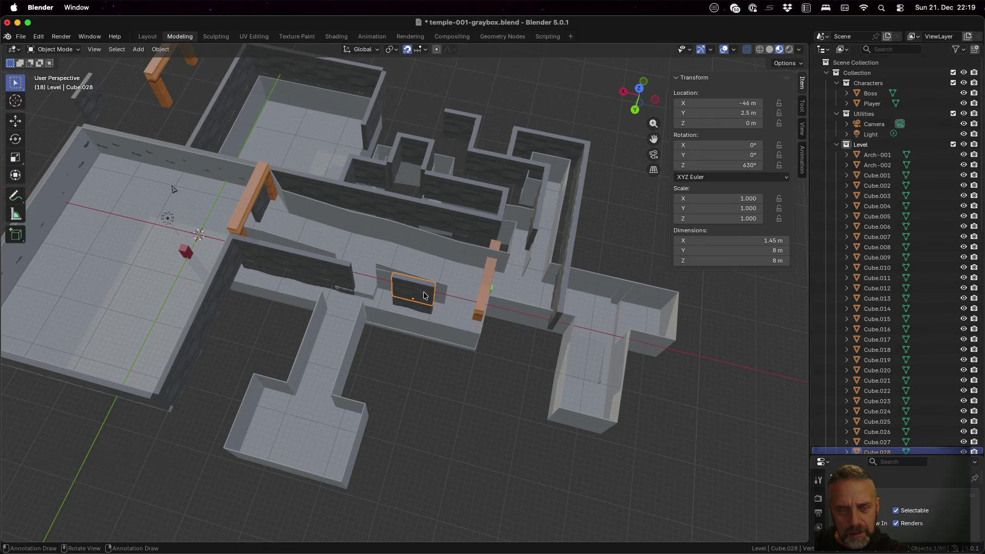
key(alt+d)
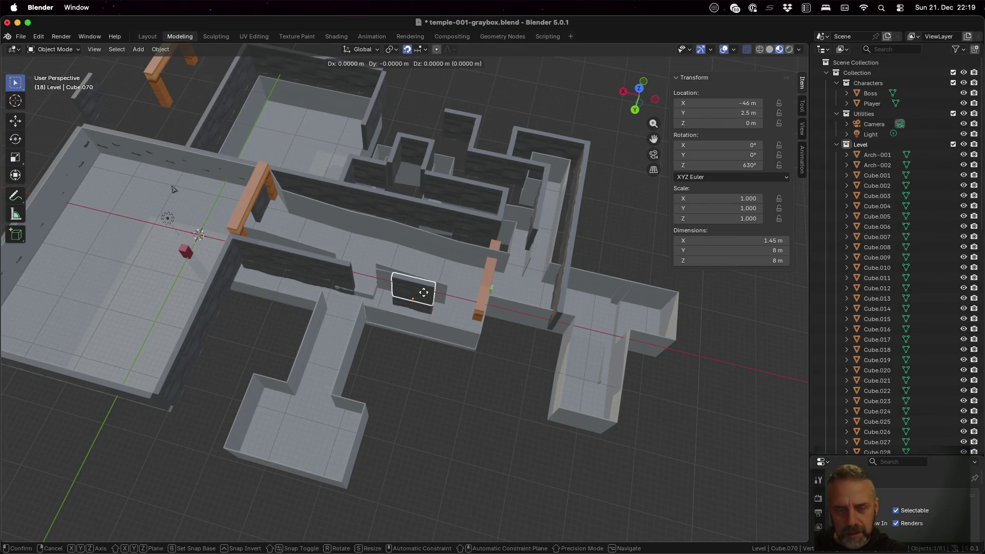
key(x)
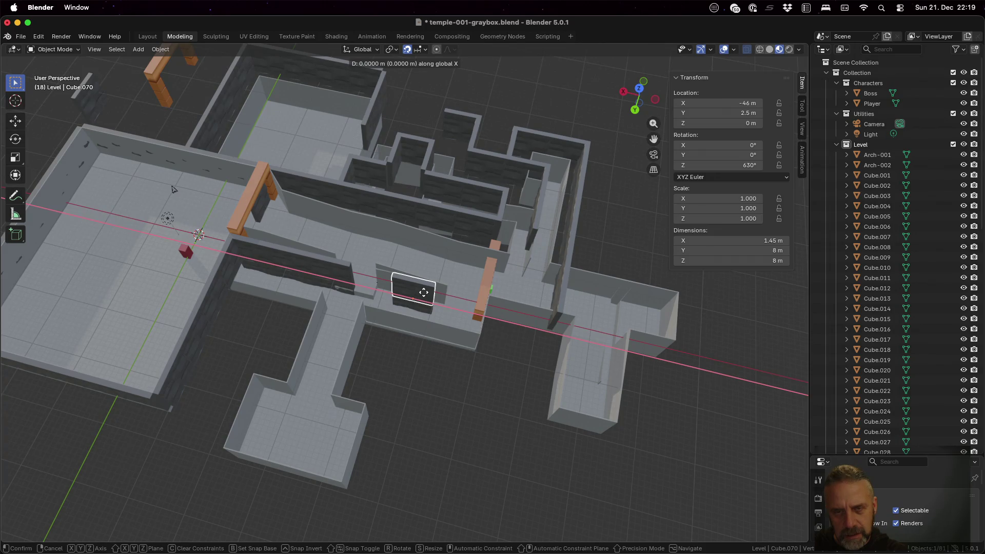
mouse_move(447, 295)
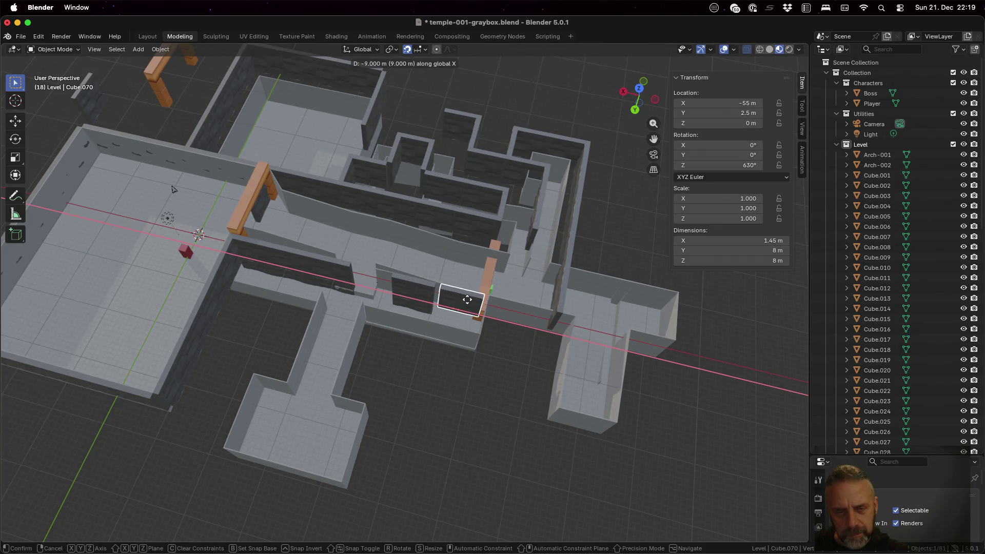
click(466, 302)
key(alt+d)
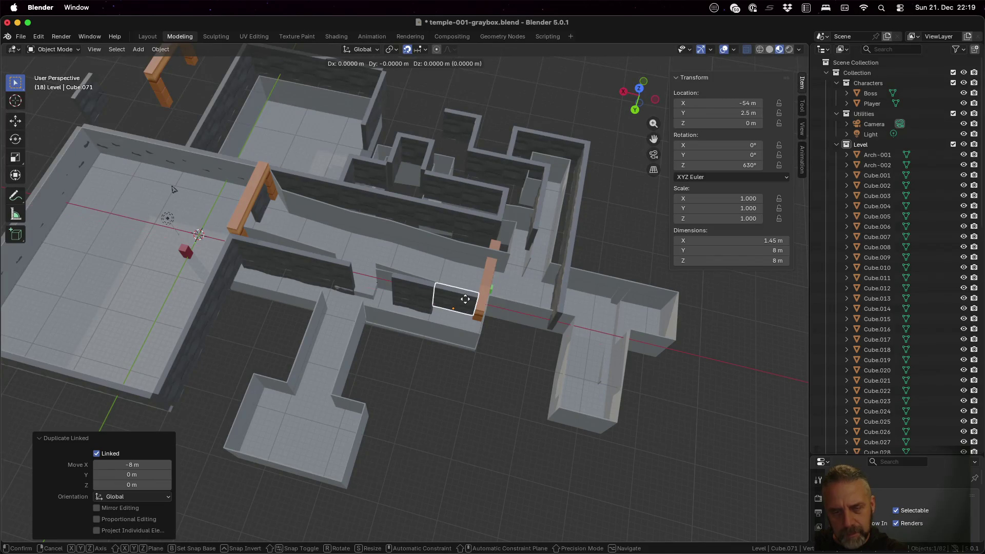
key(x)
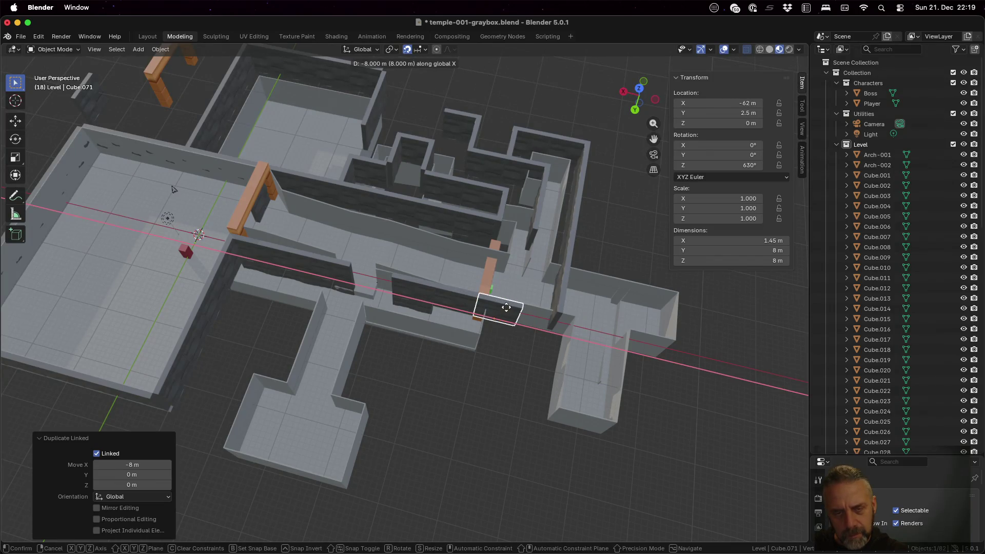
click(507, 307)
key(alt+d)
key(x)
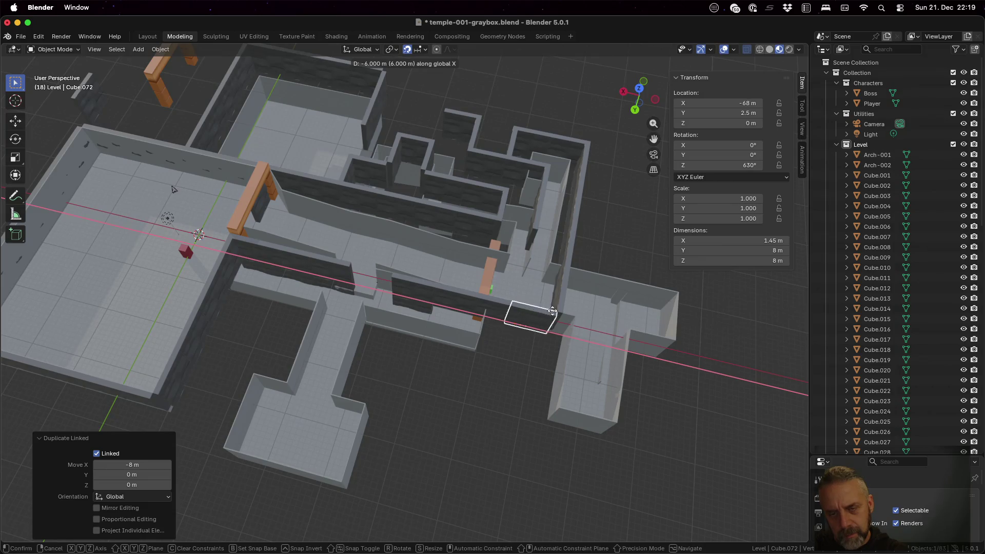
click(551, 313)
- Select the original wall piece and each new copy to check their placement
mouse_move(573, 327)
middle_down()
mouse_move(586, 328)
mouse_move(566, 315)
mouse_move(599, 308)
mouse_move(636, 273)
mouse_move(639, 329)
middle_up()
click(413, 285)
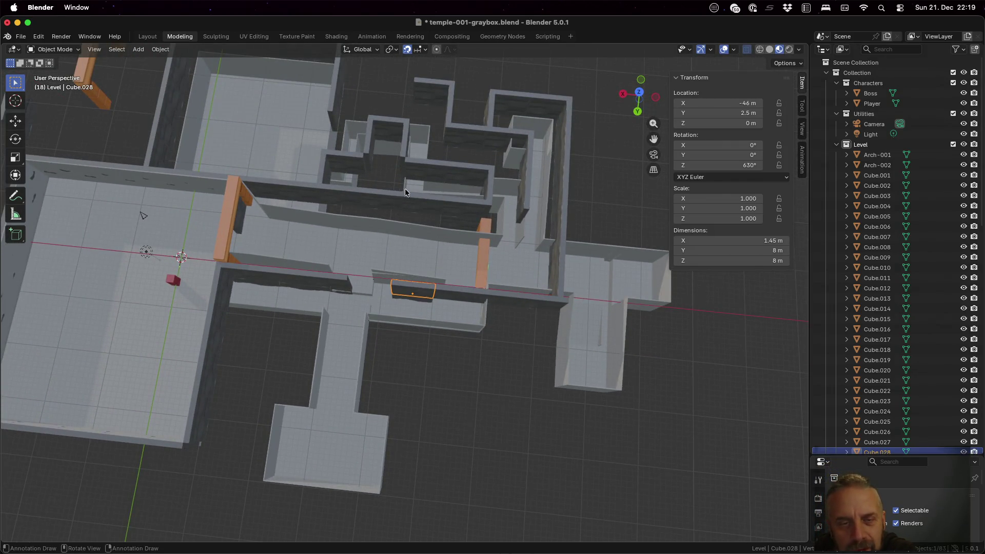
click(424, 198)
click(463, 208)
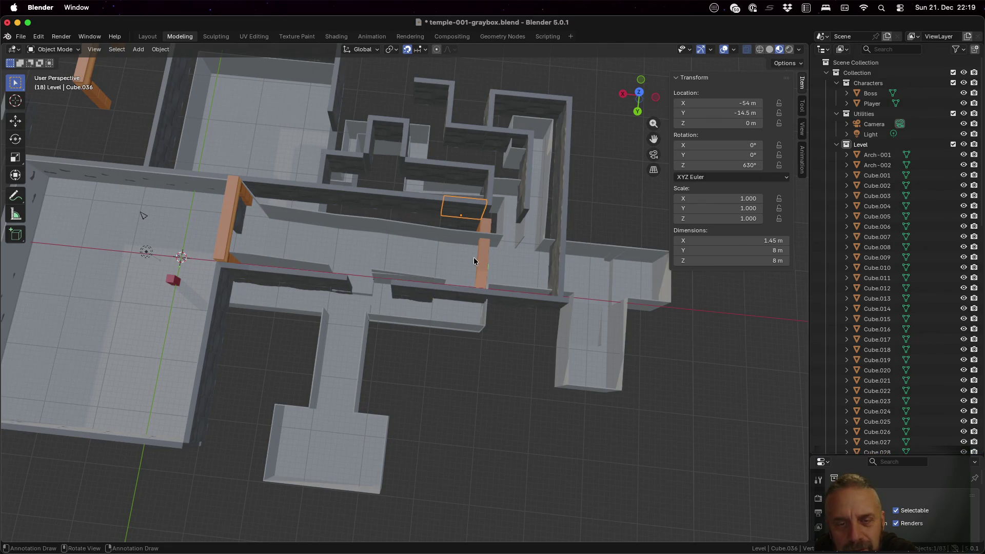
click(471, 291)
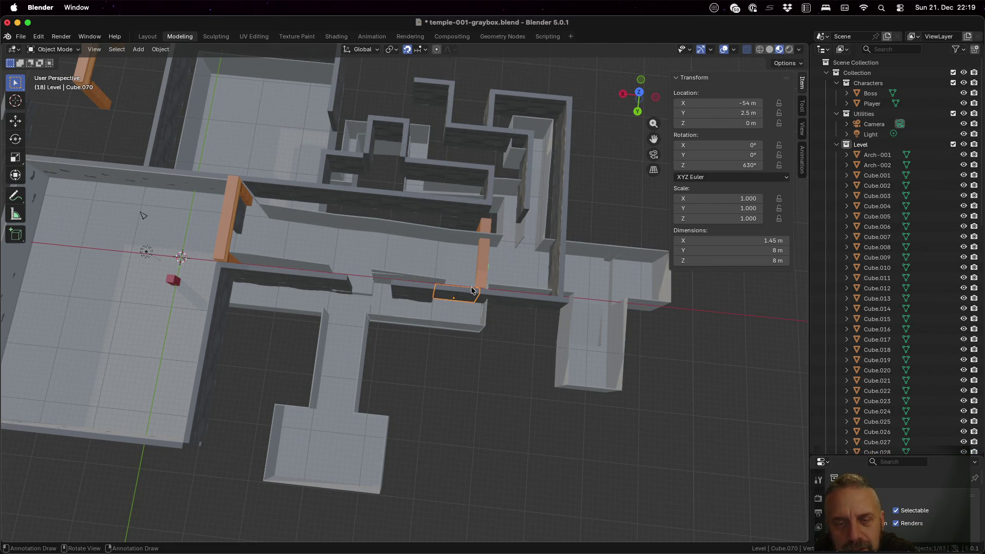
click(512, 300)
mouse_move(632, 272)
middle_down()
mouse_move(600, 257)
mouse_move(602, 249)
middle_up()
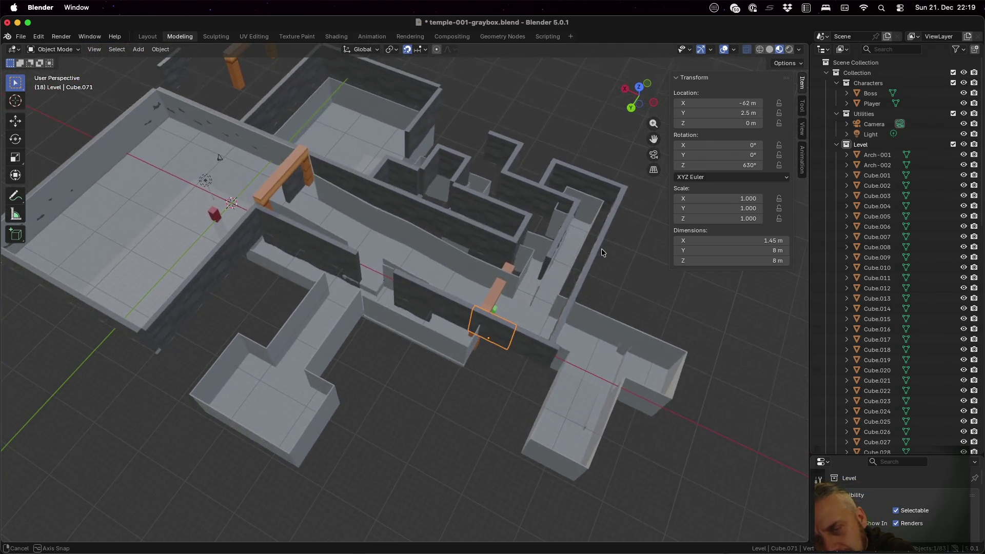
click(551, 250)
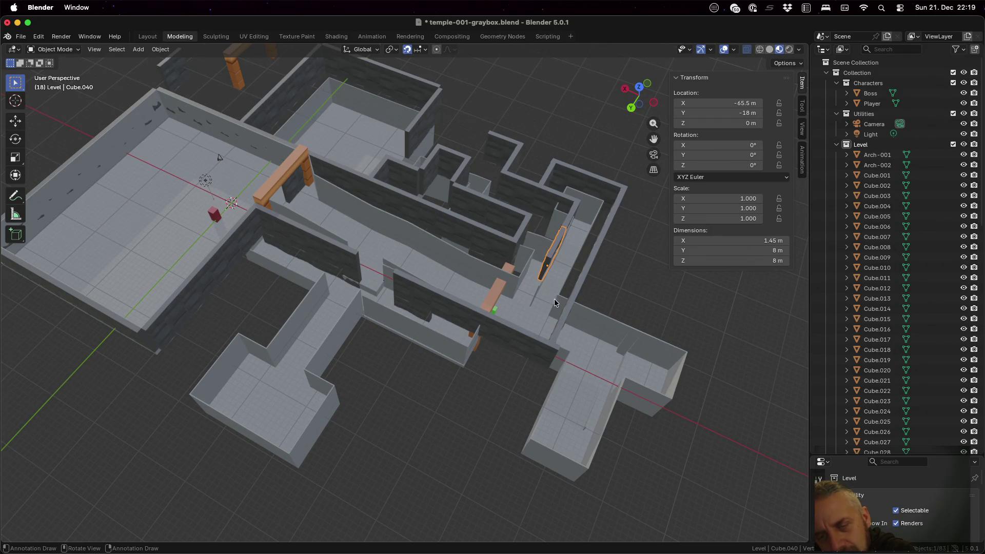
click(529, 342)
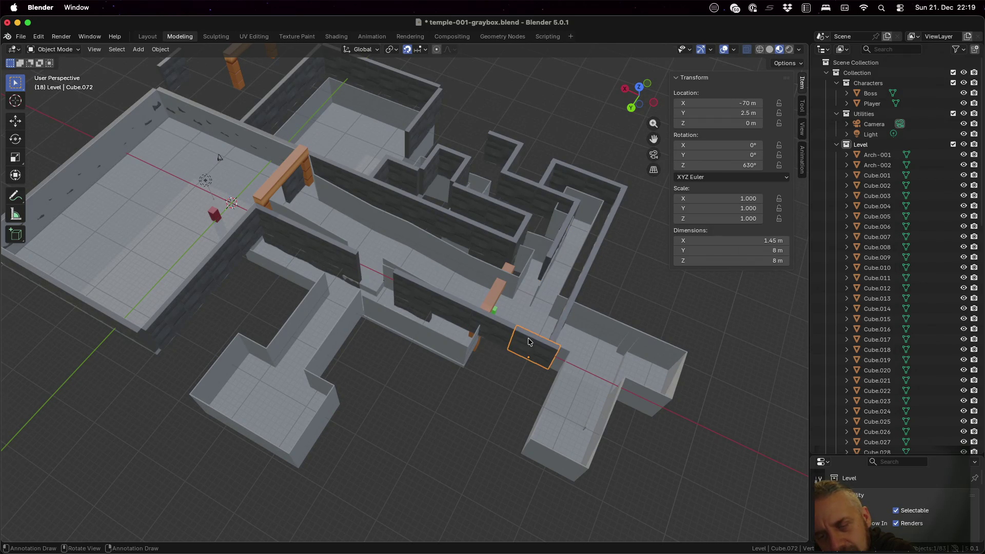
click(566, 317)
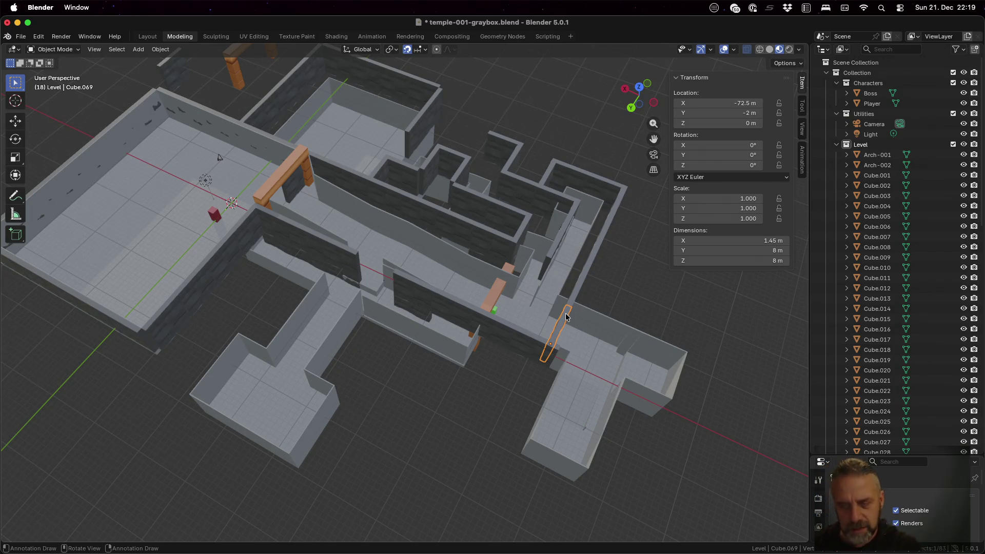
- Shift wall pieces Cube.069, Cube.068 and Cube.041 each 1 m along −X
key(g)
key(x)
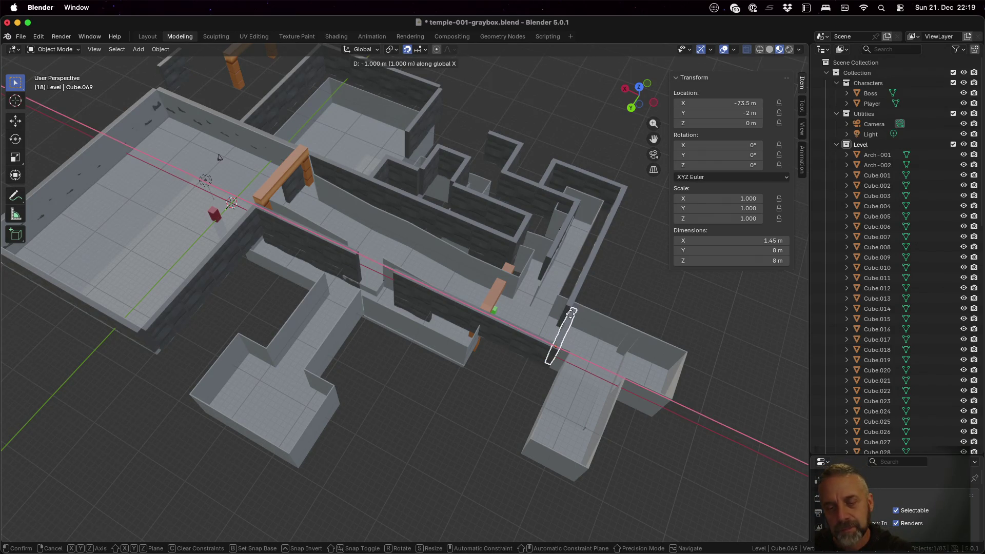
click(571, 316)
click(569, 306)
key(g)
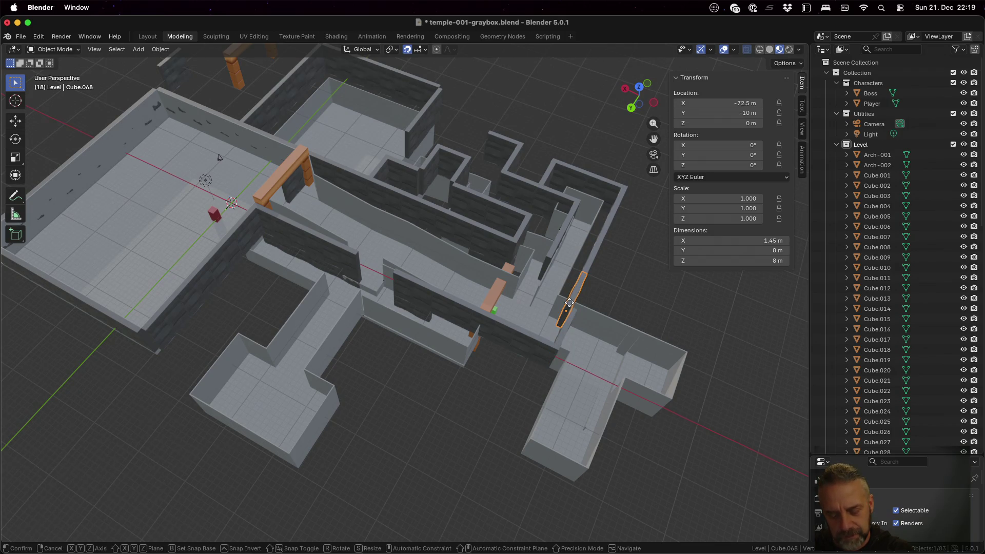
key(x)
click(578, 306)
click(591, 269)
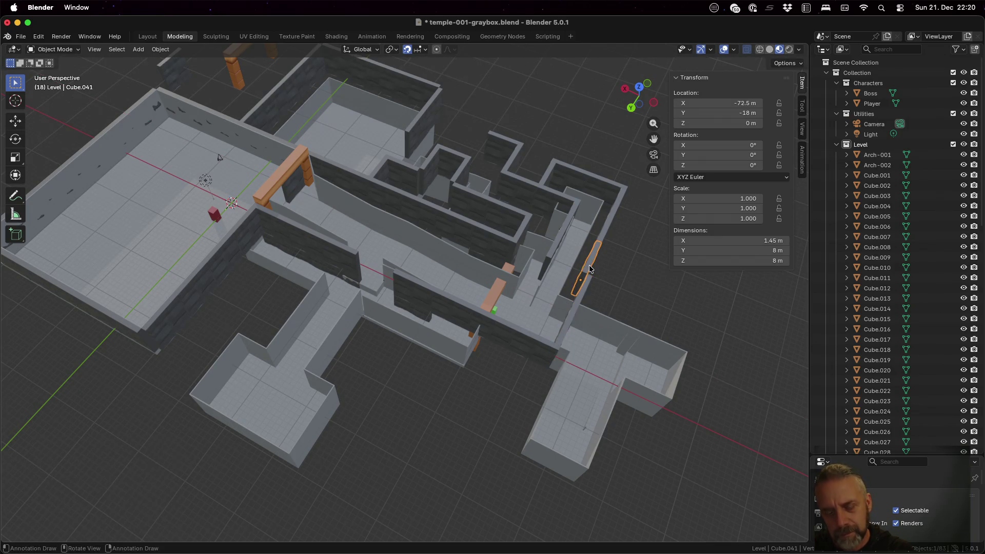
key(g)
key(x)
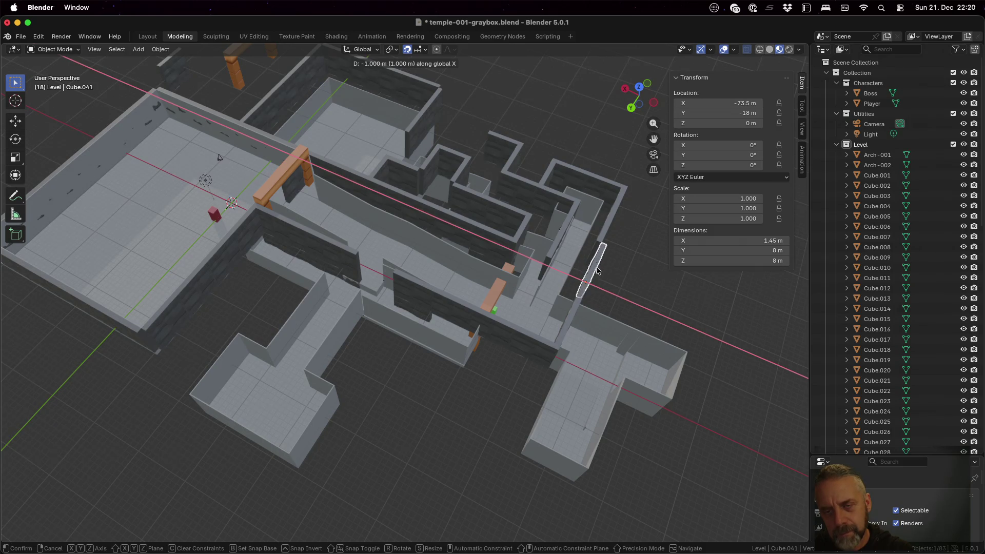
click(596, 267)
- Duplicate Cube.043 8 m along −Y and shift the copy 1 m along −X
click(603, 236)
key(shift+d)
key(y)
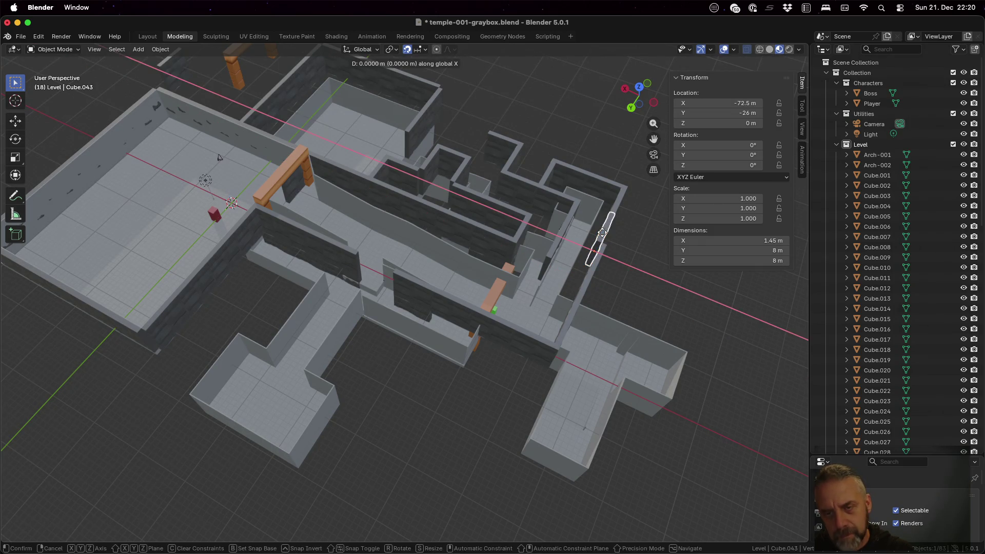
click(616, 210)
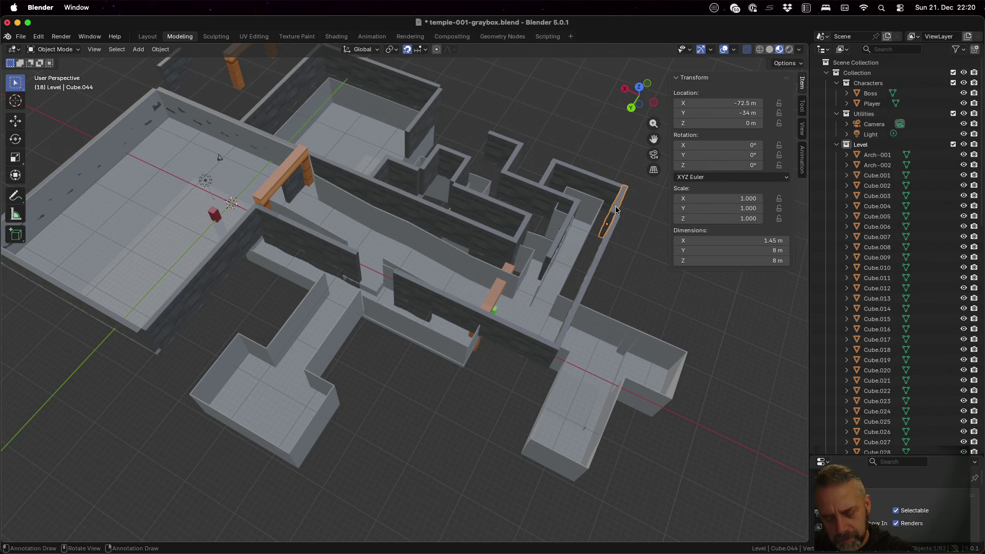
key(g)
key(x)
click(620, 210)
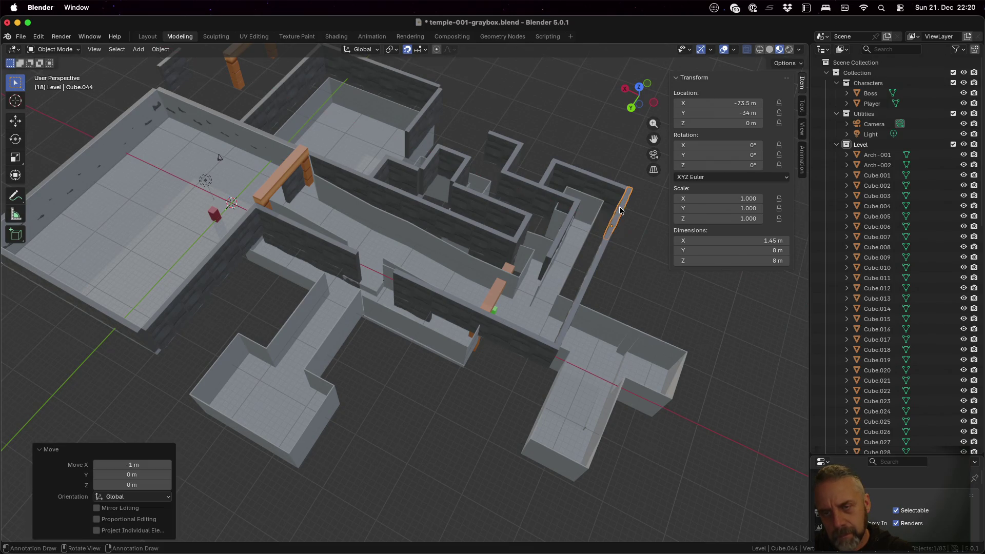
click(636, 253)
mouse_move(626, 263)
middle_down()
mouse_move(471, 240)
mouse_move(409, 285)
mouse_move(438, 259)
mouse_move(453, 205)
mouse_move(492, 204)
mouse_move(528, 283)
middle_up()
click(489, 367)
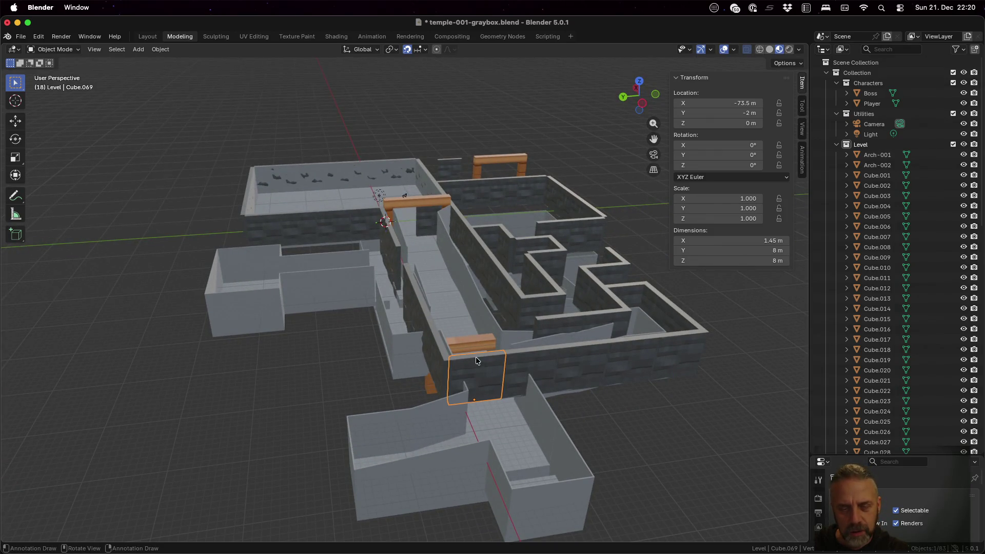
mouse_move(475, 356)
middle_down()
mouse_move(470, 400)
mouse_move(546, 484)
mouse_move(517, 464)
mouse_move(561, 433)
mouse_move(581, 444)
mouse_move(575, 436)
middle_up()
- Add two linked copies of the side wall, spaced 8 m apart along X
click(513, 325)
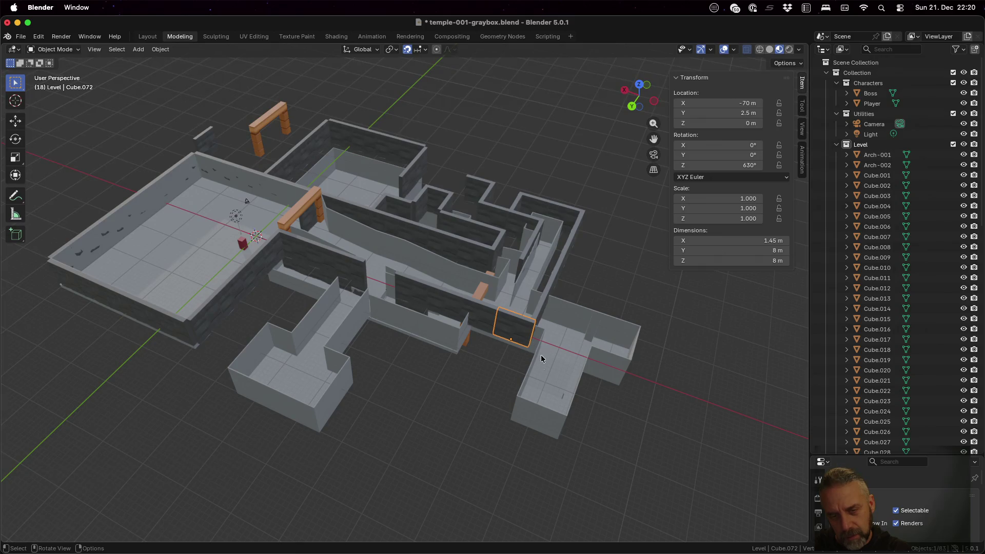
key(shift+d)
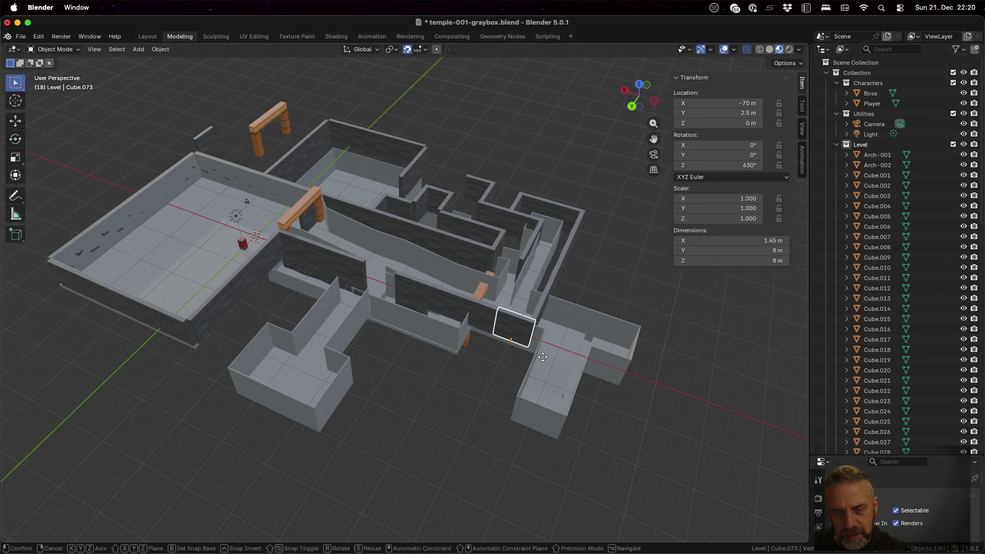
key(x)
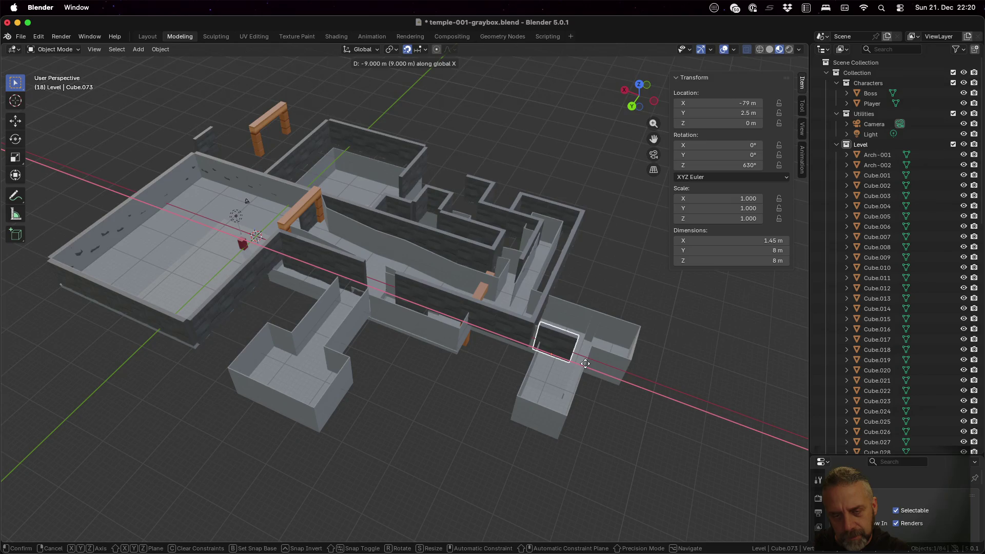
click(585, 363)
middle_drag(627, 412, 636, 389)
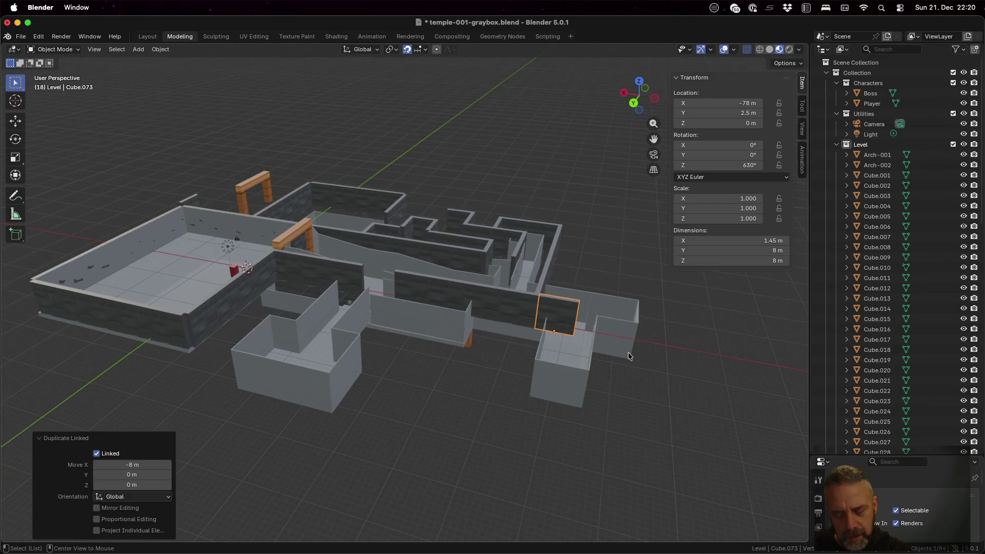
key(alt+d)
key(x)
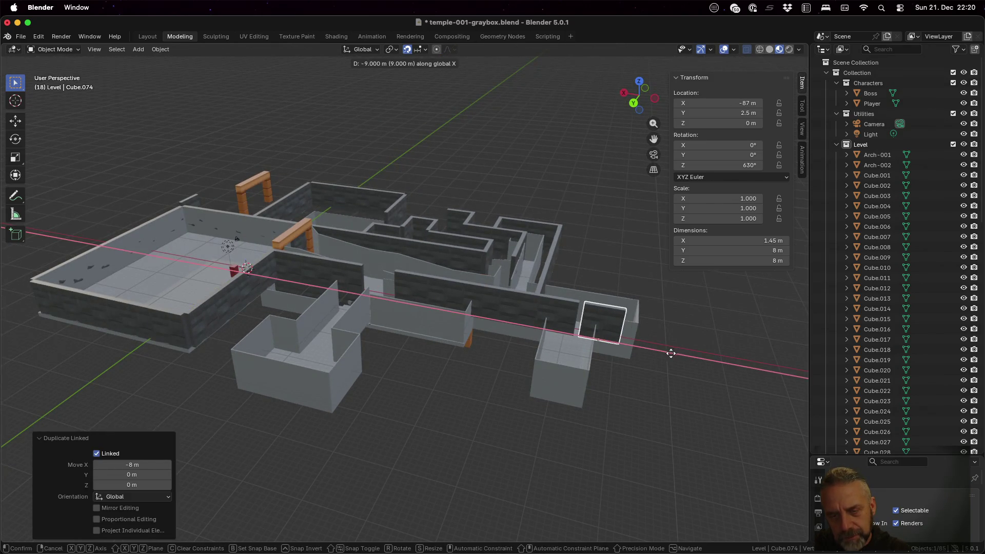
click(670, 354)
- Discard an unwanted third copy and start moving wall copy Cube.073 along Y
key(alt+d)
key(x)
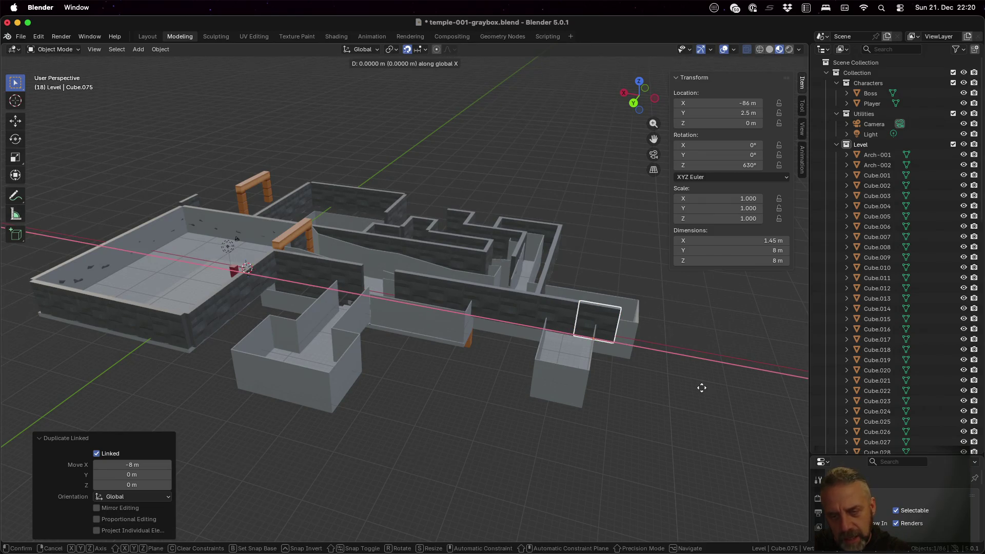
right_click(750, 383)
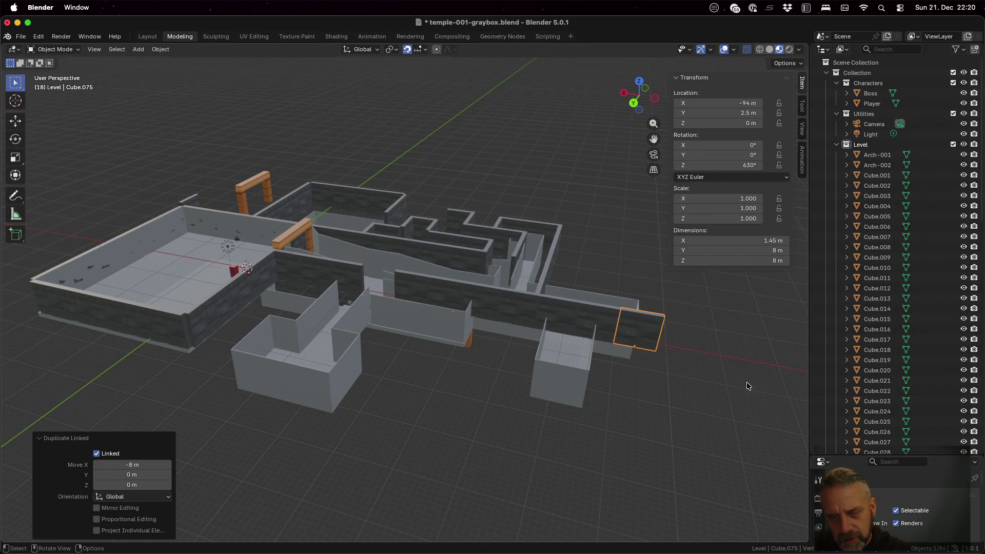
key(ctrl+z)
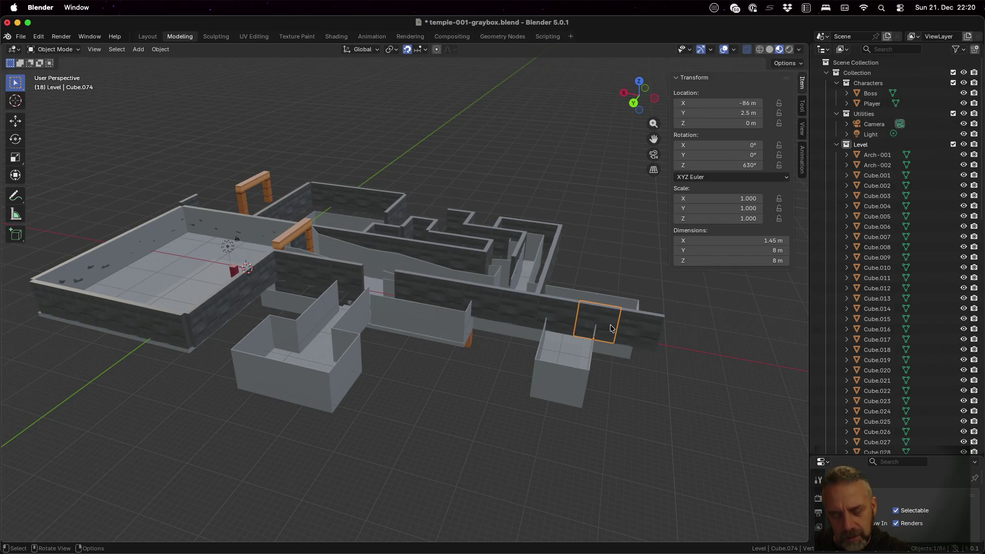
mouse_move(632, 336)
middle_down()
mouse_move(651, 340)
mouse_move(660, 399)
middle_up()
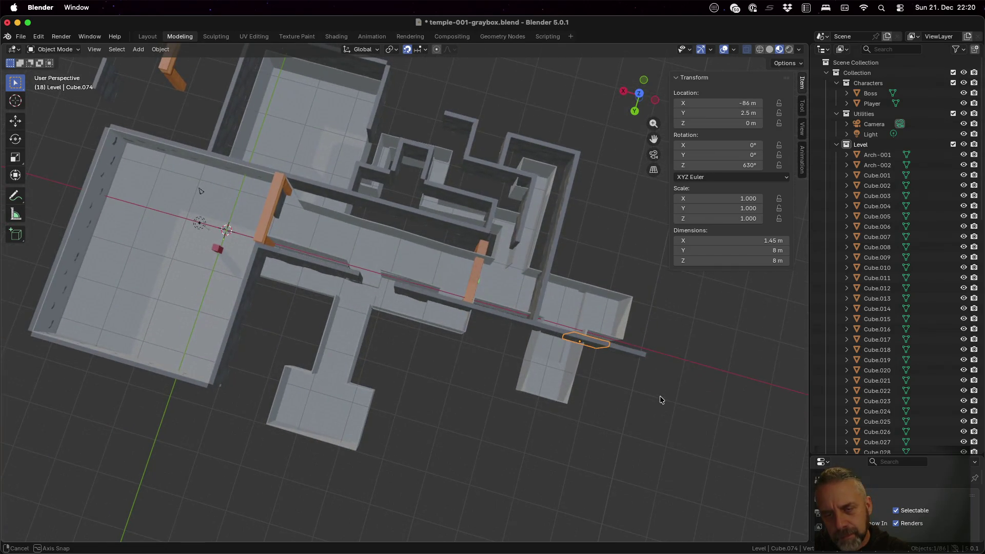
click(549, 333)
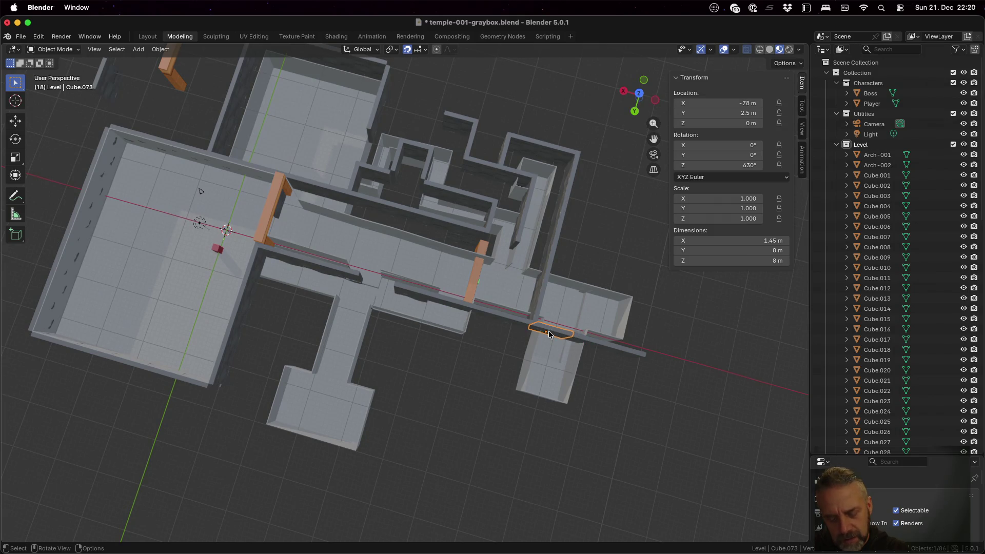
key(g)
key(y)
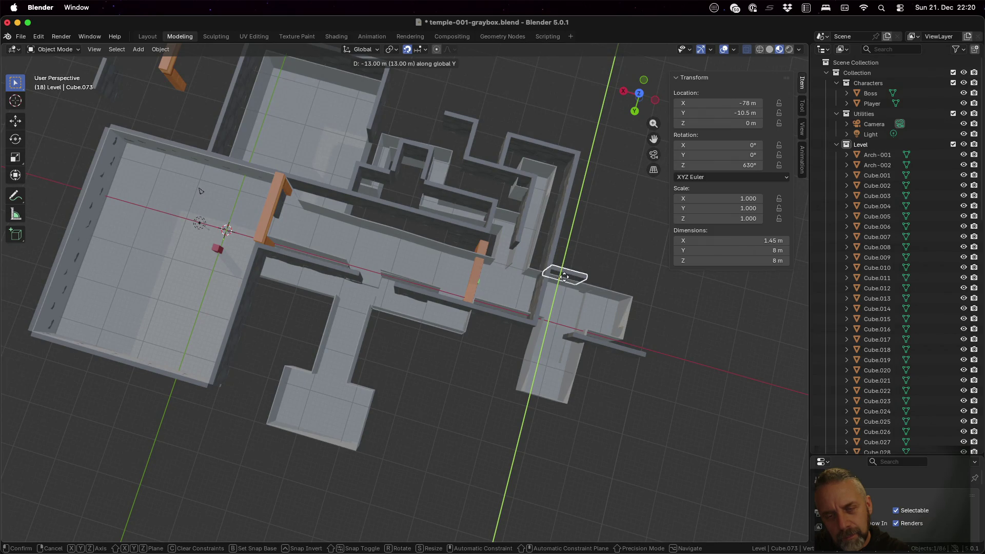
- Confirm the Y move and move the first shifted wall 25 m along X
click(563, 277)
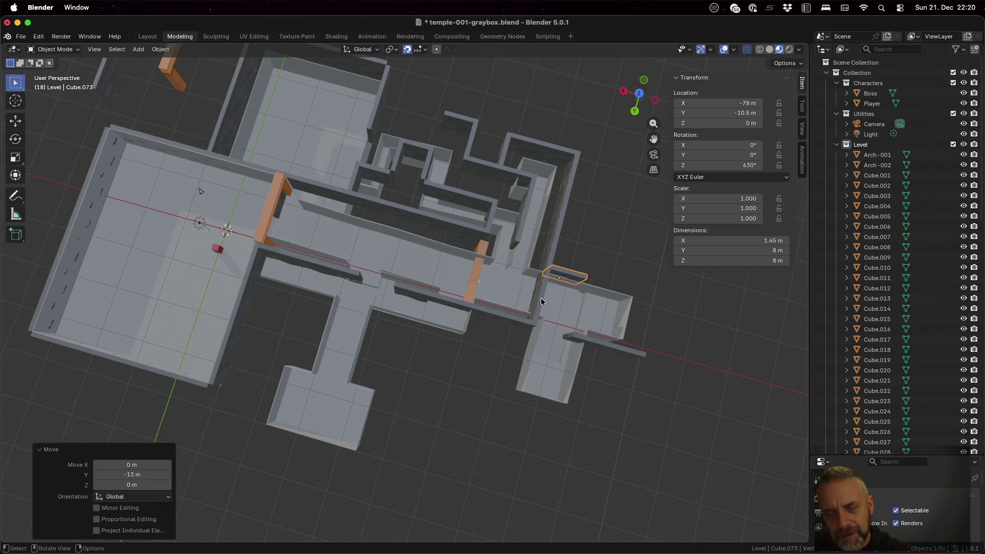
click(541, 299)
key(g)
key(x)
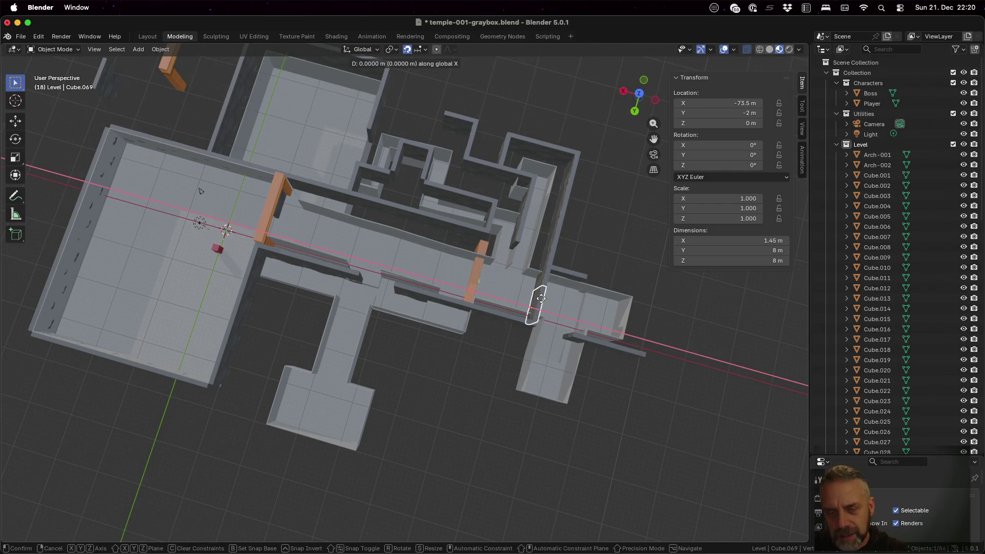
click(649, 327)
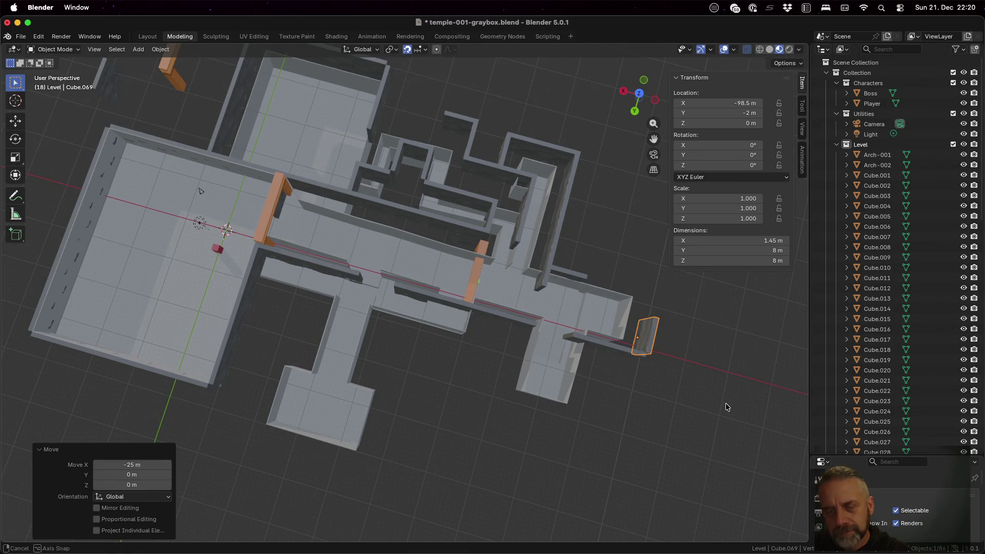
middle_drag(725, 403, 657, 339)
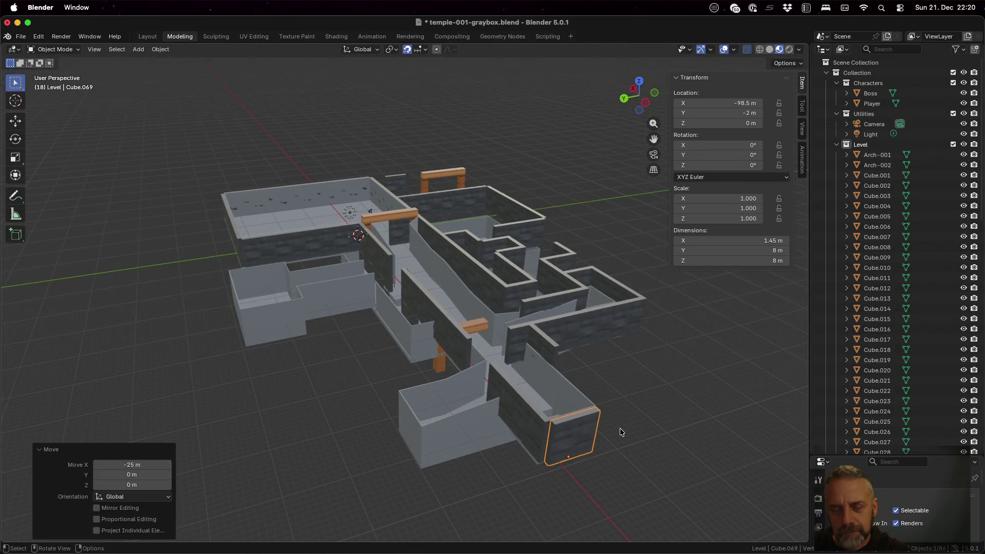
middle_drag(620, 429, 657, 457)
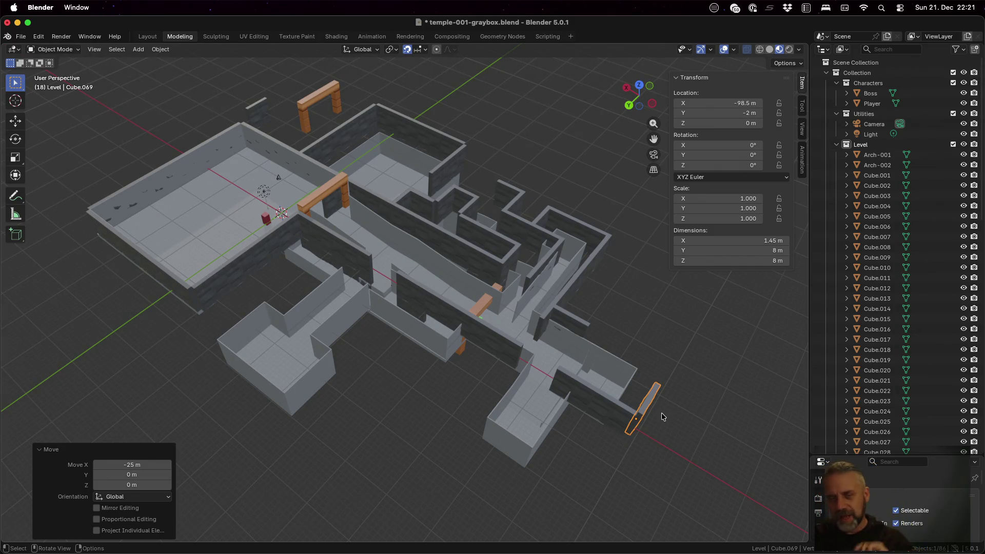
mouse_move(660, 413)
middle_down()
mouse_move(653, 367)
mouse_move(584, 365)
middle_up()
- Move the thin wall copy 4 m along Y and link-duplicate it 8 m along X
click(471, 420)
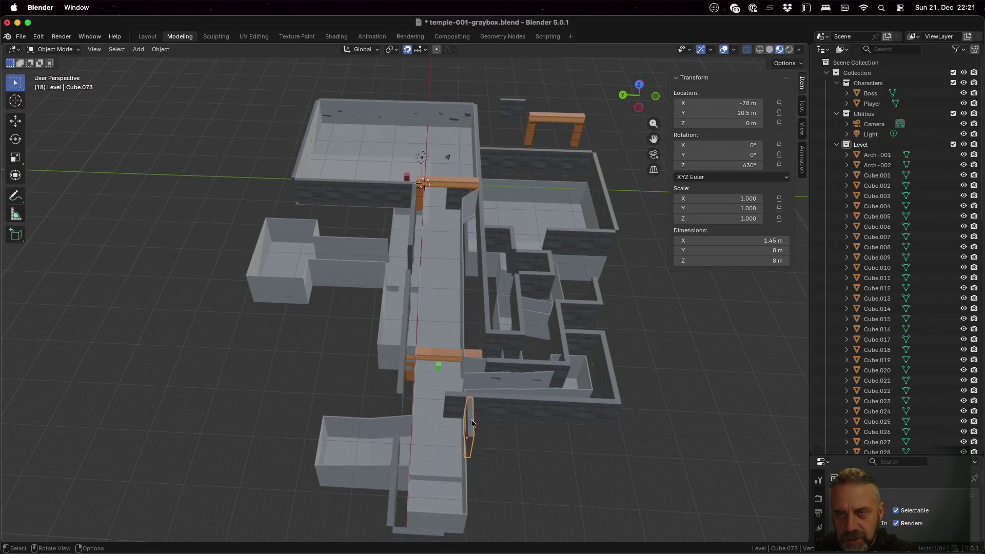
key(g)
key(y)
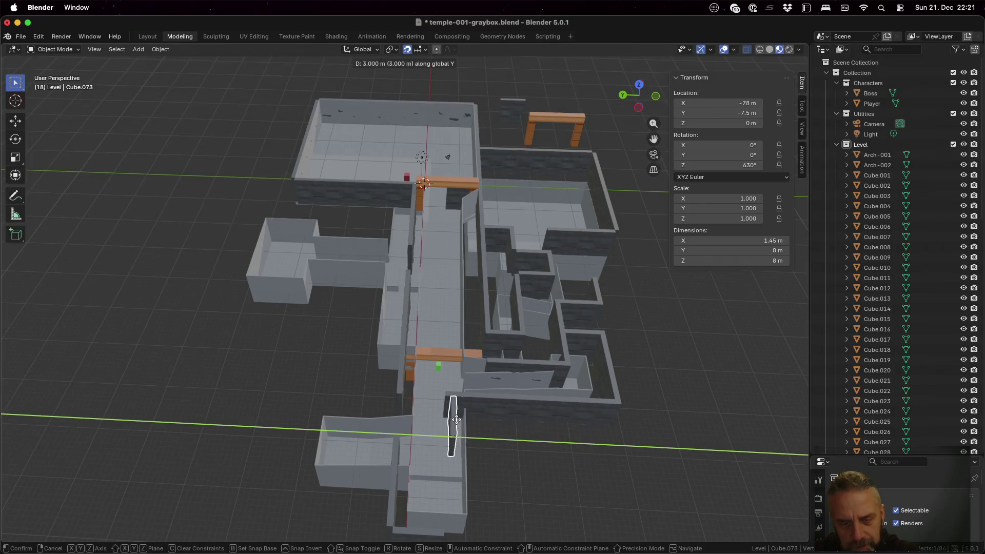
click(513, 470)
mouse_move(513, 470)
middle_down()
mouse_move(515, 445)
mouse_move(519, 493)
mouse_move(615, 486)
mouse_move(614, 406)
mouse_move(623, 519)
mouse_move(611, 494)
middle_up()
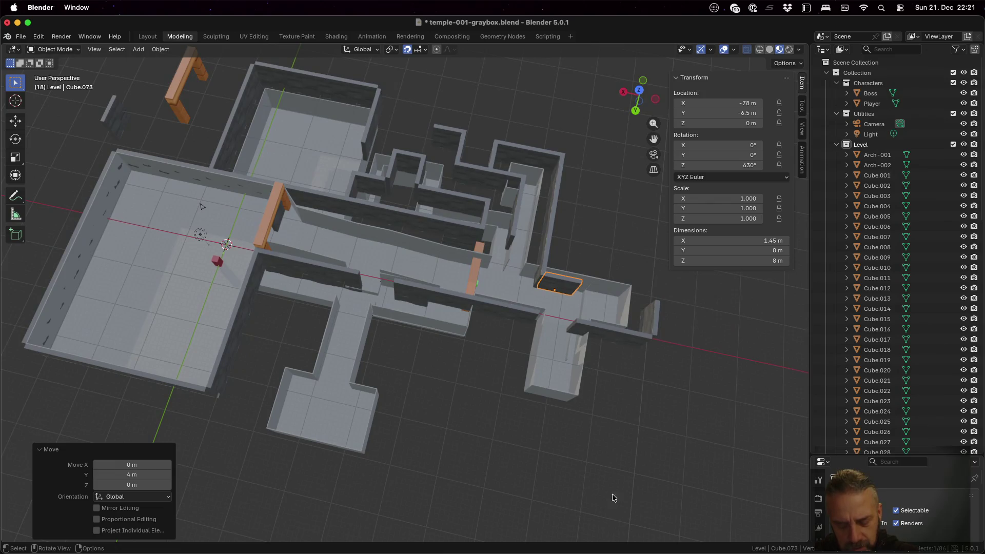
key(shift+d)
key(x)
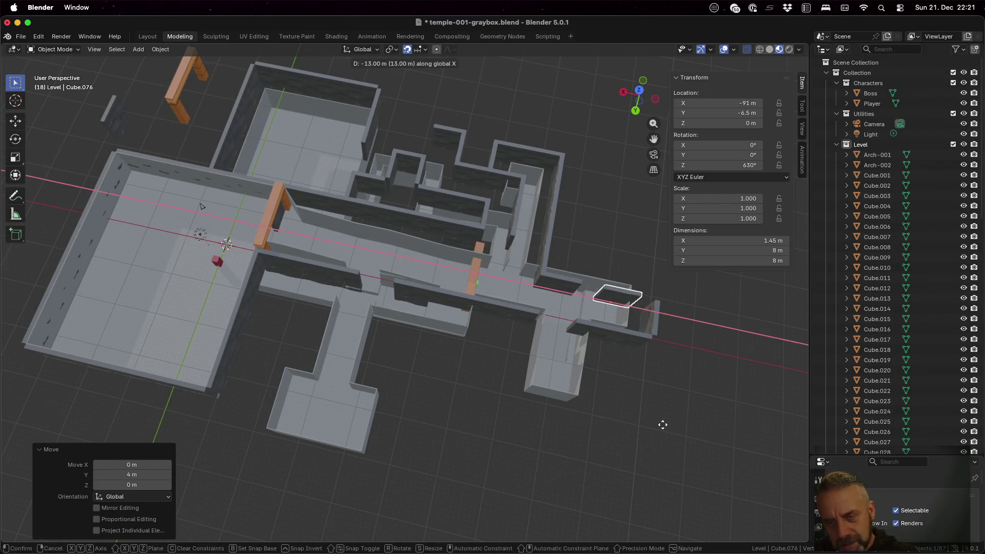
click(644, 422)
mouse_move(616, 390)
middle_down()
mouse_move(615, 319)
mouse_move(620, 376)
middle_up()
- Duplicate the right-hand wall along X
shift+click(582, 282)
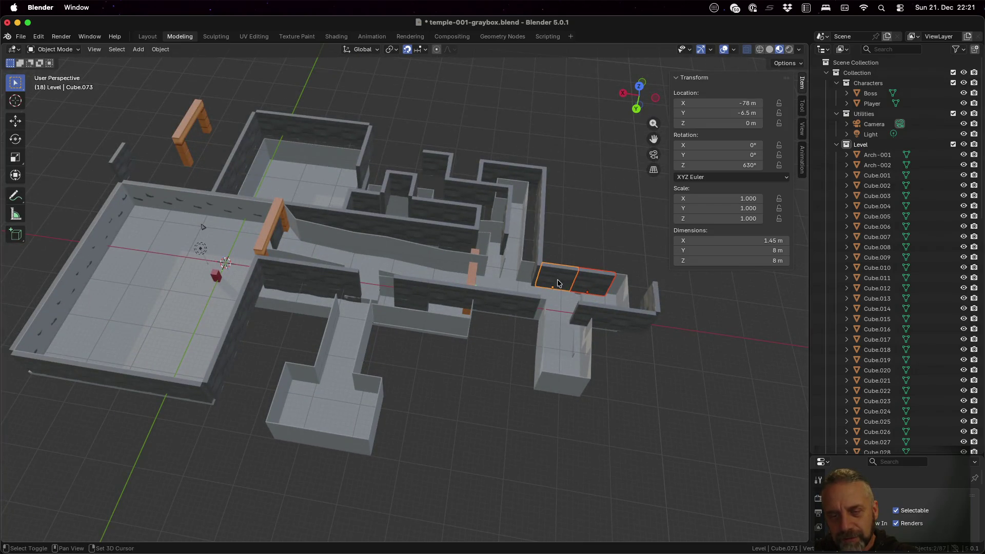
click(583, 282)
key(shift+d)
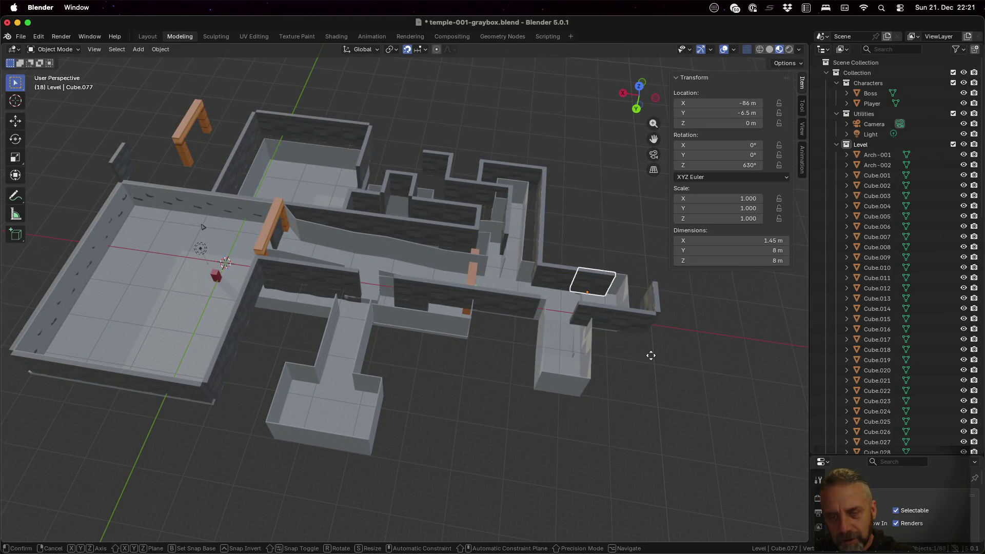
key(x)
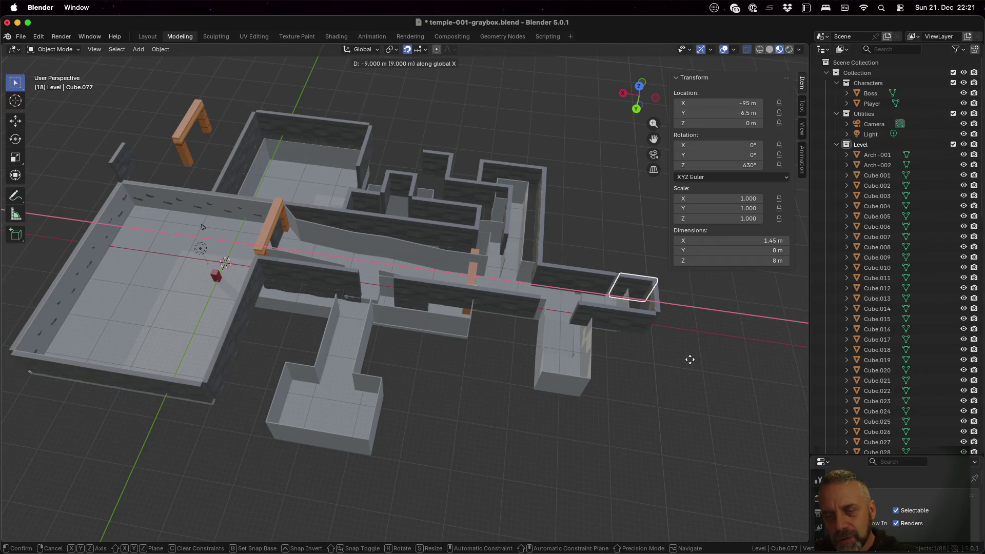
click(686, 359)
middle_drag(688, 368, 661, 365)
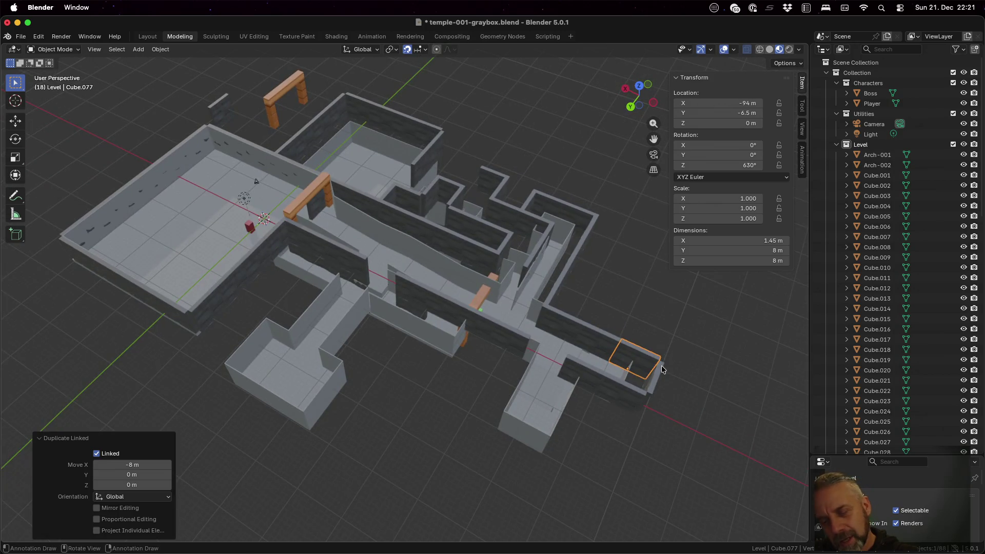
- Delete the short stray wall near the corridor's end
click(589, 370)
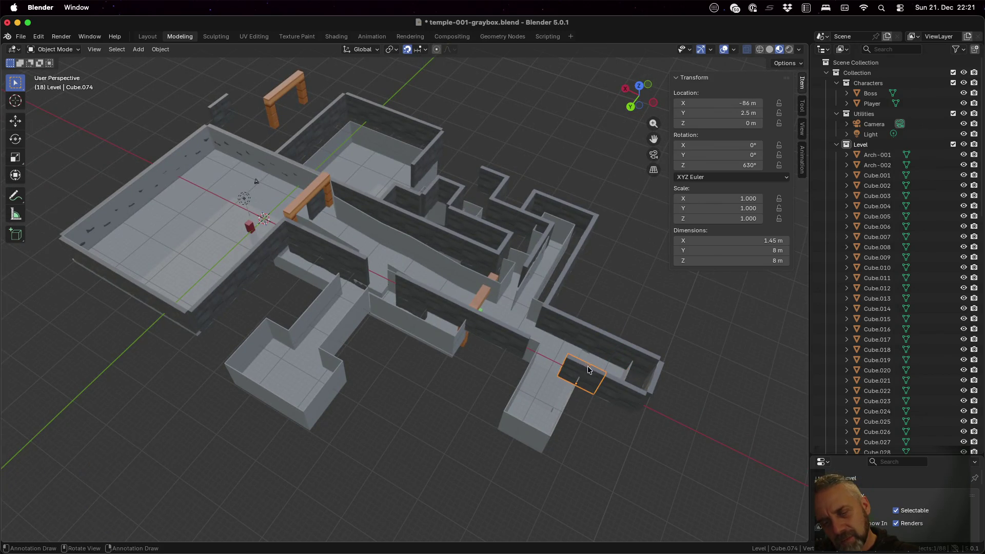
key(x)
click(602, 394)
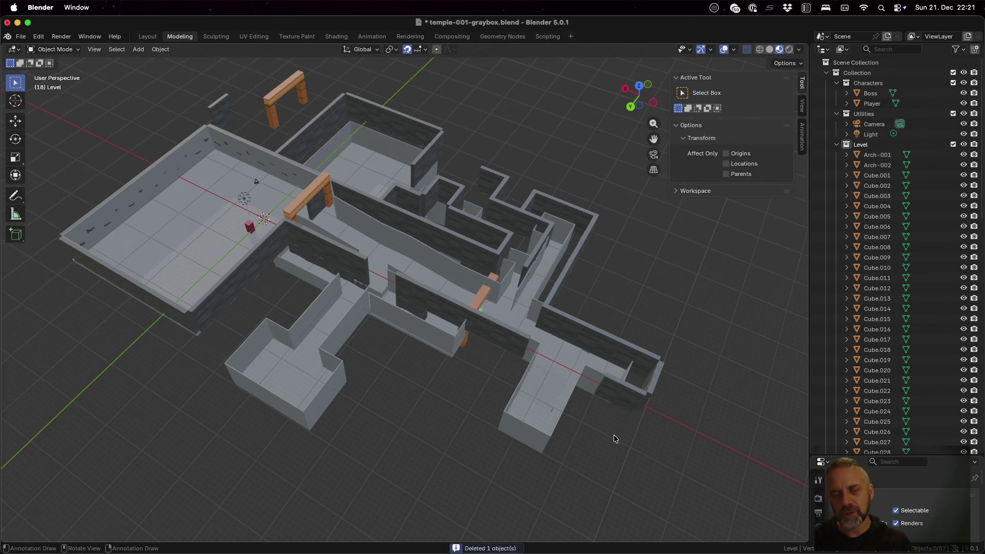
mouse_move(604, 309)
middle_down()
mouse_move(539, 303)
mouse_move(532, 328)
middle_up()
- Add linked wall copies along Y in the lower corridor, one 8 m further along
click(500, 408)
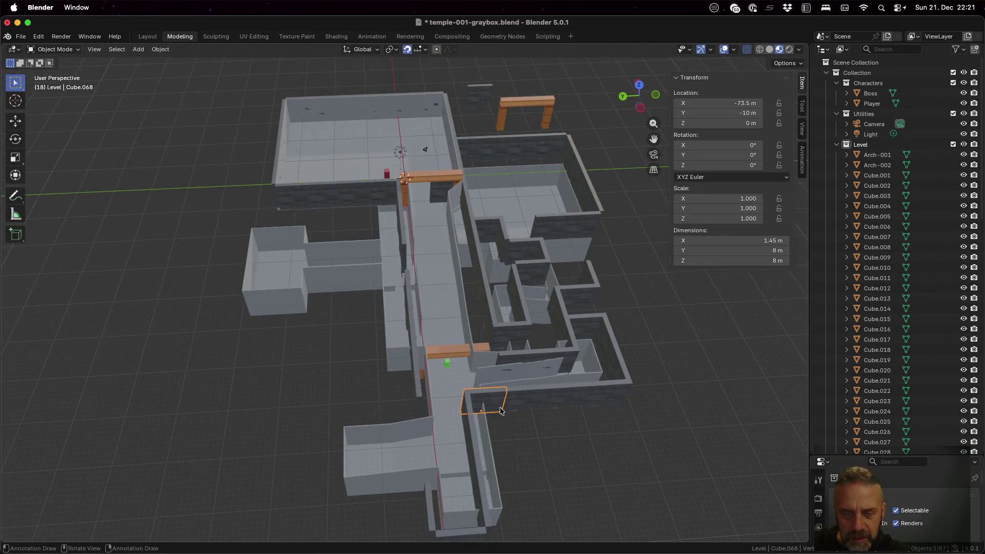
key(shift+d)
key(y)
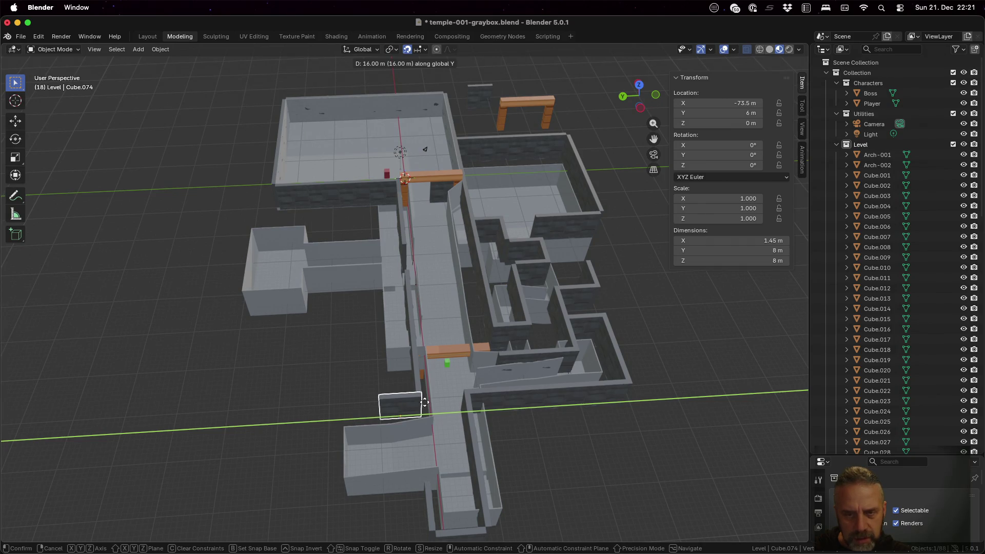
click(424, 402)
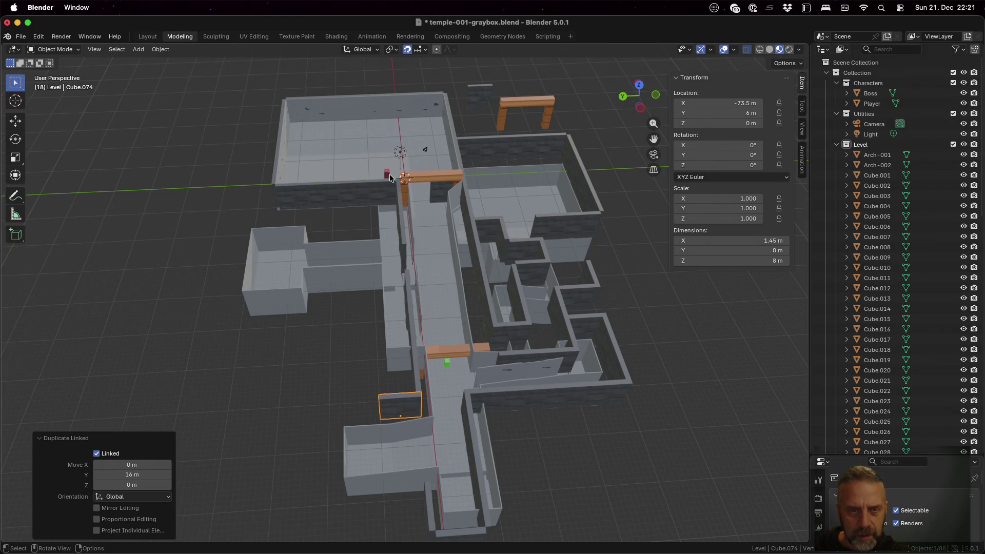
click(388, 194)
key(alt+d)
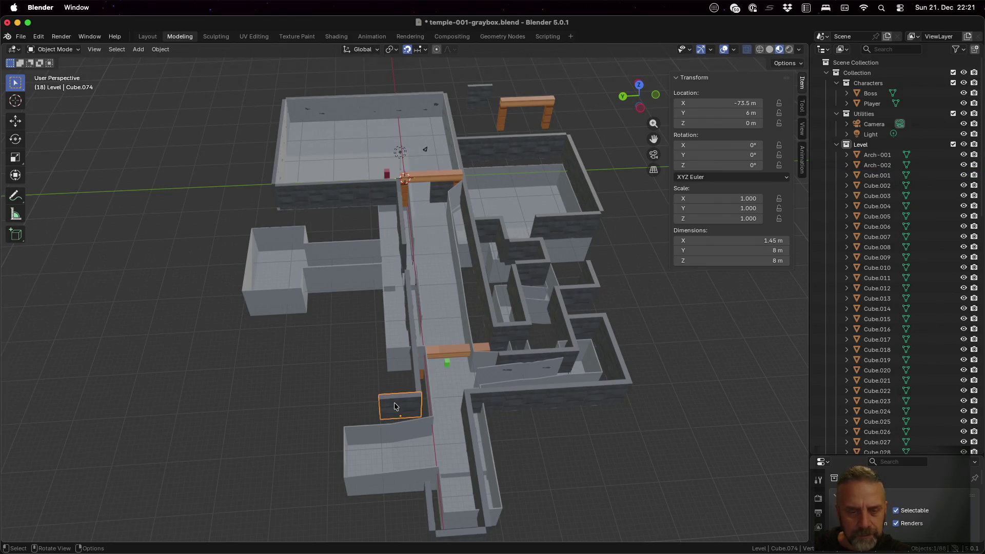
key(y)
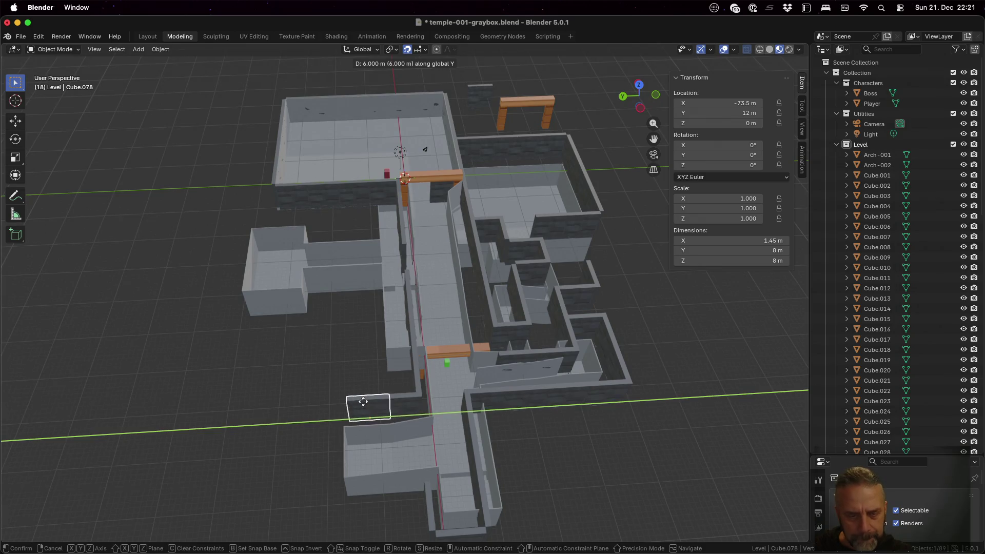
click(393, 415)
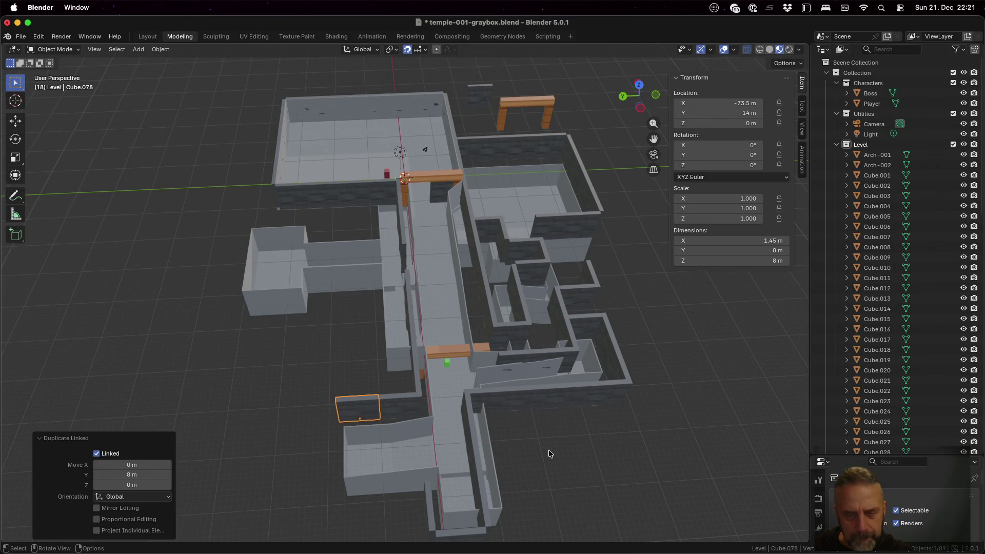
mouse_move(547, 454)
middle_down()
mouse_move(636, 447)
mouse_move(645, 470)
middle_up()
- Copy the right corridor's short wall 24 m along Y to its end
click(560, 272)
key(shift+d)
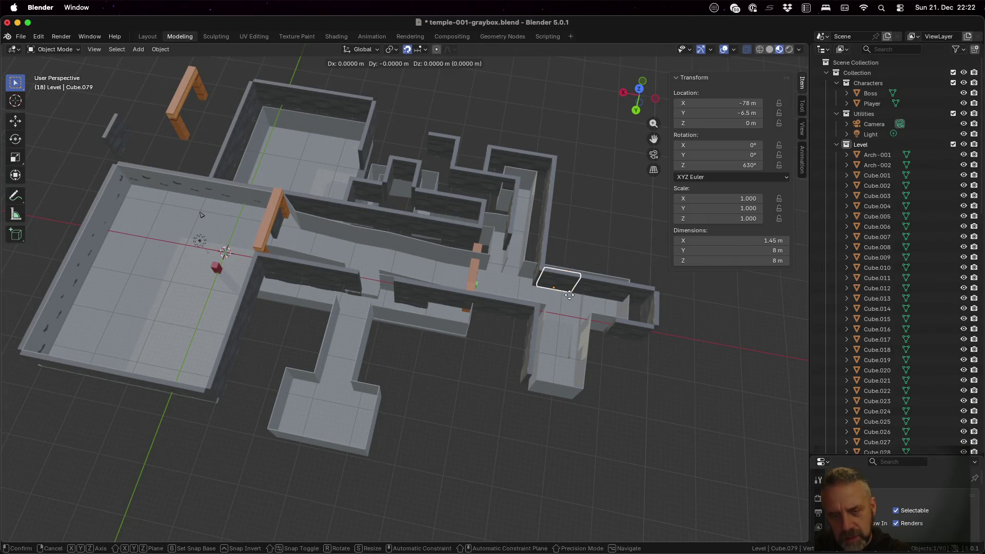
key(y)
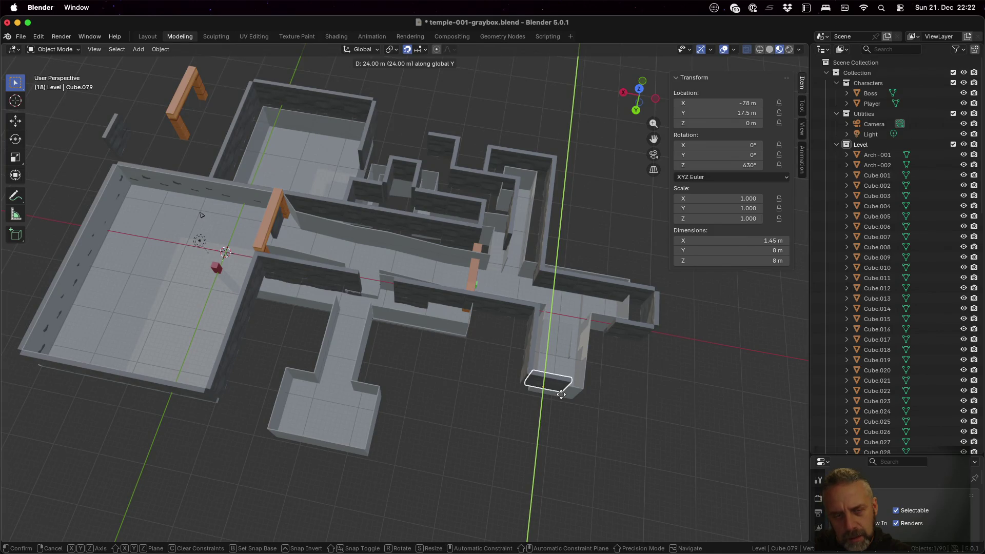
click(562, 398)
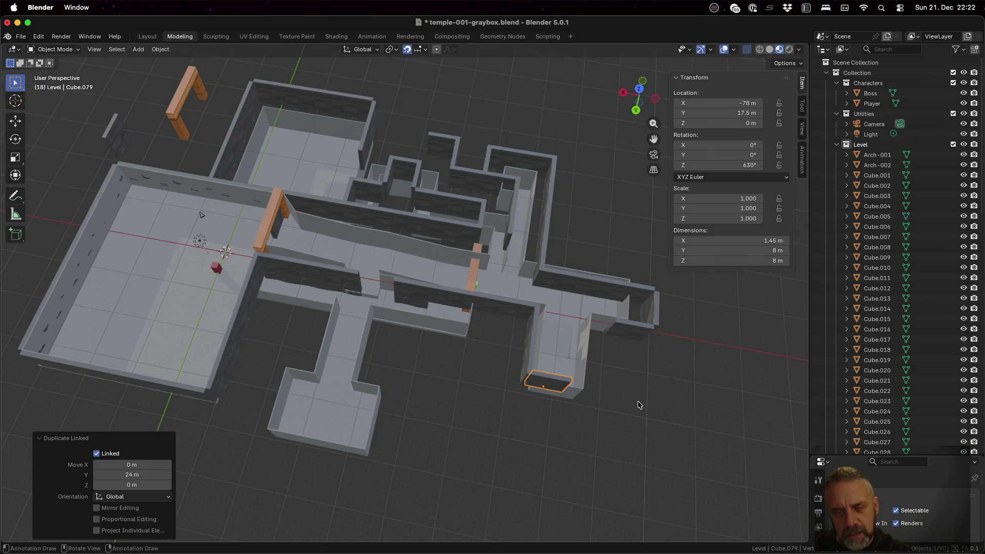
mouse_move(597, 383)
middle_down()
mouse_move(482, 349)
mouse_move(741, 356)
mouse_move(751, 377)
middle_up()
- Place a linked copy of the corridor's end wall 8 m along X
click(421, 367)
click(522, 277)
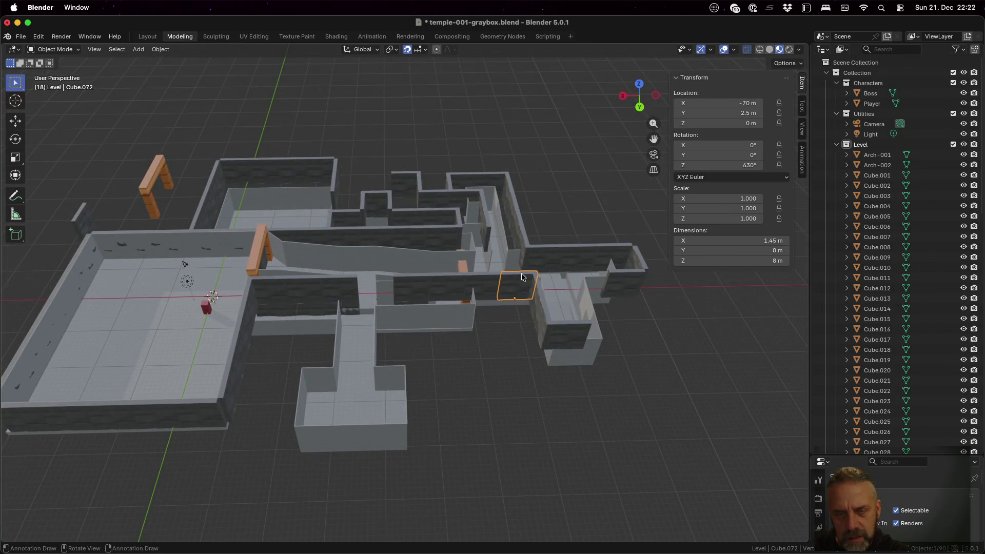
mouse_move(638, 303)
middle_down()
mouse_move(583, 286)
mouse_move(598, 322)
mouse_move(546, 398)
middle_up()
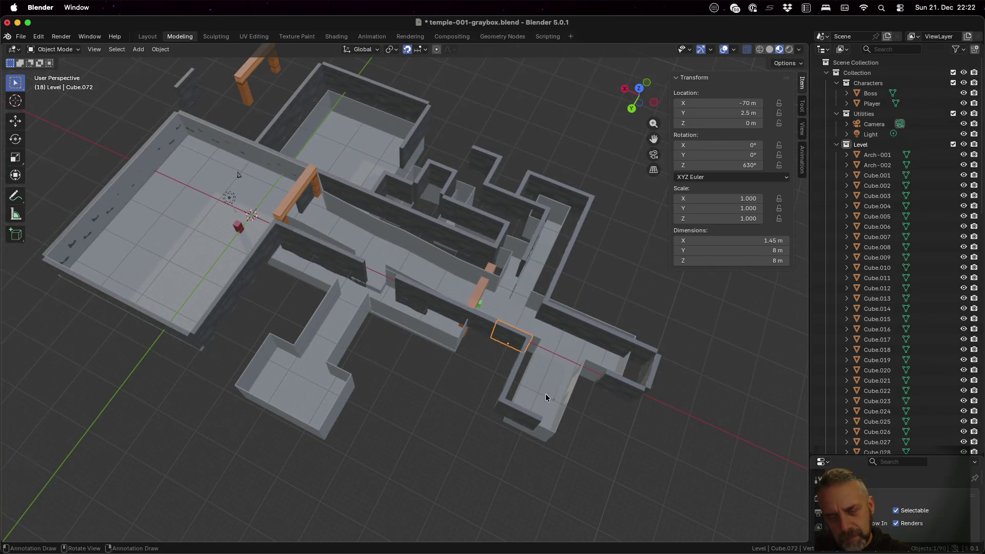
click(528, 417)
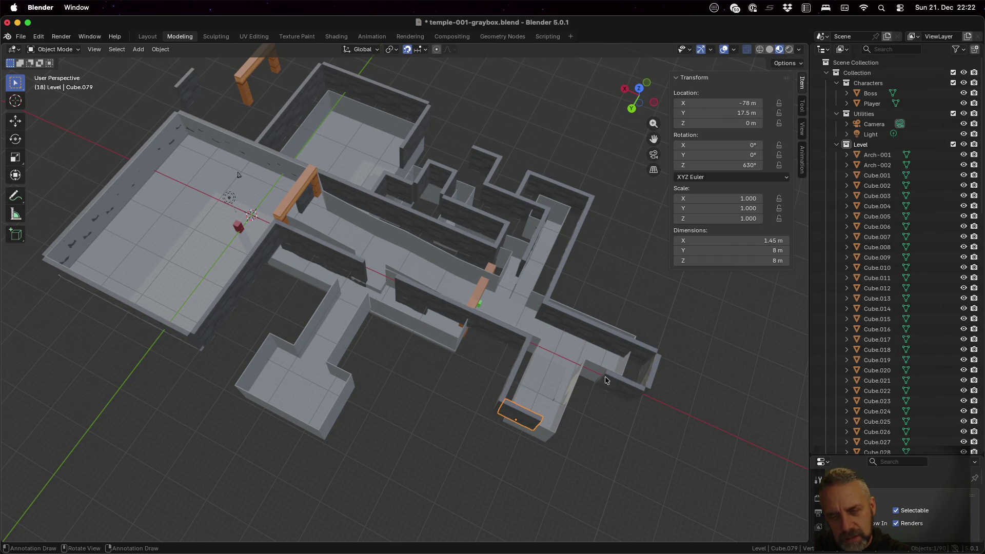
middle_drag(618, 408, 617, 383)
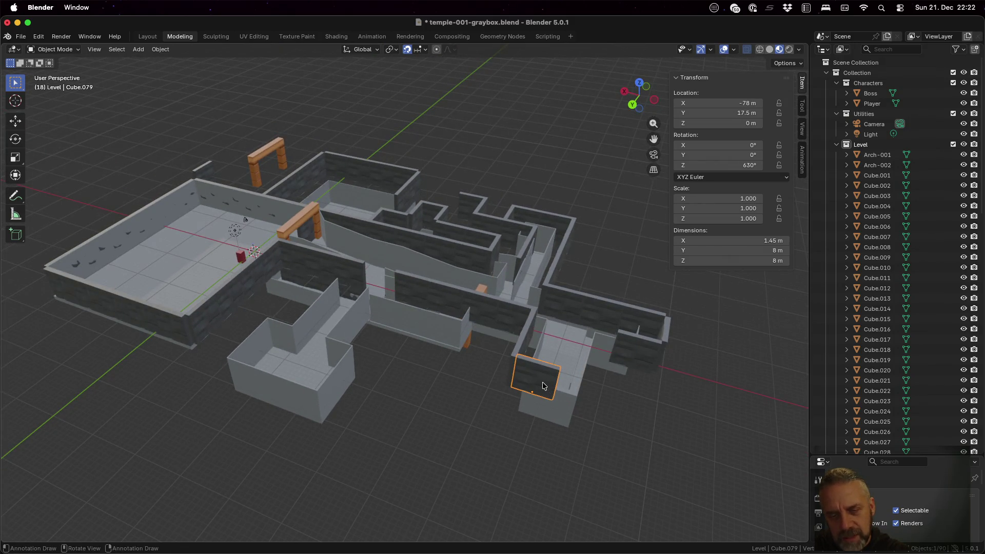
key(shift+d)
key(x)
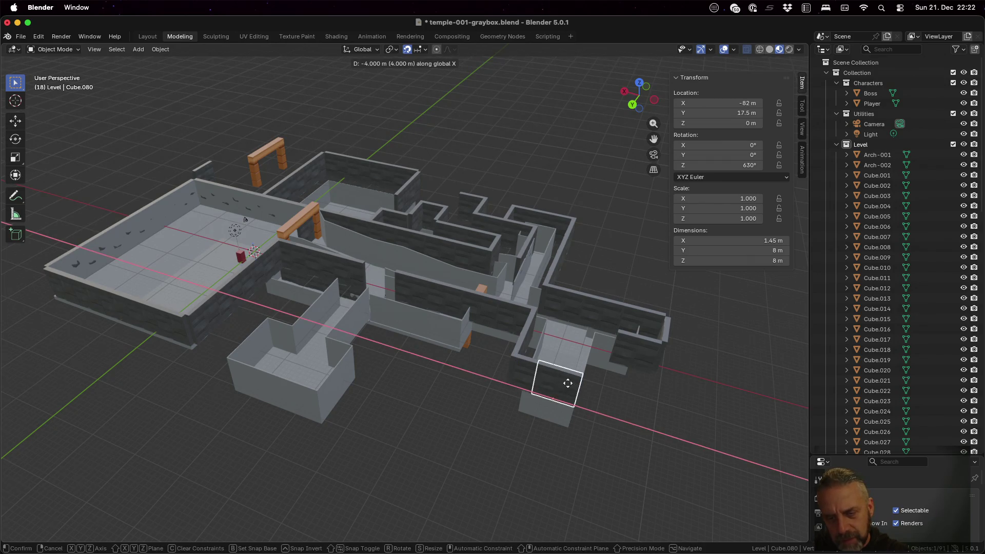
click(590, 391)
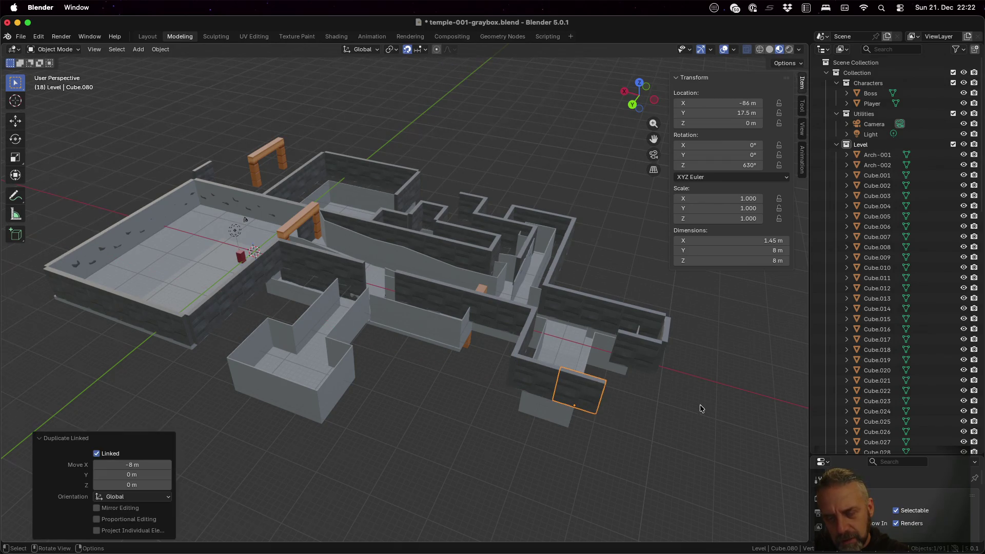
- Copy a thin wall 16 m along X, then another copy 8 m back along Y
click(525, 347)
key(alt+d)
key(x)
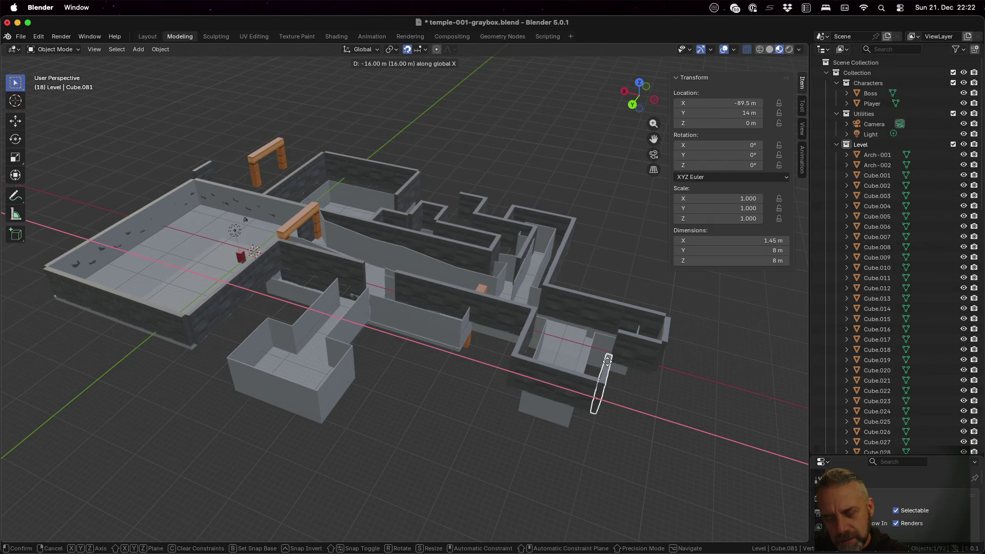
click(608, 361)
middle_drag(641, 390, 574, 386)
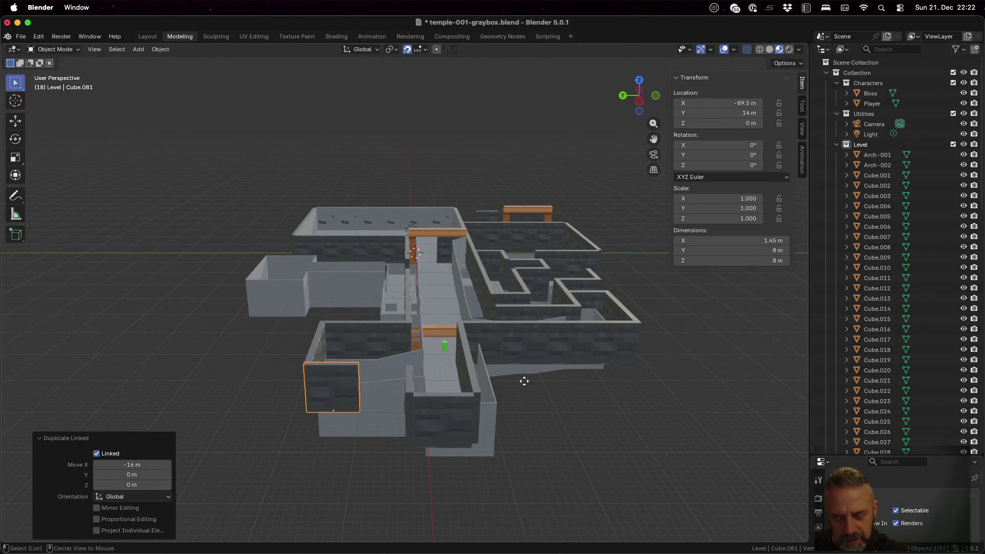
key(alt+d)
key(y)
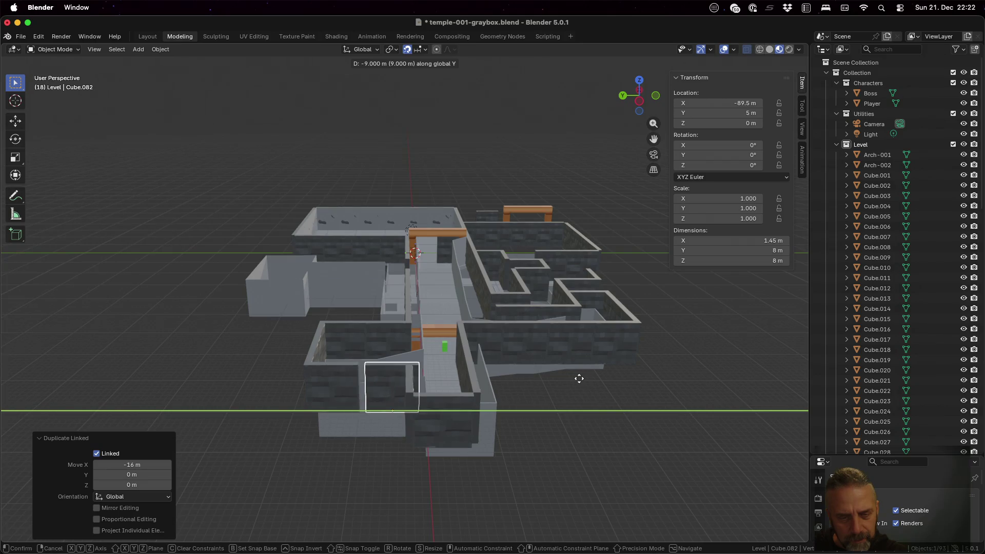
click(576, 381)
middle_drag(522, 334, 522, 335)
- Add two linked copies of the front wall 8 m apart along X and clear scale
mouse_move(606, 377)
middle_down()
mouse_move(685, 426)
mouse_move(729, 387)
mouse_move(623, 287)
mouse_move(631, 248)
mouse_move(689, 327)
mouse_move(751, 330)
mouse_move(732, 354)
mouse_move(773, 340)
mouse_move(767, 373)
mouse_move(426, 368)
mouse_move(458, 365)
mouse_move(458, 343)
mouse_move(441, 416)
middle_up()
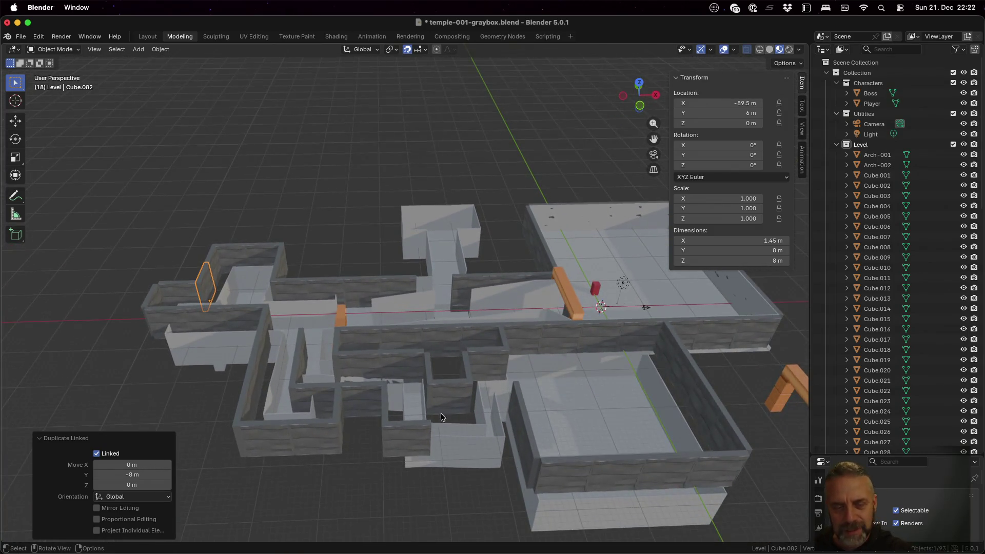
click(420, 433)
key(shift+d)
key(x)
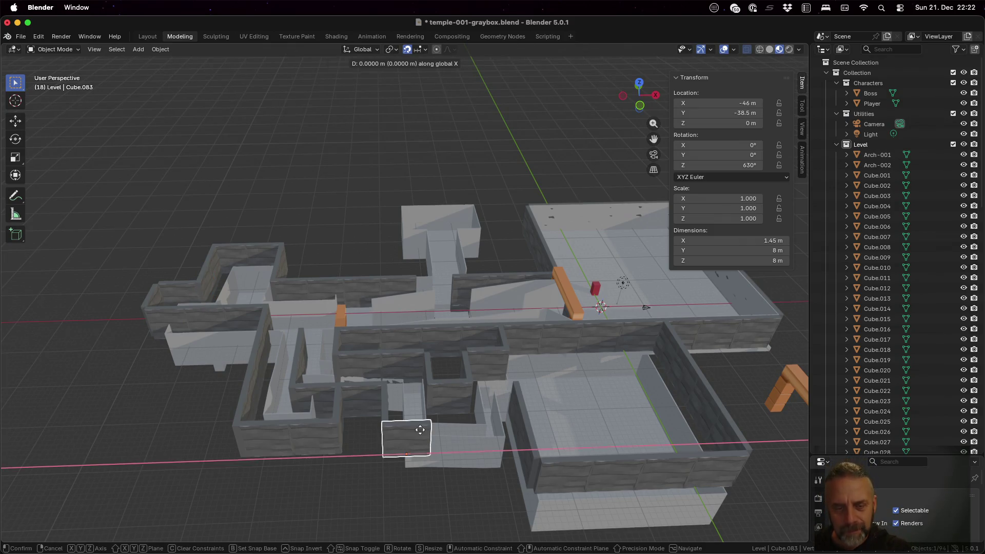
click(467, 425)
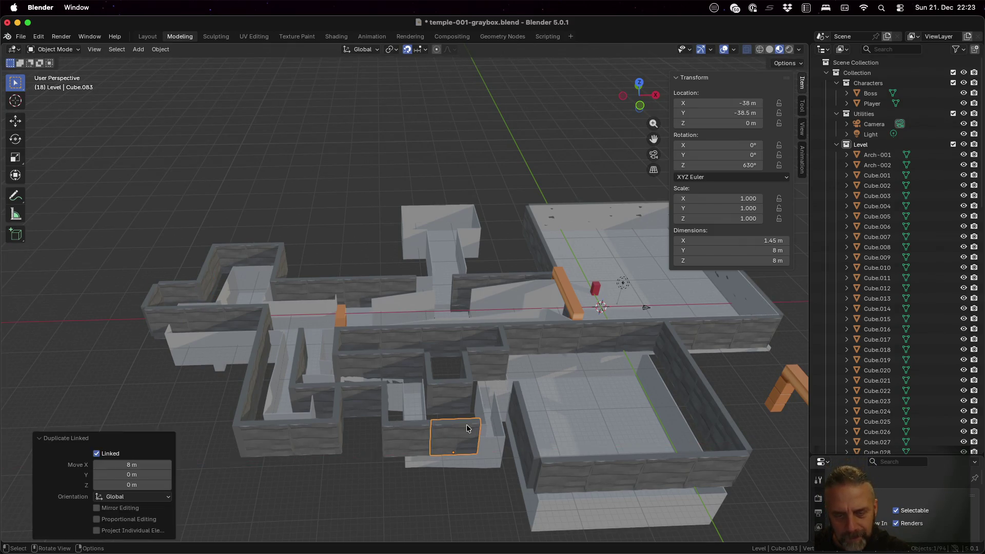
key(alt+d)
key(x)
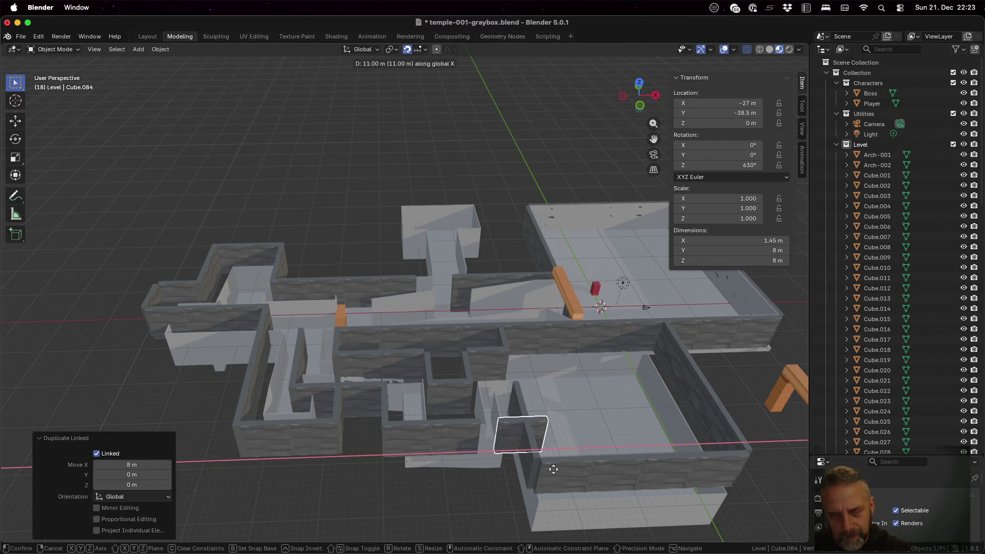
click(542, 470)
mouse_move(559, 446)
middle_down()
mouse_move(544, 418)
mouse_move(565, 355)
mouse_move(586, 334)
mouse_move(648, 337)
mouse_move(656, 399)
mouse_move(648, 427)
middle_up()
key(alt+s)
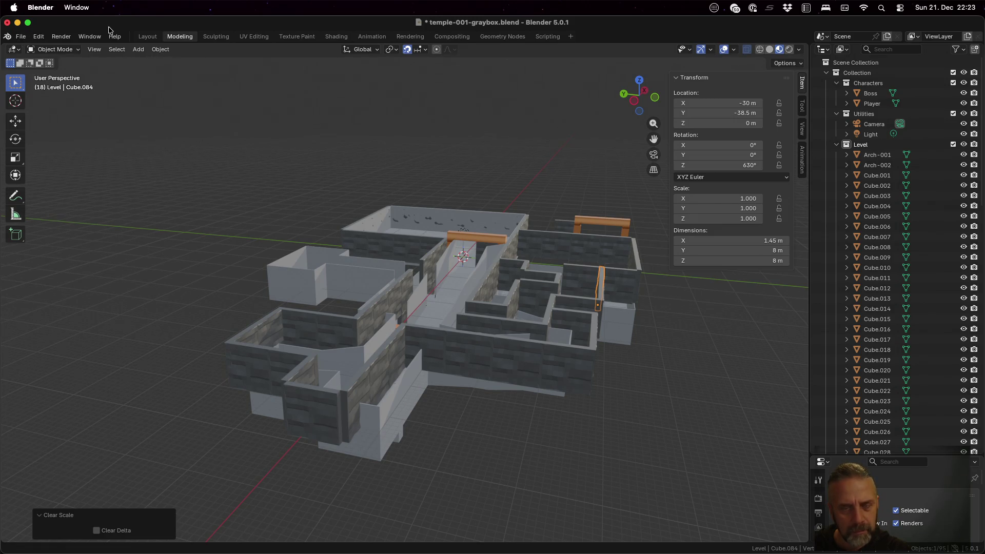
- Save the level and export it as glTF binary temple-001-graybox.glb
key(cmd+s)
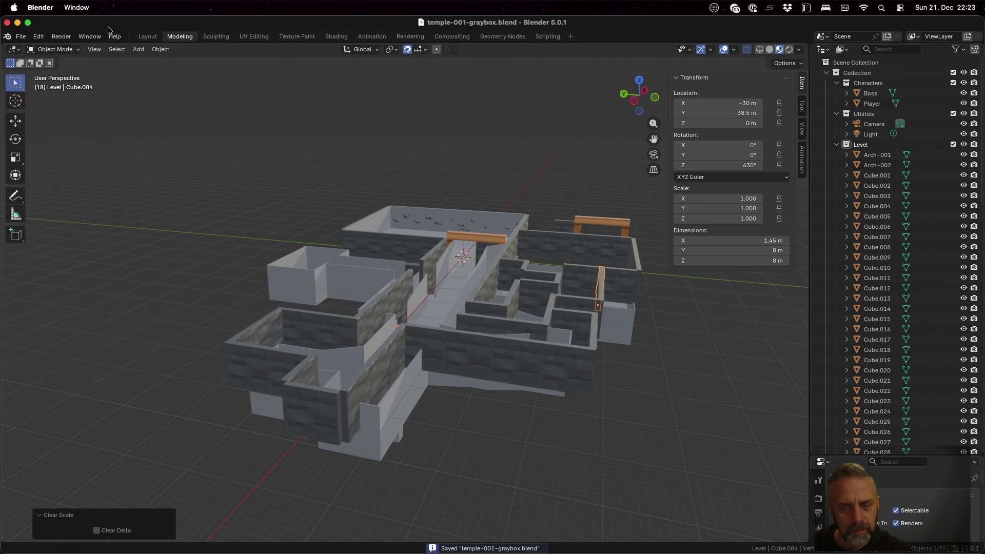
click(21, 41)
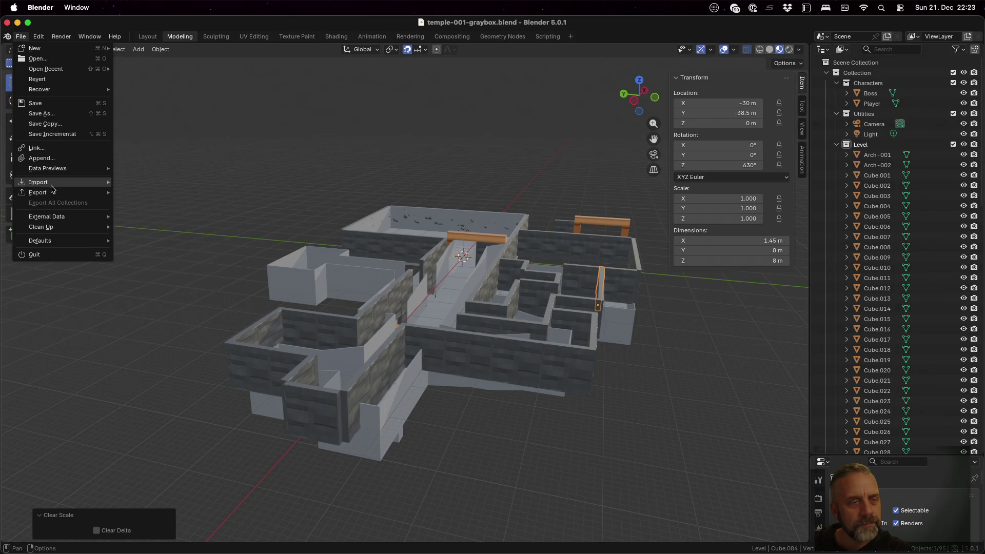
mouse_move(46, 194)
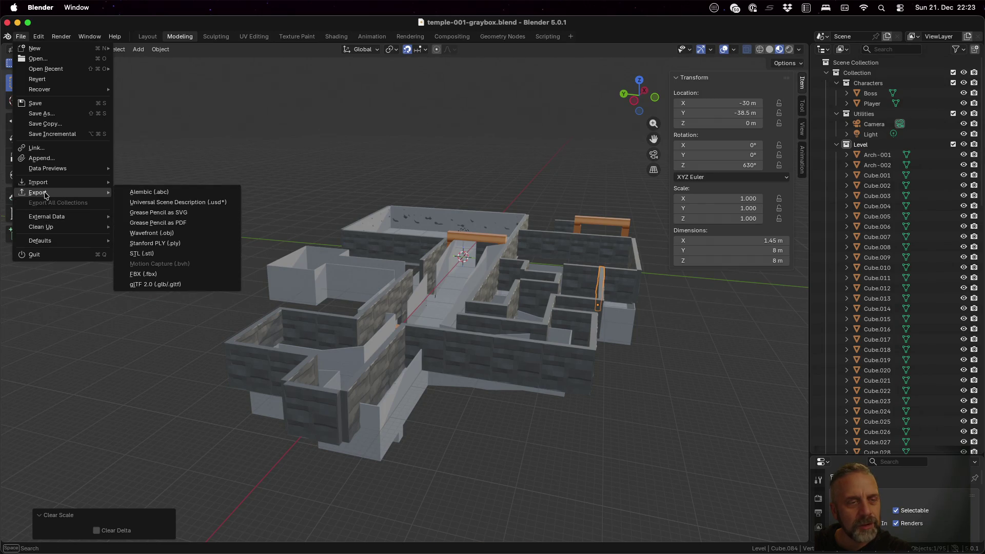
click(169, 284)
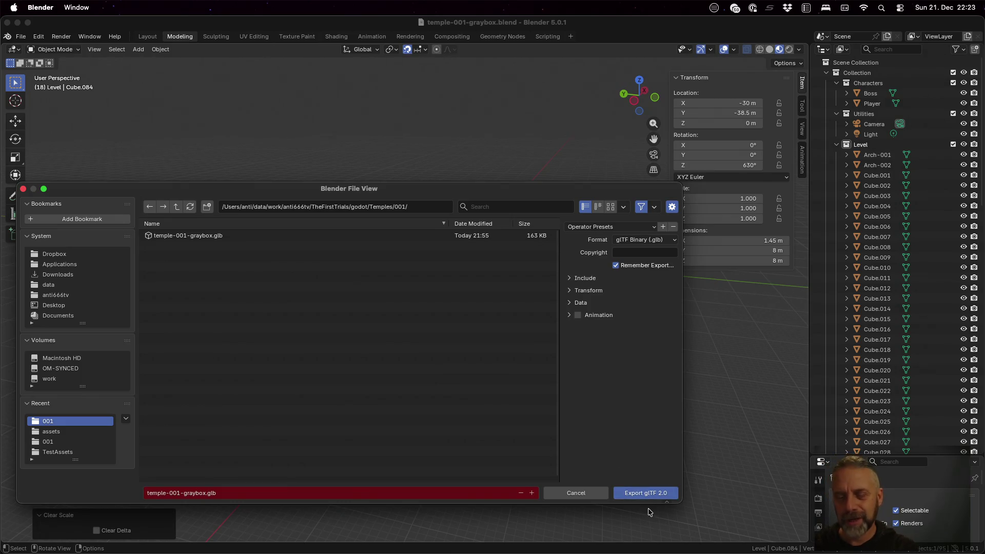
click(634, 493)
- Inspect and select temple-001-graybox in Godot, then return to Blender and pick a wall
key(super+Tab)
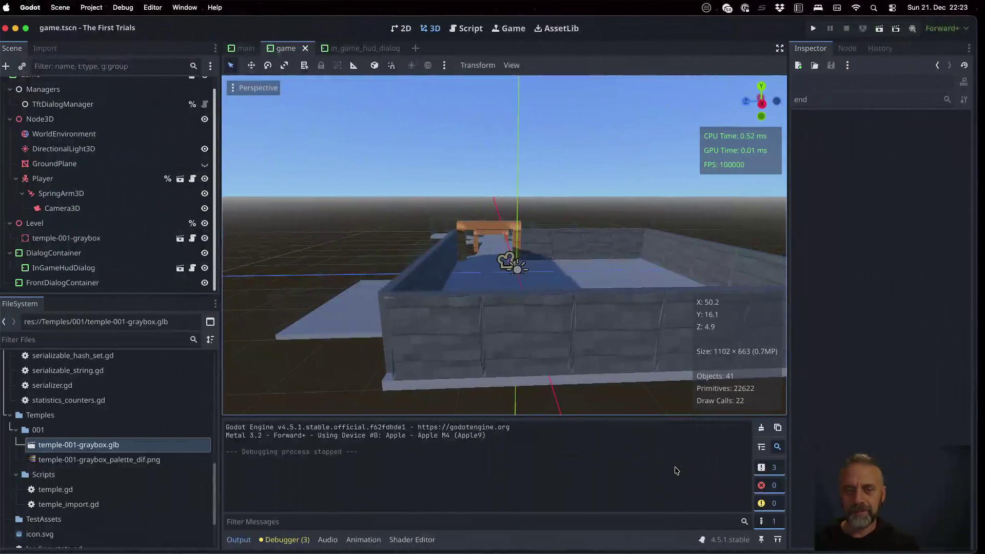
mouse_move(595, 359)
middle_down()
mouse_move(664, 300)
mouse_move(739, 281)
mouse_move(562, 308)
mouse_move(547, 328)
mouse_move(522, 251)
mouse_move(528, 281)
mouse_move(638, 293)
middle_up()
scroll(547, 328, down, 1)
scroll(540, 322, up, 3)
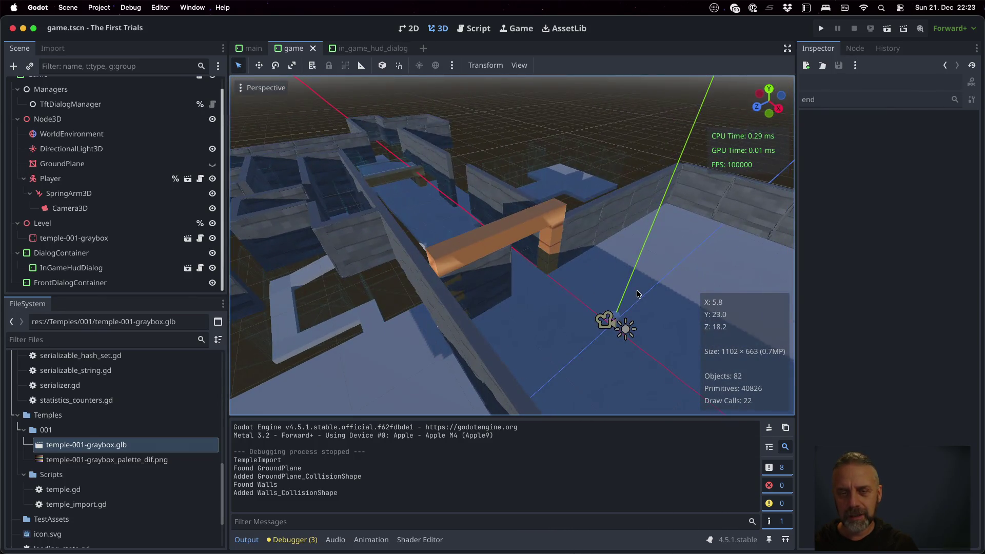
click(498, 279)
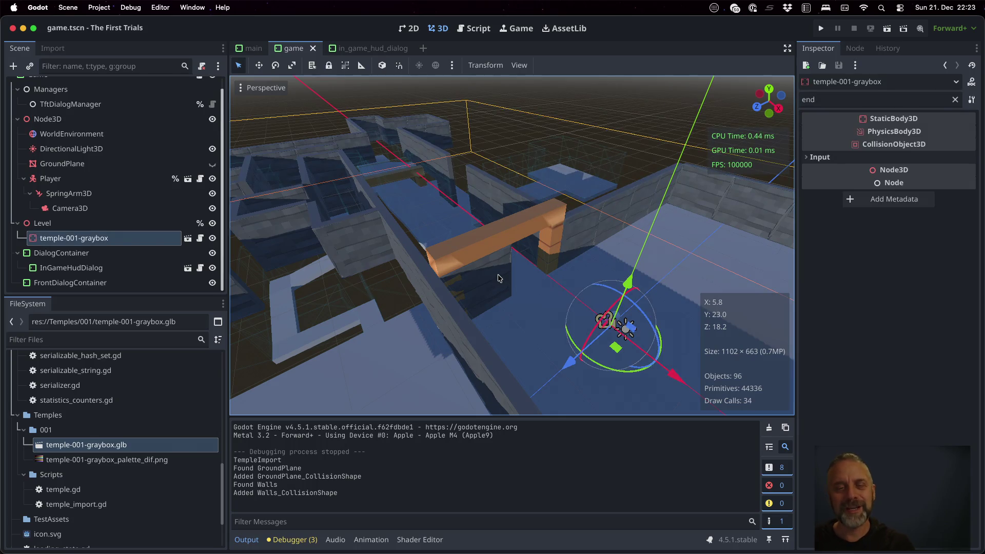
key(super+Tab)
middle_drag(500, 264, 536, 263)
click(410, 248)
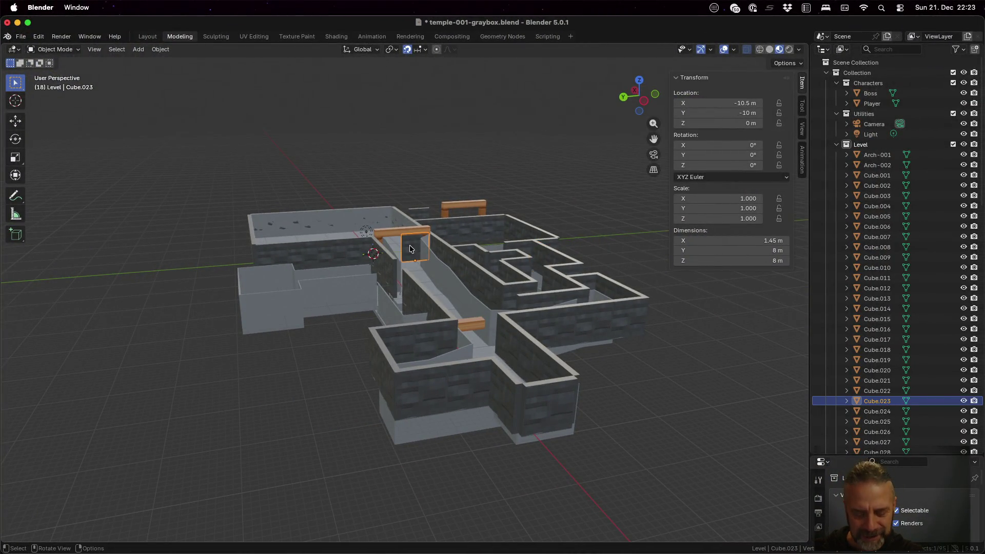
- Delete two corridor wall pieces, including Cube.070
key(x)
click(411, 248)
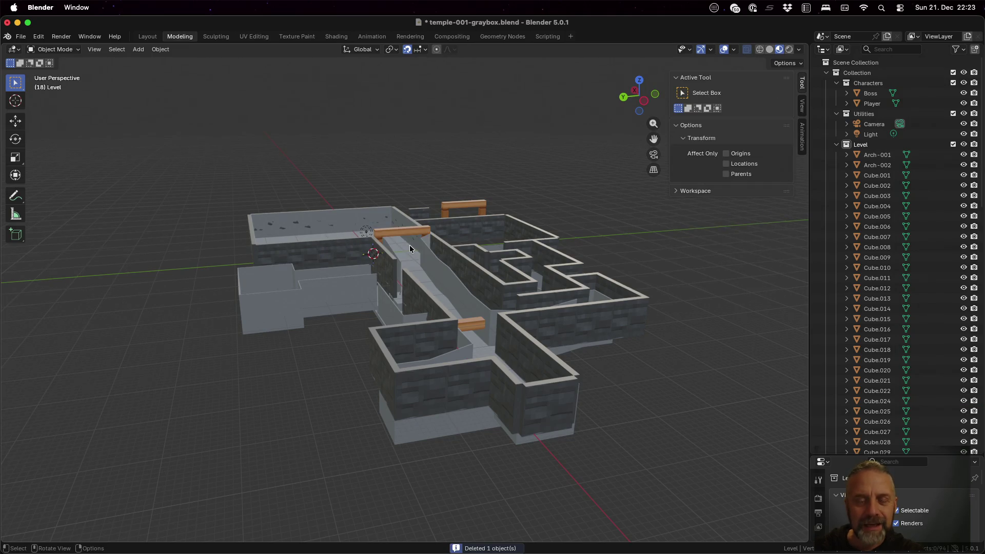
mouse_move(533, 342)
middle_down()
mouse_move(629, 376)
mouse_move(617, 396)
middle_up()
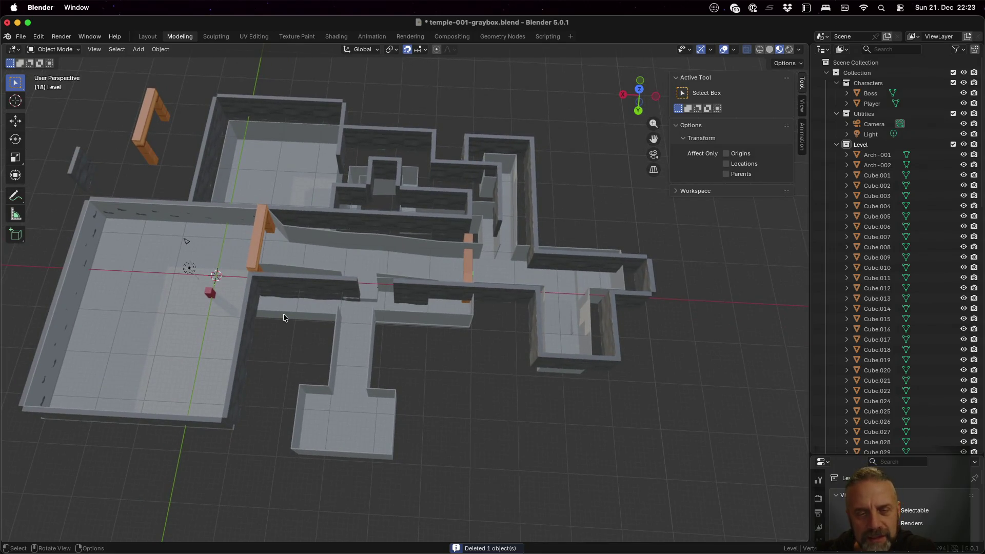
mouse_move(472, 370)
middle_down()
mouse_move(438, 352)
mouse_move(414, 354)
mouse_move(413, 301)
mouse_move(423, 283)
mouse_move(471, 341)
middle_up()
click(445, 290)
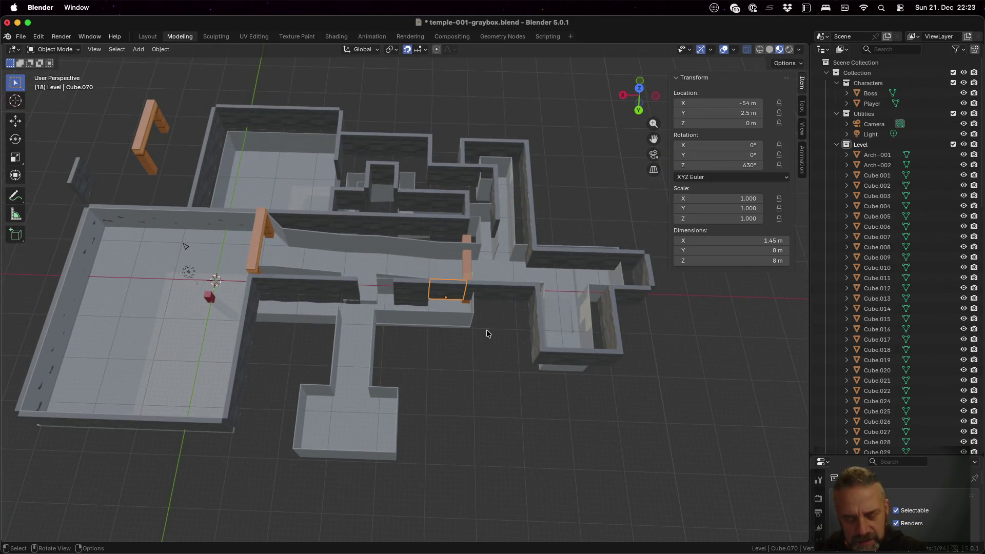
key(x)
click(487, 332)
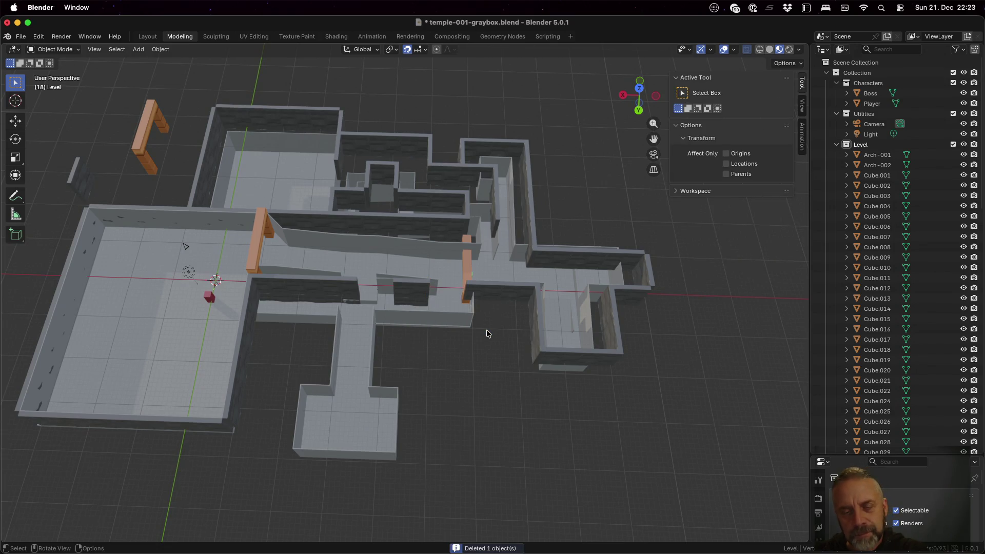
- Start moving wall Cube.023 15 m along X
click(536, 308)
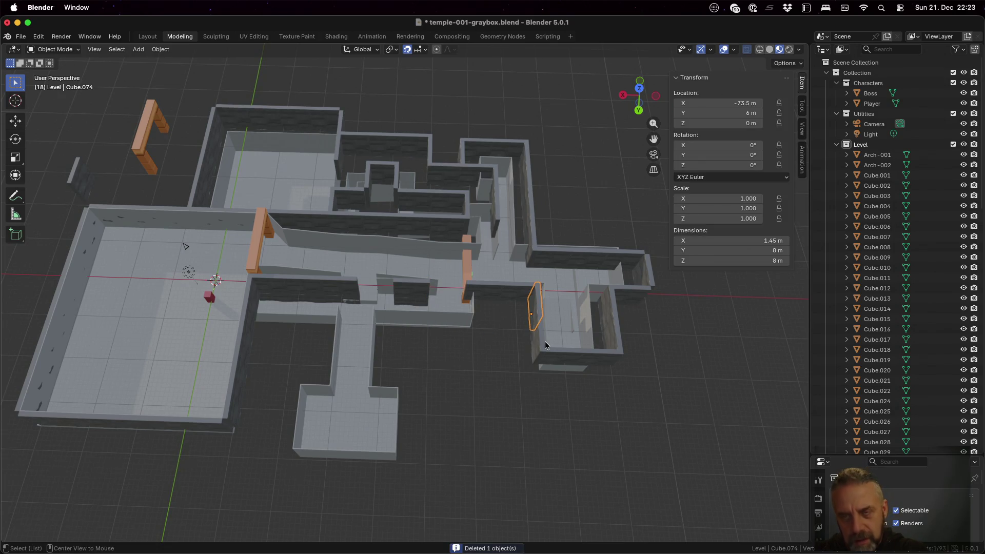
key(g)
key(x)
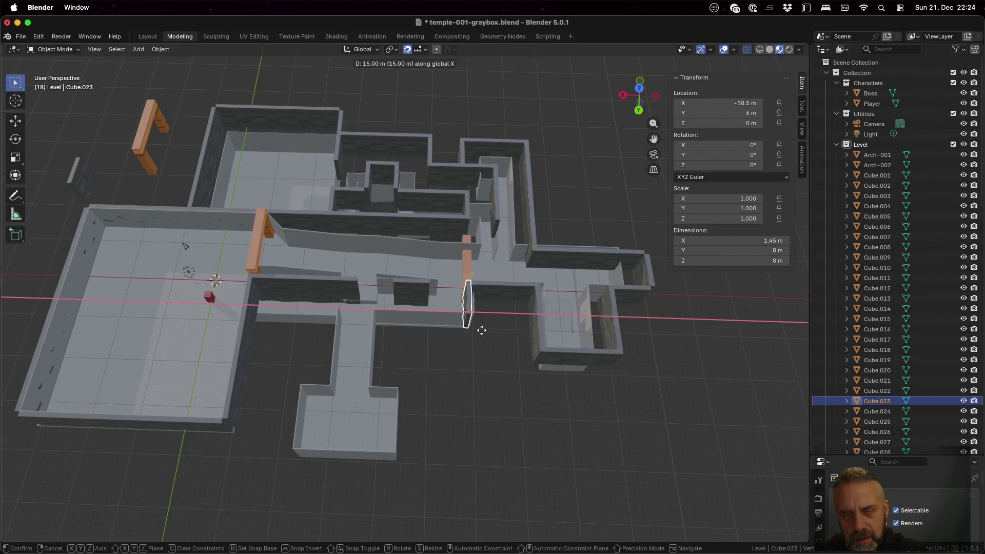
- Place the pending linked copy 15 m along X, then linked-copy the thin wall 7 m along Y
click(481, 330)
middle_drag(468, 369, 580, 381)
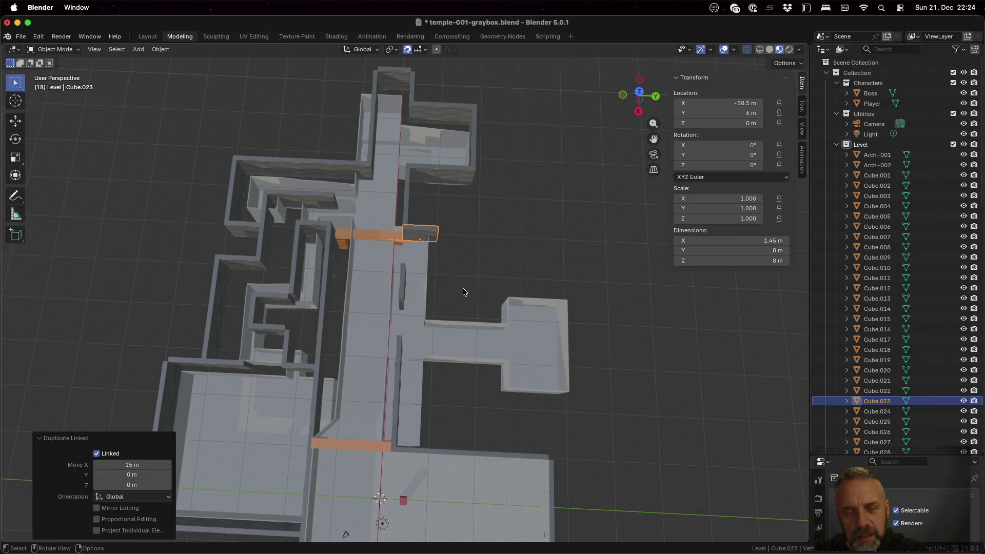
click(403, 285)
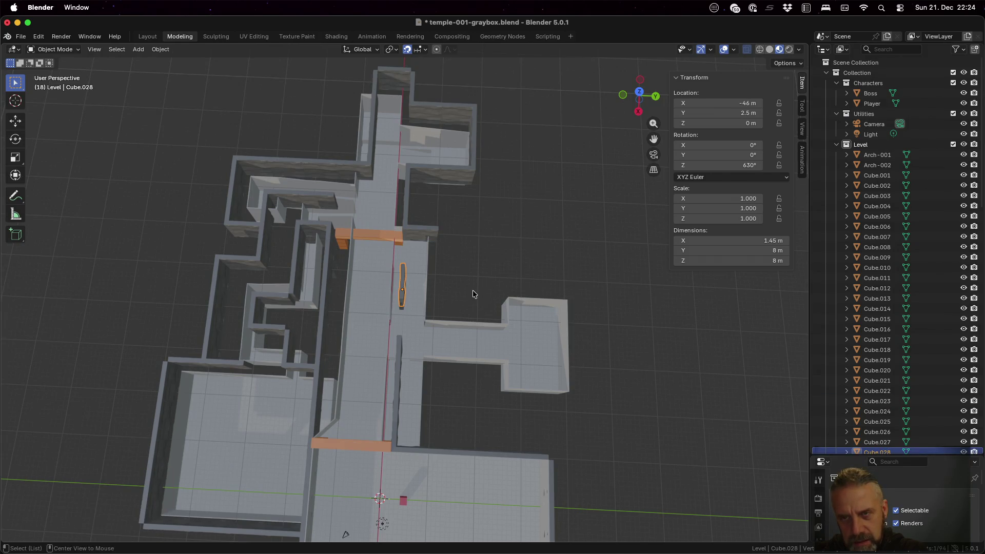
key(shift+d)
key(y)
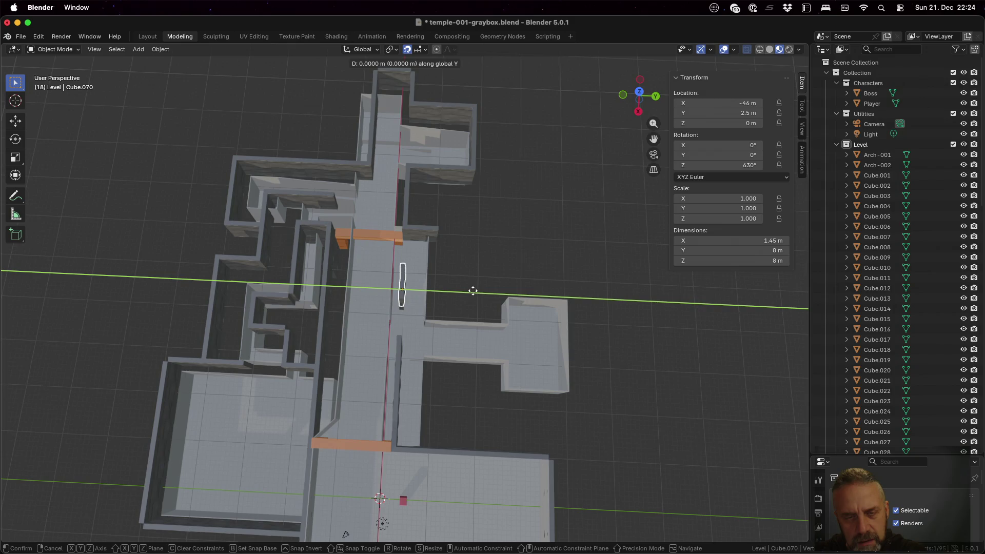
click(502, 292)
- Make a linked copy of another wall 16 m along X
mouse_move(460, 337)
middle_down()
mouse_move(442, 298)
mouse_move(425, 293)
mouse_move(401, 317)
mouse_move(423, 356)
mouse_move(442, 334)
middle_up()
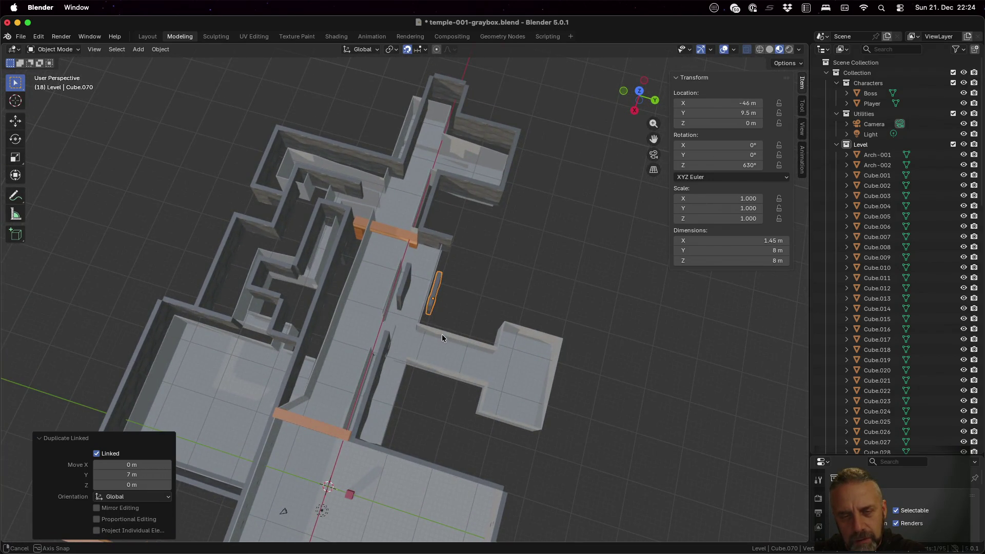
click(440, 242)
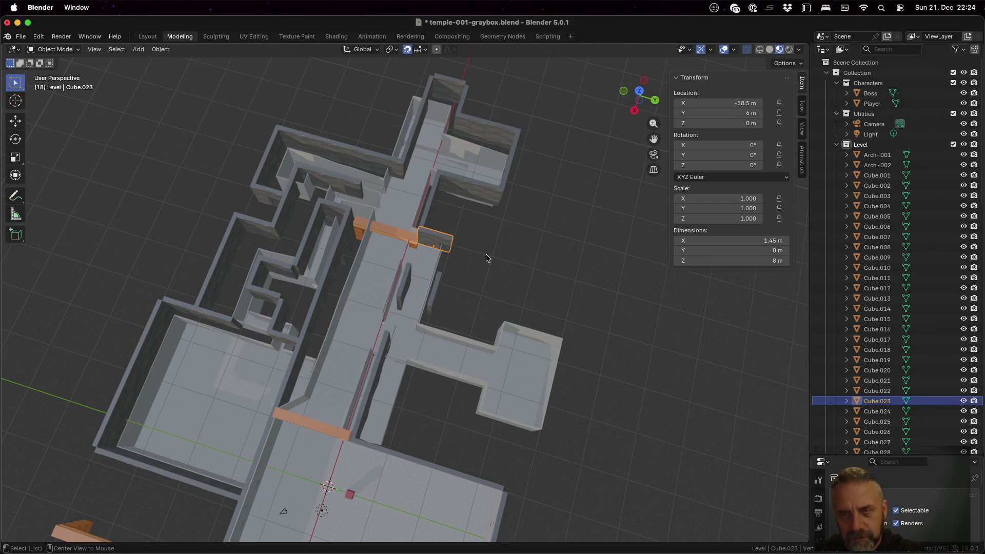
key(shift+d)
key(x)
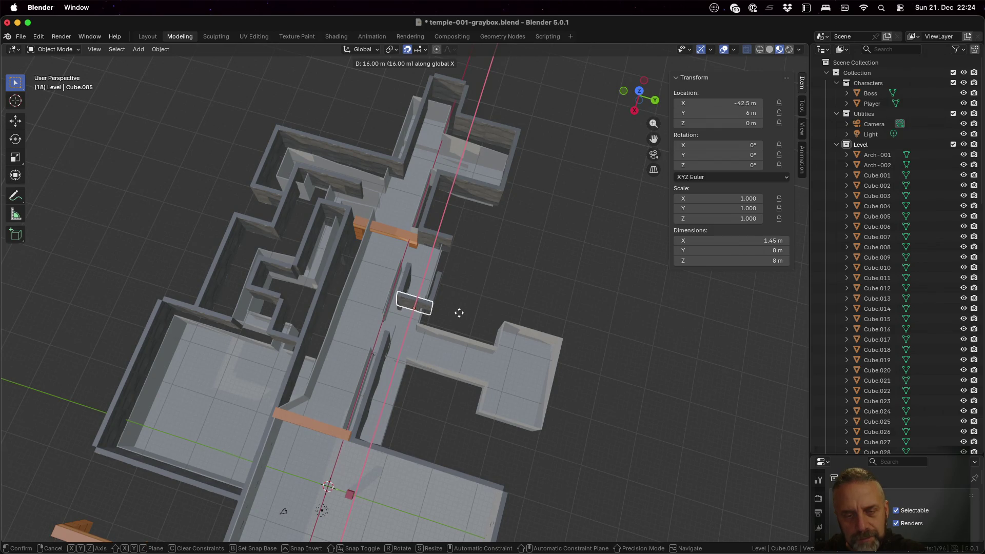
click(459, 313)
- Select the thin wall and the other new wall piece together
mouse_move(454, 293)
middle_down()
mouse_move(447, 319)
mouse_move(467, 257)
mouse_move(463, 299)
middle_up()
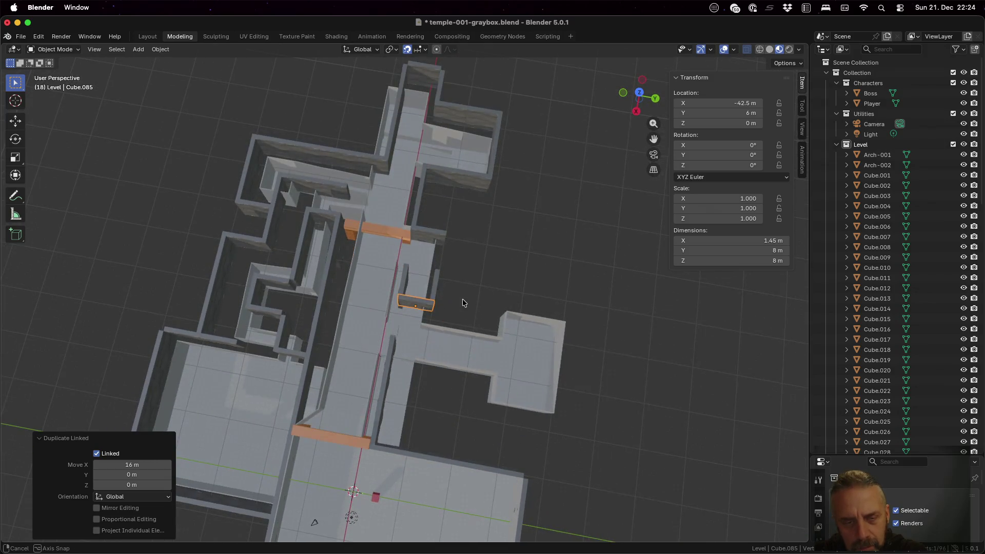
shift+click(405, 285)
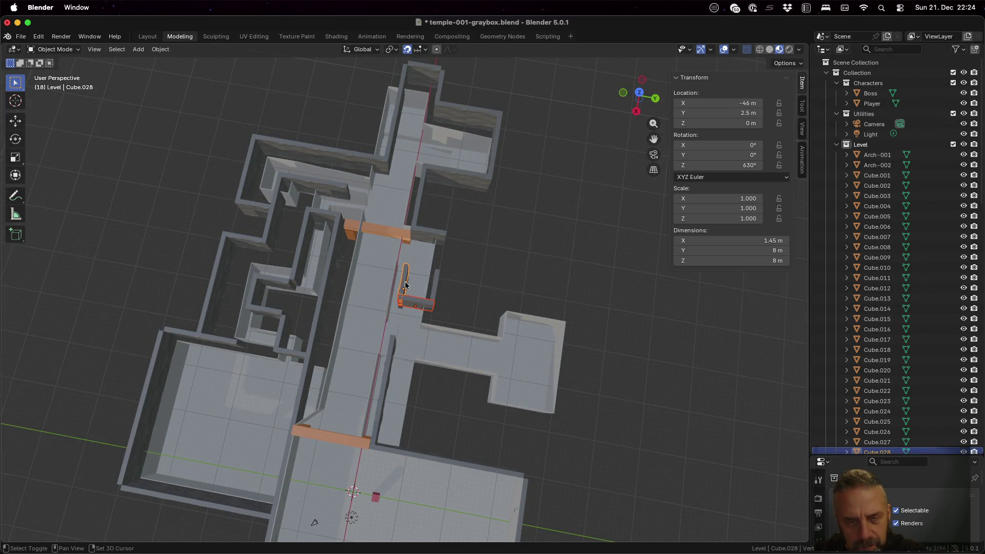
shift+click(436, 287)
mouse_move(436, 287)
middle_down()
mouse_move(458, 316)
mouse_move(460, 307)
middle_up()
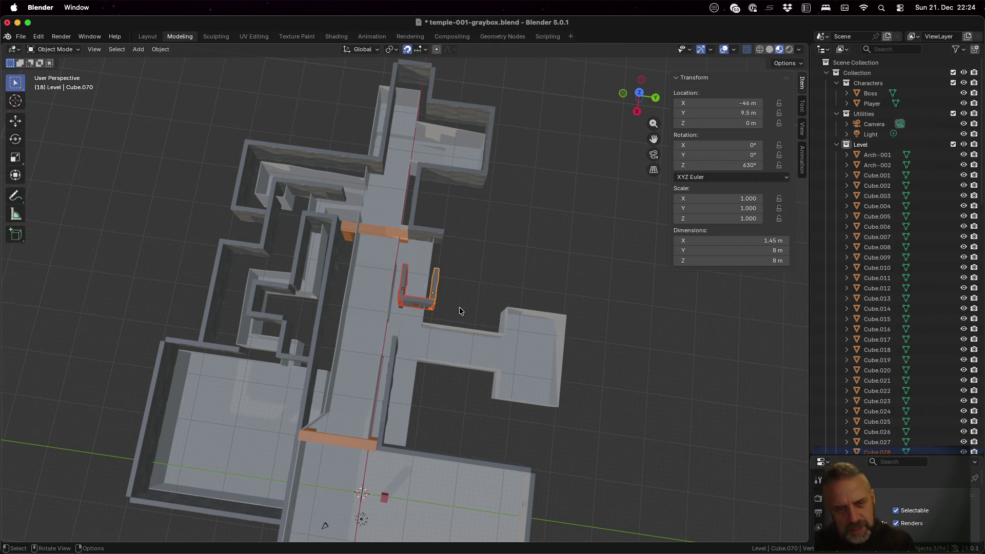
mouse_move(477, 310)
middle_down()
mouse_move(395, 270)
mouse_move(368, 230)
middle_up()
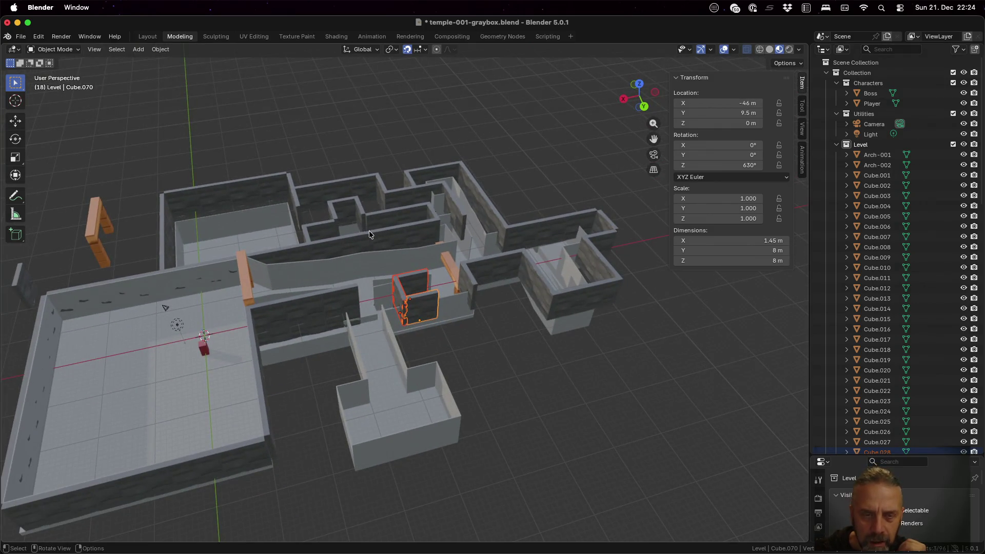
- Linked-copy a wall 16 m back along X
click(374, 235)
mouse_move(469, 310)
middle_down()
mouse_move(439, 382)
mouse_move(465, 369)
mouse_move(466, 344)
mouse_move(448, 426)
middle_up()
key(alt+d)
click(441, 382)
- Linked-copy a wall 25 m back along X, then add another copy 8 m along Y
click(327, 414)
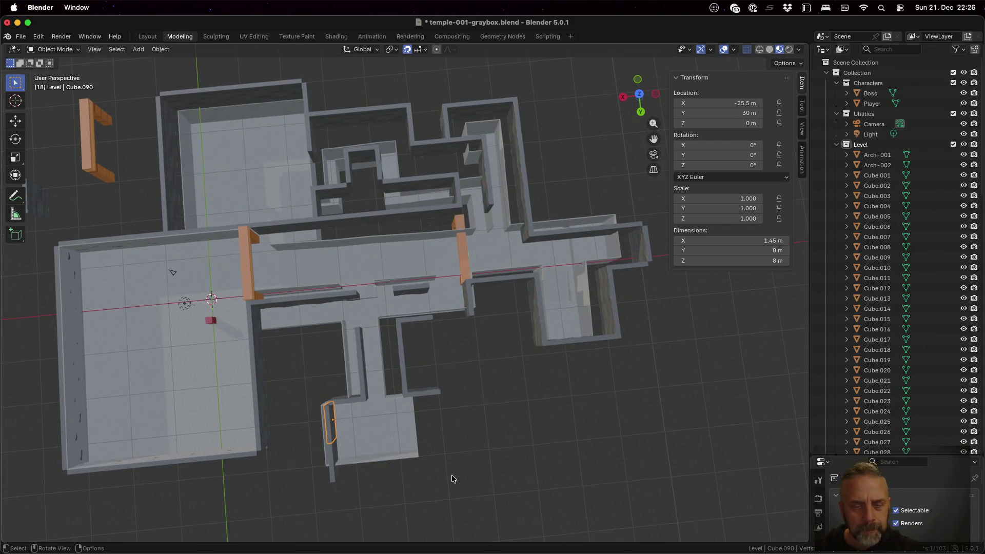
key(alt+d)
key(x)
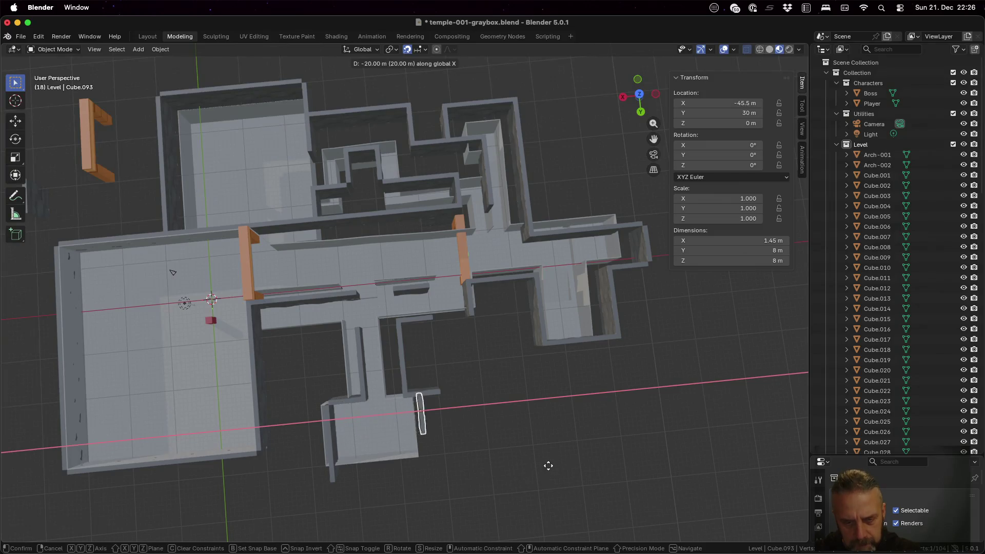
click(564, 468)
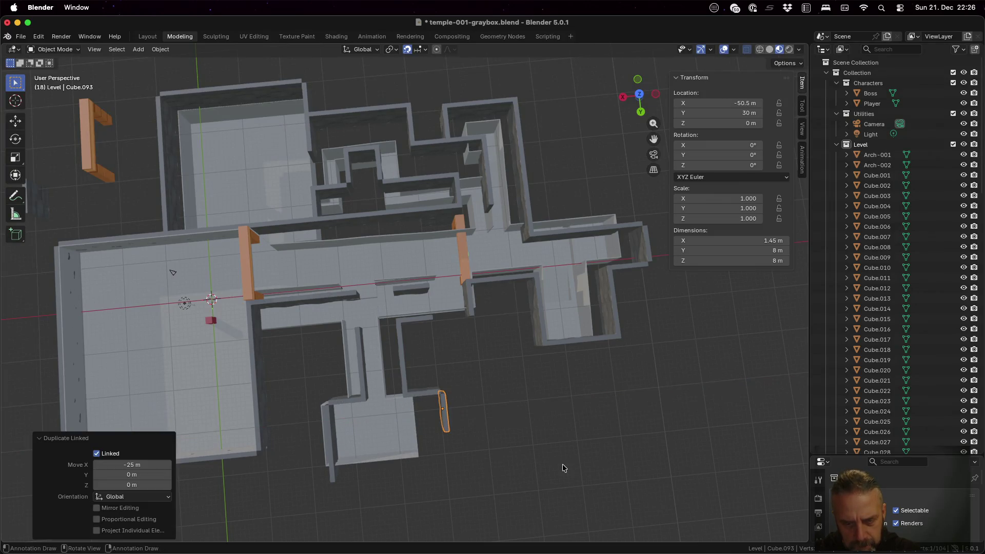
key(alt+d)
key(y)
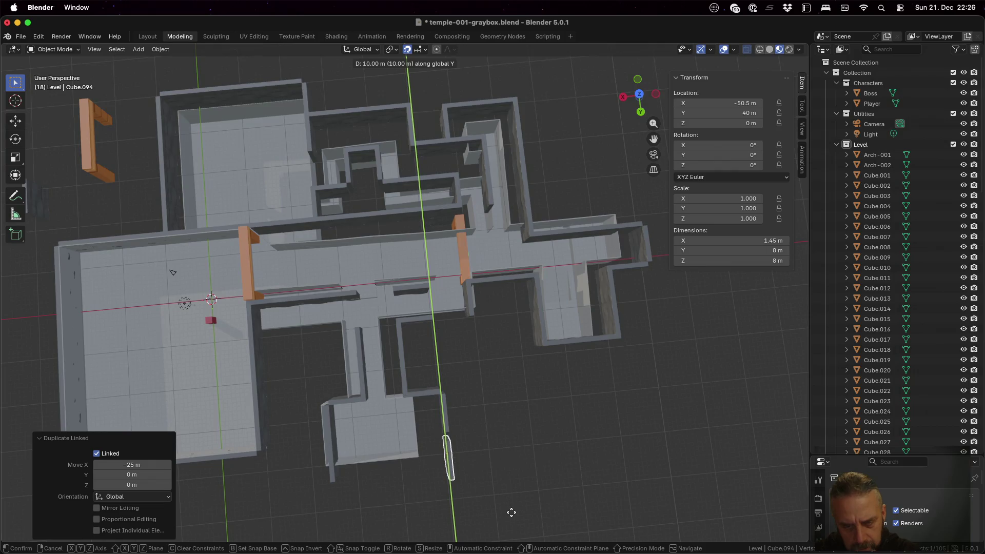
click(509, 500)
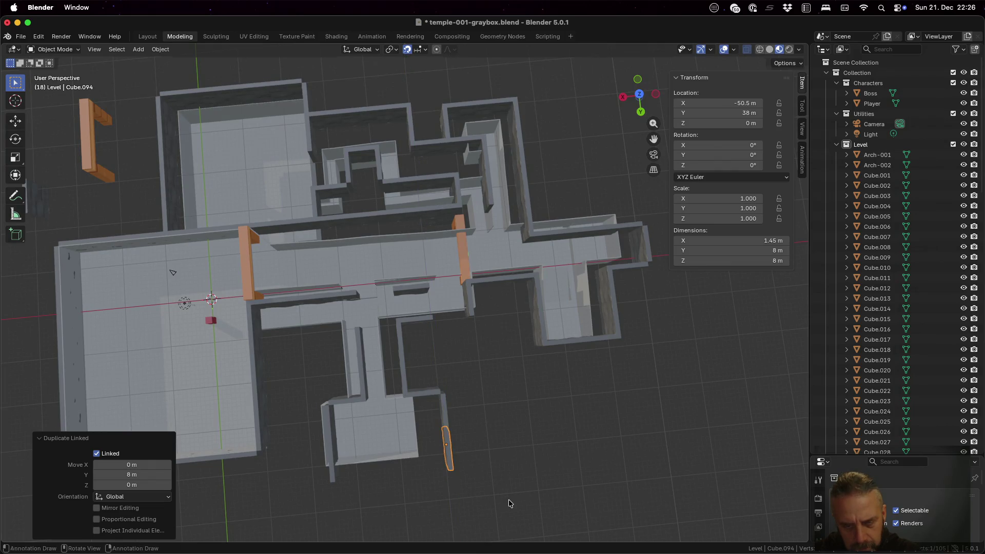
mouse_move(481, 463)
middle_down()
mouse_move(501, 368)
mouse_move(548, 402)
mouse_move(529, 409)
mouse_move(314, 344)
middle_up()
- Linked-copy a wall 16 m along Y and nudge it 1 m further along Y
click(338, 363)
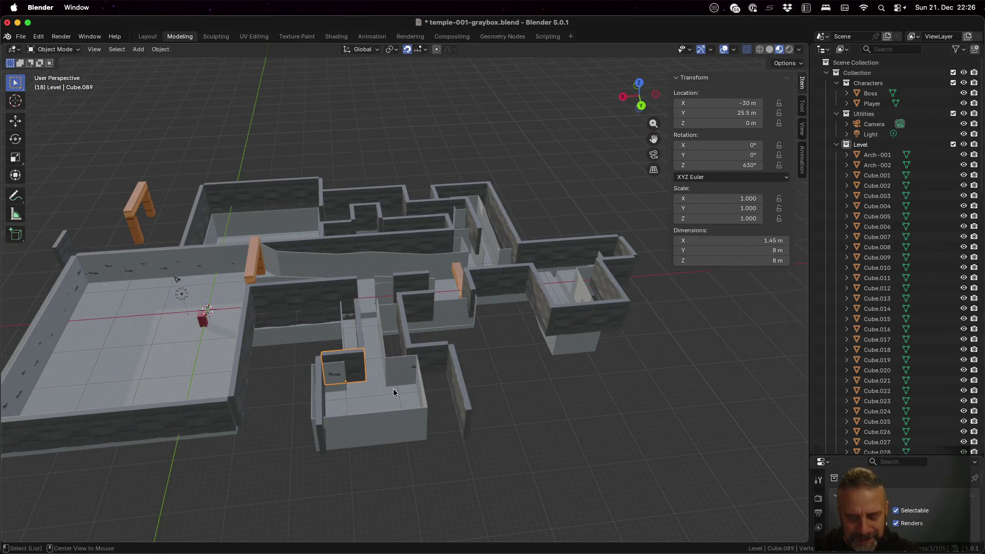
key(shift+d)
key(y)
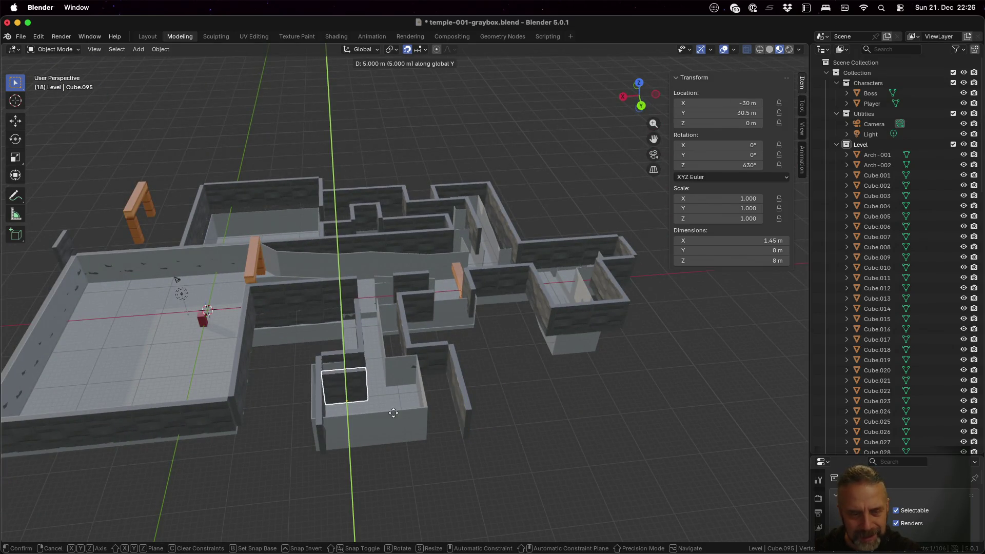
click(397, 456)
middle_drag(396, 456, 403, 479)
key(g)
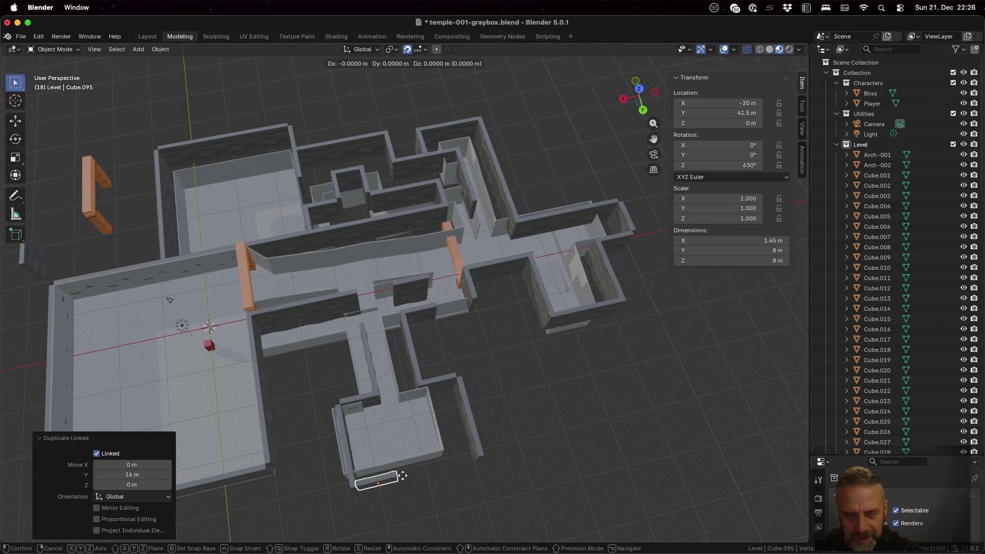
key(y)
click(405, 483)
- Add two more linked wall copies, each 8 m further along X
key(shift+d)
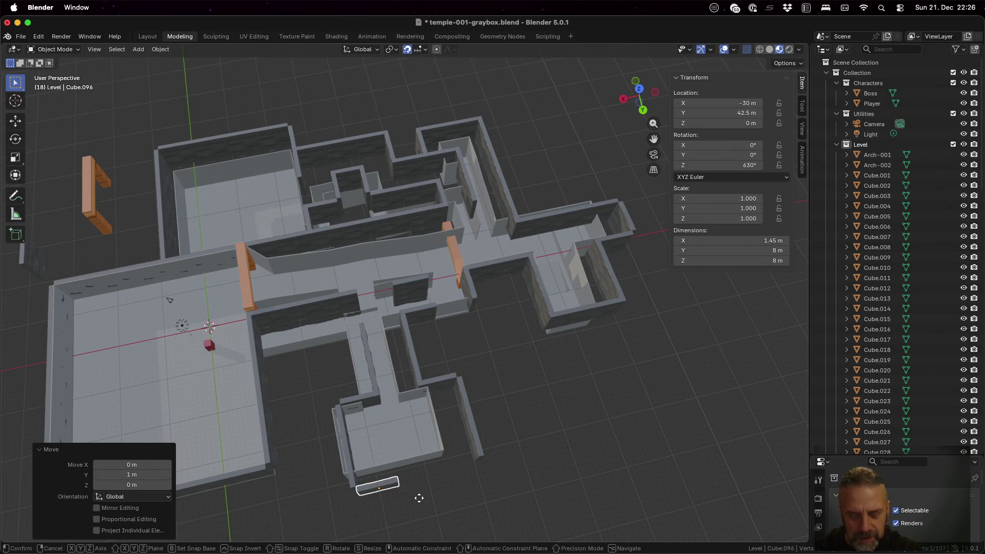
key(x)
click(460, 485)
key(alt+d)
key(x)
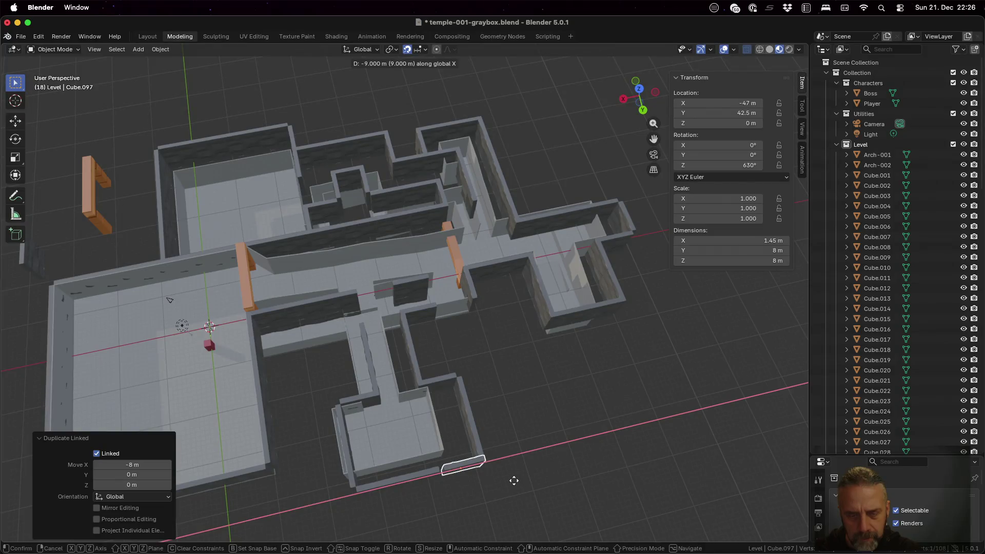
click(509, 484)
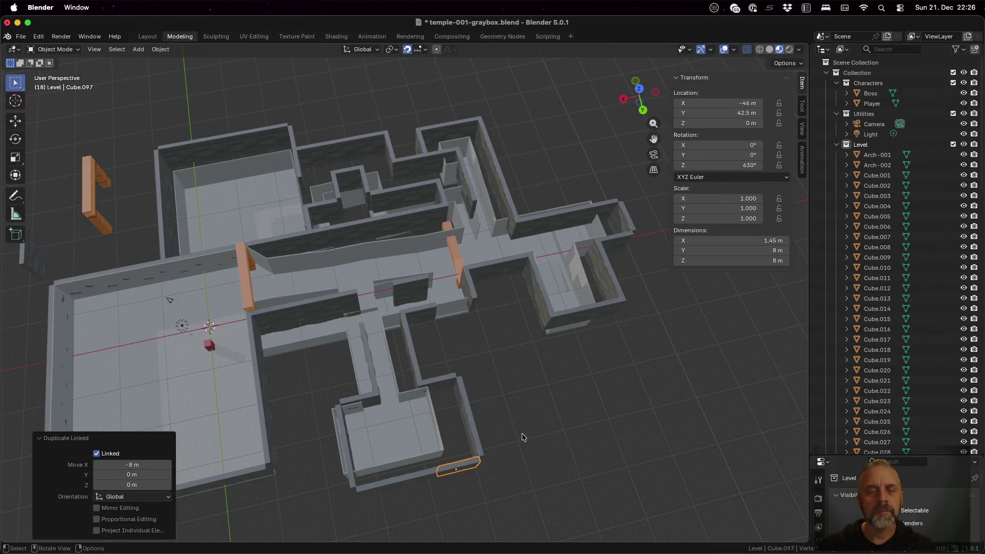
mouse_move(325, 398)
middle_down()
mouse_move(340, 342)
mouse_move(379, 384)
mouse_move(387, 363)
mouse_move(346, 397)
mouse_move(348, 338)
middle_up()
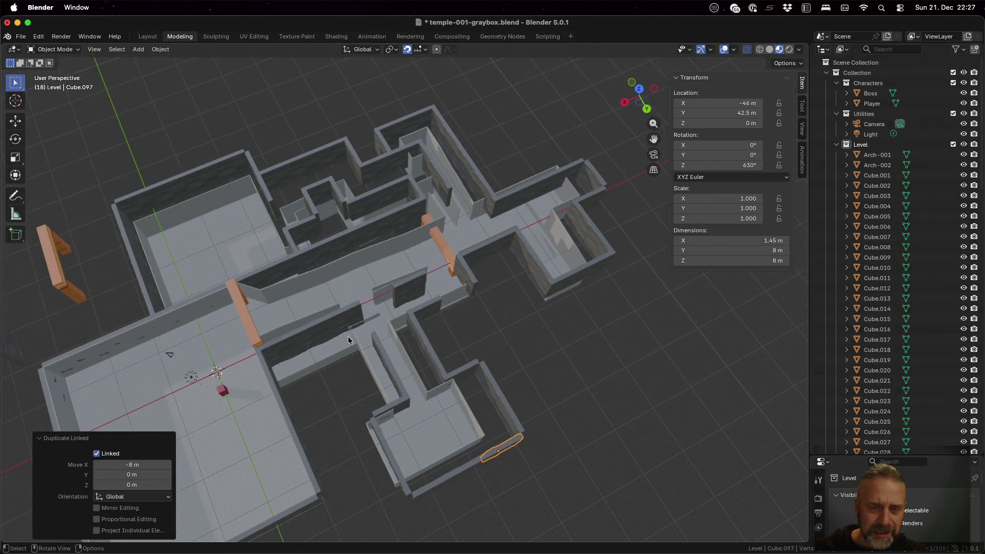
- Linked-copy the corridor wall 8 m along Y, then shift it back 1 m along Y
click(346, 316)
key(alt+d)
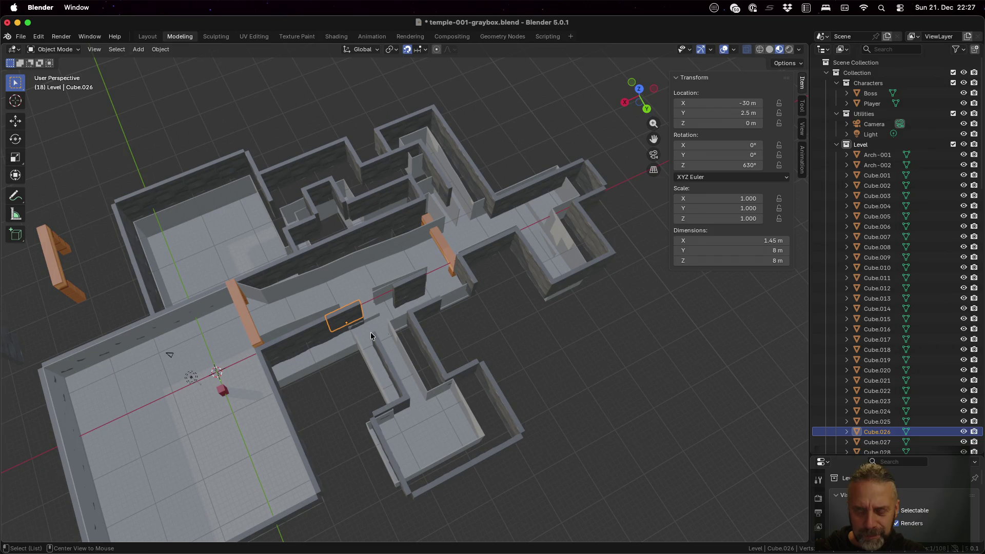
key(y)
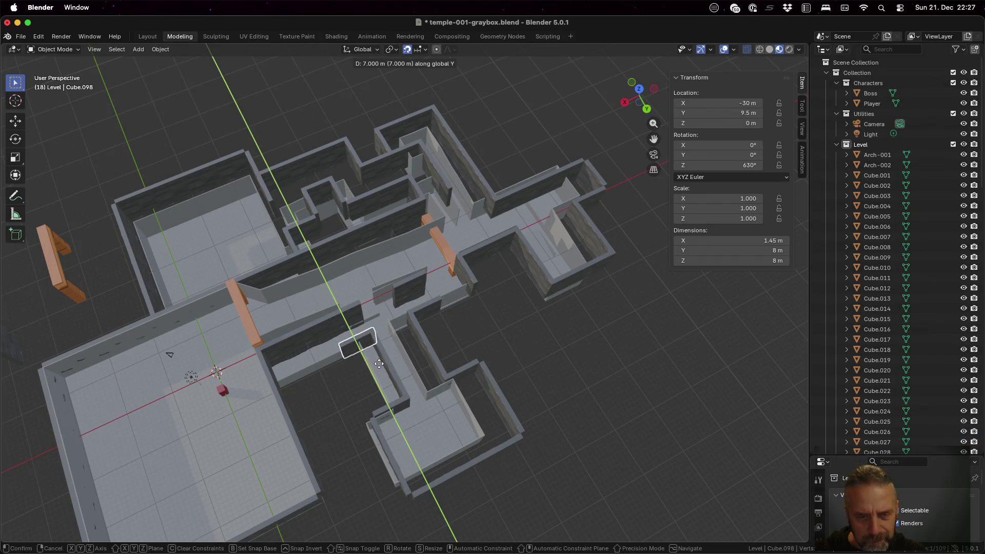
click(380, 366)
mouse_move(551, 343)
middle_down()
mouse_move(605, 345)
mouse_move(636, 331)
middle_up()
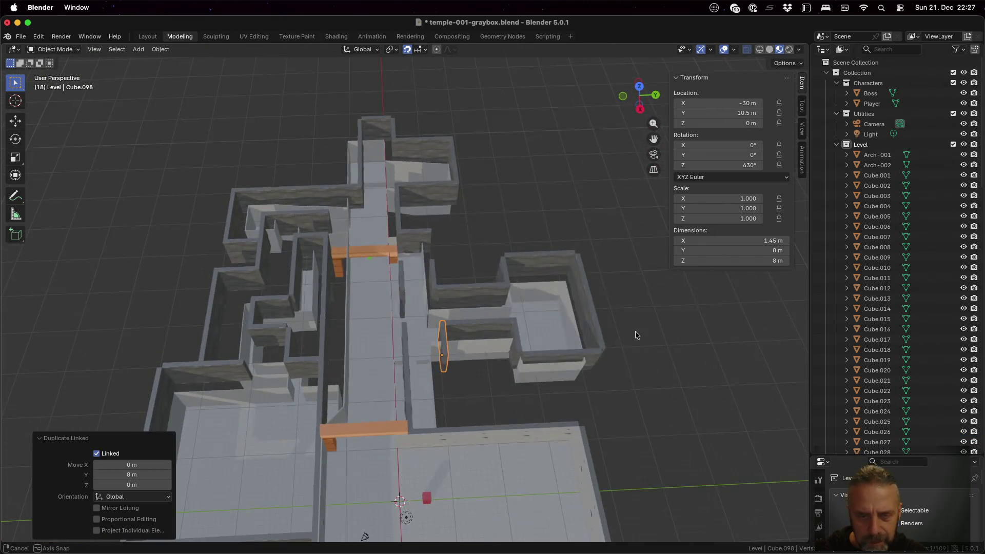
key(g)
key(y)
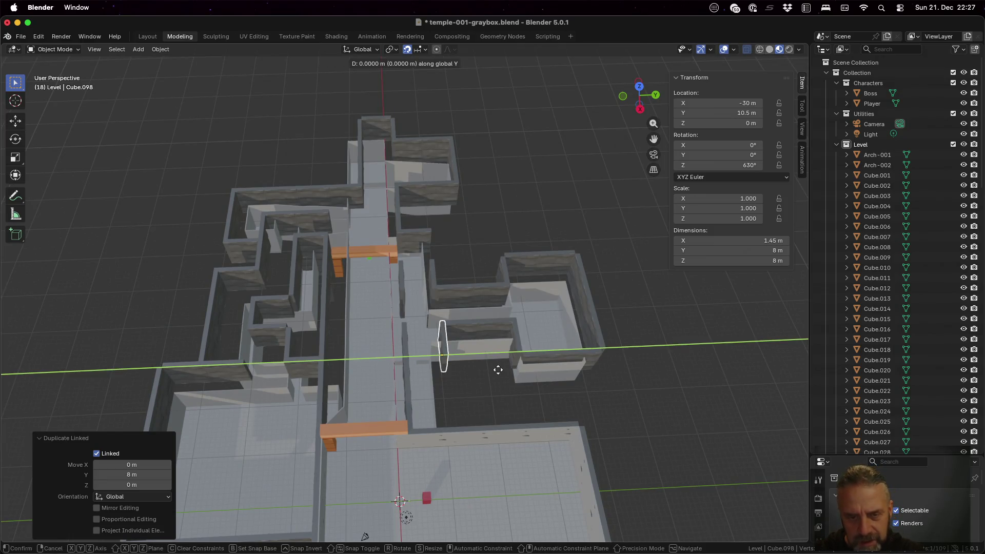
click(494, 374)
mouse_move(494, 374)
middle_down()
mouse_move(429, 379)
mouse_move(405, 412)
middle_up()
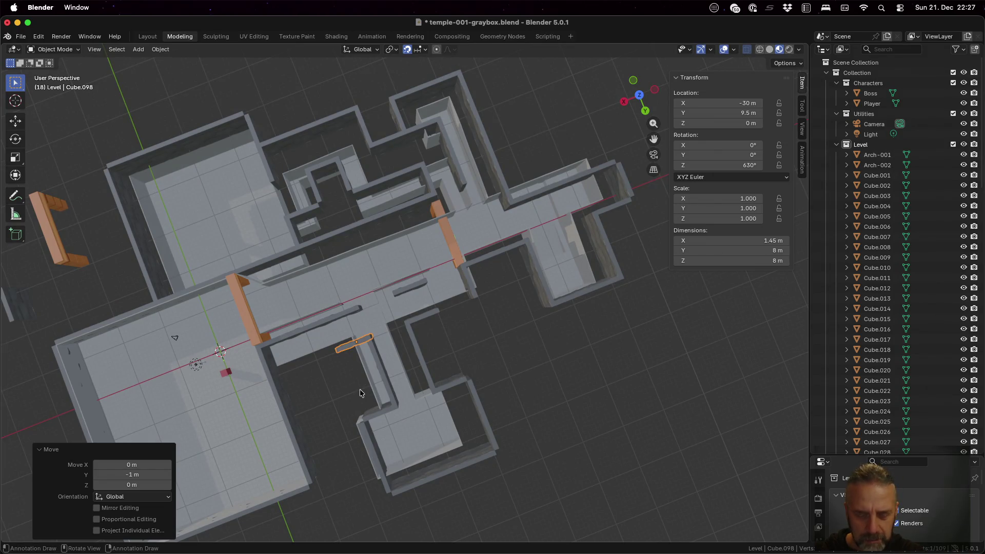
- Linked-copy the adjusted wall 9 m along X, then pull it back 1 m along X
key(shift+d)
key(x)
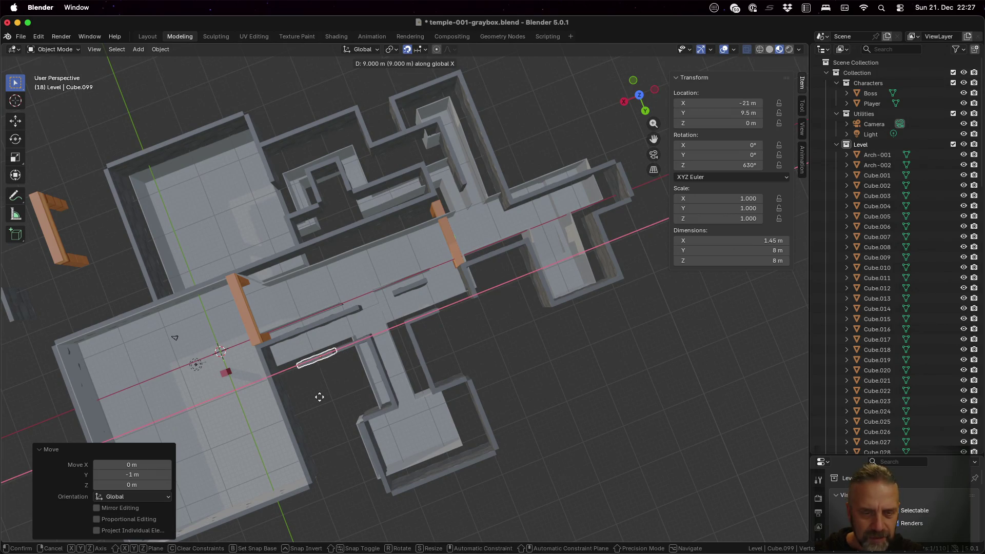
click(321, 396)
mouse_move(334, 401)
middle_down()
mouse_move(353, 323)
mouse_move(376, 338)
mouse_move(375, 356)
middle_up()
key(g)
key(x)
click(373, 319)
- Linked-copy the short wall beside the arch 8 m along X
click(265, 355)
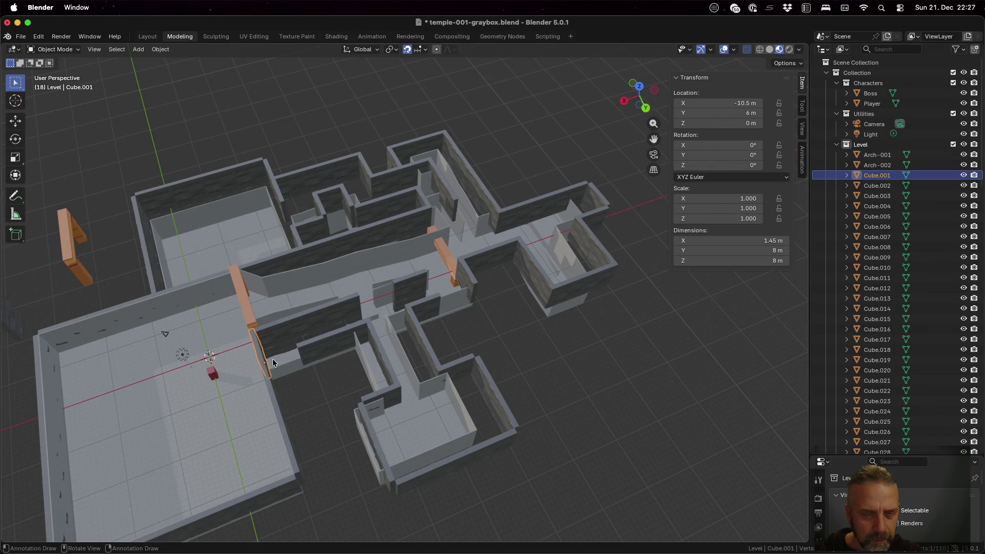
key(shift+d)
key(x)
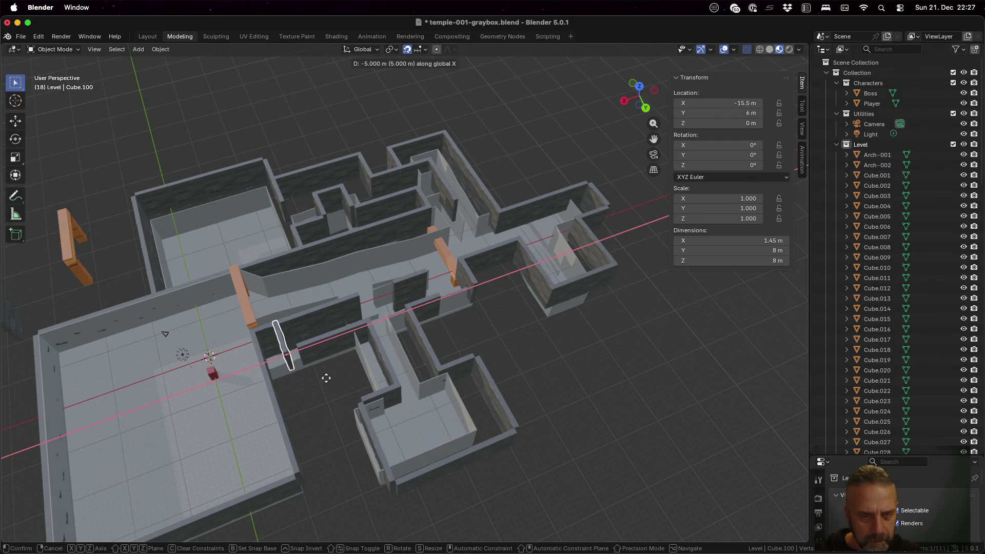
click(339, 373)
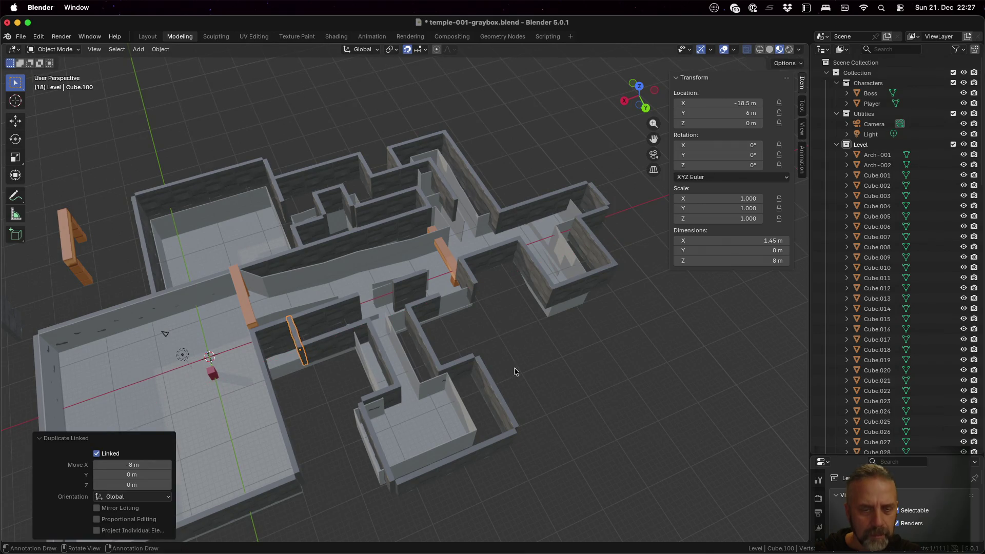
mouse_move(553, 378)
middle_down()
mouse_move(535, 398)
mouse_move(474, 407)
mouse_move(500, 353)
mouse_move(416, 325)
middle_up()
- Linked-copy the corridor wall 8 m along X and clear the copy's scale
click(409, 312)
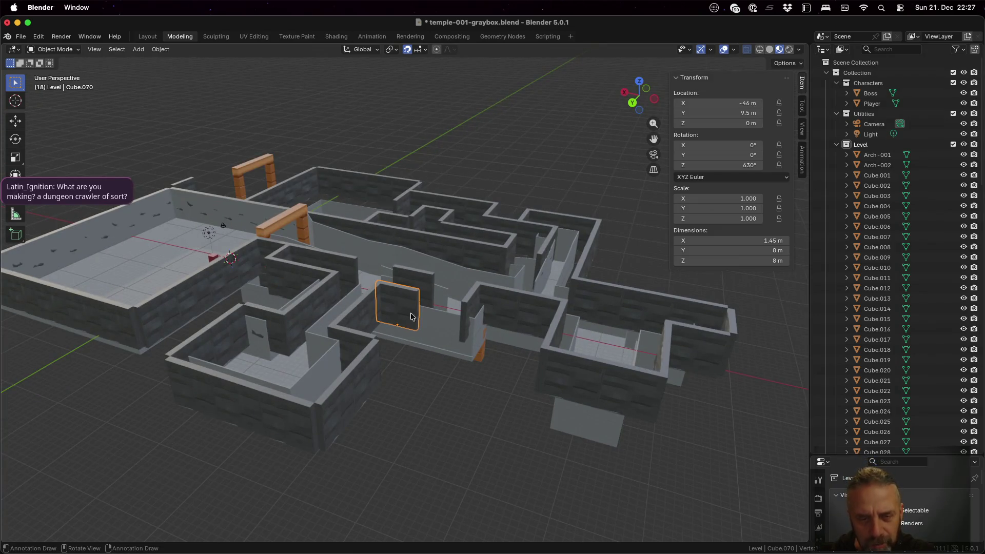
key(shift+d)
key(x)
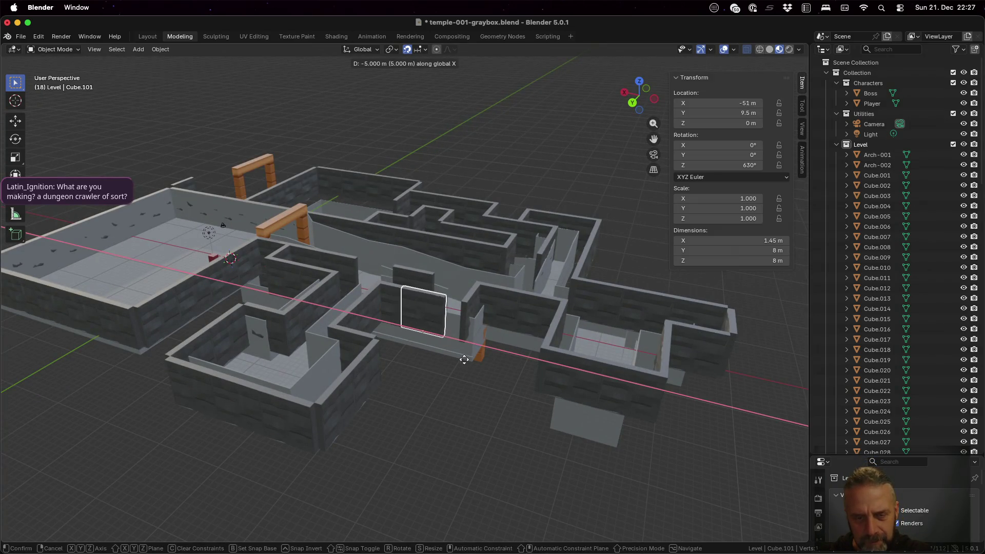
click(507, 404)
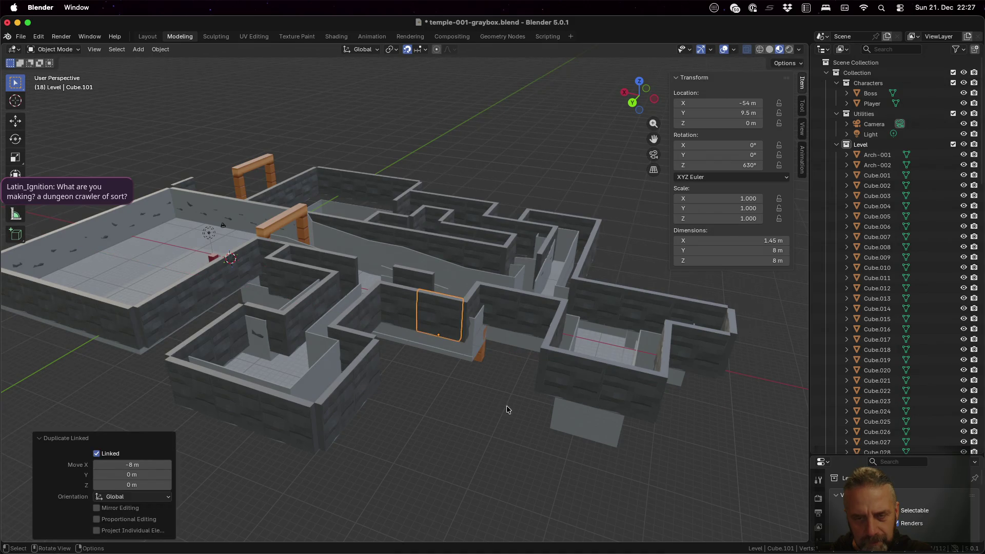
key(alt+s)
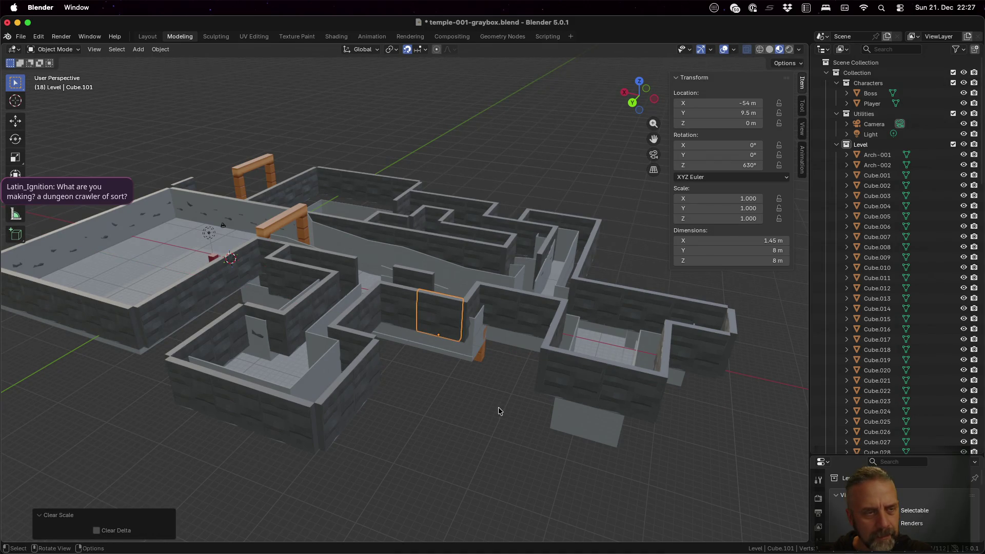
middle_drag(498, 407, 377, 375)
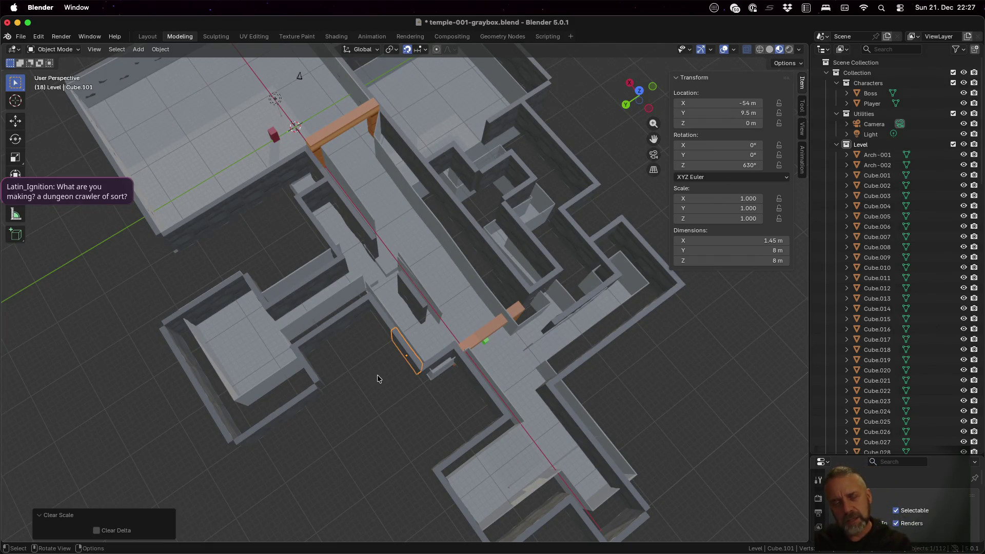
scroll(364, 281, down, 4)
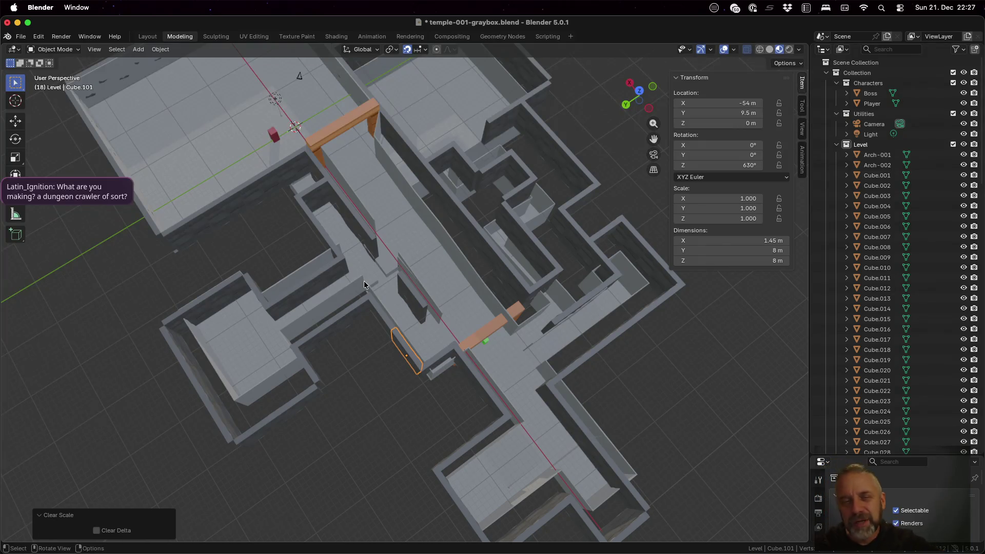
mouse_move(441, 275)
middle_down()
mouse_move(396, 274)
mouse_move(549, 367)
middle_up()
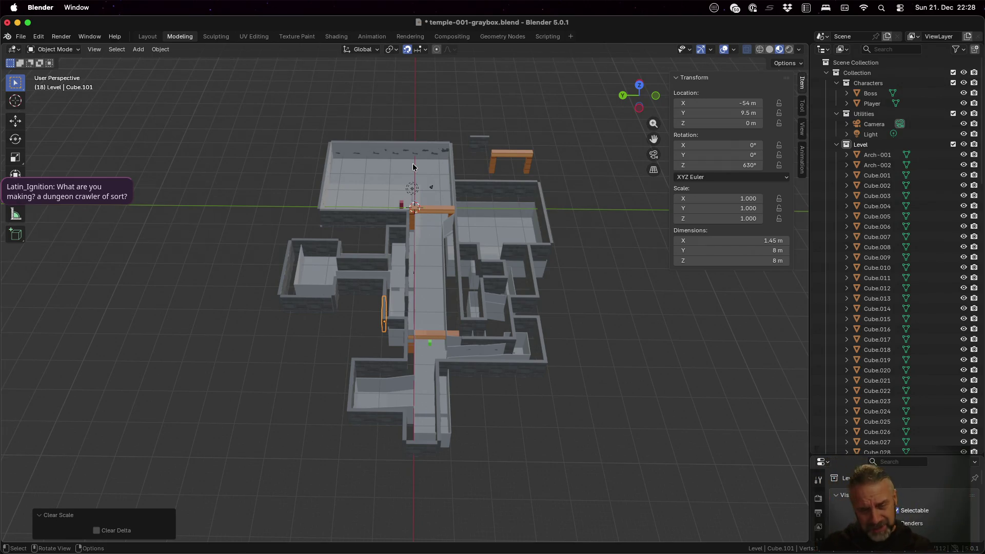
scroll(413, 167, up, 3)
mouse_move(425, 289)
middle_down()
mouse_move(451, 225)
mouse_move(387, 217)
mouse_move(362, 236)
mouse_move(371, 186)
mouse_move(390, 281)
middle_up()
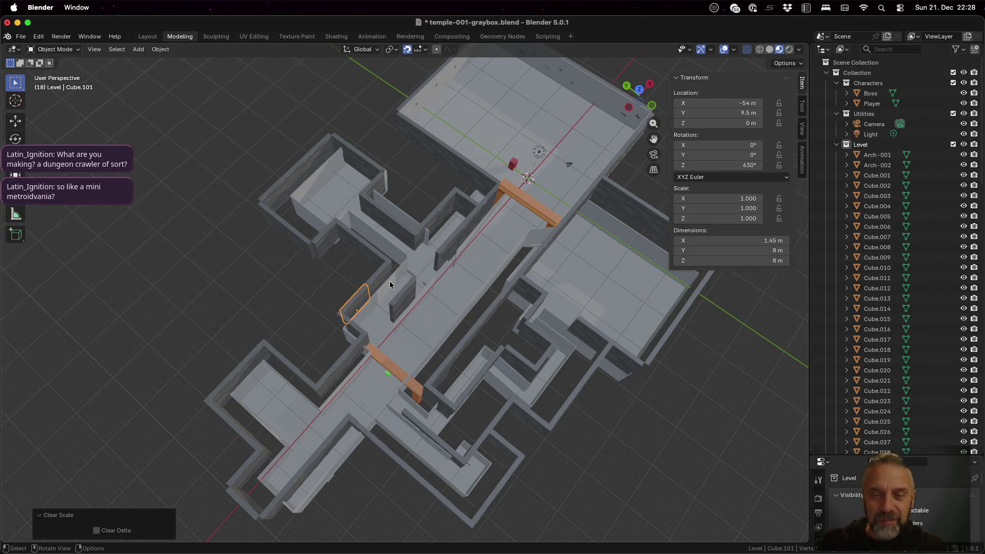
mouse_move(442, 275)
middle_down()
mouse_move(503, 236)
mouse_move(494, 216)
mouse_move(461, 215)
mouse_move(427, 233)
mouse_move(454, 245)
mouse_move(535, 218)
mouse_move(584, 238)
mouse_move(581, 282)
mouse_move(534, 256)
mouse_move(475, 260)
mouse_move(471, 286)
mouse_move(490, 299)
middle_up()
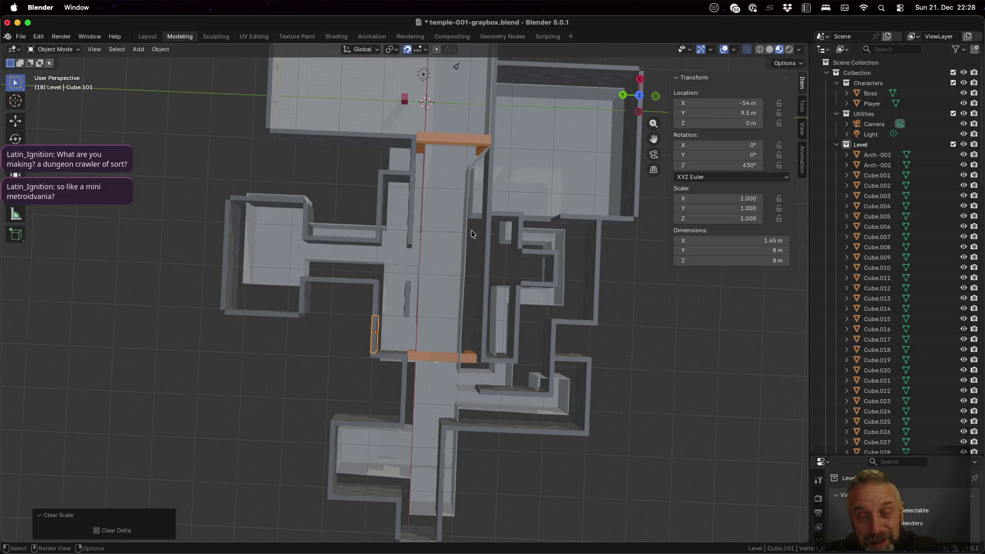
click(451, 190)
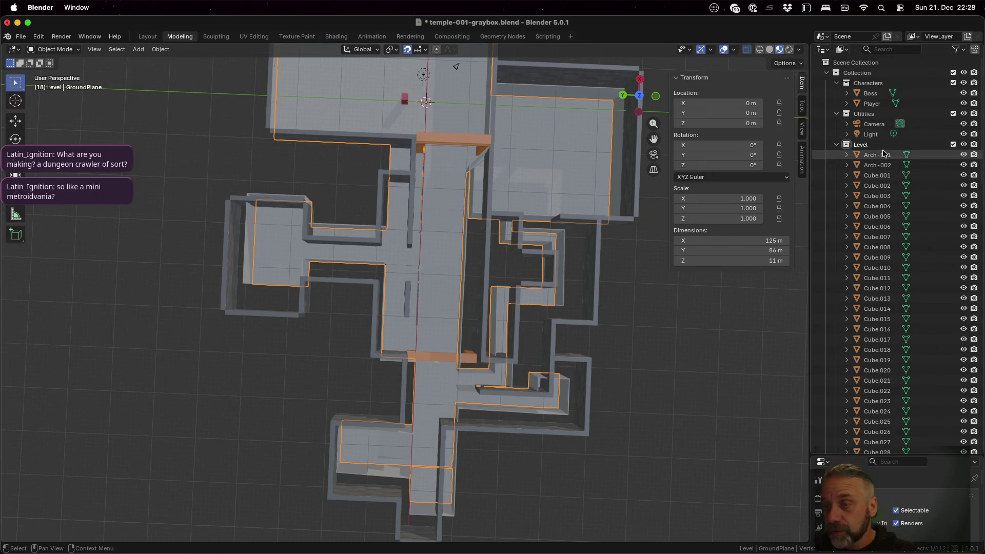
- Collapse the Characters and Utilities collections in the outliner and scroll to the Walls object
click(837, 113)
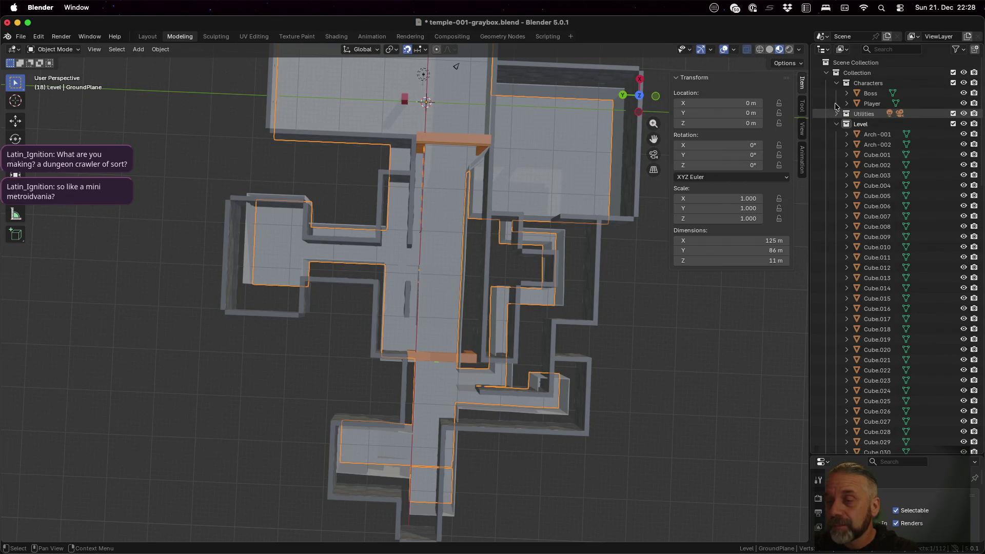
click(837, 83)
click(835, 104)
click(836, 103)
scroll(867, 119, down, 5)
scroll(868, 122, down, 20)
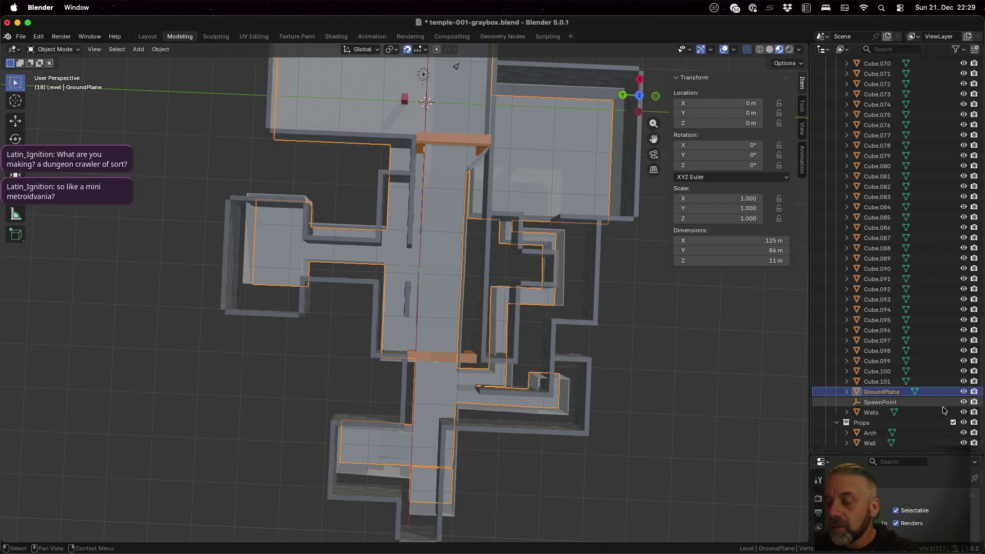
- Hide the Walls object and open the GroundPlane mesh in Edit Mode
click(963, 413)
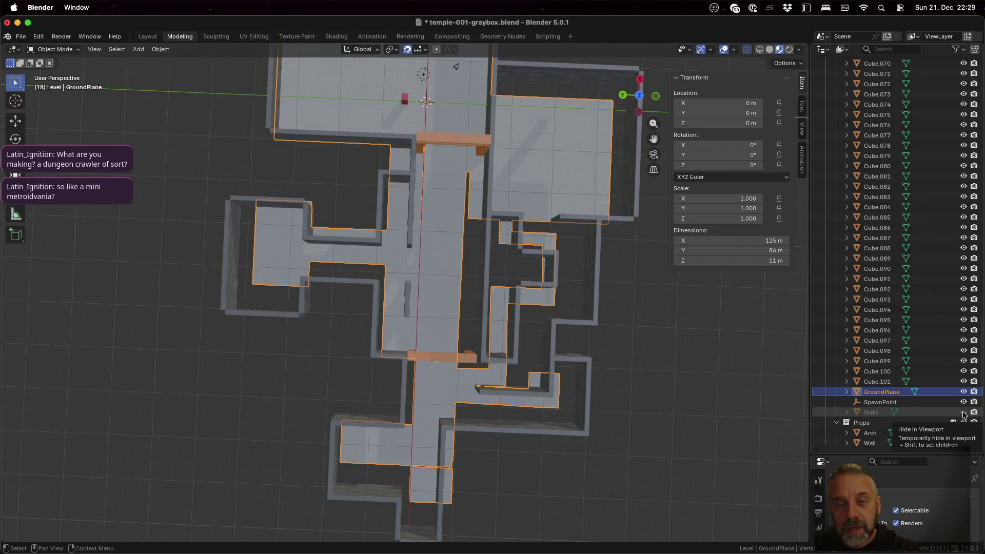
mouse_move(488, 303)
middle_down()
mouse_move(504, 226)
mouse_move(493, 214)
mouse_move(451, 221)
mouse_move(477, 282)
middle_up()
key(Tab)
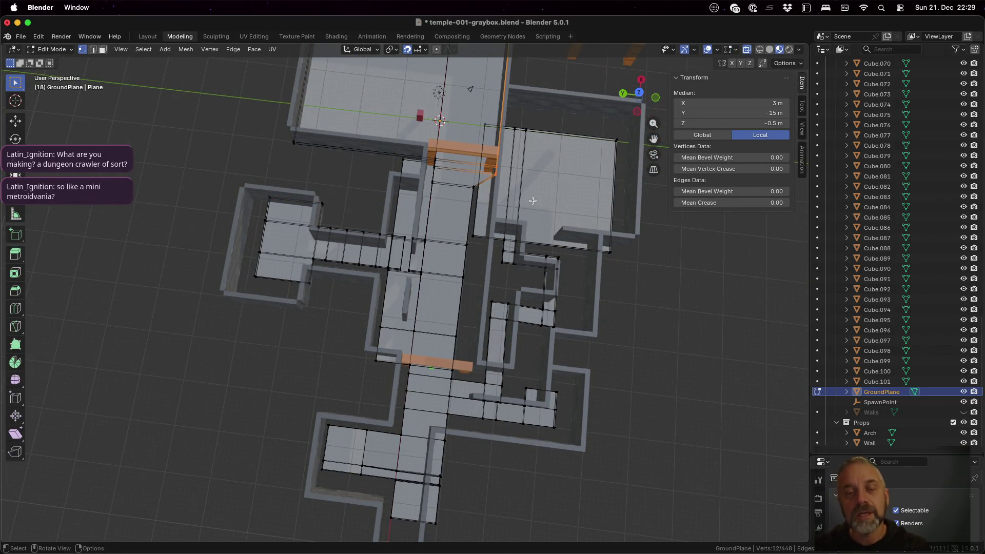
- Deselect all and frame the floor plan in a zoomed top-down view
key(alt+a)
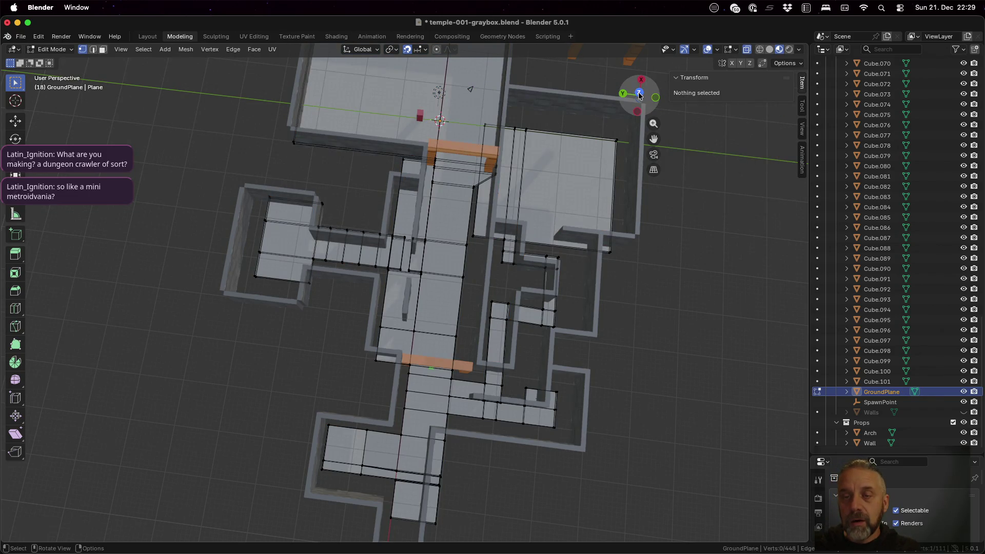
click(639, 94)
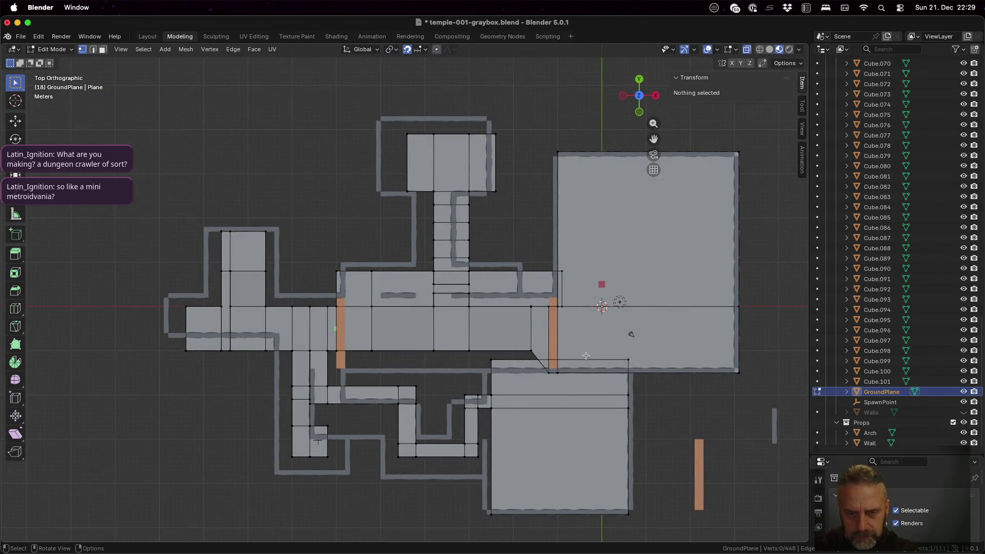
scroll(586, 356, up, 1)
mouse_move(603, 405)
shift+middle_down()
mouse_move(598, 313)
mouse_move(558, 243)
shift+middle_up()
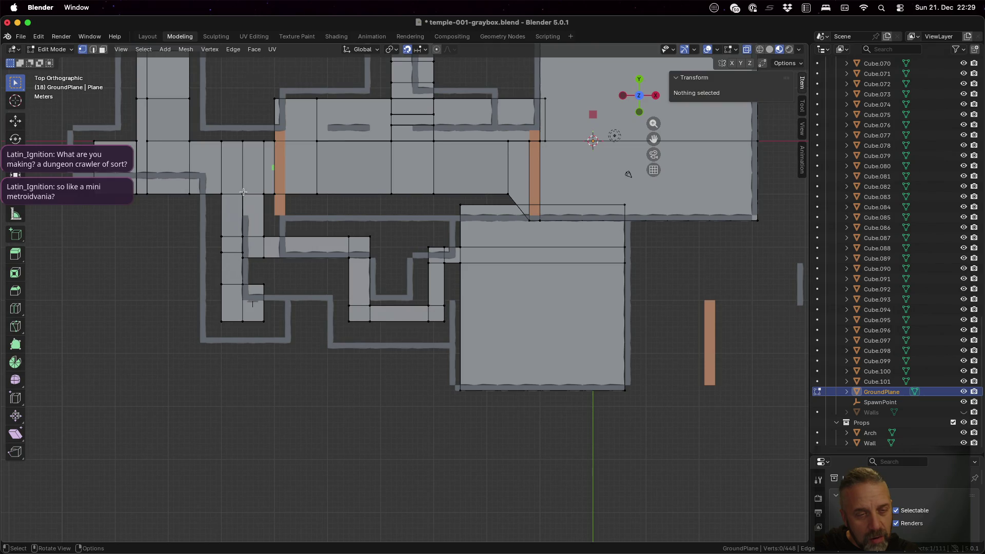
- Box-select the corridor's lower-edge vertices and move them 5 m along −Y to Y −15 m
key(b)
drag(240, 191, 518, 199)
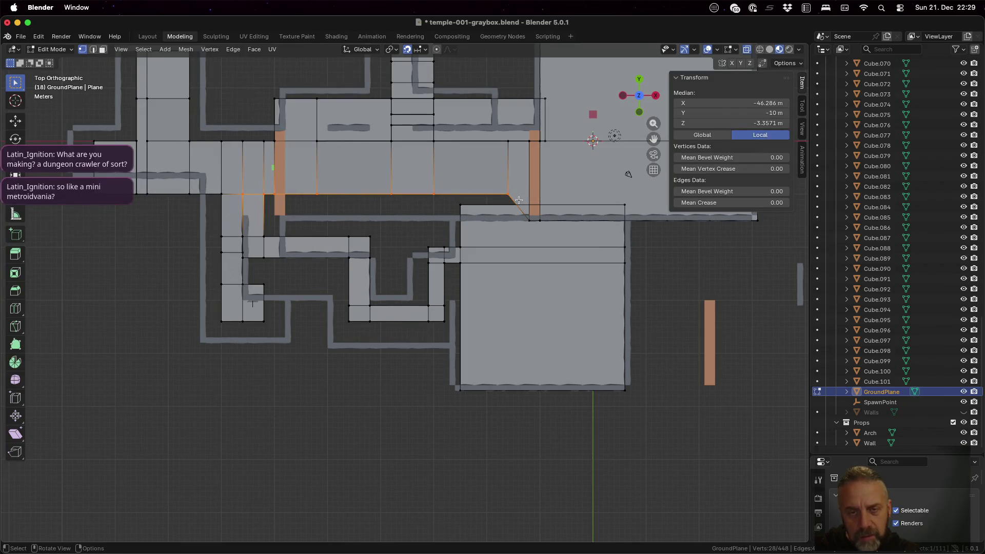
key(g)
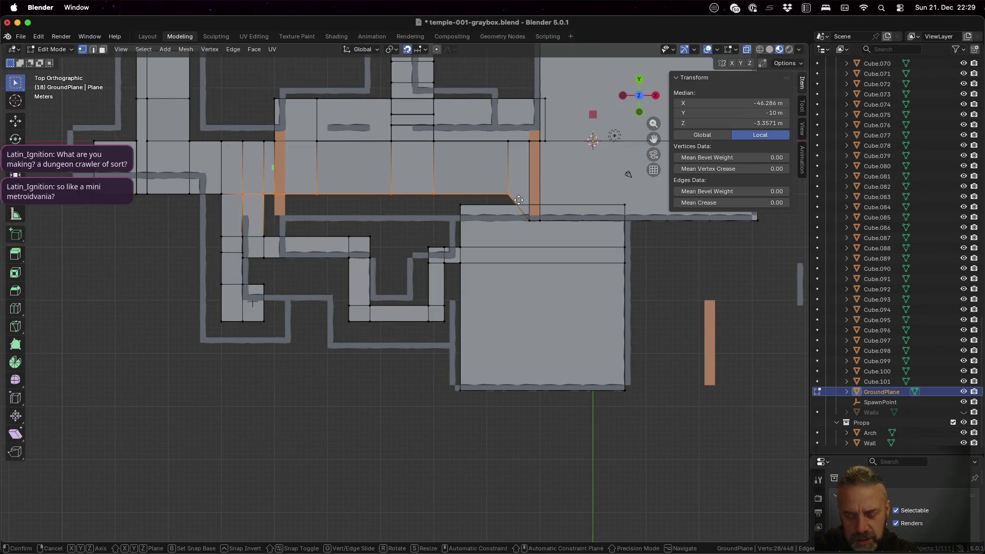
key(y)
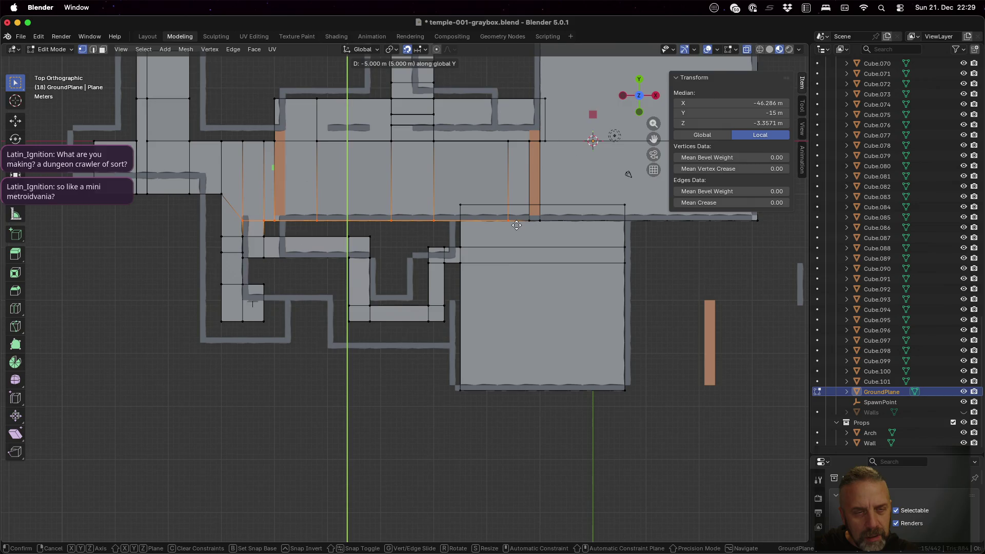
click(516, 226)
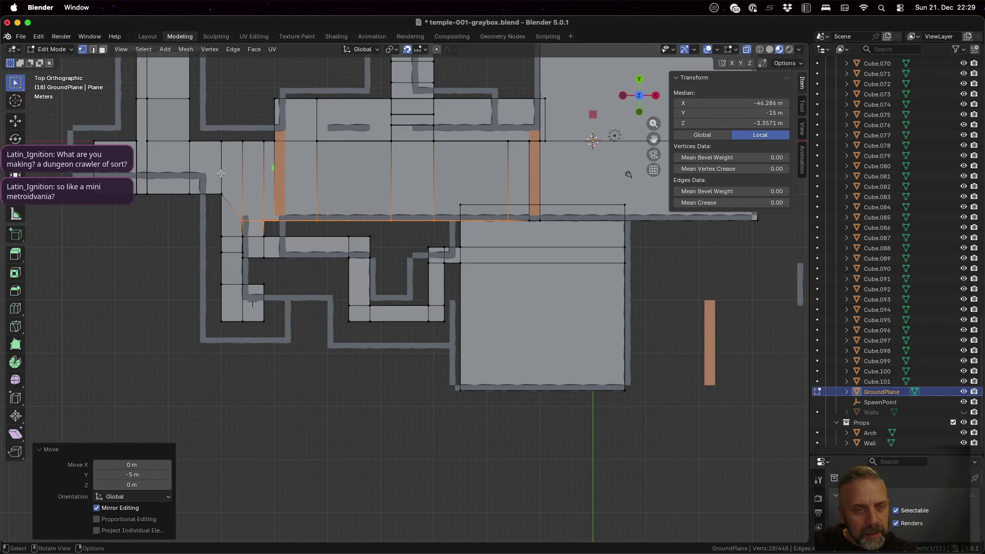
key(a)
key(alt+a)
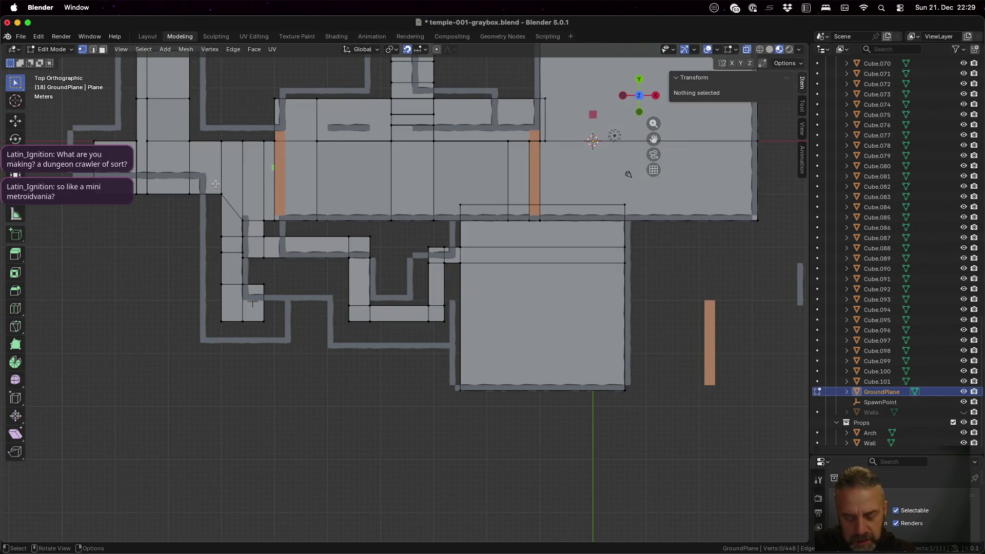
- Move the corridor floor's corner vertex 5 m south and its left-side vertices 4 m west
alt+click(225, 208)
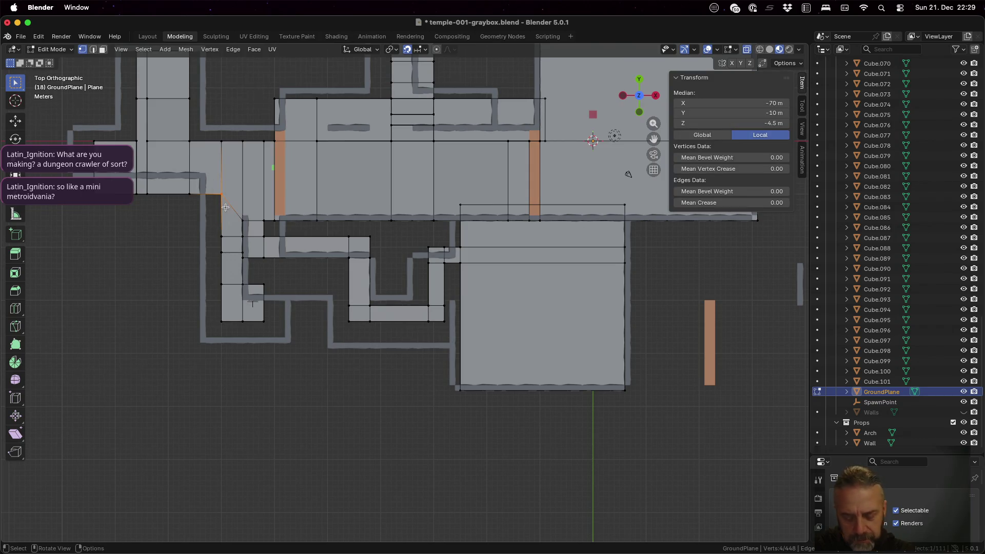
key(g)
key(y)
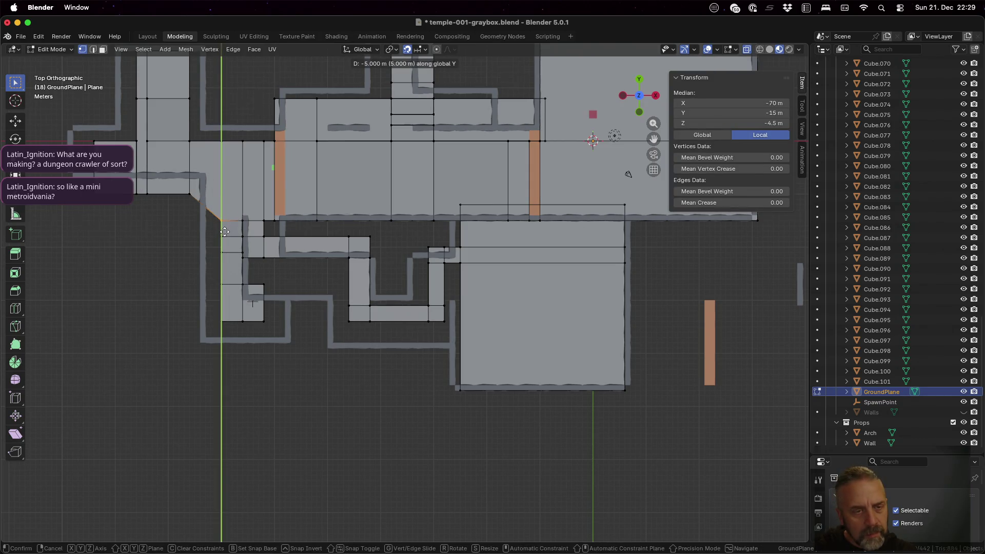
click(225, 232)
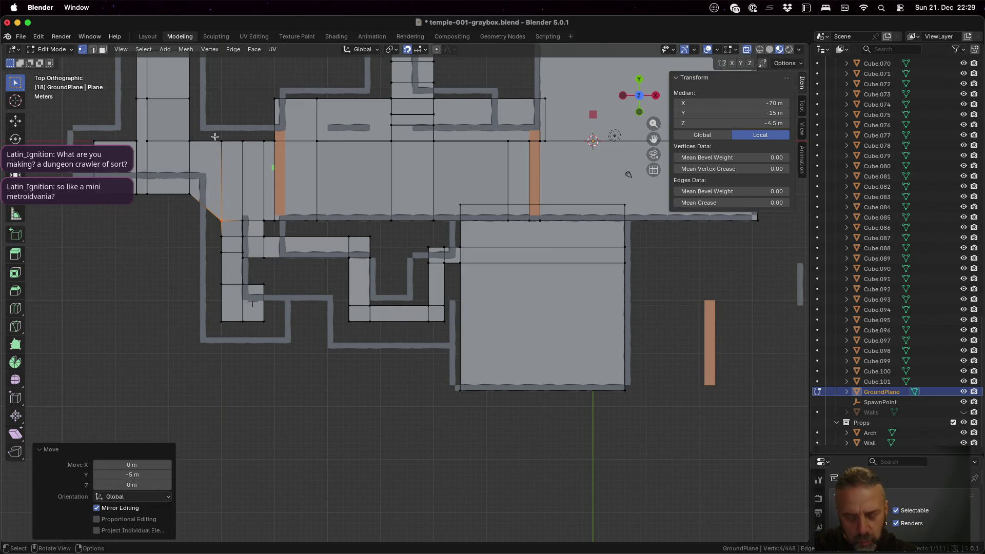
drag(214, 138, 233, 339)
key(g)
key(x)
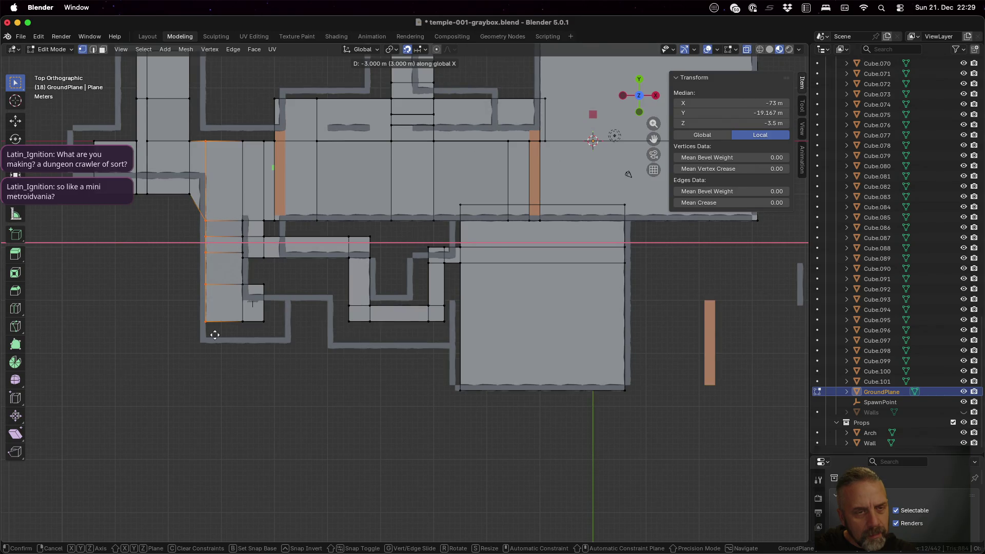
click(213, 335)
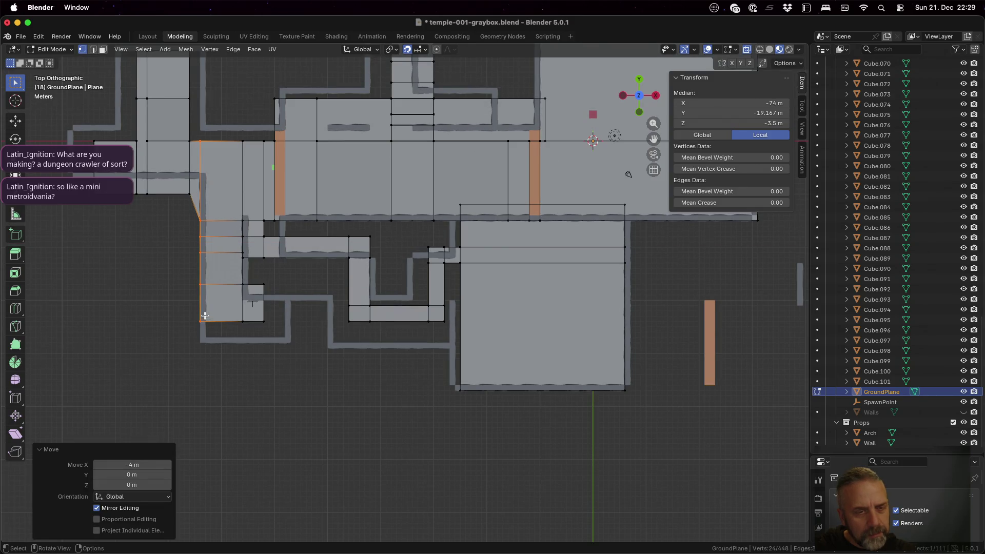
- Push the lower-left room's bottom vertices 4 m south and lower its top edge 2 m
click(182, 309)
drag(178, 281, 278, 344)
key(g)
key(y)
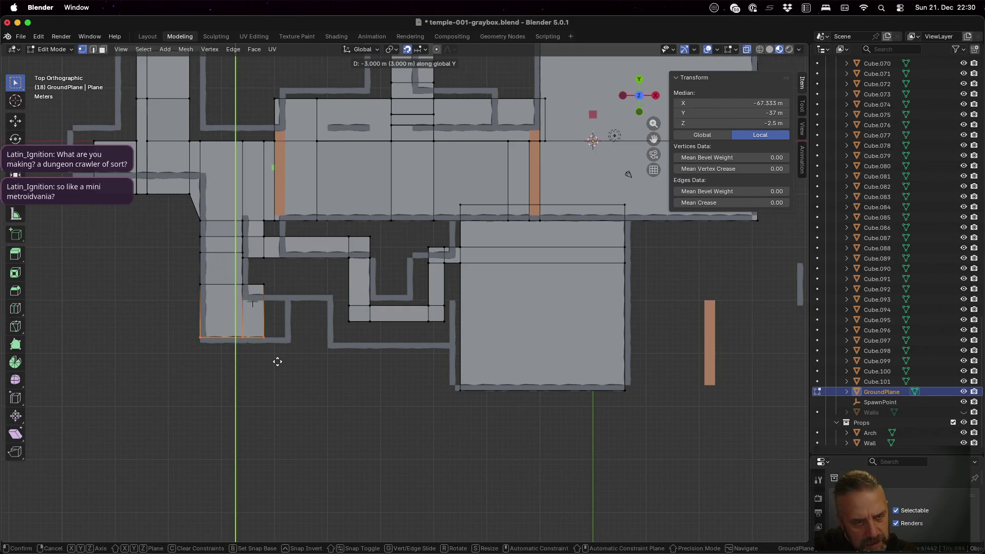
click(277, 359)
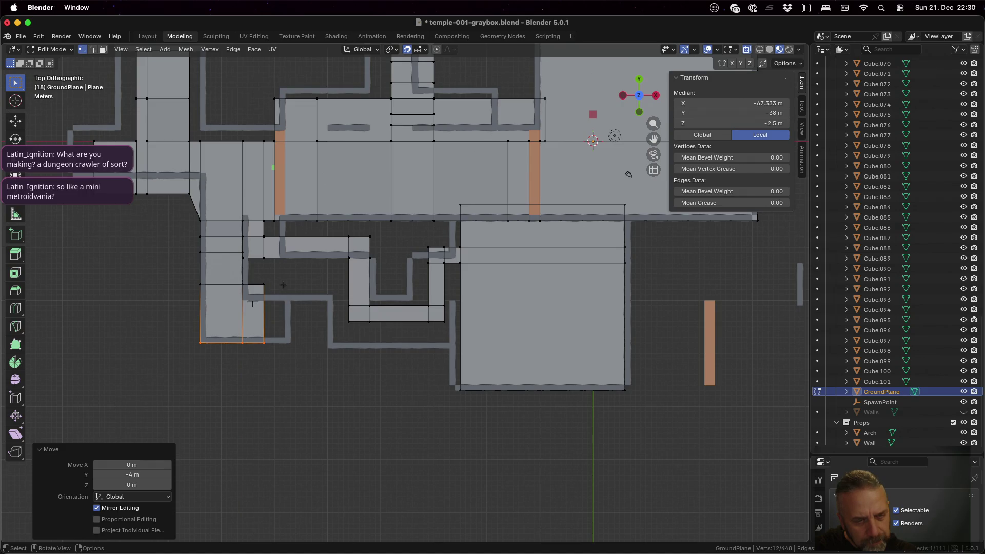
click(191, 271)
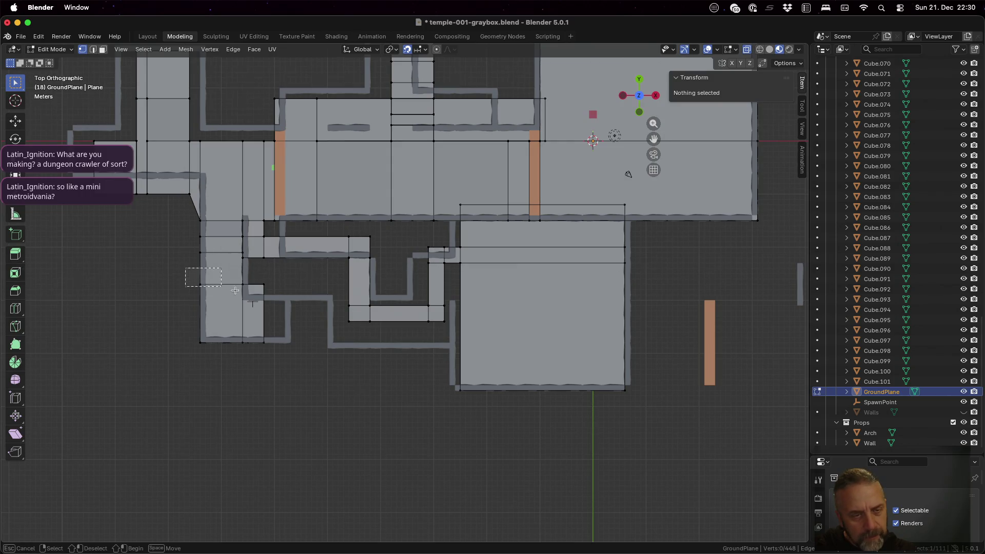
drag(189, 279, 282, 304)
key(g)
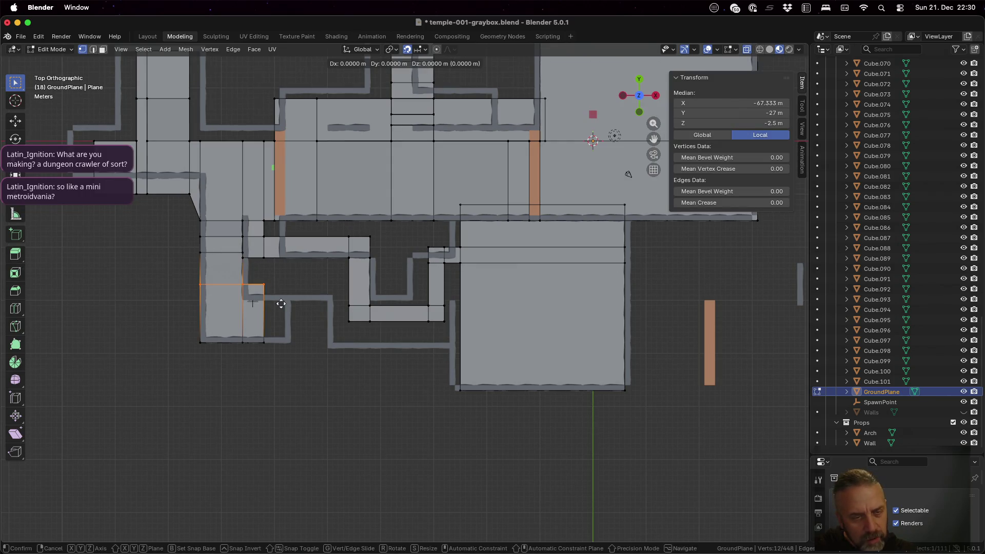
click(281, 314)
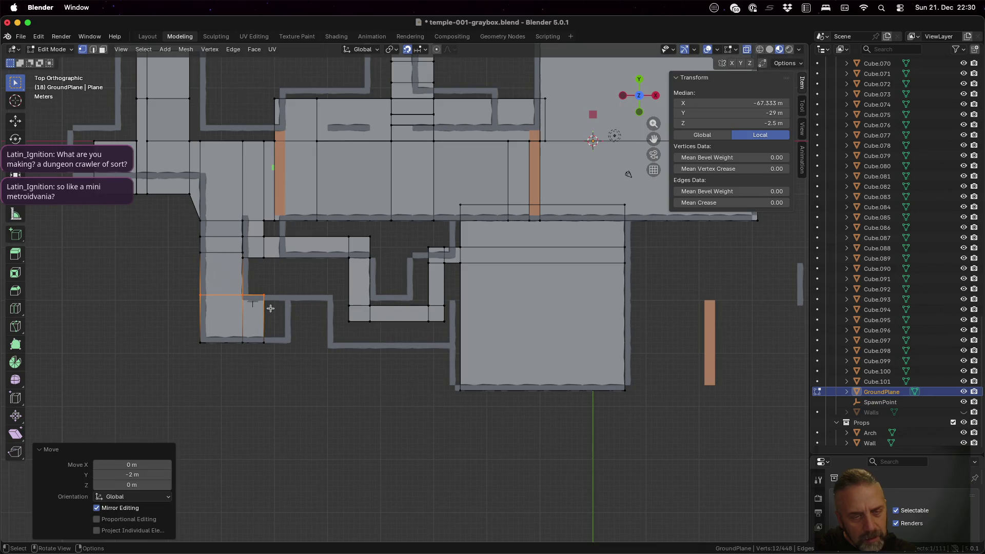
- Extend the lower-left room's floor 5 m east by moving its right edge
key(a)
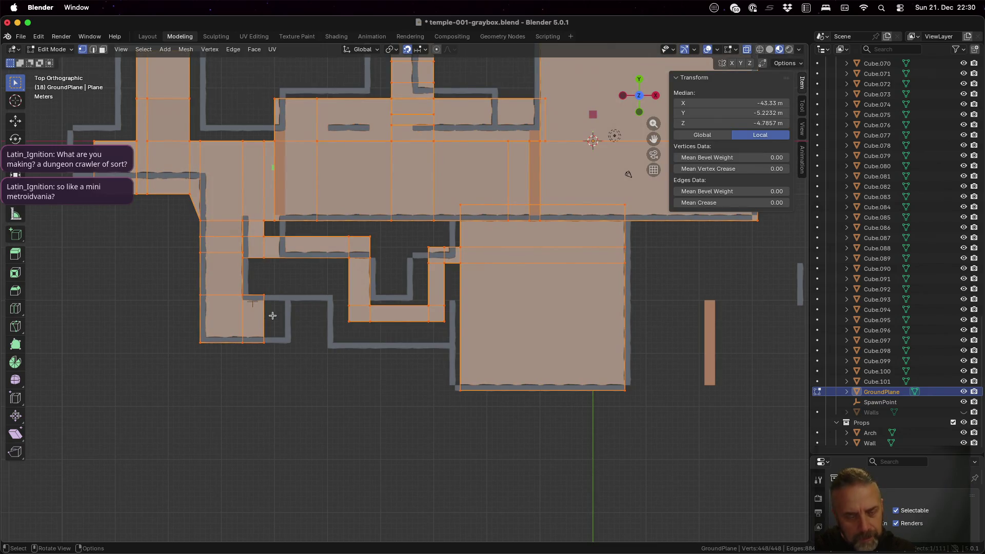
key(alt+a)
key(a)
key(alt+a)
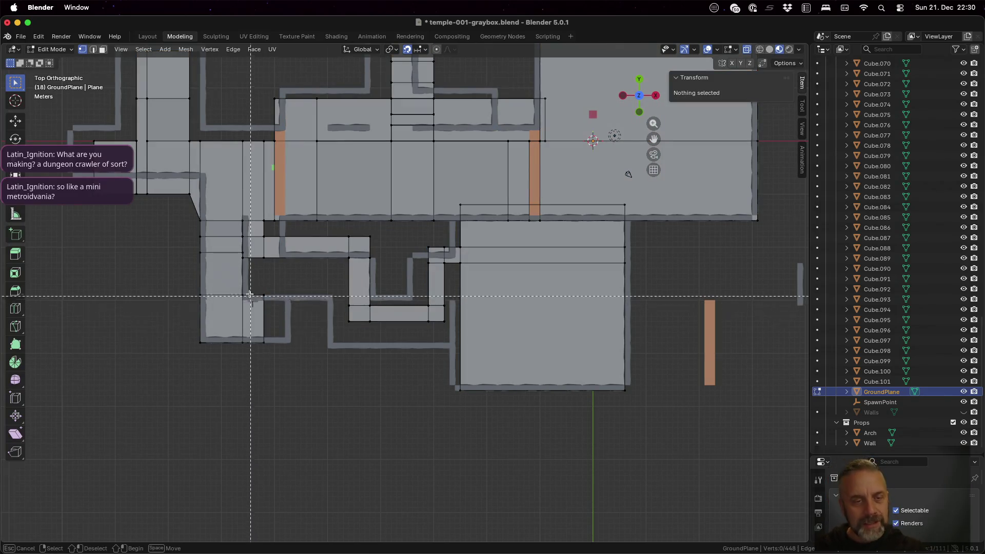
drag(259, 290, 281, 352)
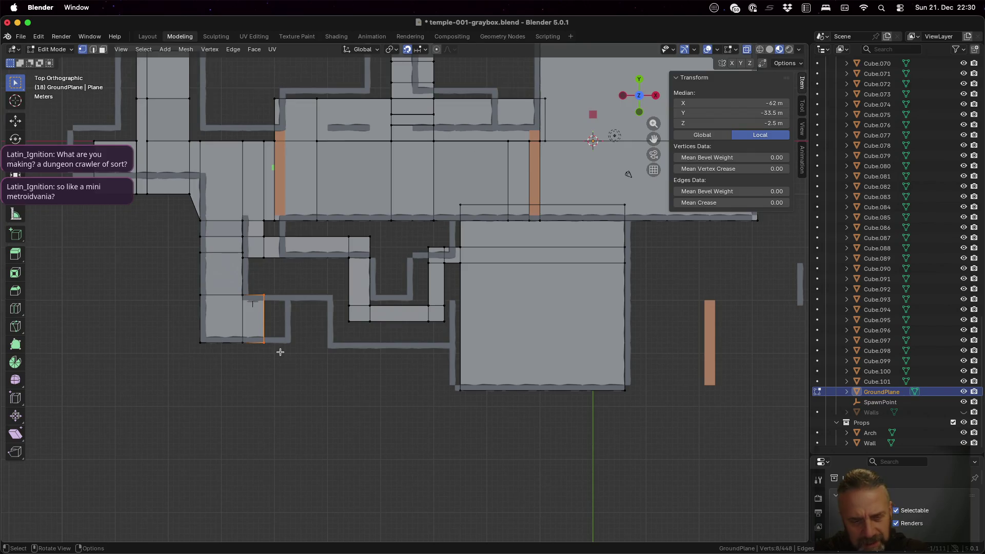
key(g)
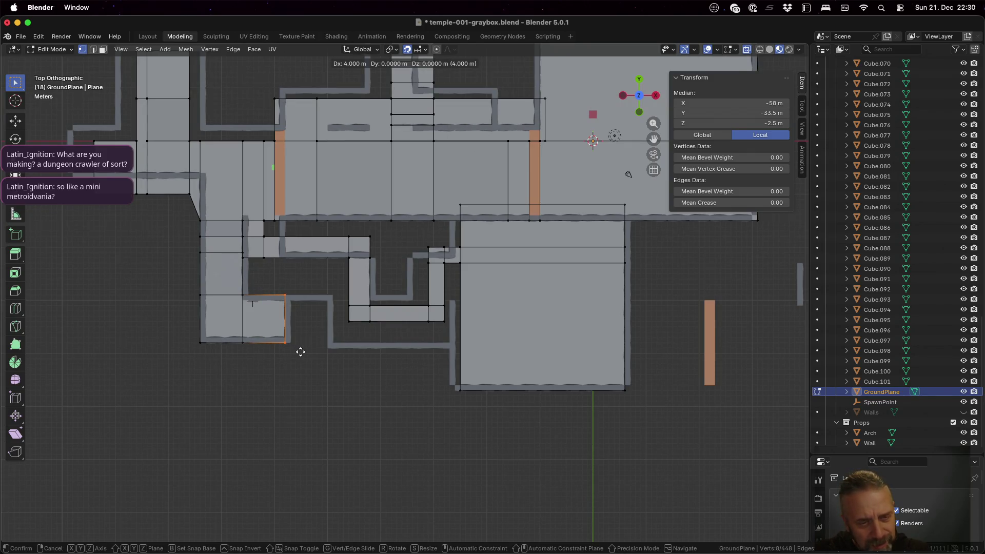
click(304, 352)
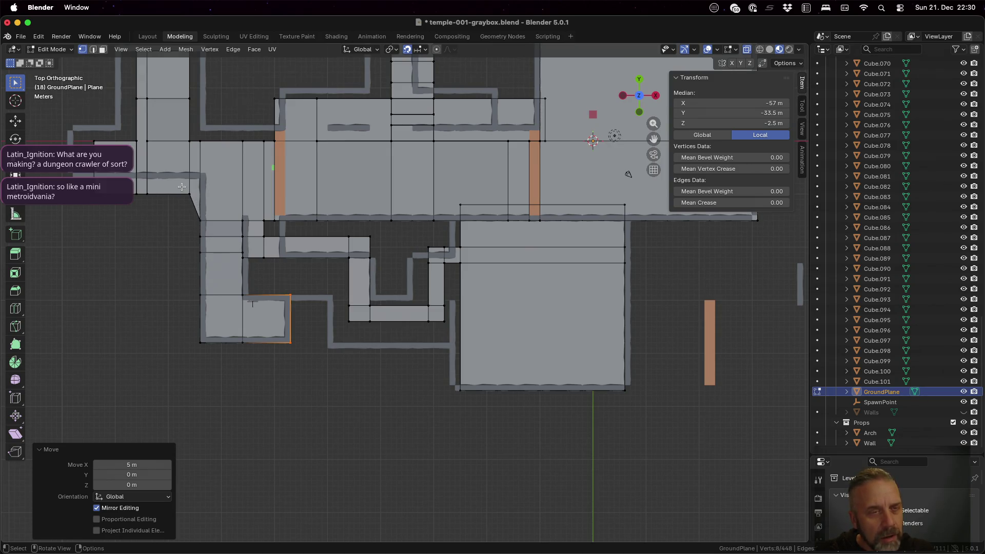
- Inspect the reshaped floor in perspective, then return to top view and deselect
scroll(180, 191, up, 1)
scroll(180, 190, down, 2)
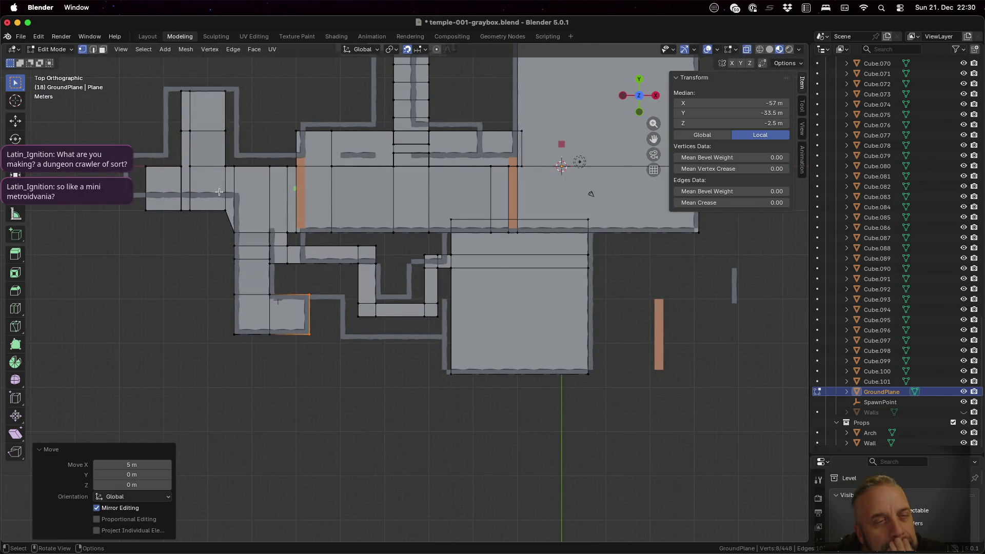
mouse_move(159, 202)
middle_down()
mouse_move(154, 215)
mouse_move(308, 159)
middle_up()
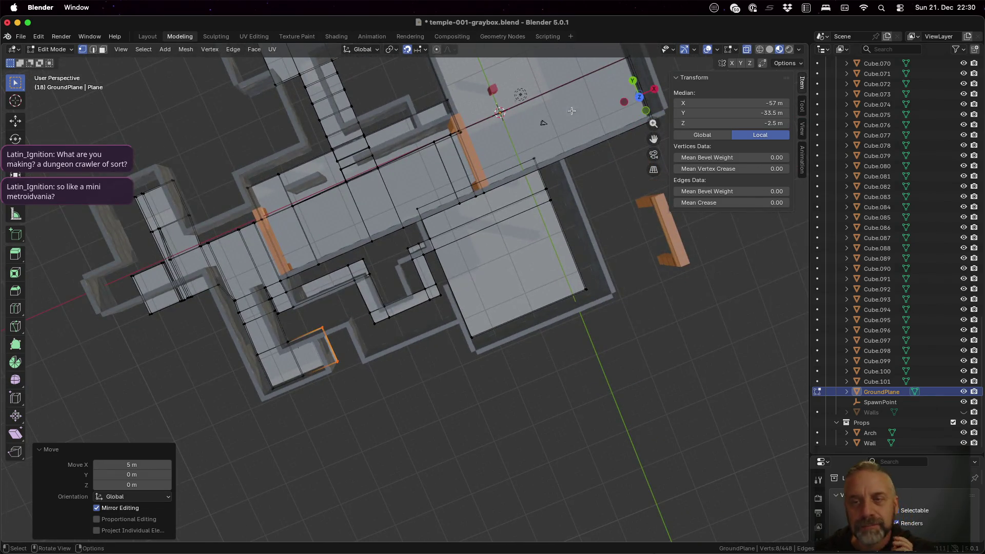
click(639, 97)
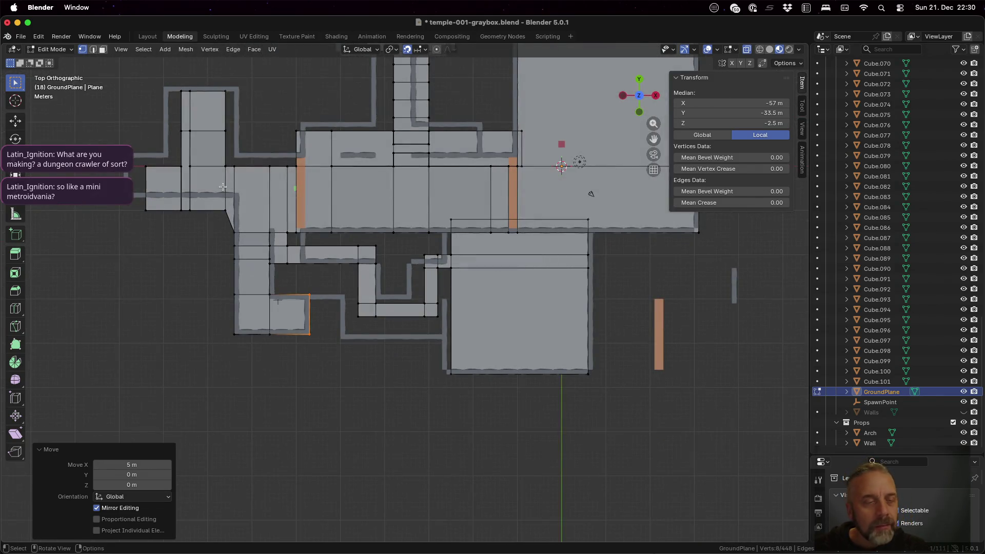
scroll(453, 207, up, 3)
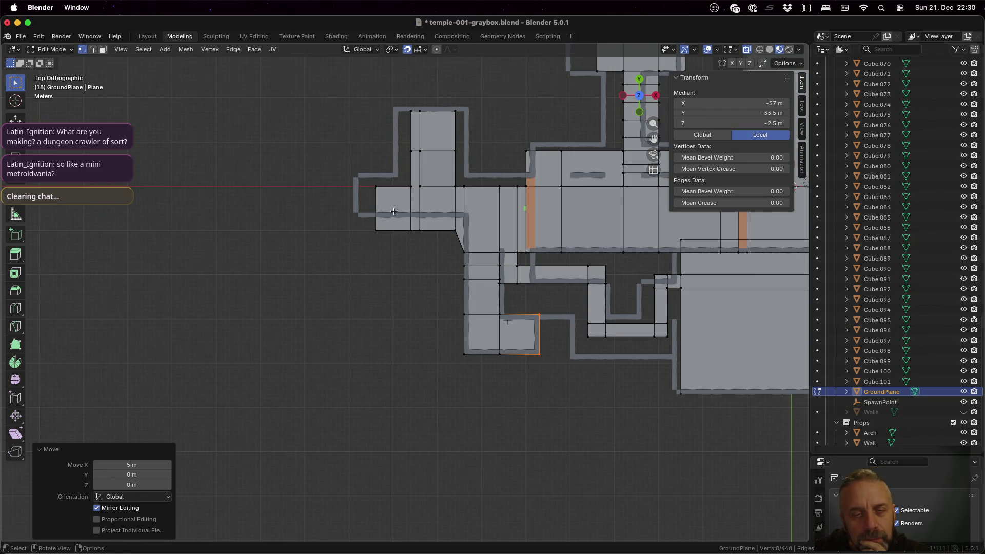
click(358, 225)
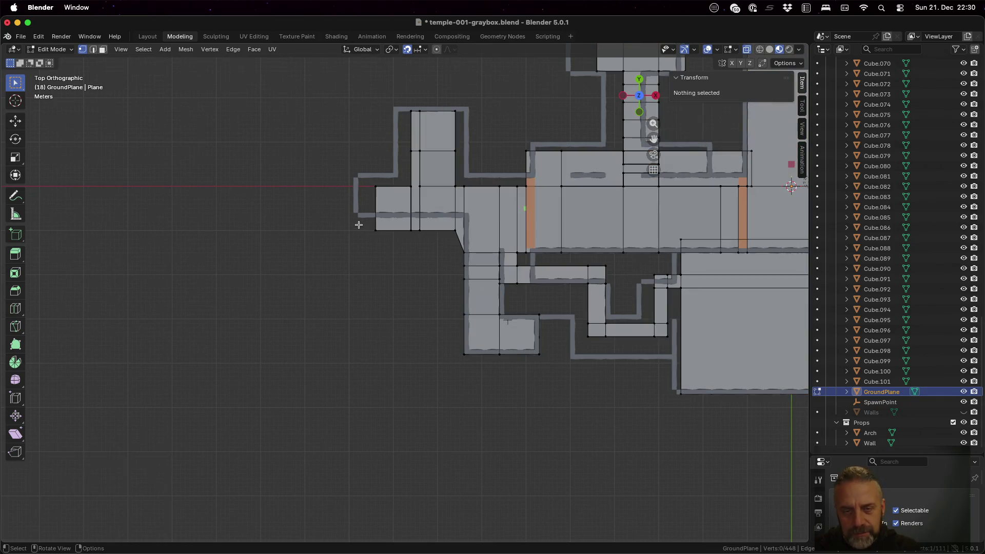
- Move the far-left floor section's lower edges 3 m north along Y
drag(358, 214, 463, 254)
key(g)
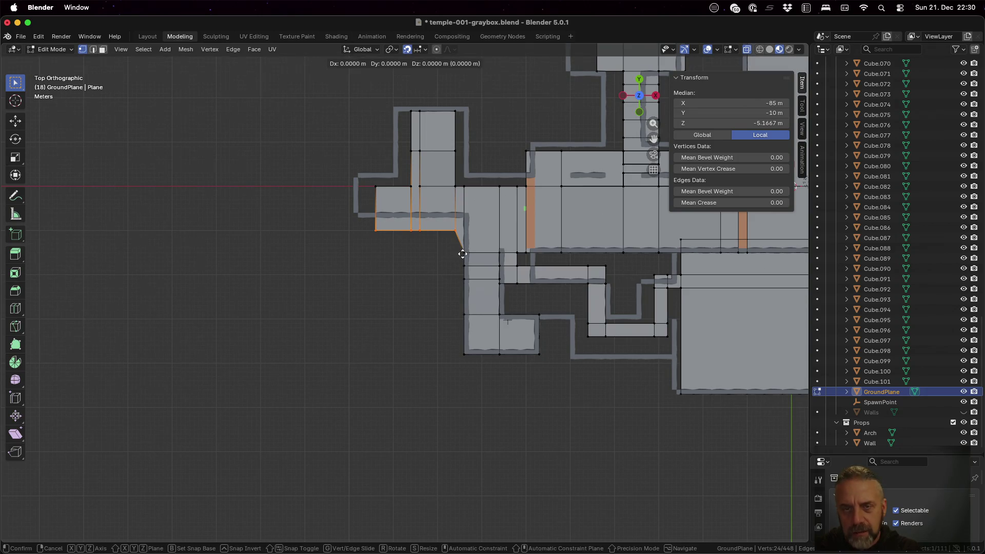
key(y)
click(464, 238)
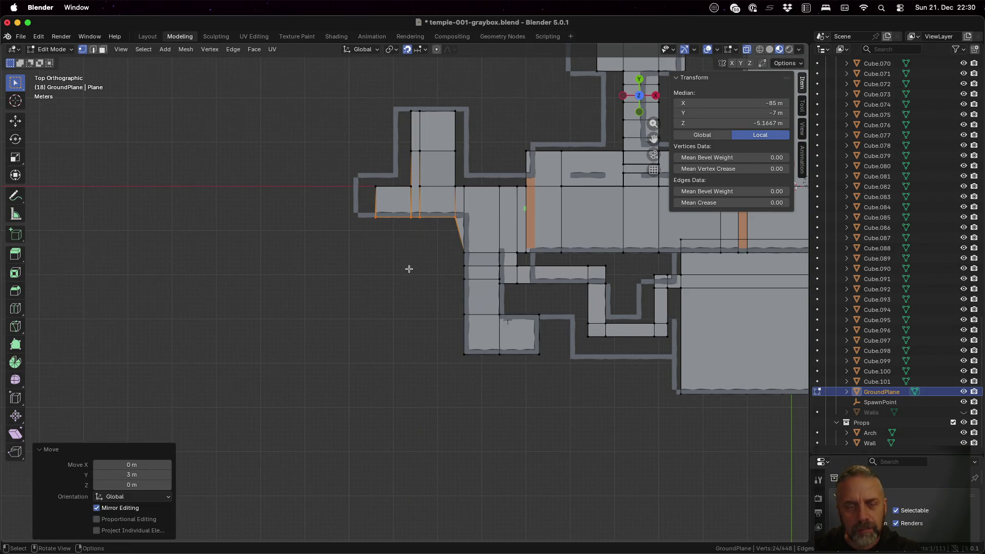
- Extend the floor's short left-end edge 5 m west along X
key(a)
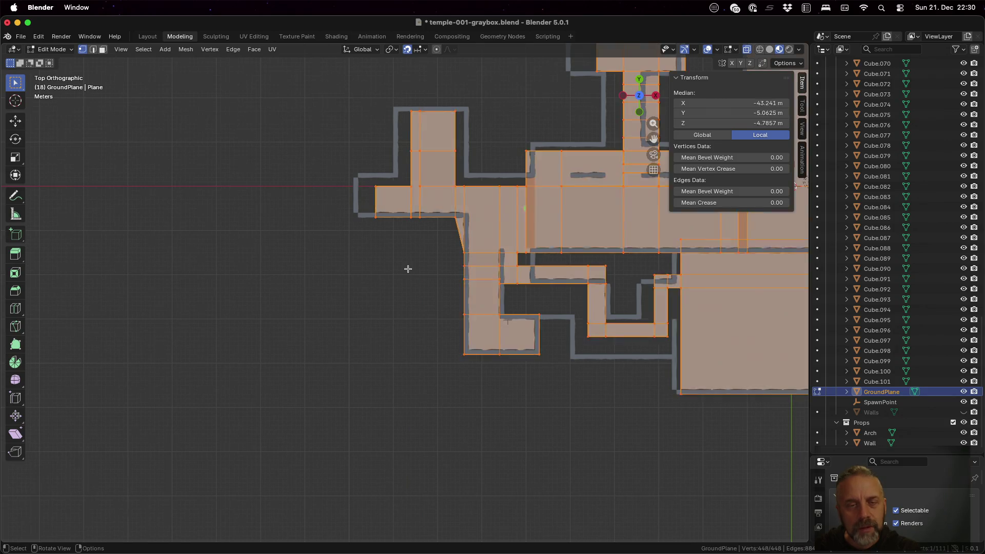
key(alt+a)
key(b)
drag(367, 192, 385, 232)
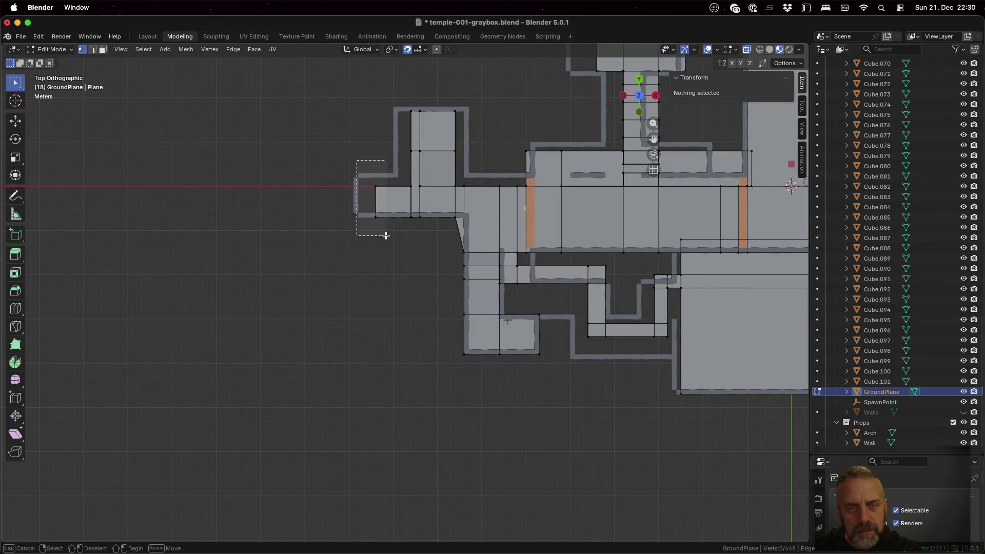
key(g)
key(x)
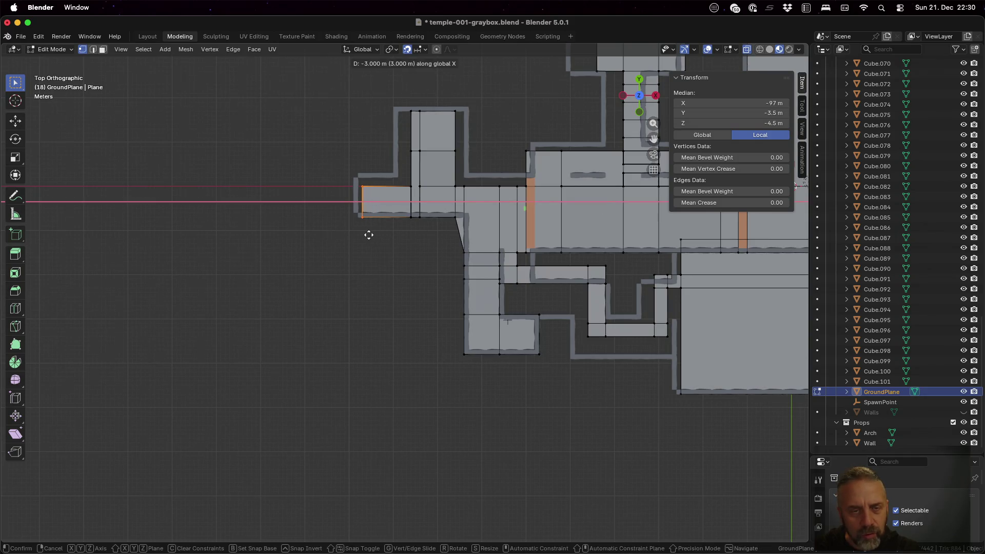
click(366, 234)
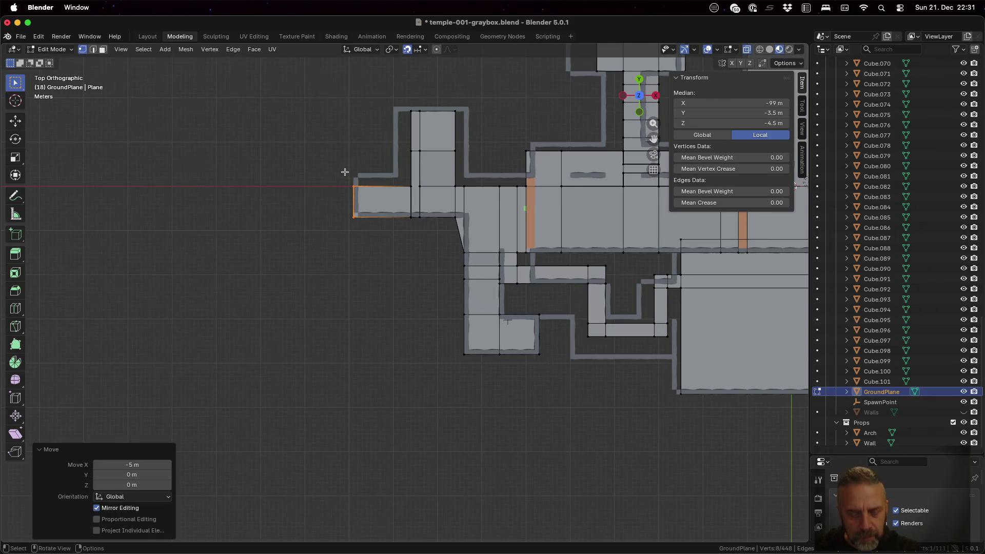
- Shift the vertices at the floor's far-left end 3 m north along Y
click(345, 172)
key(b)
mouse_move(345, 152)
mouse_down()
mouse_move(372, 186)
mouse_move(416, 195)
mouse_up()
key(b)
mouse_move(416, 195)
ctrl+middle_down()
mouse_move(440, 171)
mouse_move(436, 264)
ctrl+middle_up()
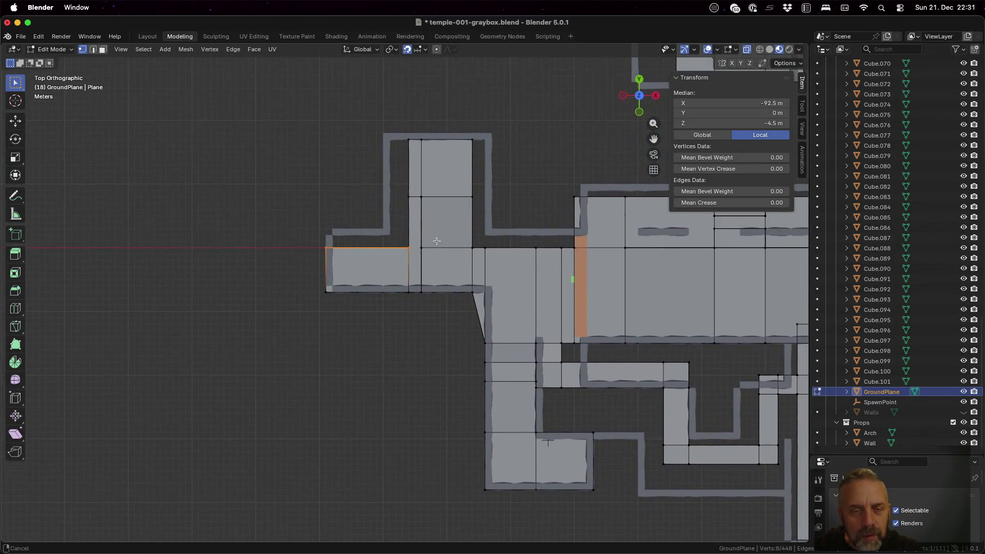
key(g)
key(y)
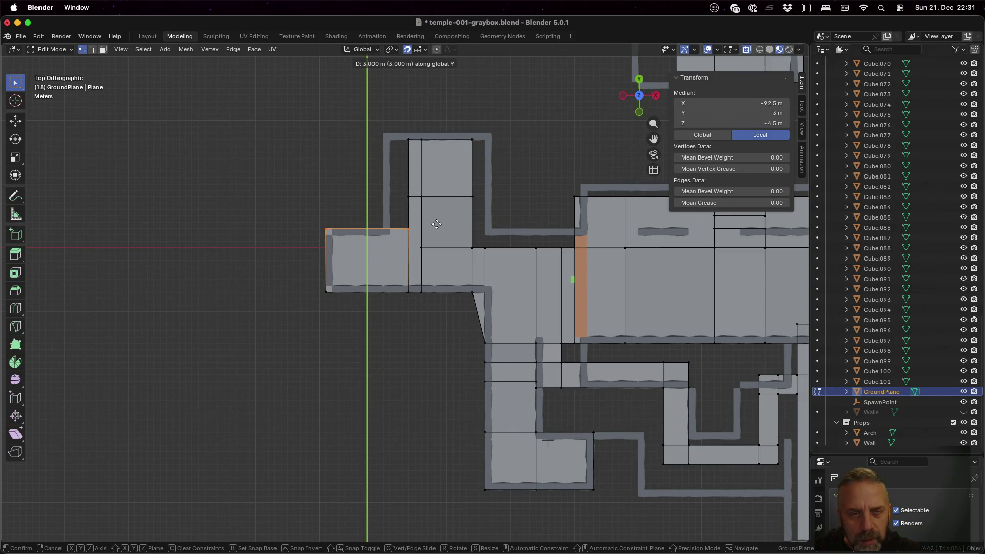
click(437, 225)
- Select the vertices along the upper block's left edge and inspect the ground mesh in 3D
key(alt+a)
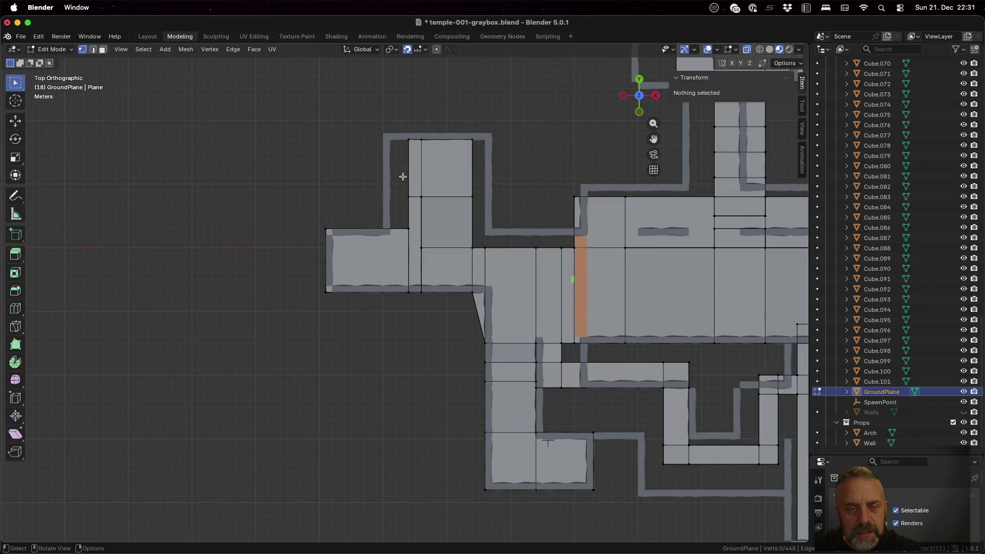
key(b)
mouse_move(395, 127)
mouse_down()
mouse_move(417, 214)
mouse_move(415, 304)
mouse_up()
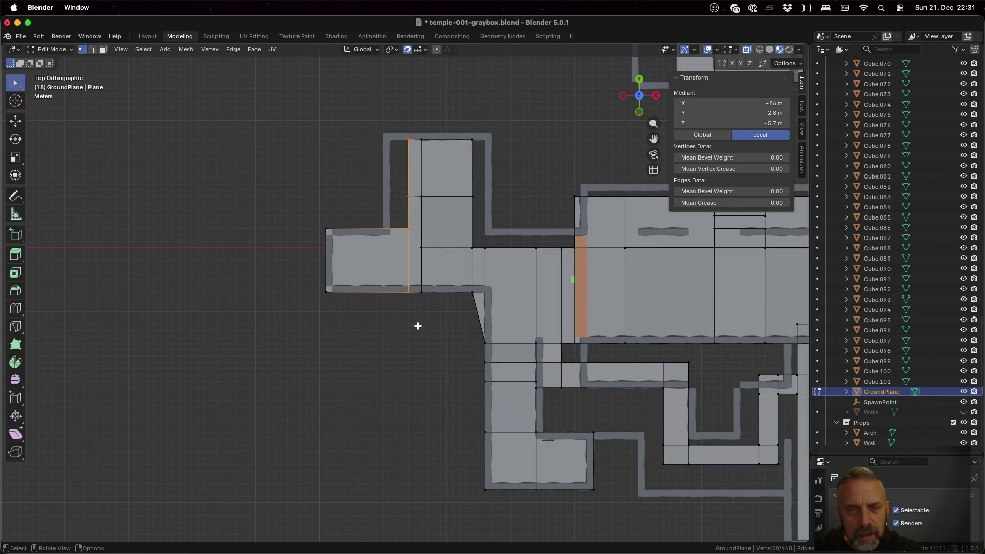
mouse_move(417, 329)
middle_down()
mouse_move(422, 222)
mouse_move(414, 320)
middle_up()
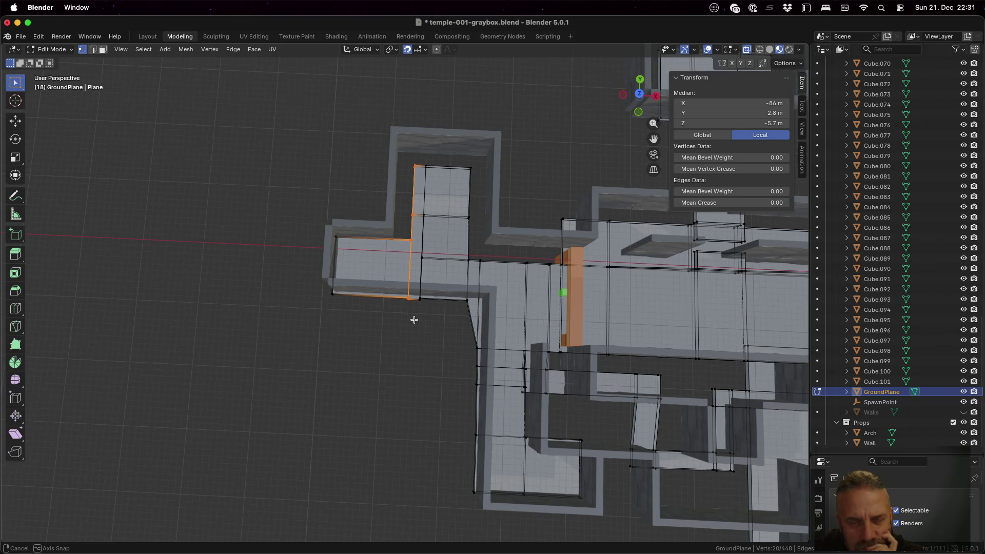
middle_drag(414, 320, 414, 319)
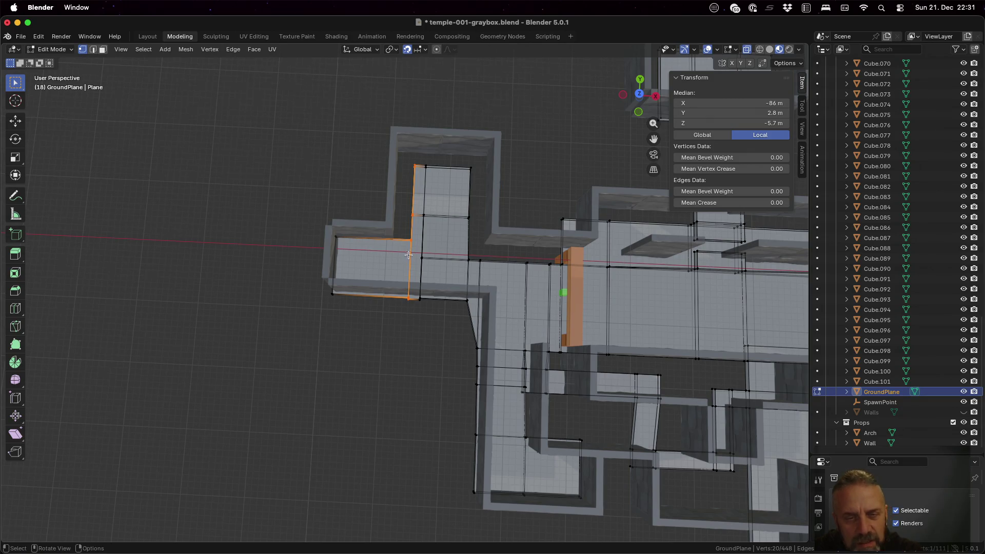
shift+click(411, 239)
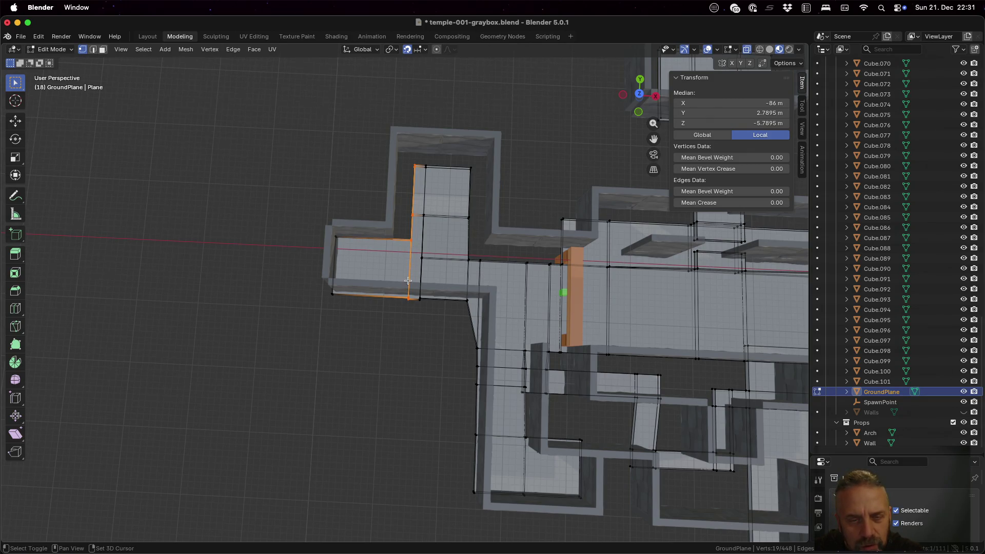
middle_drag(423, 301, 439, 362)
scroll(441, 347, up, 2)
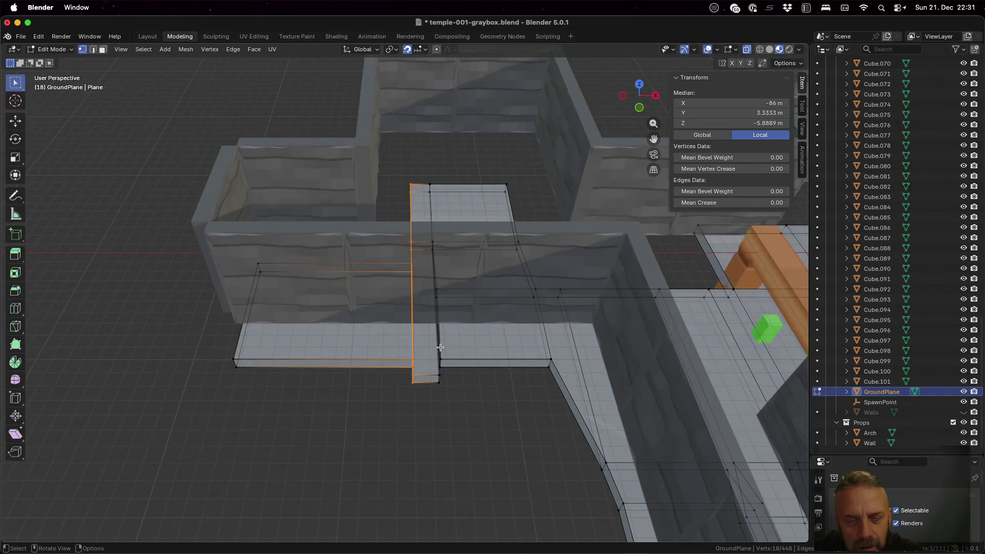
mouse_move(434, 318)
middle_down()
mouse_move(449, 321)
mouse_move(468, 303)
mouse_move(450, 251)
middle_up()
mouse_move(431, 378)
middle_down()
mouse_move(440, 369)
mouse_move(440, 384)
mouse_move(430, 385)
middle_up()
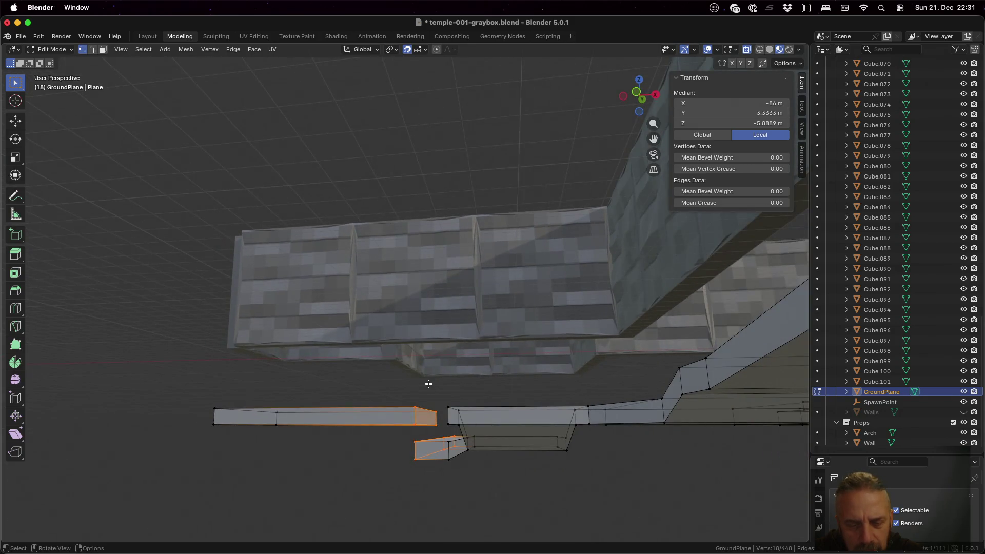
shift+click(437, 412)
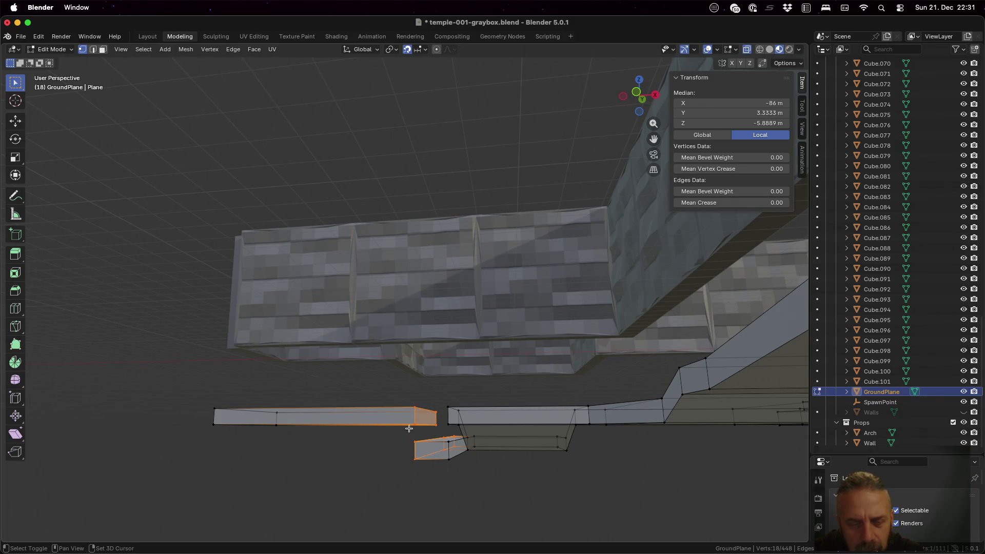
key(b)
drag(395, 397, 442, 433)
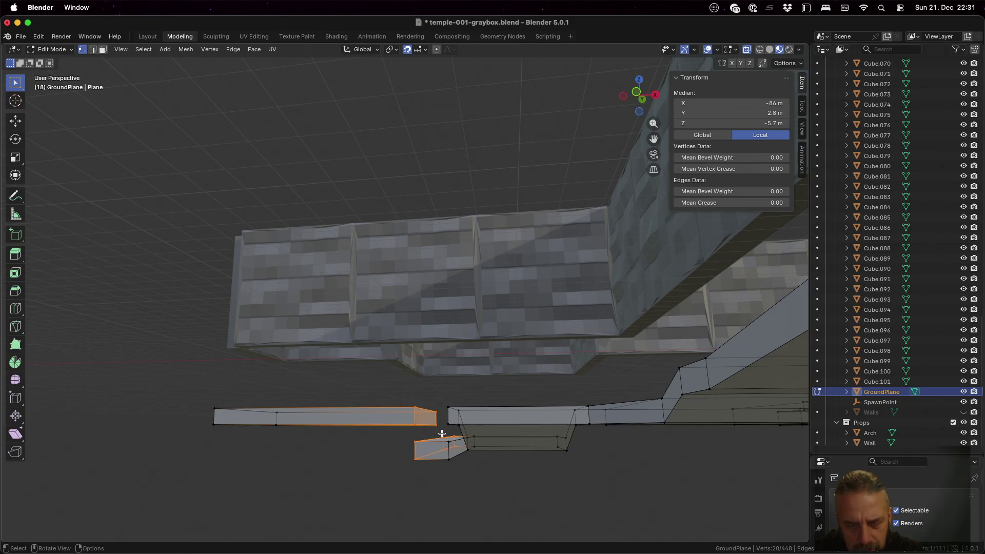
click(390, 440)
middle_drag(390, 440, 387, 446)
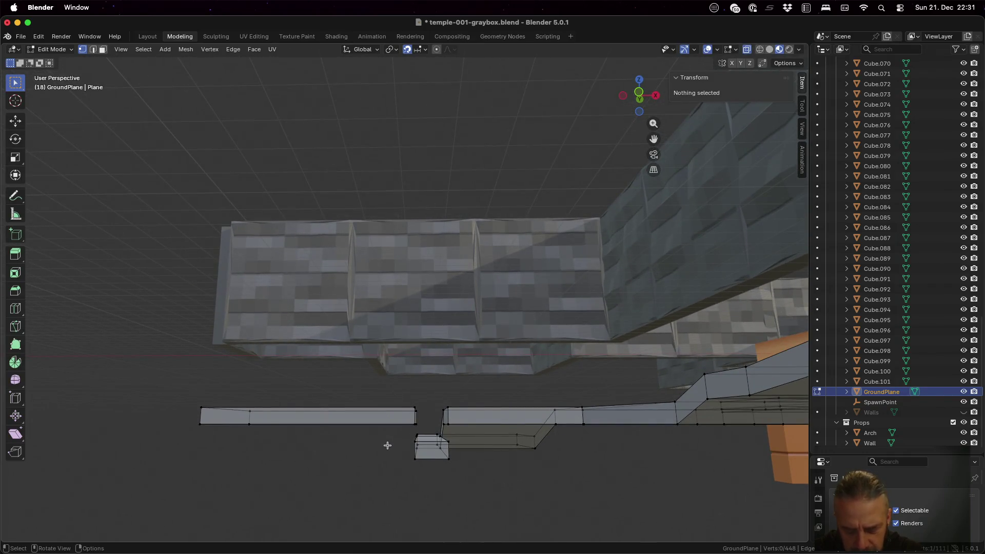
key(n)
key(b)
drag(407, 433, 426, 462)
middle_drag(427, 462, 432, 487)
click(782, 85)
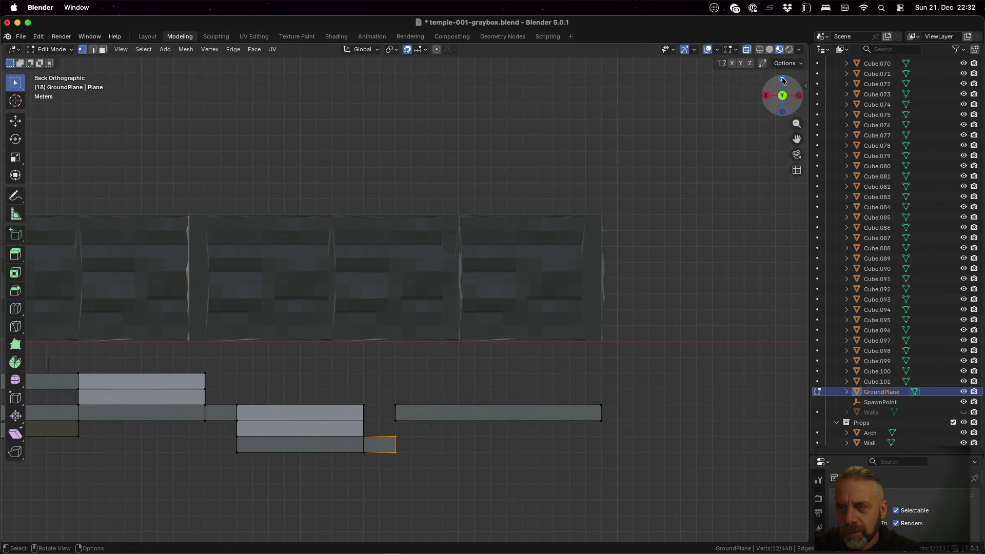
click(783, 81)
scroll(496, 234, down, 4)
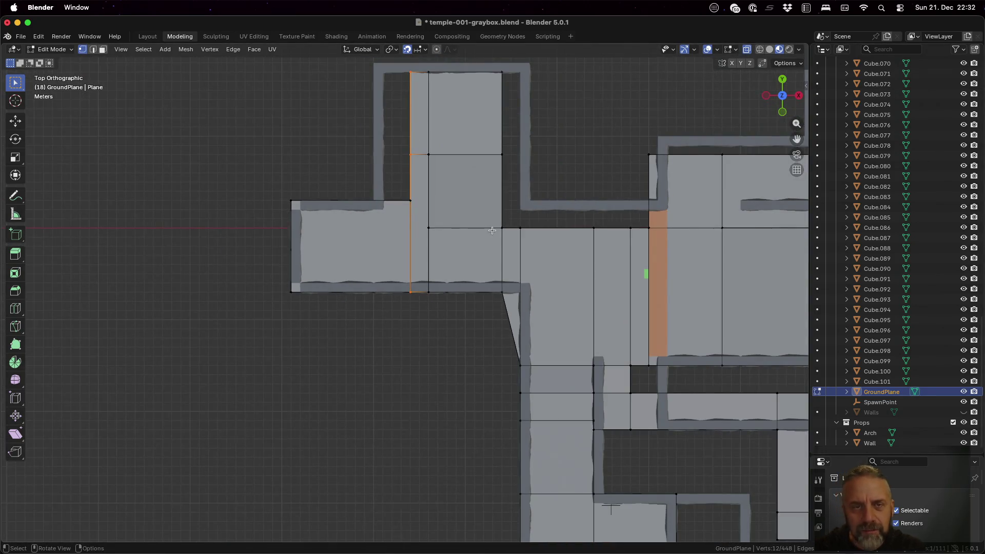
- Move the selected left edge 4 m west along X and check it in 3D
key(g)
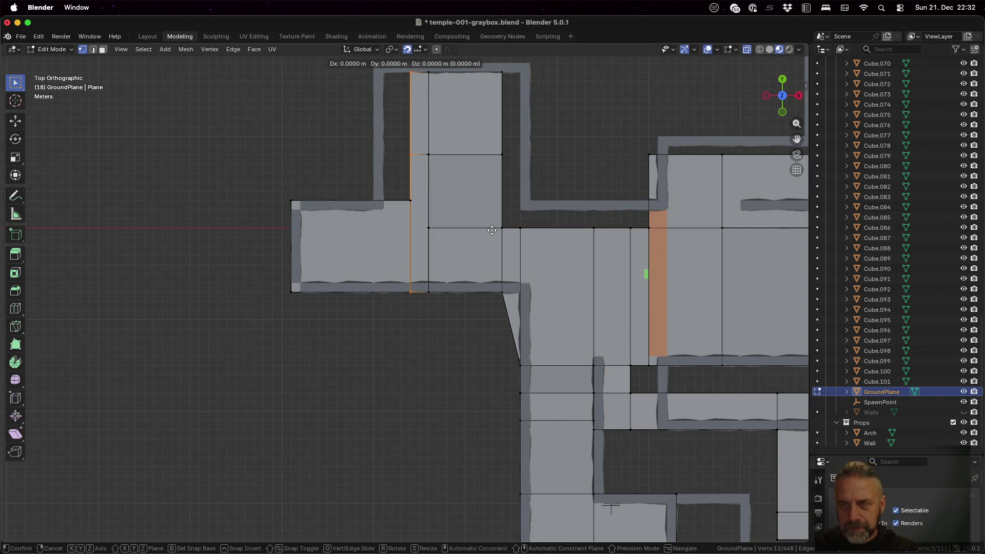
key(x)
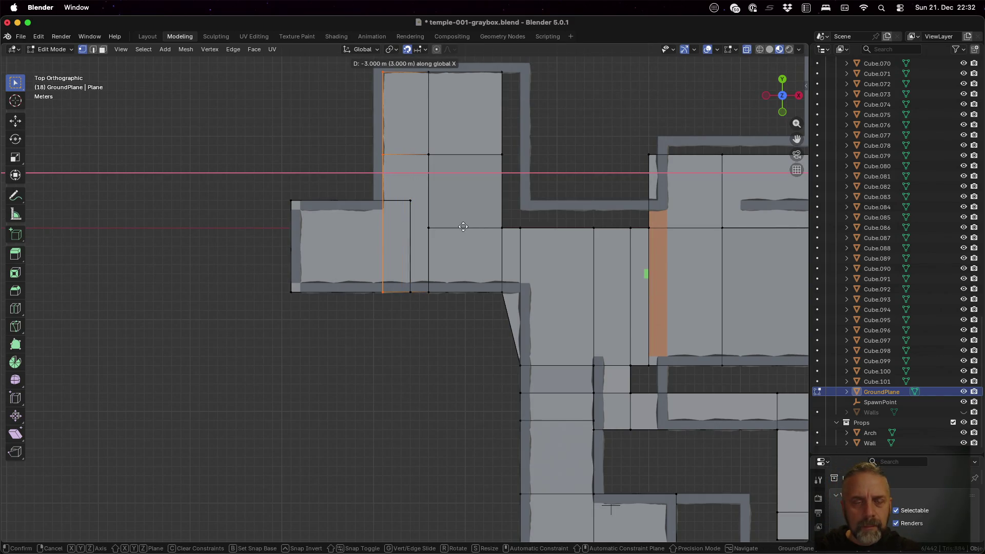
click(457, 226)
mouse_move(408, 363)
middle_down()
mouse_move(413, 254)
mouse_move(405, 263)
mouse_move(398, 383)
mouse_move(414, 343)
mouse_move(477, 266)
middle_up()
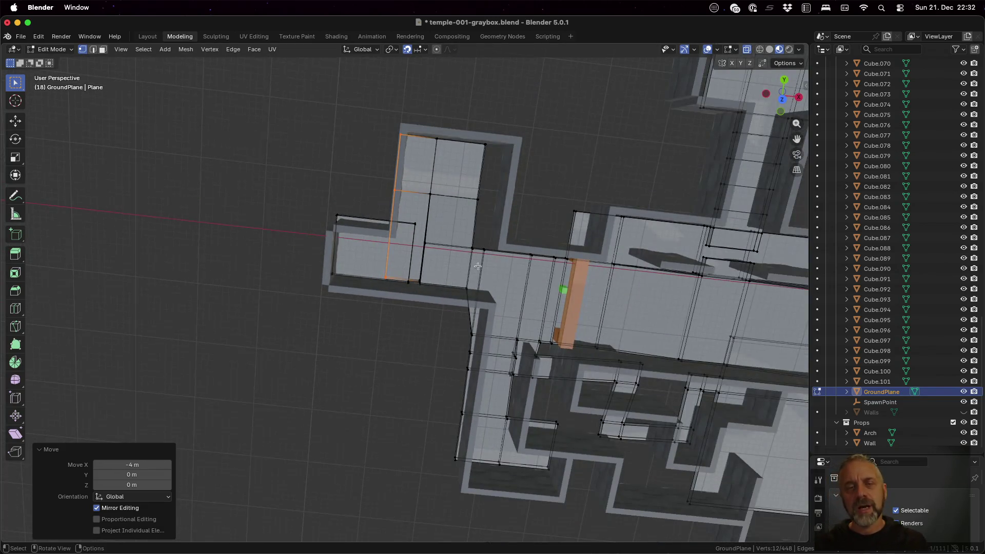
click(783, 98)
- Push the upper block's top edge 1 m north along Y
key(a)
key(alt+a)
drag(369, 125, 505, 159)
key(g)
key(y)
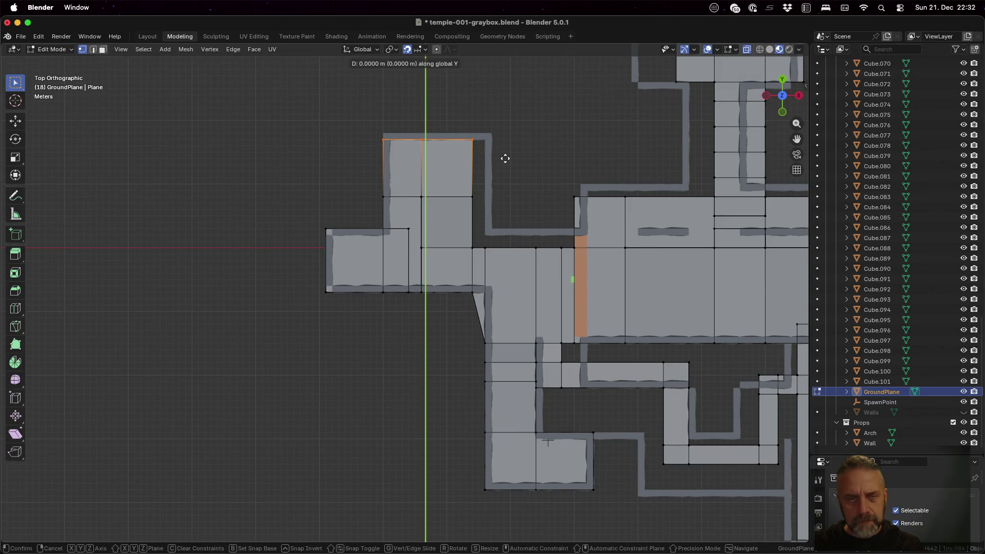
key(1)
key(Return)
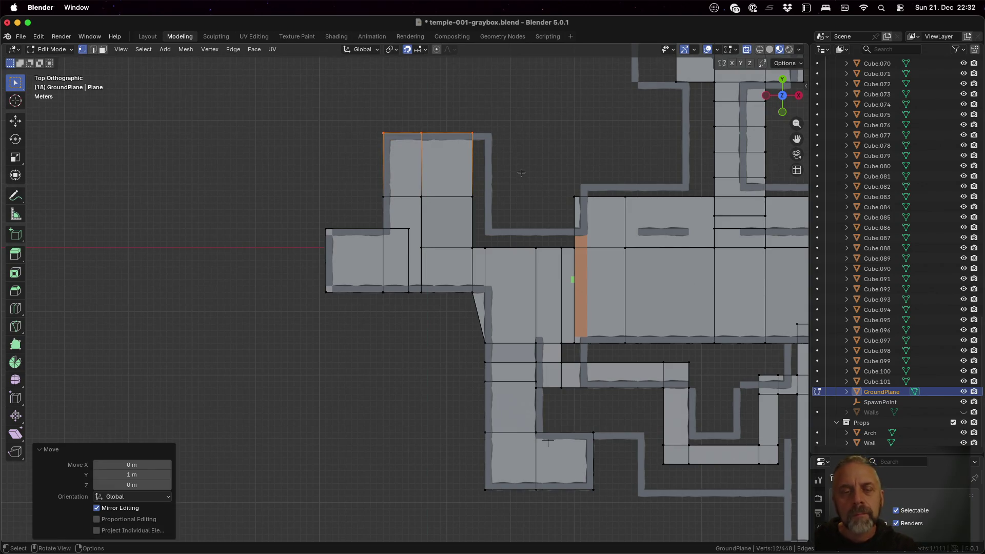
scroll(503, 275, up, 2)
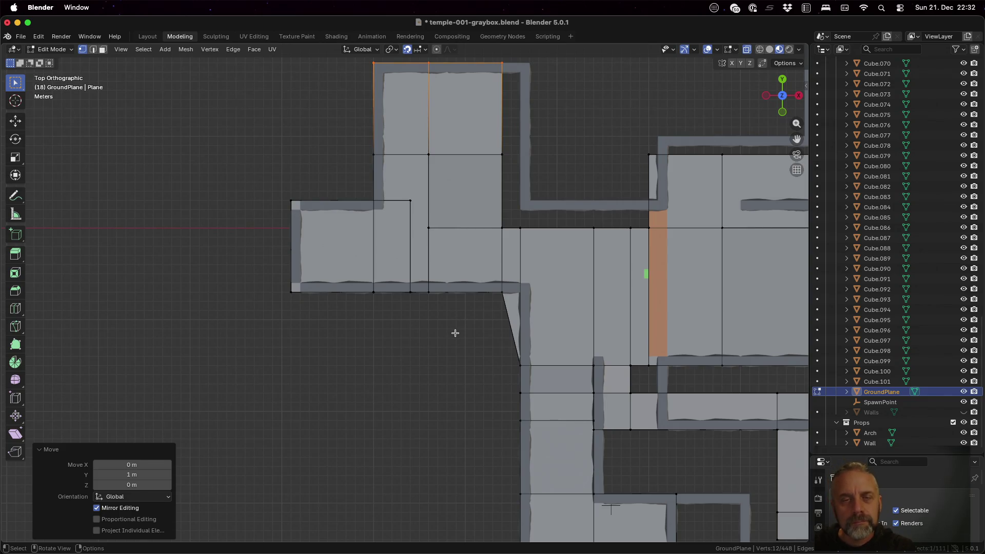
mouse_move(455, 333)
middle_down()
mouse_move(445, 325)
mouse_move(442, 242)
mouse_move(443, 209)
mouse_move(450, 238)
mouse_move(455, 203)
mouse_move(409, 211)
mouse_move(440, 205)
mouse_move(443, 192)
mouse_move(437, 334)
middle_up()
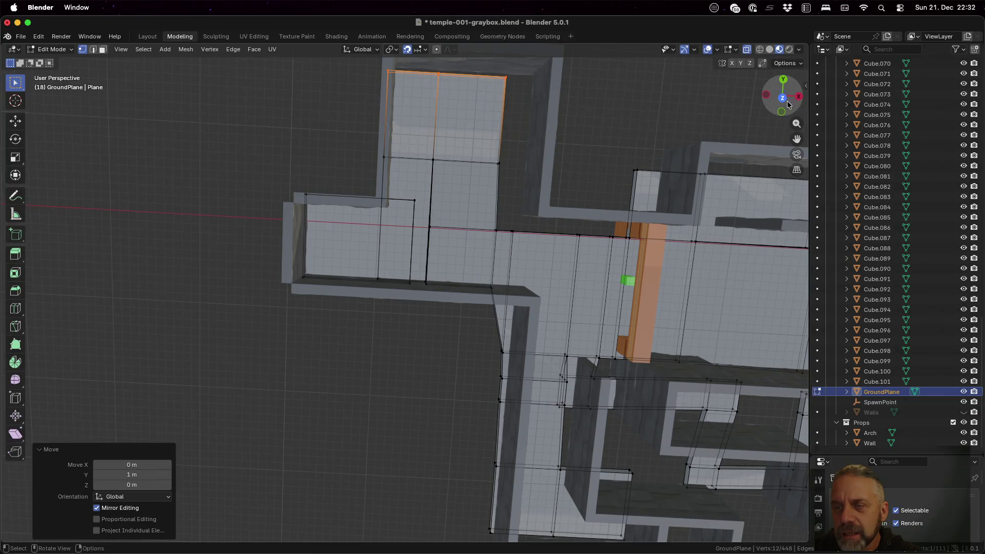
click(783, 99)
- Move the upper block's right-edge vertices 2 m east along X
click(521, 120)
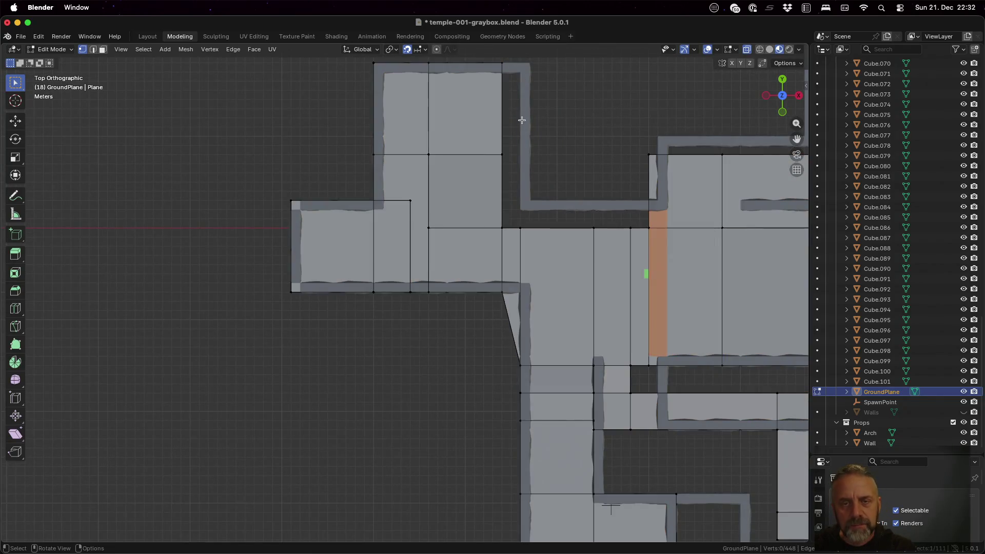
key(b)
mouse_move(484, 53)
mouse_down()
mouse_move(515, 184)
mouse_move(506, 304)
mouse_up()
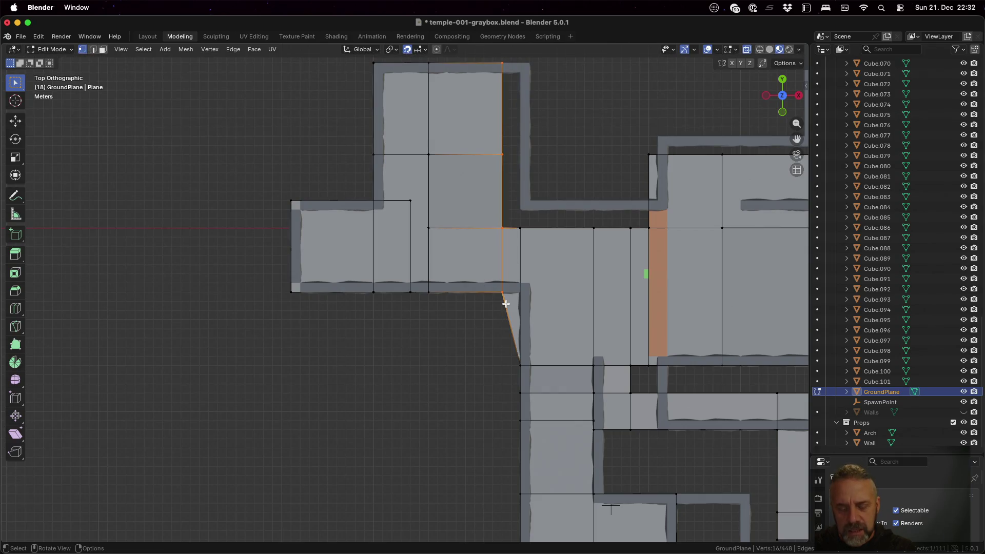
key(g)
key(x)
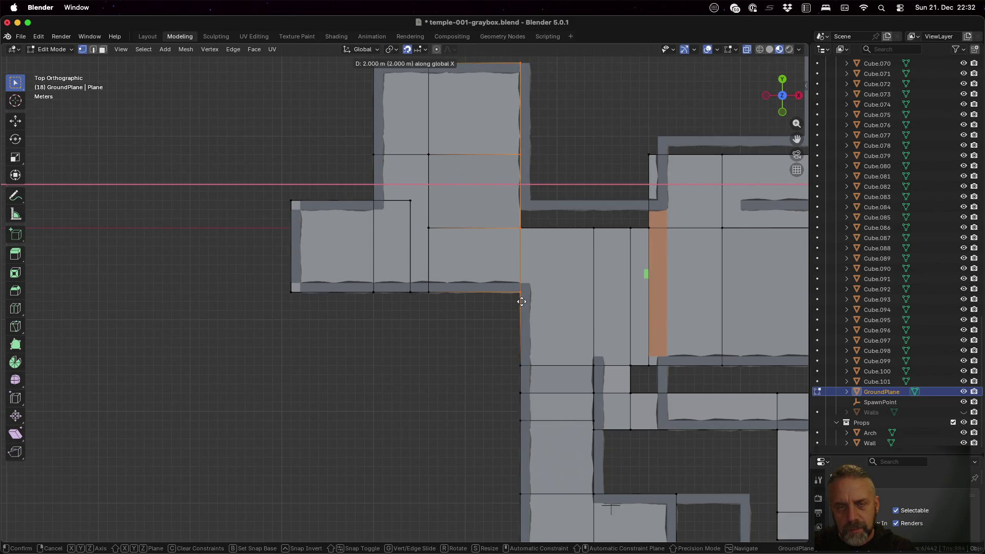
click(520, 302)
- Select the vertices along the corridor's east edge and bring up the Vertex menu
key(b)
drag(514, 59, 537, 370)
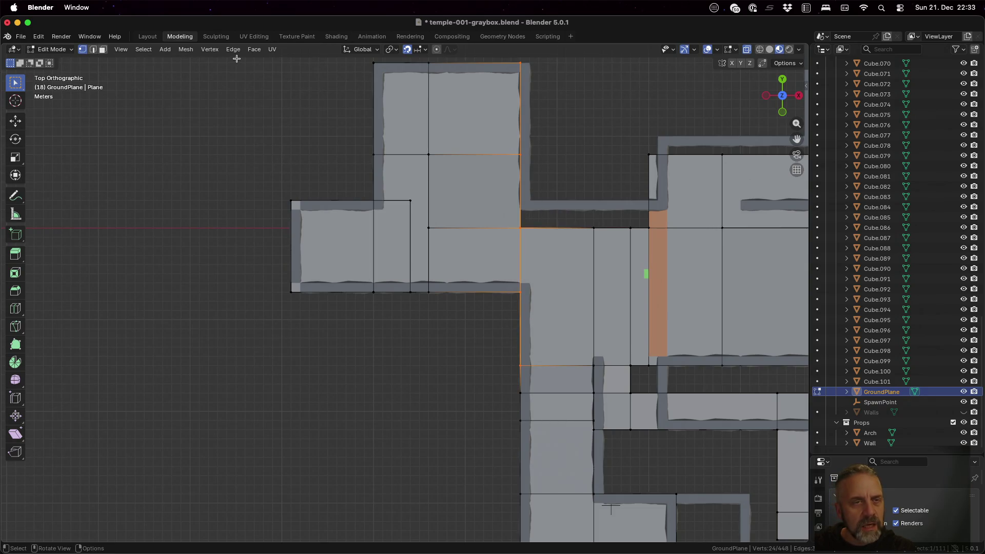
click(211, 49)
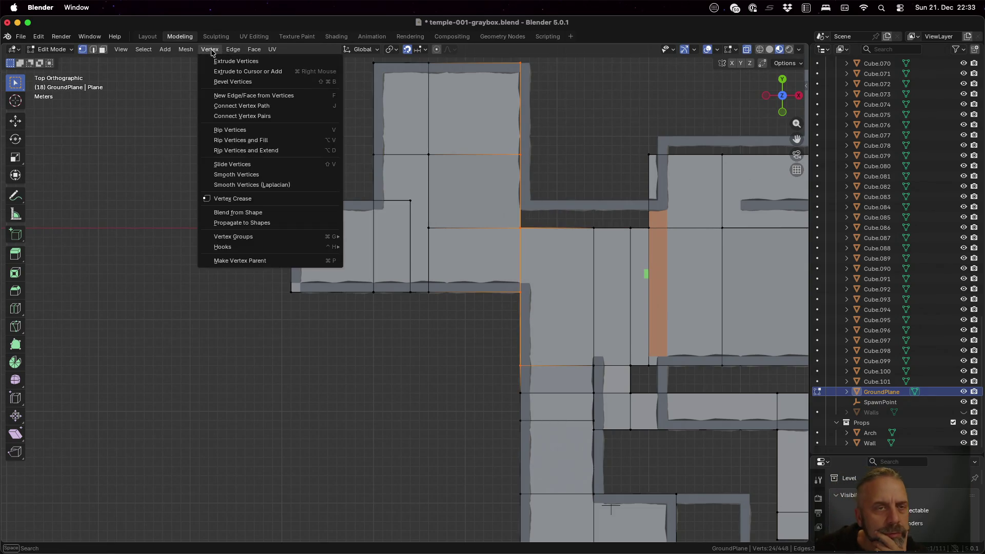
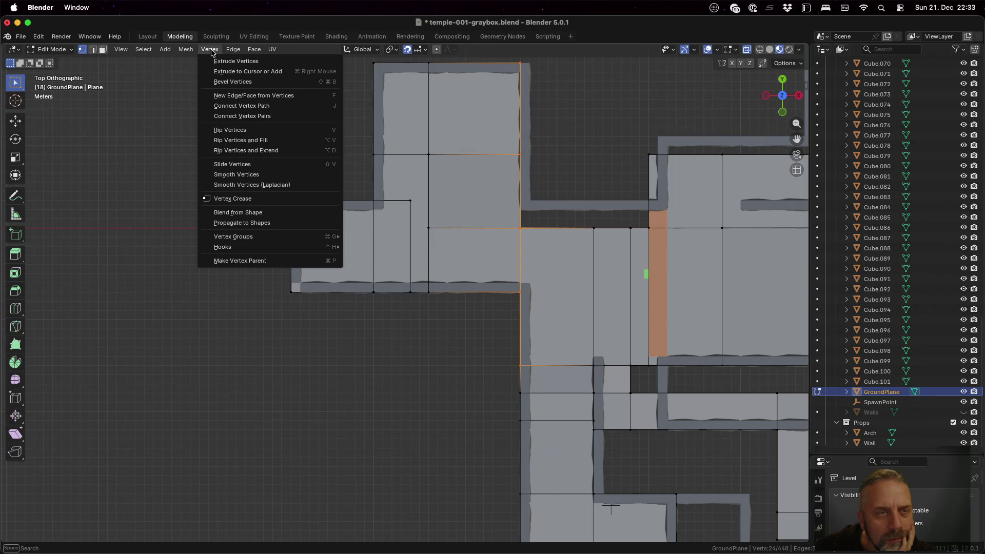
- Merge the ground plane's vertices by distance (0.0001 m), removing 14 duplicates
mouse_move(174, 50)
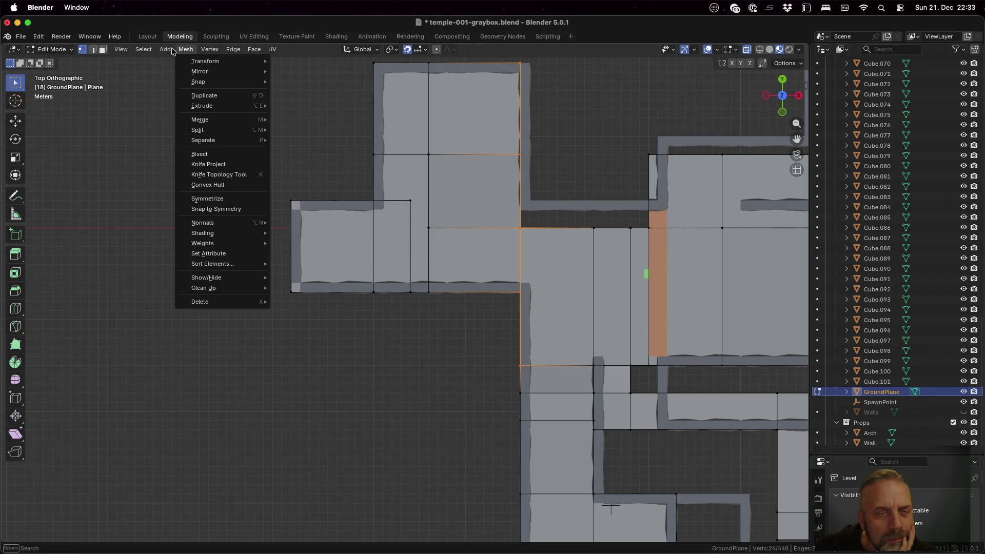
key(Escape)
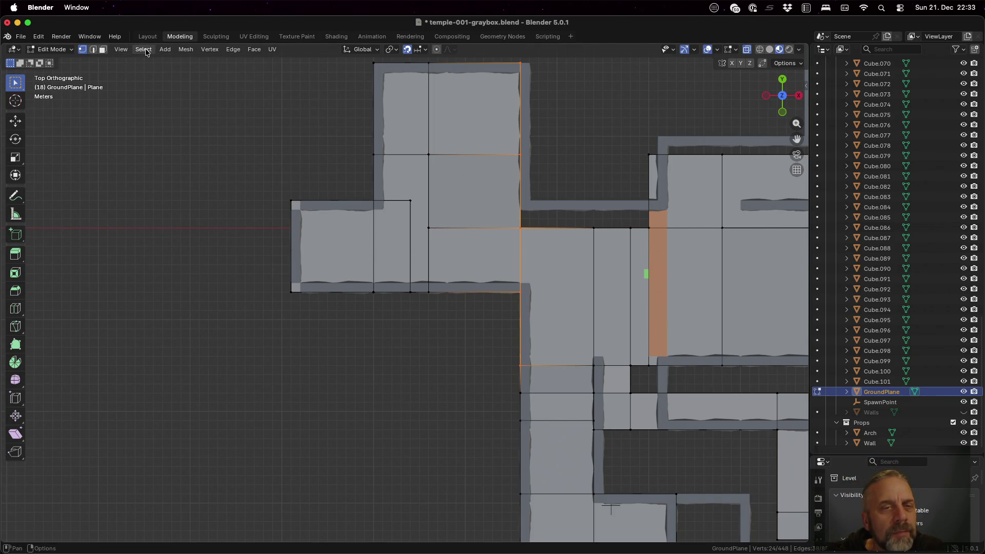
click(227, 50)
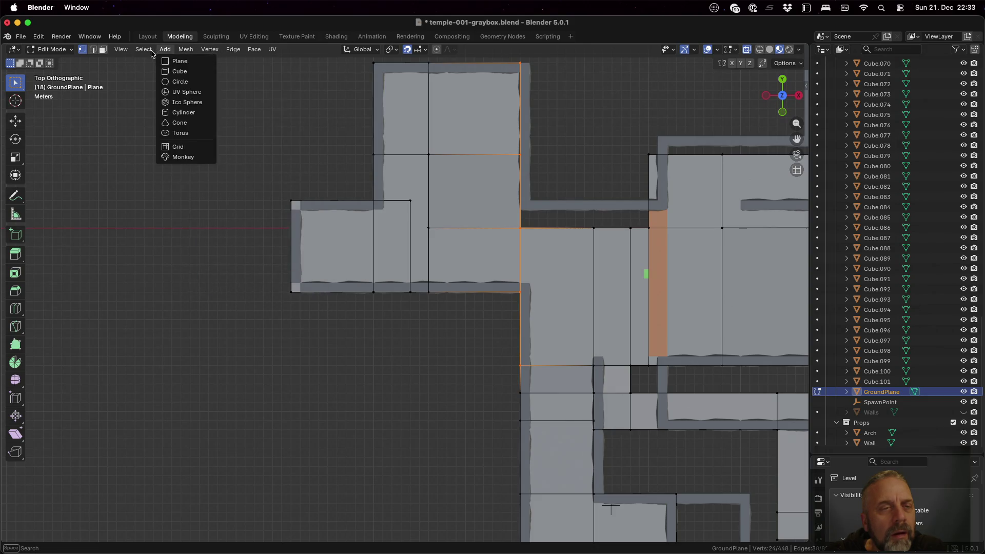
mouse_move(144, 53)
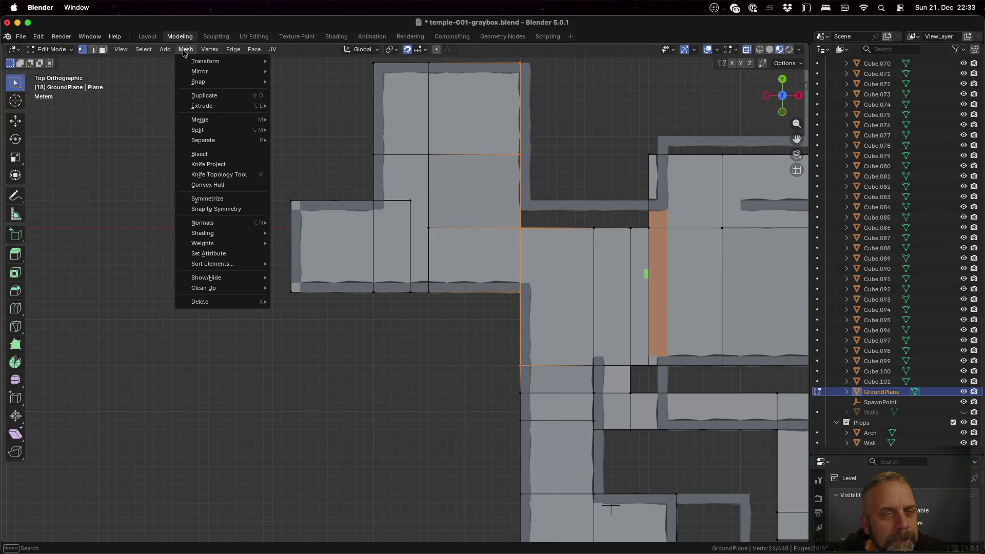
mouse_move(221, 123)
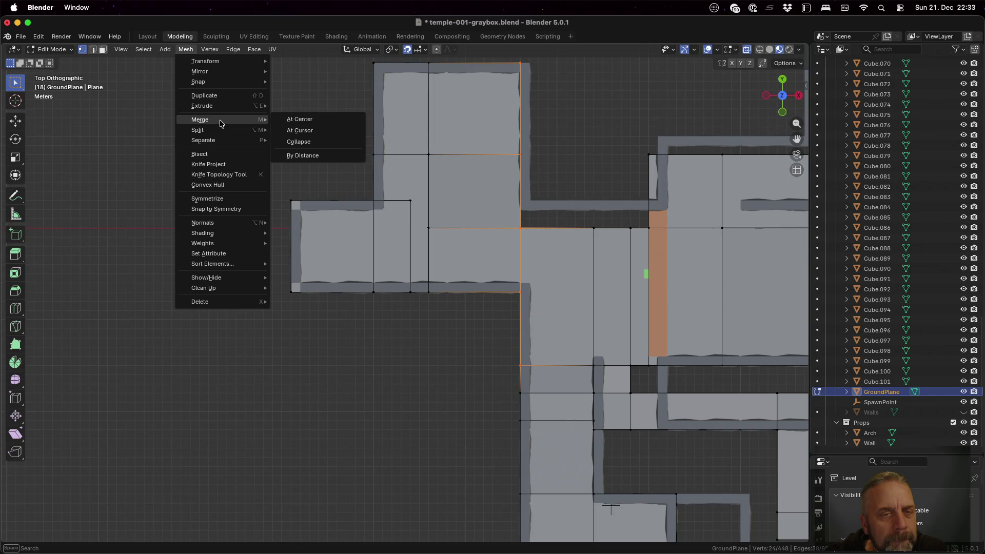
click(310, 155)
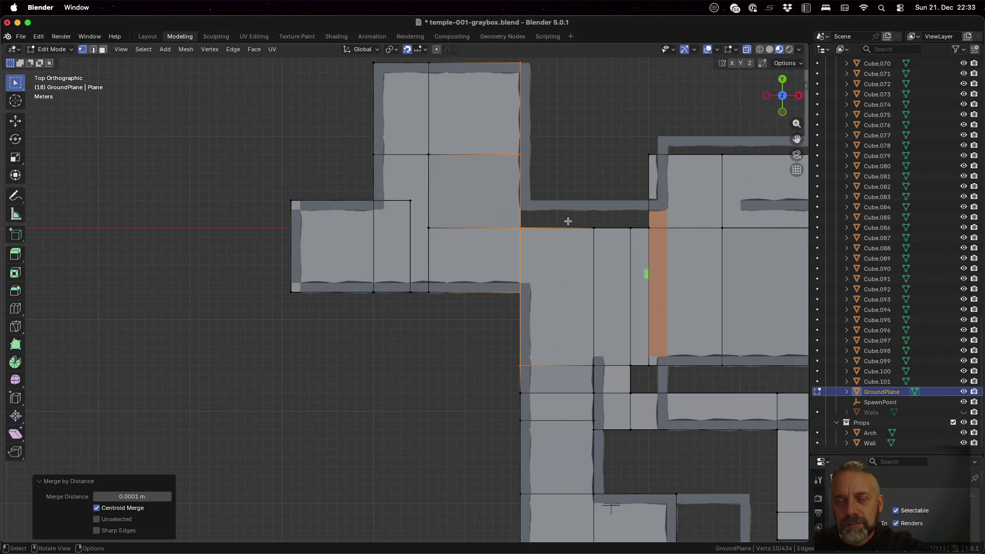
scroll(568, 221, down, 1)
- Move the corridor's horizontal edge row 3 m along Y
key(a)
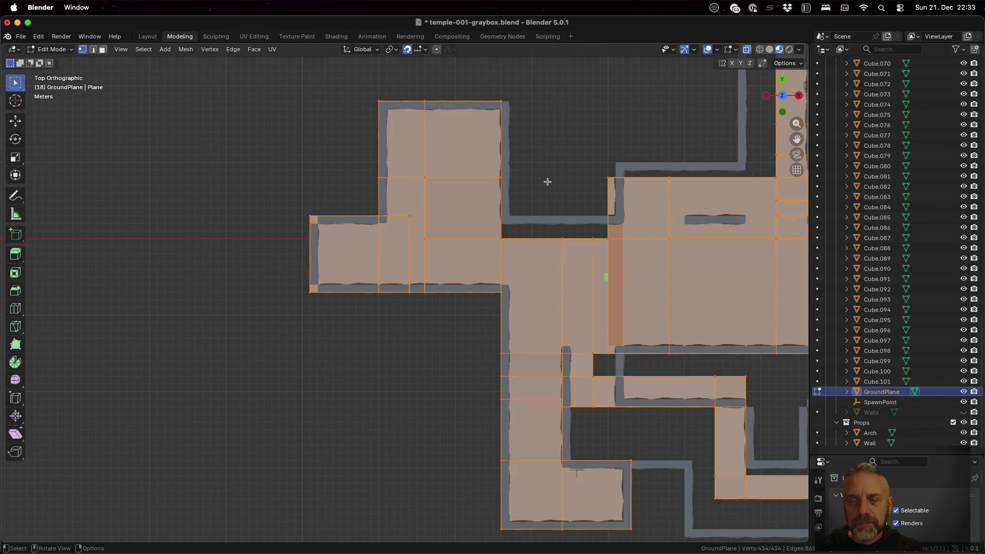
key(alt+a)
mouse_move(486, 229)
mouse_down()
mouse_move(521, 246)
mouse_move(613, 237)
mouse_move(596, 263)
mouse_move(616, 262)
mouse_up()
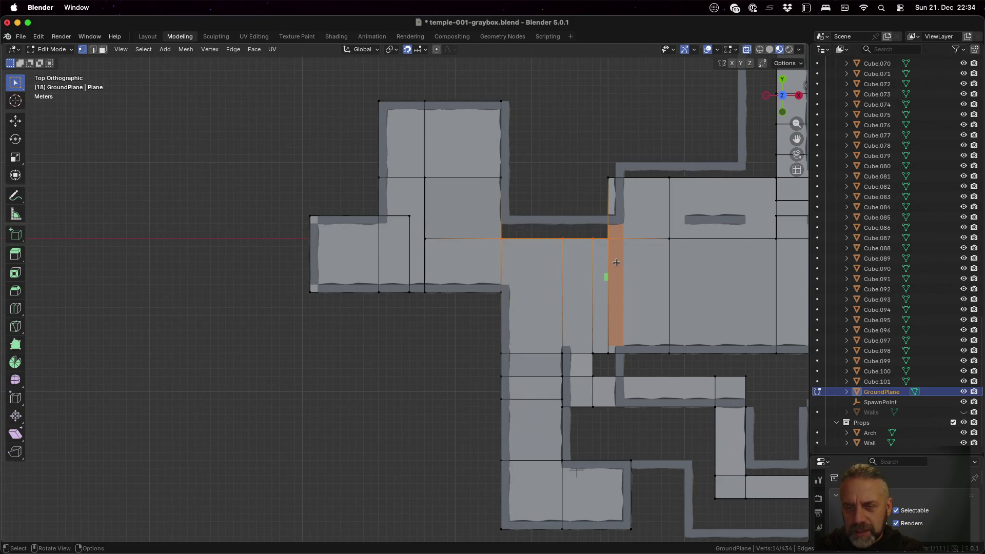
key(b)
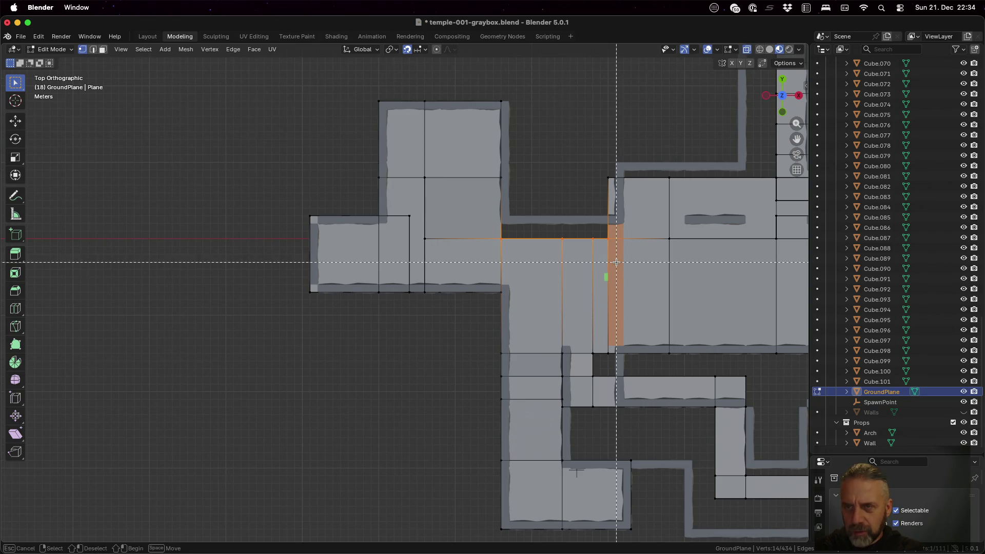
key(Escape)
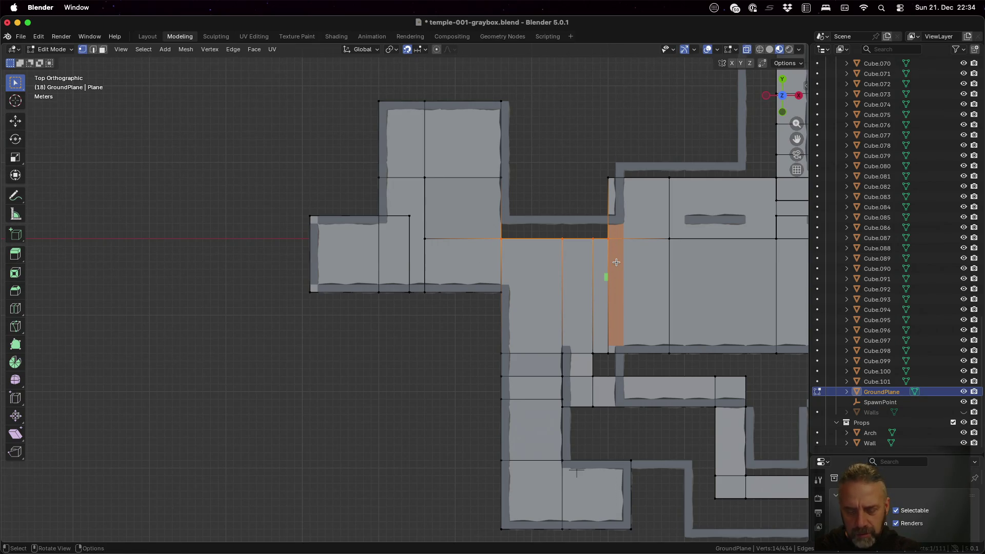
key(g)
key(y)
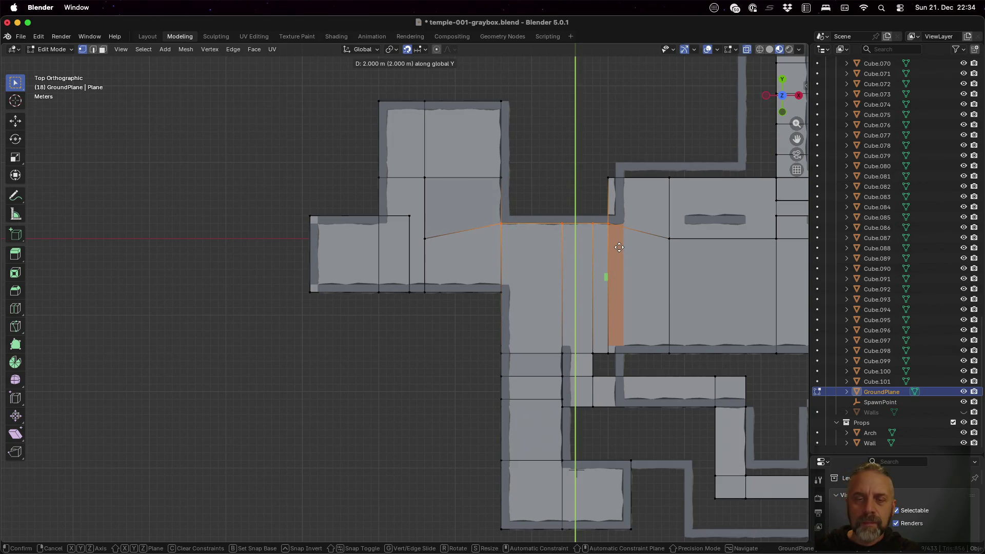
text(3)
key(Return)
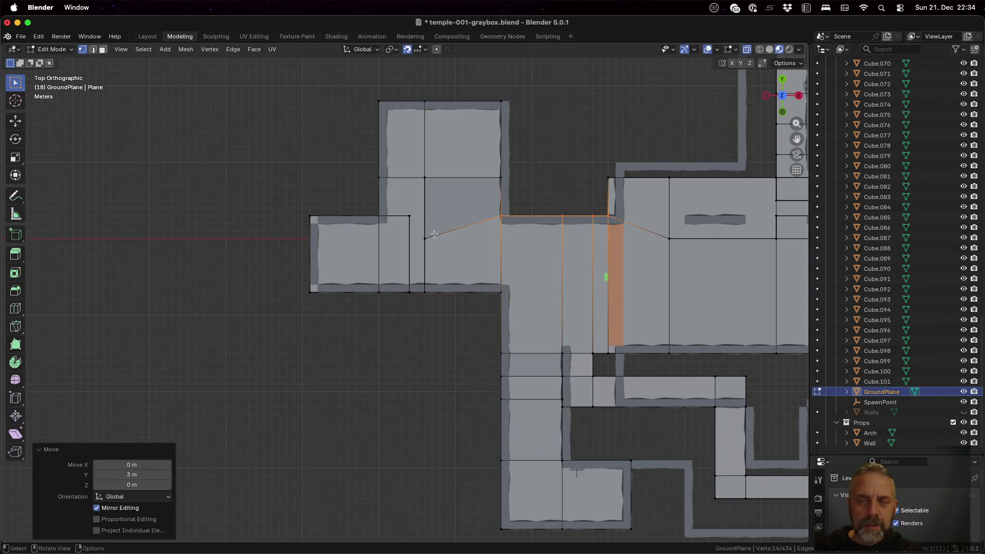
- Move the lagging edge by the left room 3 m along Y to match the row
click(428, 238)
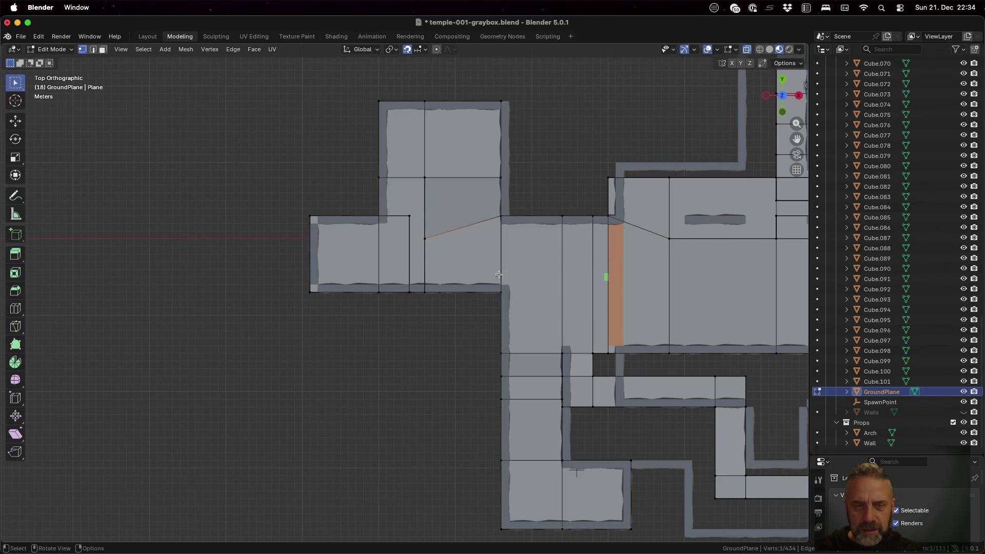
mouse_move(438, 264)
middle_down()
mouse_move(451, 154)
mouse_move(446, 266)
middle_up()
key(b)
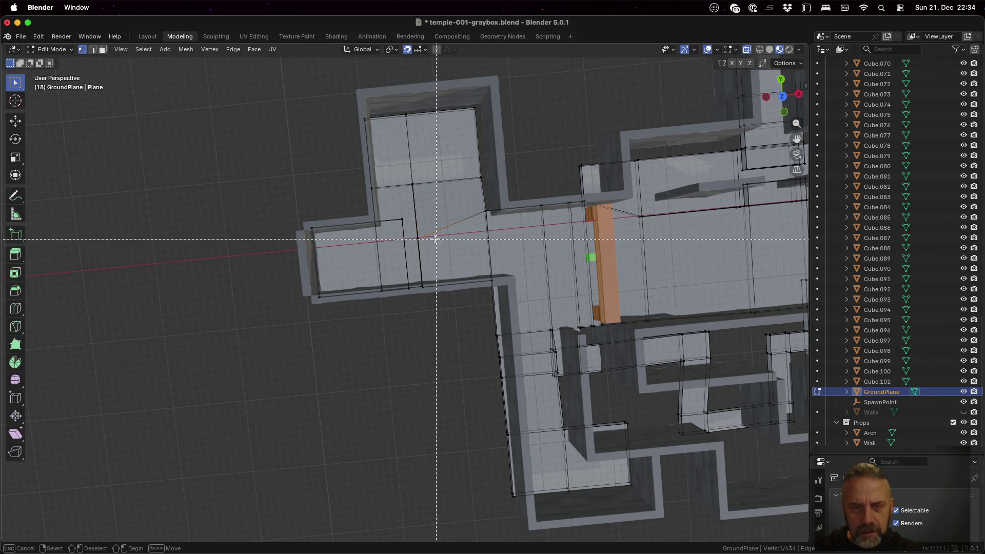
drag(428, 255, 428, 255)
key(g)
key(y)
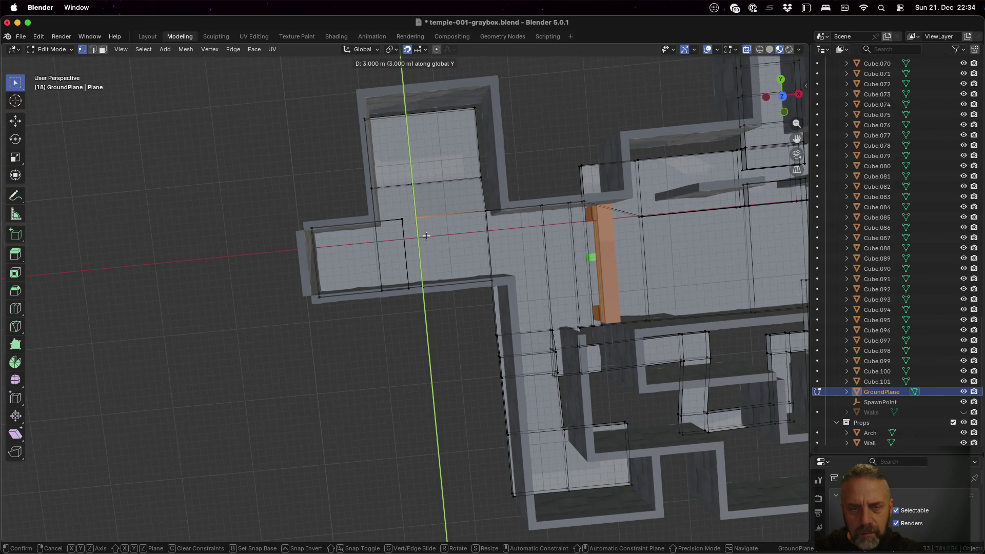
click(428, 237)
mouse_move(579, 243)
middle_down()
mouse_move(590, 208)
mouse_move(633, 204)
mouse_move(717, 273)
mouse_move(722, 229)
mouse_move(704, 180)
mouse_move(693, 237)
mouse_move(686, 227)
middle_up()
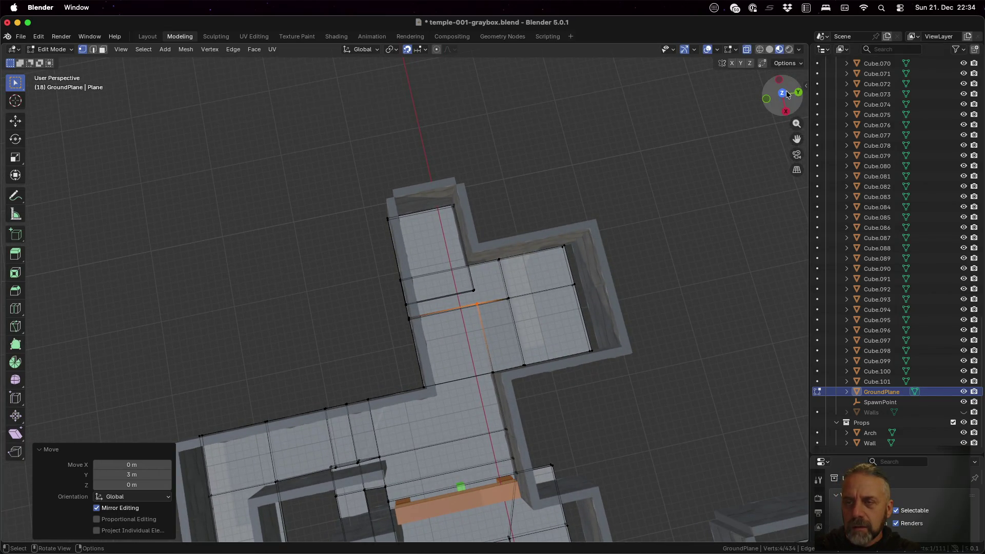
click(782, 93)
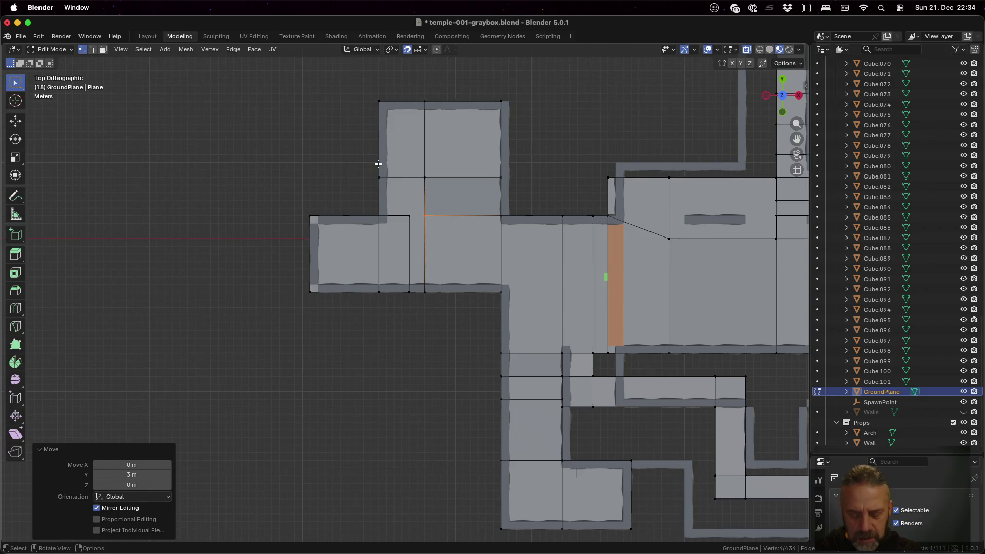
- Slide the upper-left room's edge row up along Y to meet that room's walls
key(alt+a)
key(b)
mouse_move(359, 159)
mouse_down()
mouse_move(451, 188)
mouse_move(521, 195)
mouse_up()
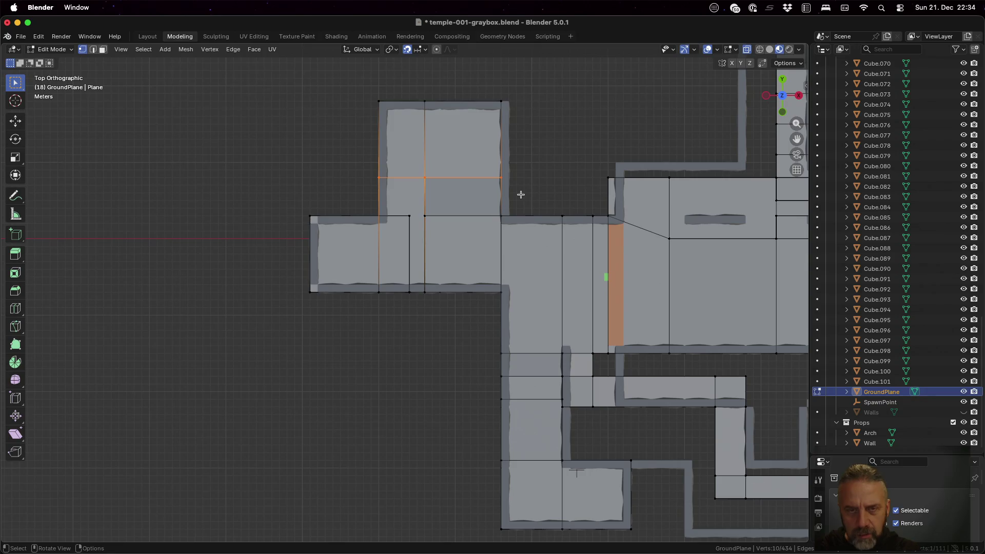
key(g)
key(y)
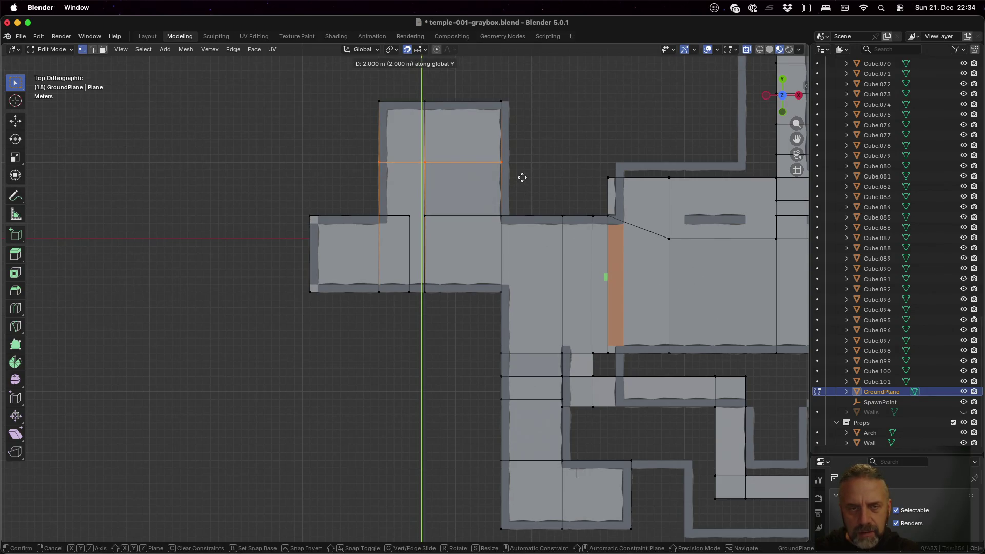
click(522, 174)
mouse_move(523, 231)
middle_down()
mouse_move(621, 108)
mouse_move(651, 121)
mouse_move(628, 148)
mouse_move(603, 151)
mouse_move(662, 131)
middle_up()
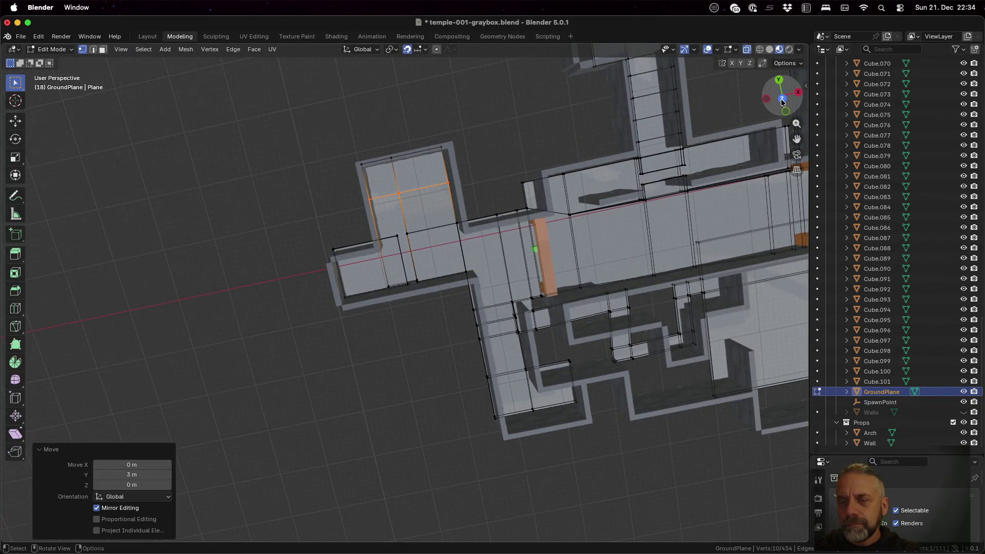
click(782, 99)
shift+middle_drag(746, 263, 493, 207)
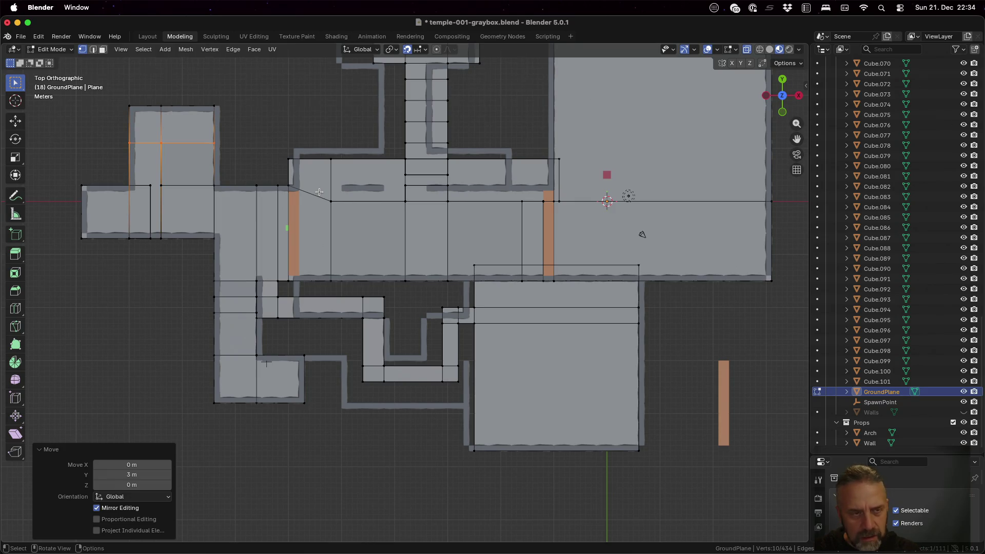
- Raise the small face inside the hall's upper wall 1 m along Y
click(319, 191)
key(b)
mouse_move(315, 191)
mouse_down()
mouse_move(489, 221)
mouse_move(785, 223)
mouse_up()
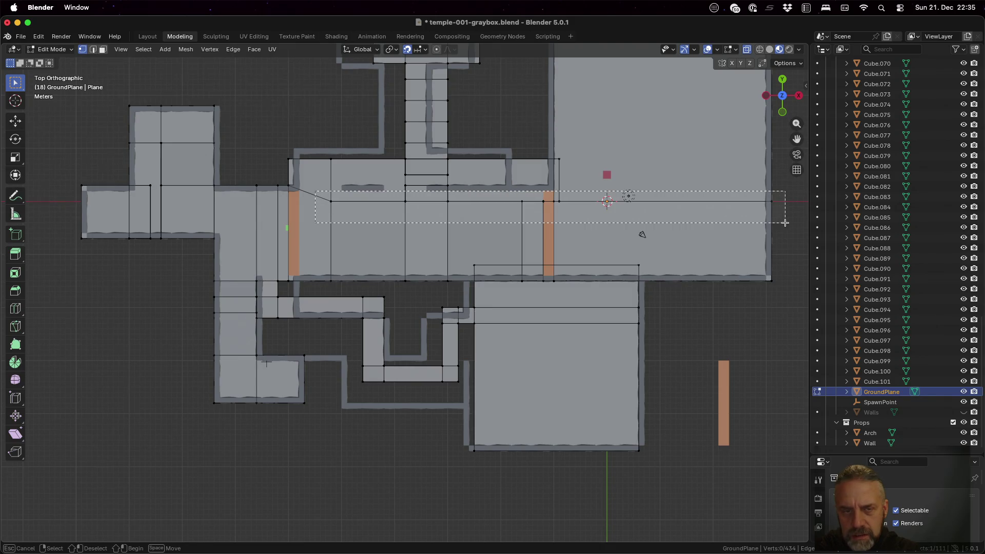
key(Escape)
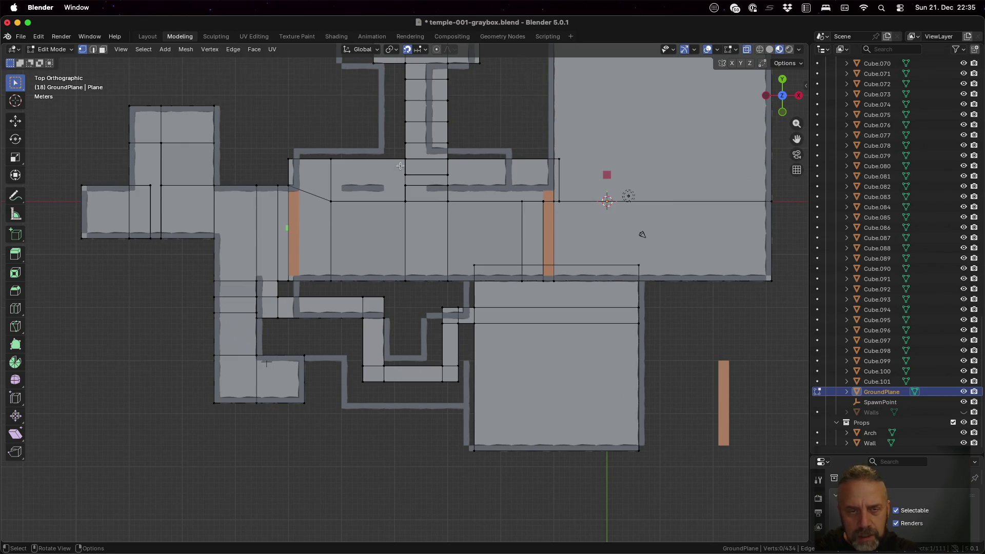
key(b)
drag(400, 165, 454, 182)
text(gy)
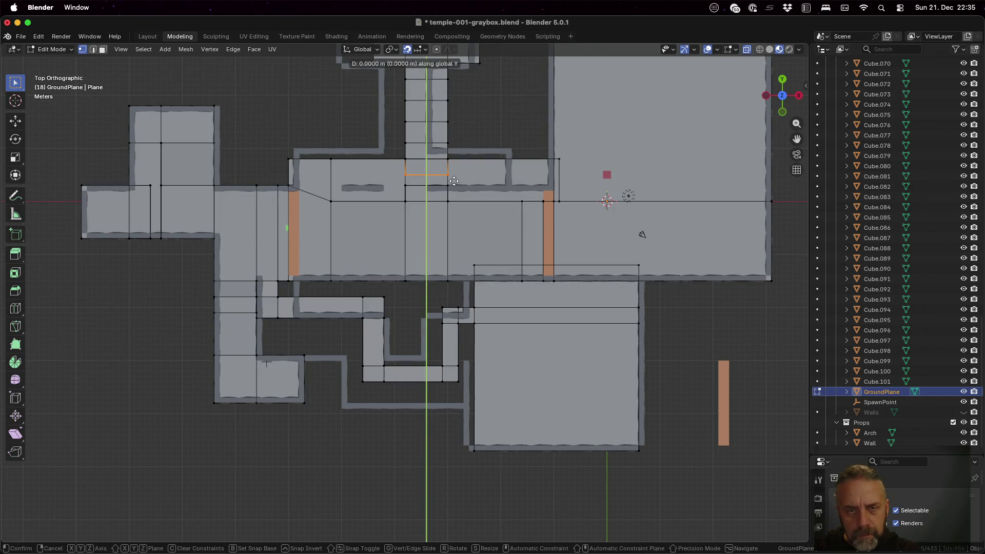
text(1)
key(Return)
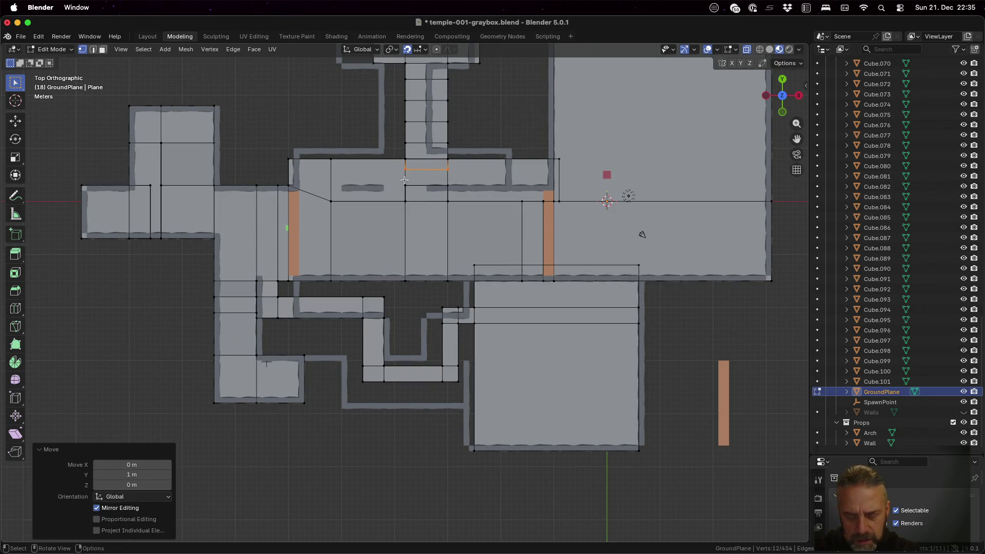
- Raise the edges just below that face 1 m along Y
key(alt+a)
key(b)
drag(400, 180, 452, 196)
text(gy1)
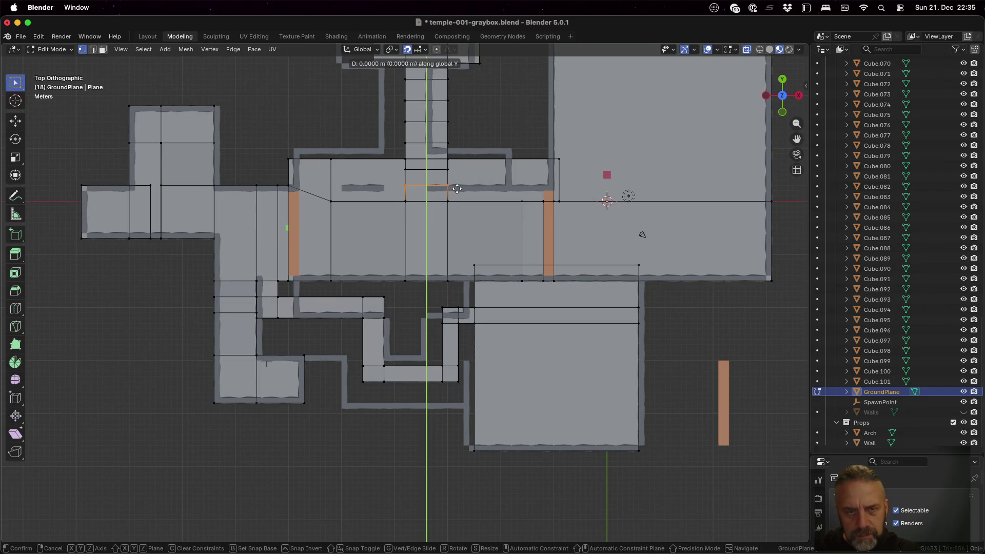
key(Return)
- Move the long horizontal edge row across the hall 3 m along Y
key(alt+a)
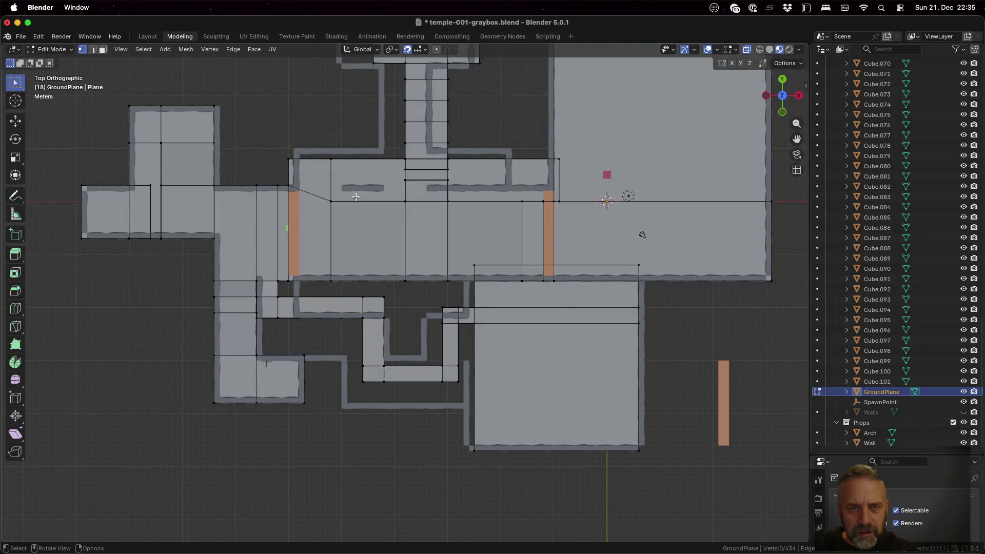
key(b)
mouse_move(320, 192)
mouse_down()
mouse_move(702, 231)
mouse_move(792, 227)
mouse_up()
key(g)
key(y)
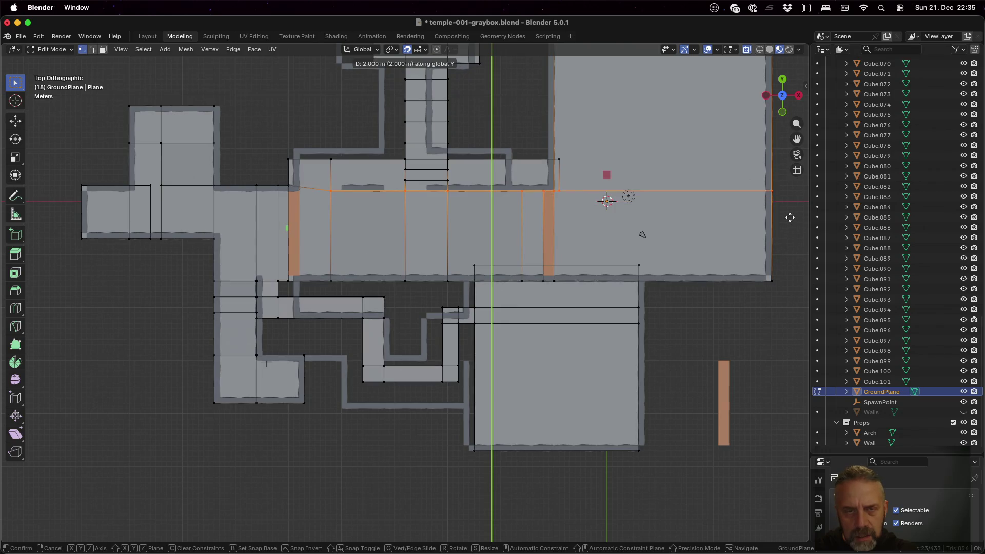
click(788, 214)
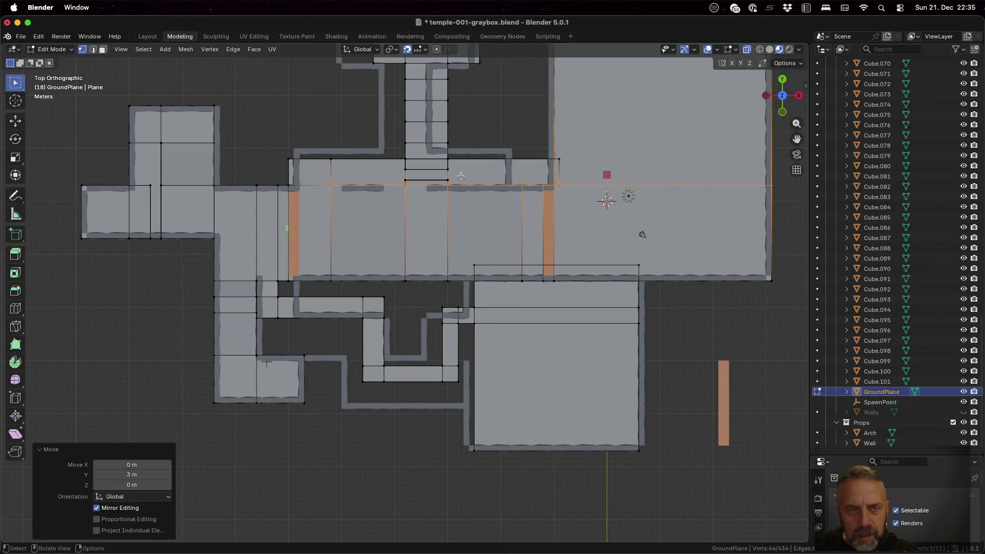
- Raise the hall's top edge row 2 m along Y
key(a)
key(alt+a)
drag(274, 147, 581, 173)
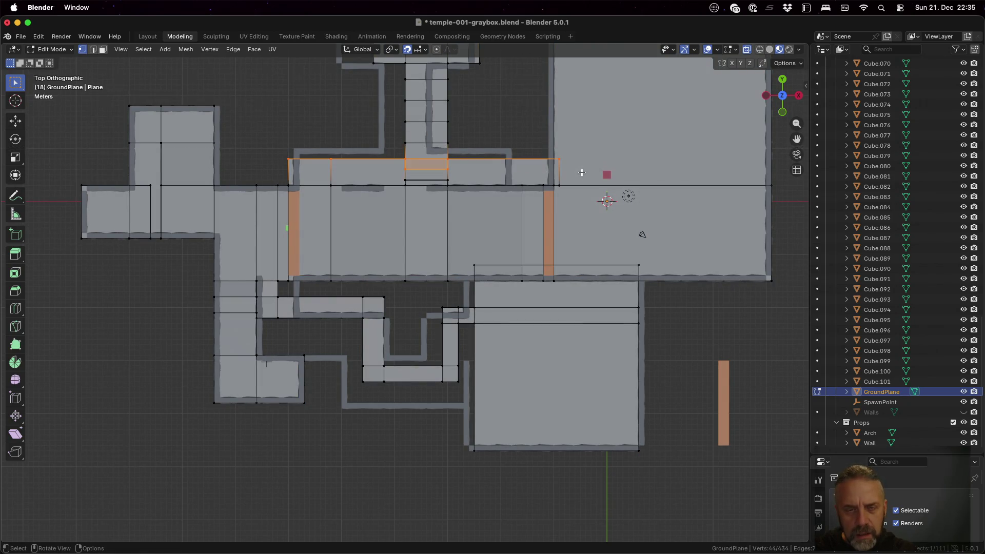
key(alt+a)
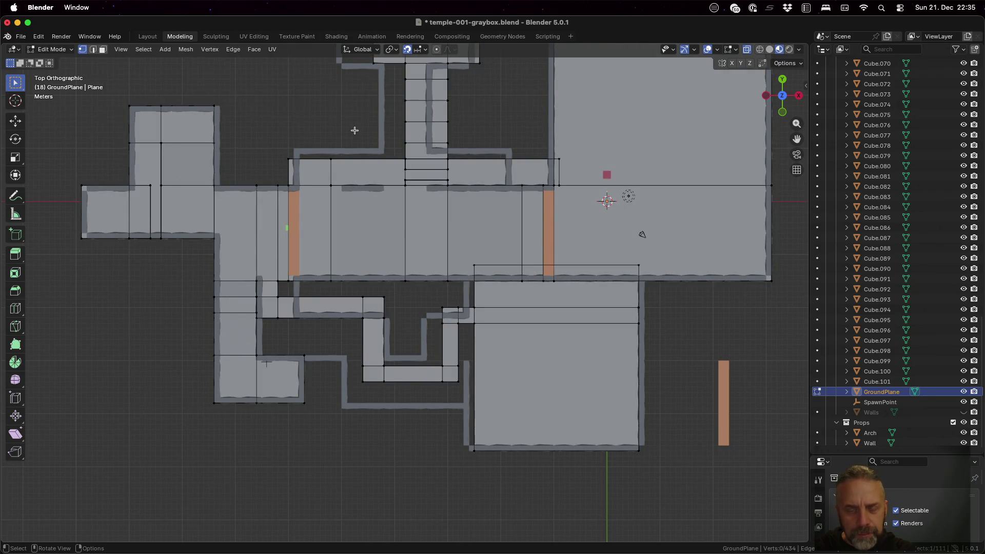
drag(282, 144, 574, 165)
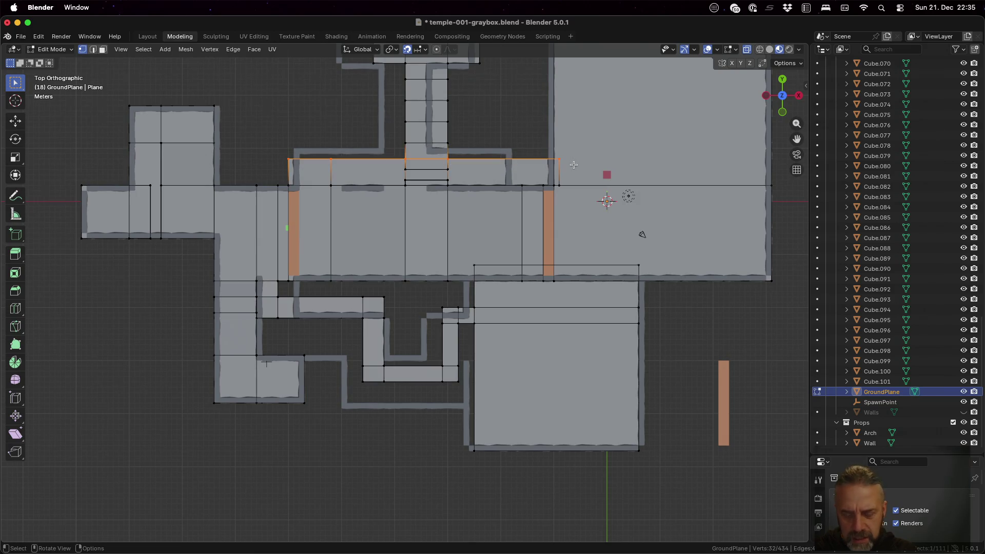
key(g)
key(y)
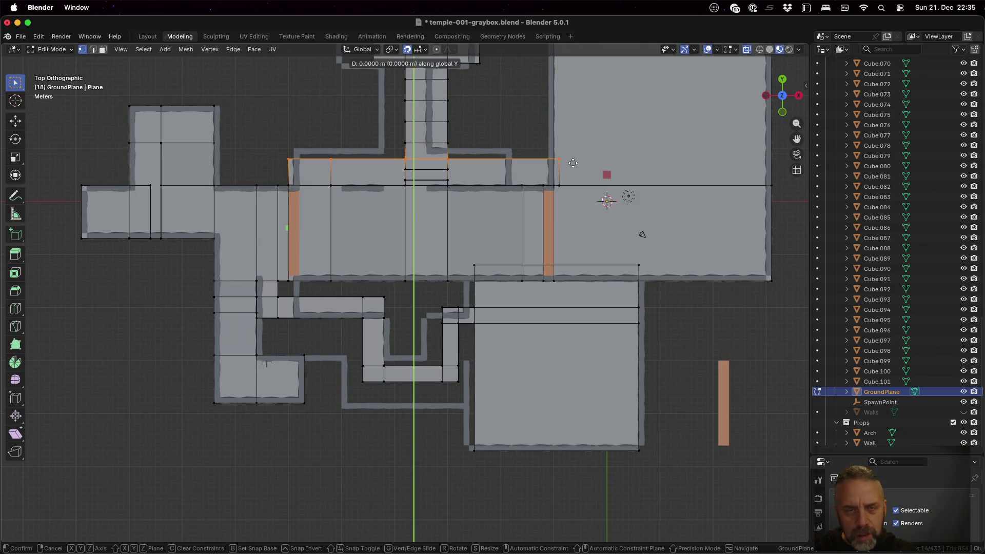
click(573, 155)
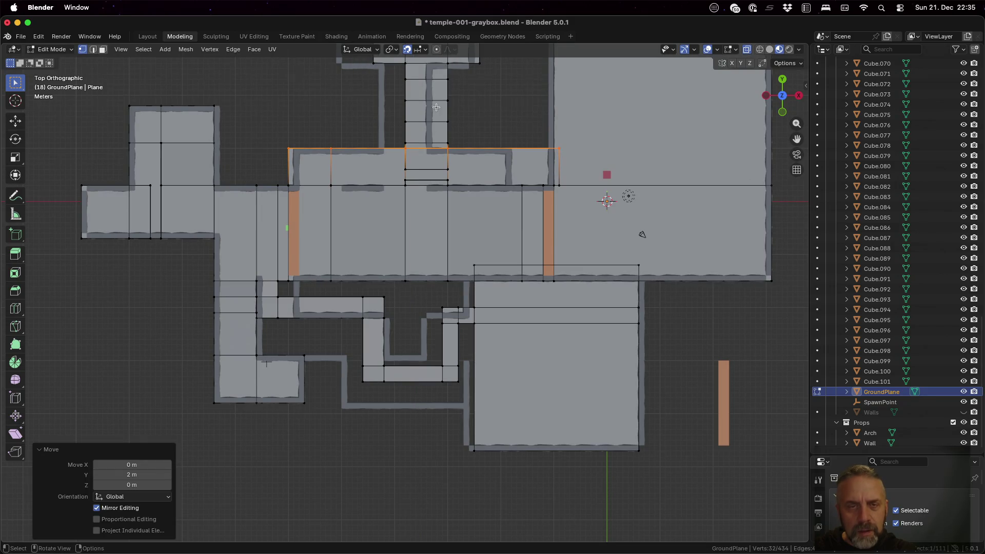
- Raise the top room's top edge 4 m along Y
scroll(436, 108, down, 2)
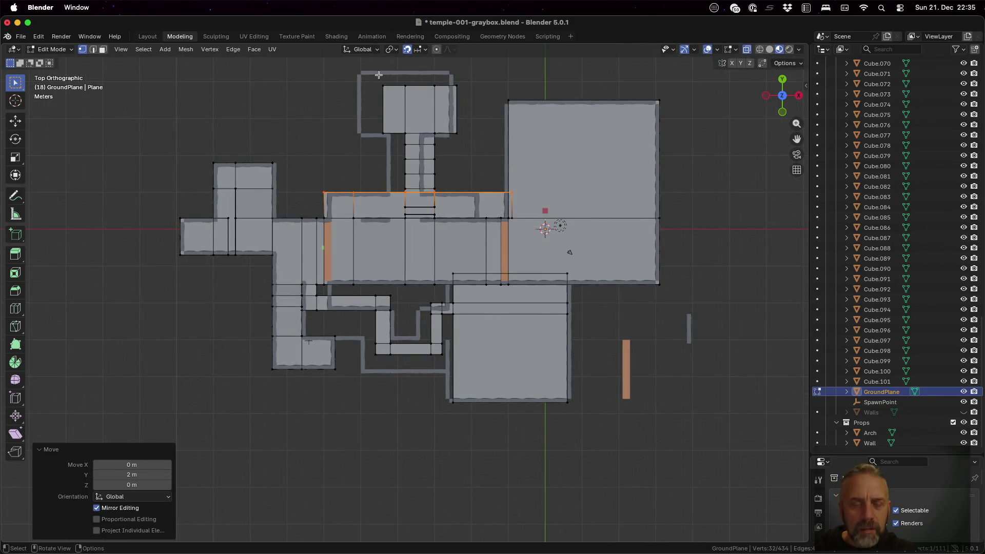
key(a)
key(alt+a)
key(b)
drag(360, 72, 483, 112)
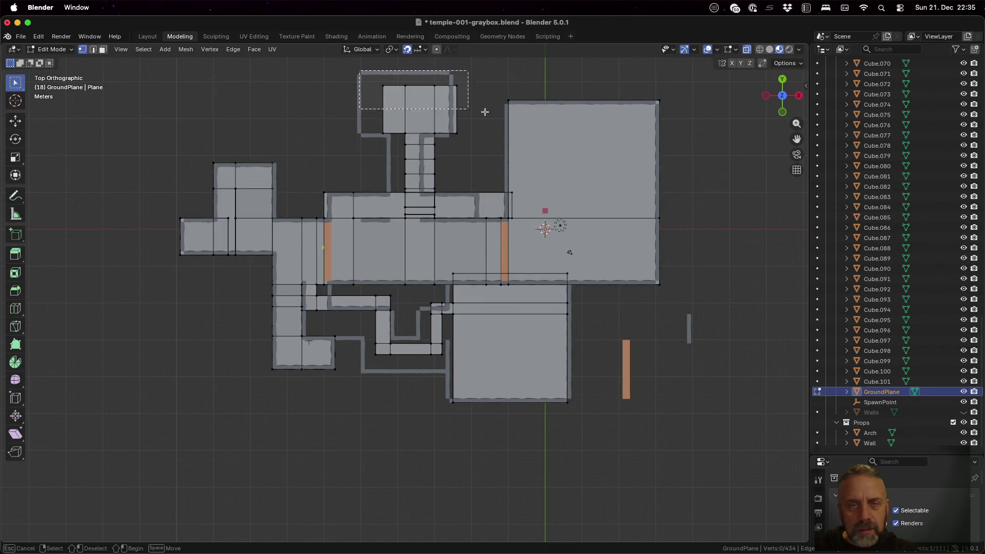
text(gy)
text(4)
key(Return)
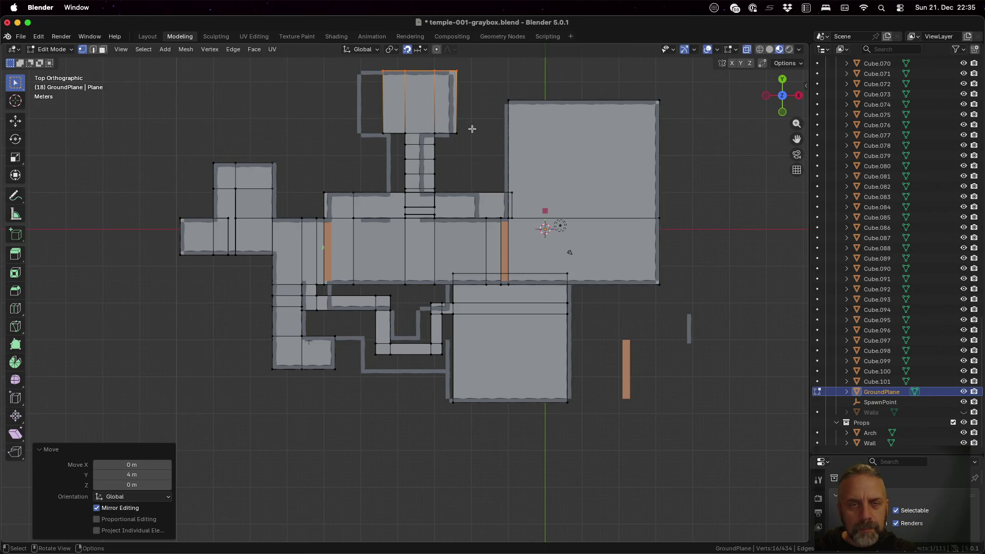
- Lower the top room's bottom edge 1 m along Y
key(a)
key(alt+a)
drag(367, 123, 472, 139)
text(gy-1)
key(Return)
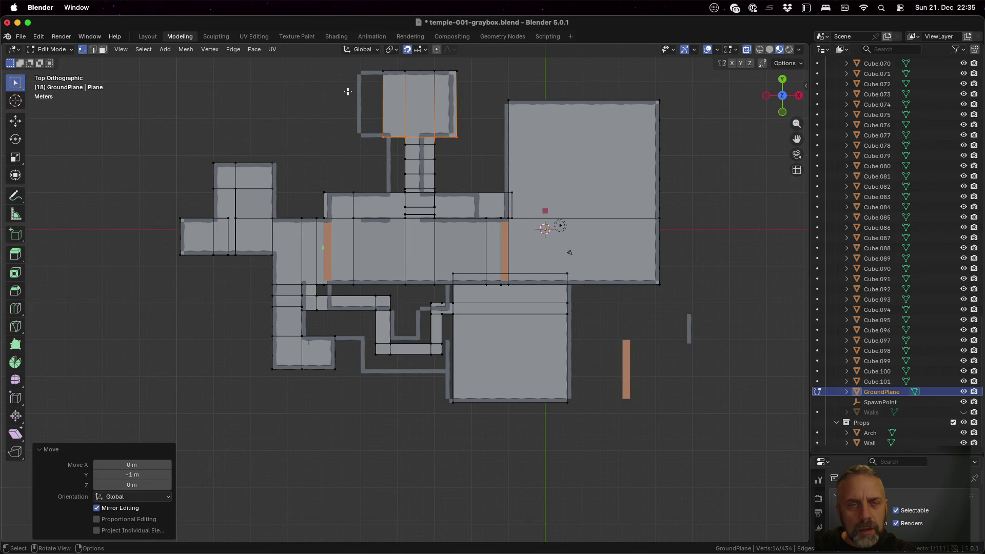
- Move the top room's left edge 7 m left along X
key(alt+a)
key(b)
drag(366, 66, 392, 151)
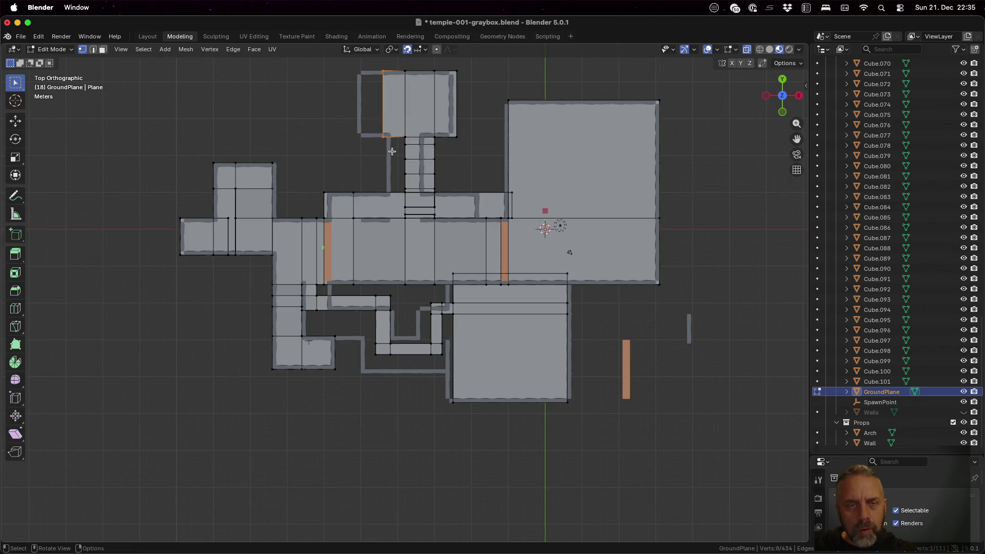
key(g)
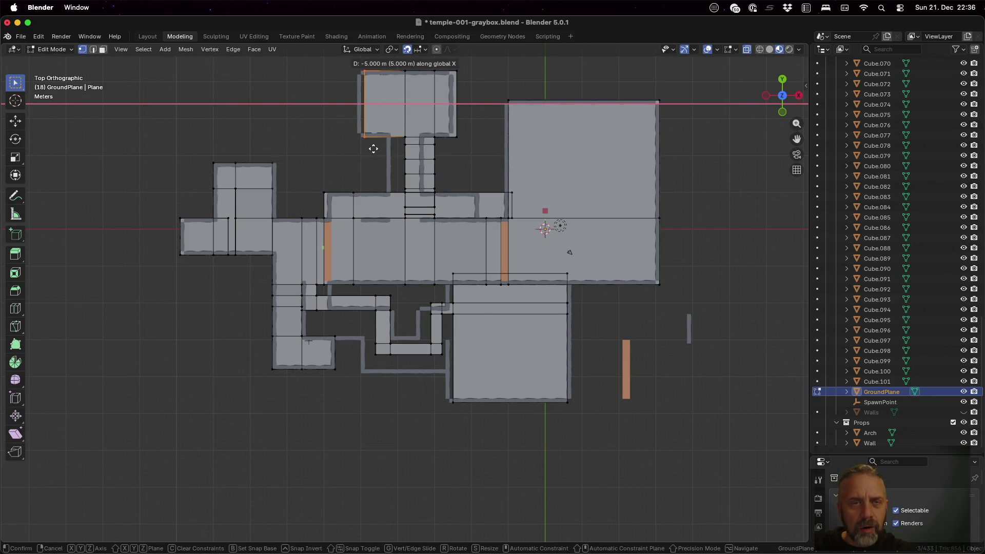
click(365, 149)
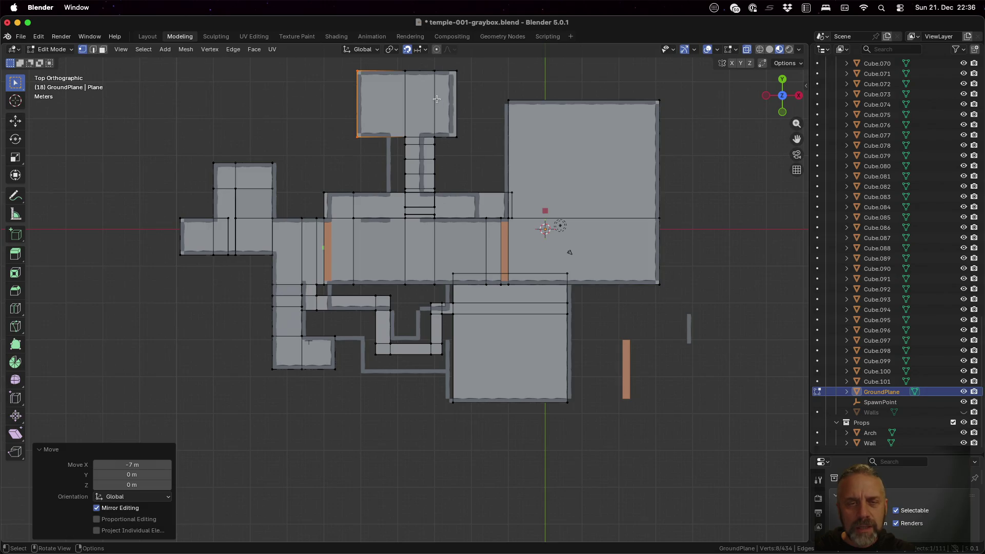
key(alt+a)
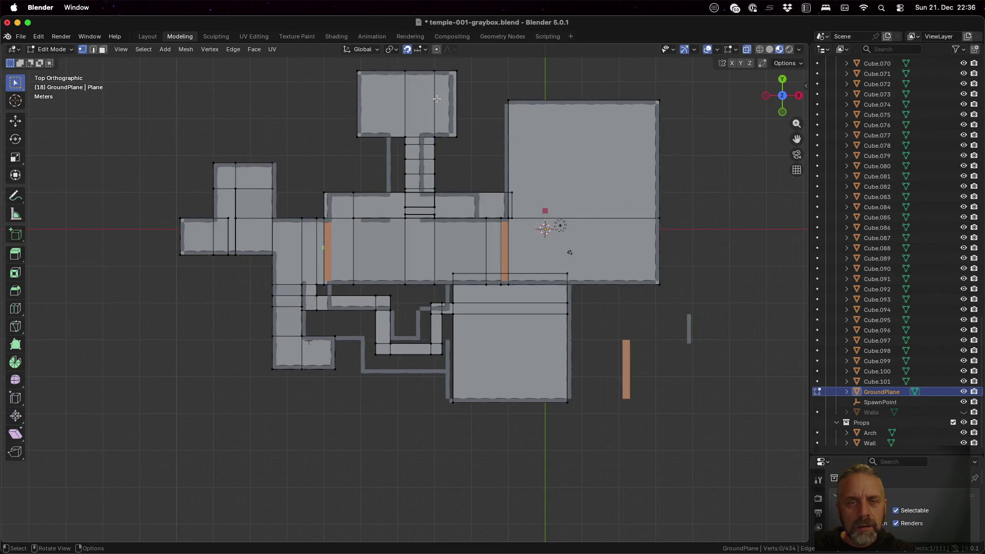
- Shift the corridor's left vertex column 5 m left along X
drag(400, 67, 419, 225)
key(g)
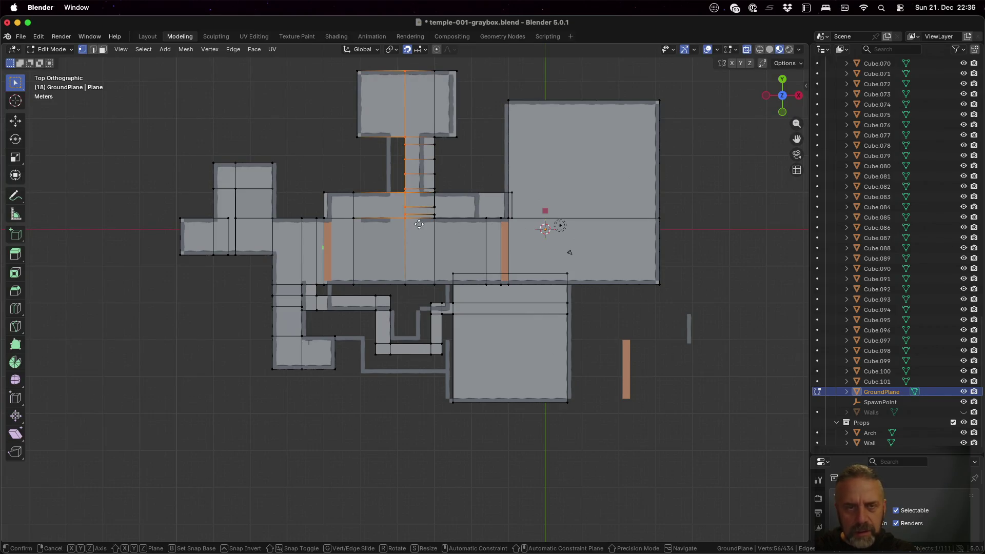
key(x)
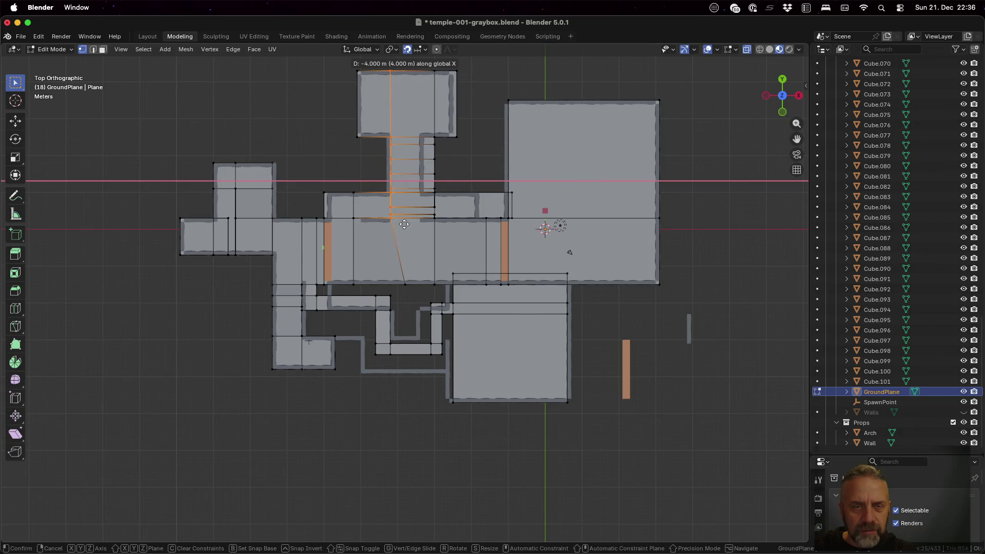
key(Escape)
shift+drag(393, 266, 411, 292)
key(g)
key(x)
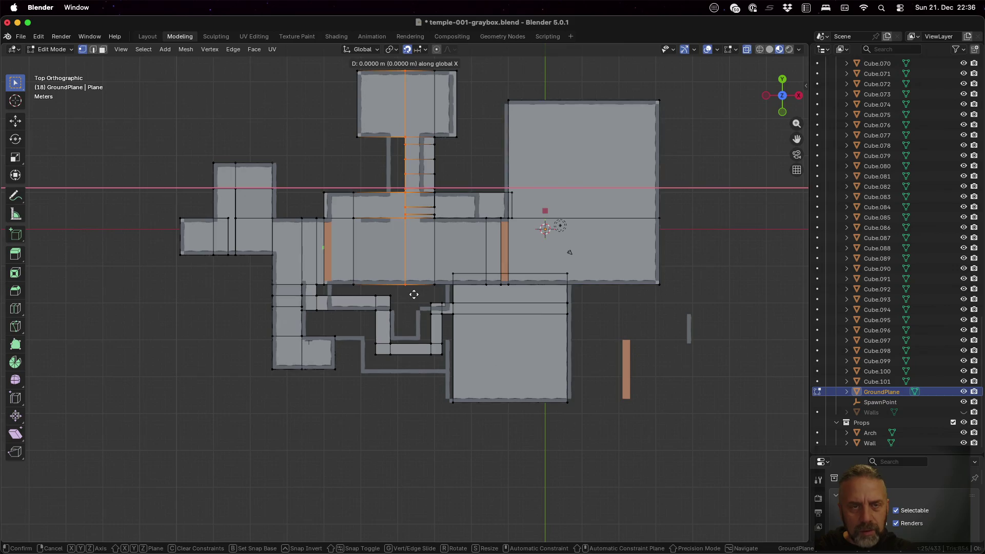
click(396, 291)
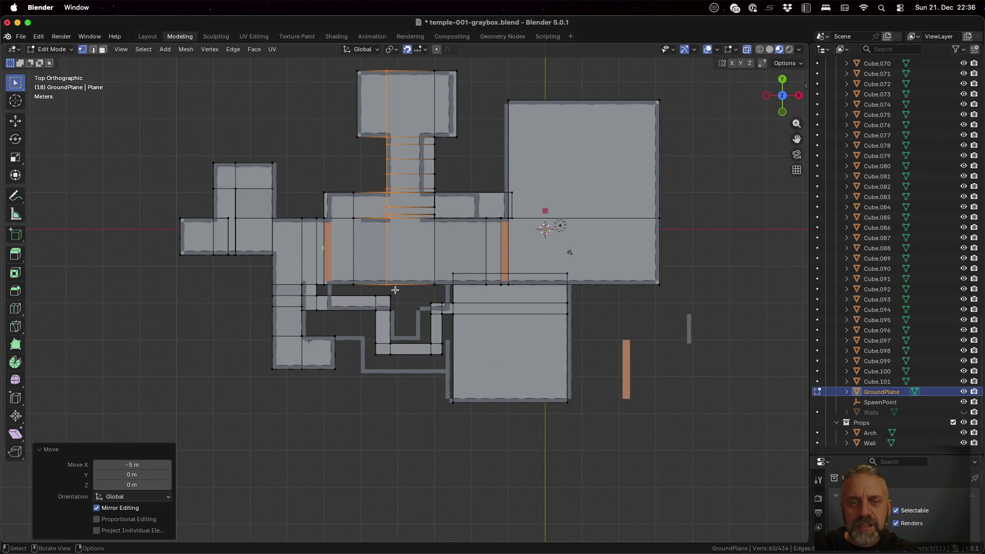
- Shift the corridor's right vertex column 3 m left along X
click(485, 125)
key(b)
drag(428, 73, 442, 296)
key(g)
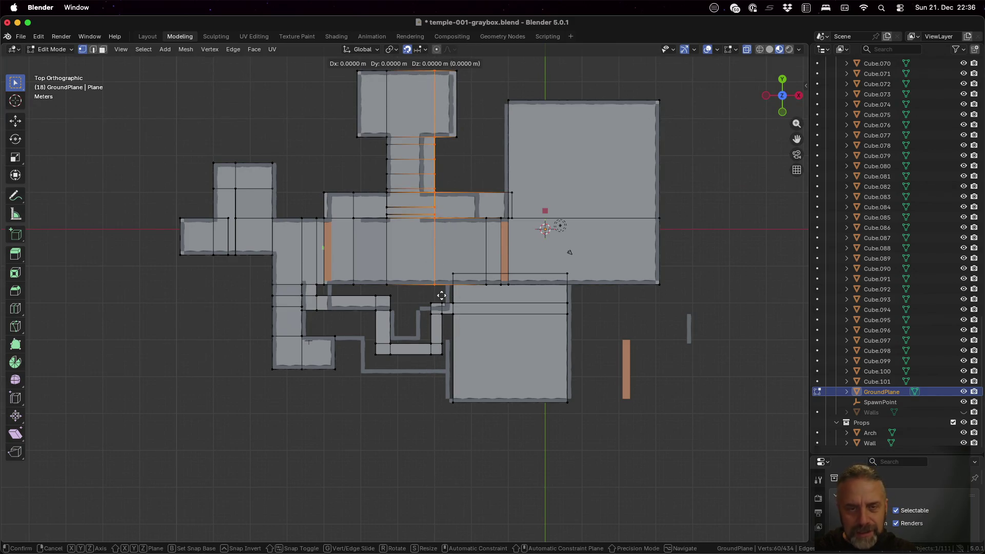
key(x)
click(433, 293)
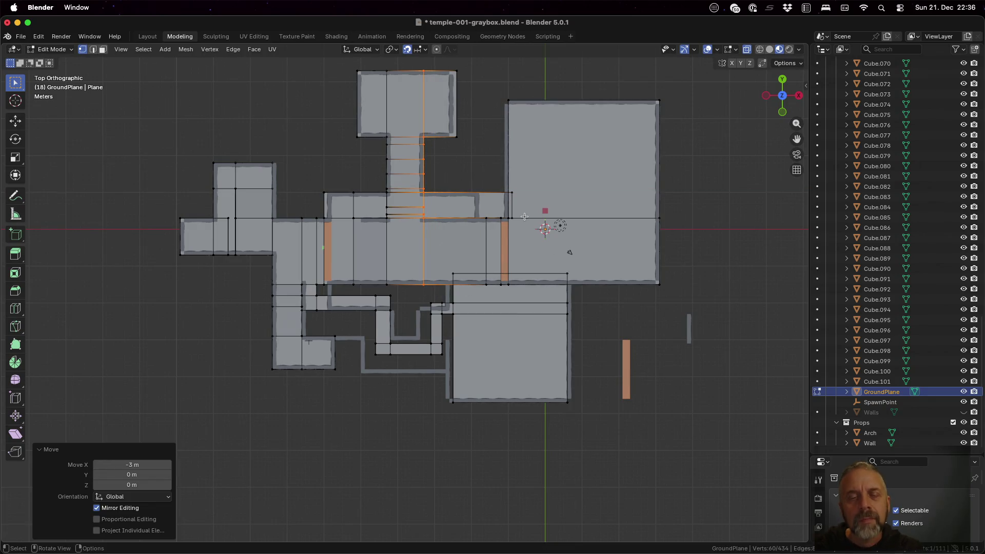
mouse_move(509, 217)
middle_down()
mouse_move(565, 211)
mouse_move(587, 183)
mouse_move(643, 209)
mouse_move(639, 221)
mouse_move(379, 232)
mouse_move(359, 216)
mouse_move(421, 183)
mouse_move(499, 307)
mouse_move(667, 298)
mouse_move(561, 288)
mouse_move(547, 272)
mouse_move(530, 274)
middle_up()
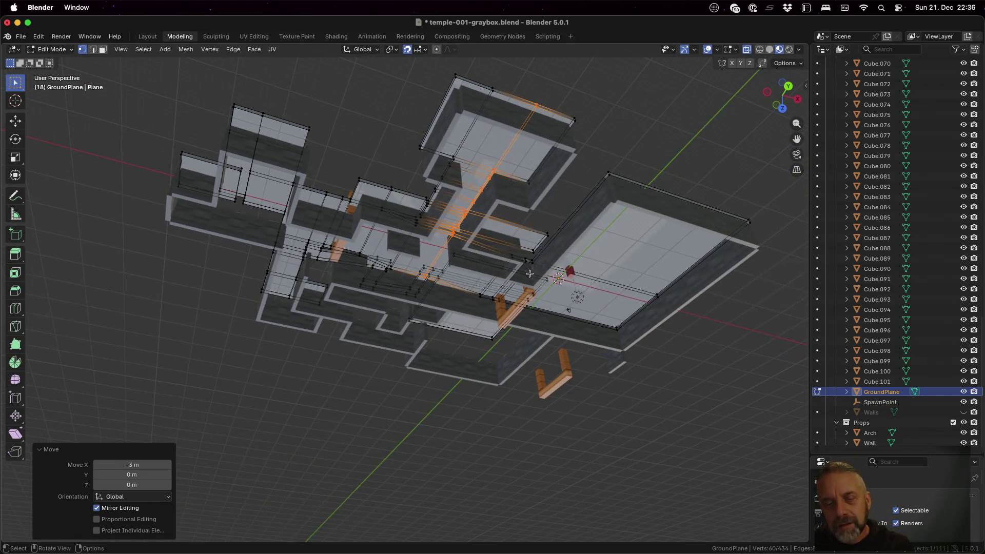
- Move the right-end vertices of the hall's top wall 9 m left along X
click(537, 252)
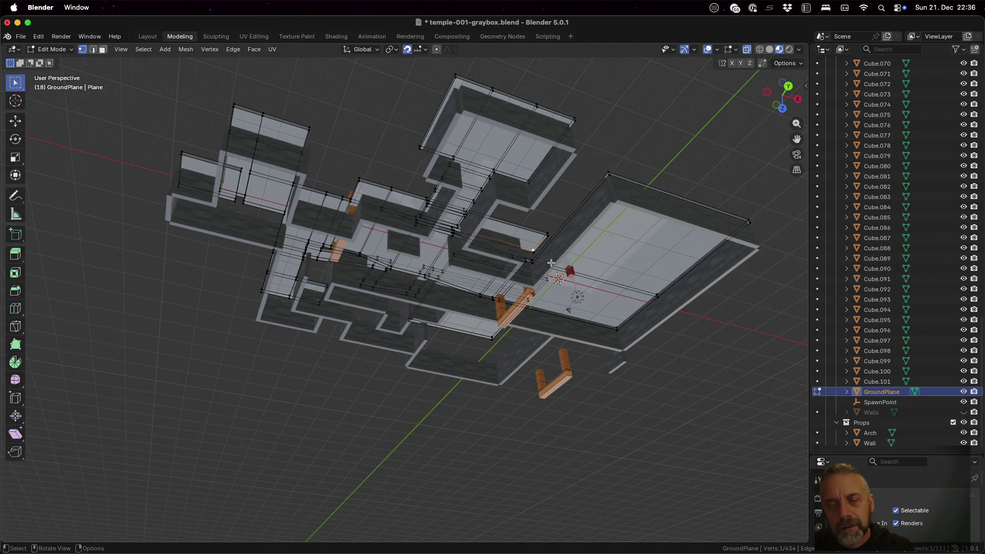
key(b)
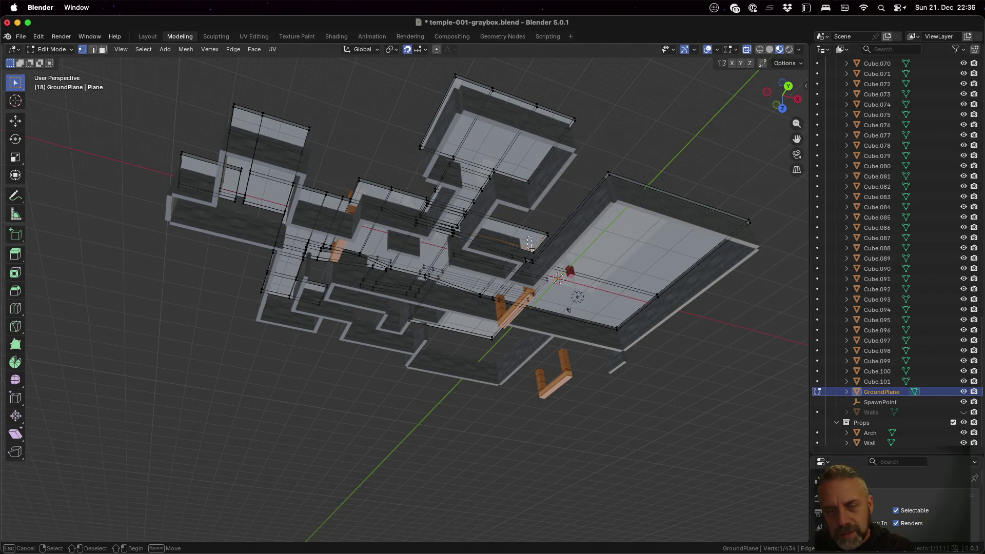
drag(539, 254, 559, 249)
key(b)
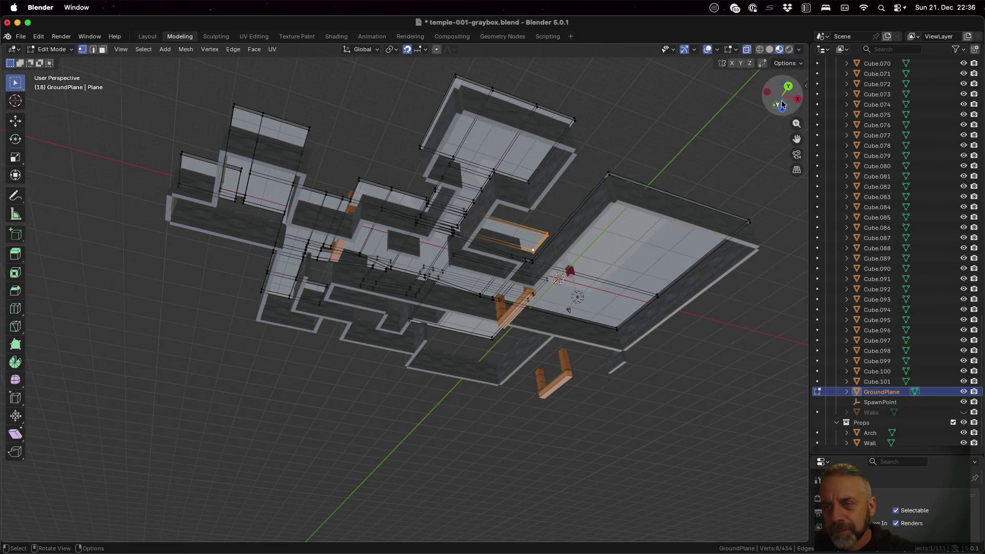
click(782, 112)
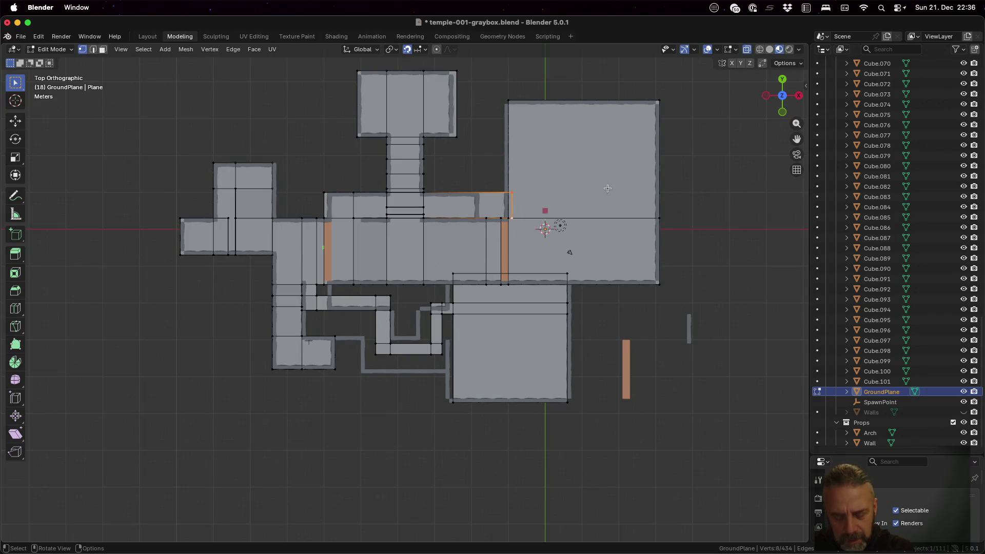
key(g)
key(x)
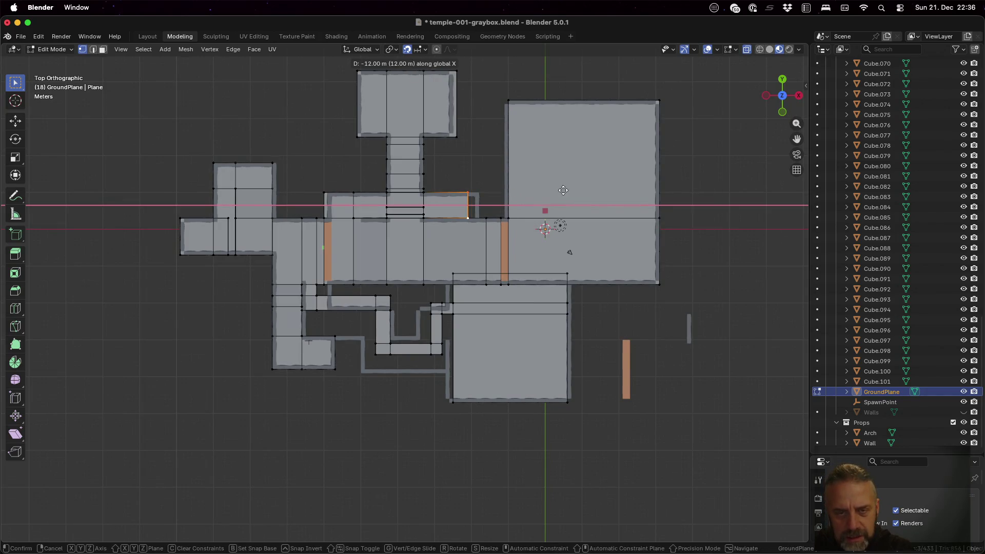
click(574, 190)
mouse_move(529, 246)
middle_down()
mouse_move(602, 210)
mouse_move(646, 256)
mouse_move(607, 194)
mouse_move(527, 248)
mouse_move(562, 252)
mouse_move(525, 250)
middle_up()
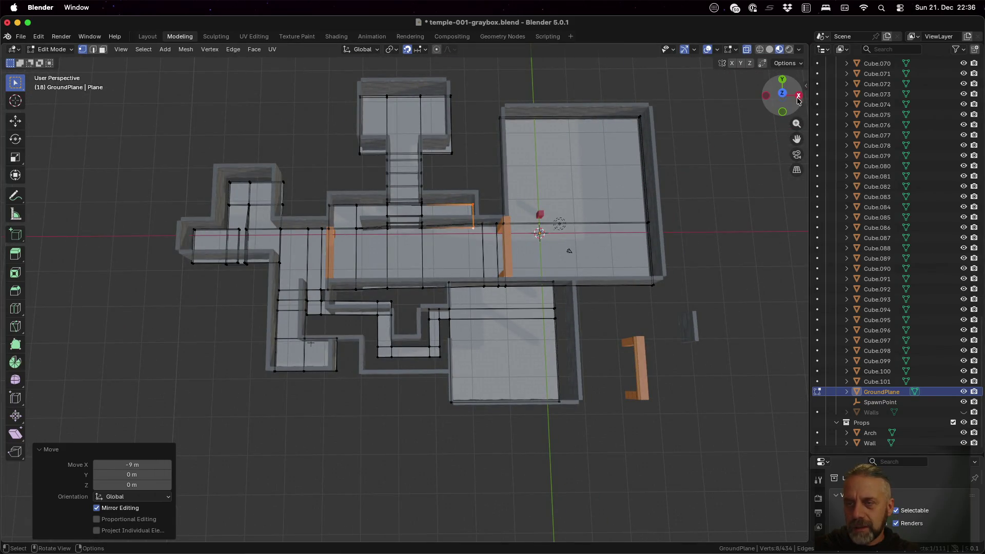
click(782, 94)
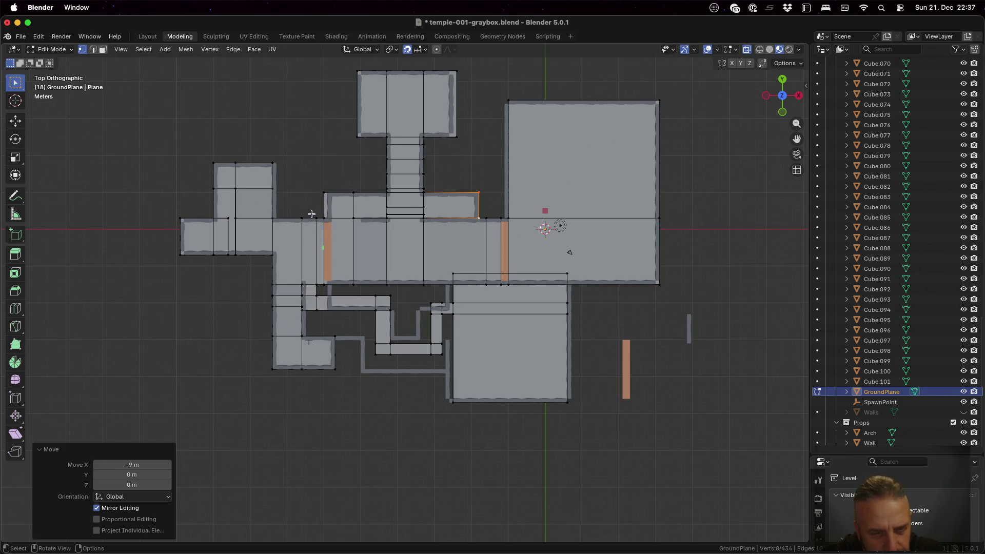
- Shift the floor edges along the hall's left wall 2 m right along X
key(b)
drag(312, 214, 320, 324)
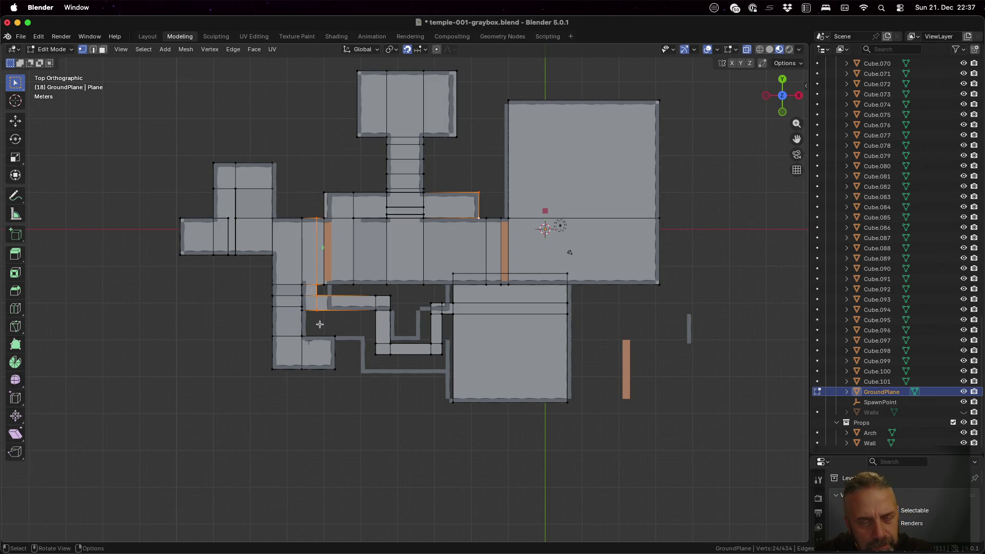
key(g)
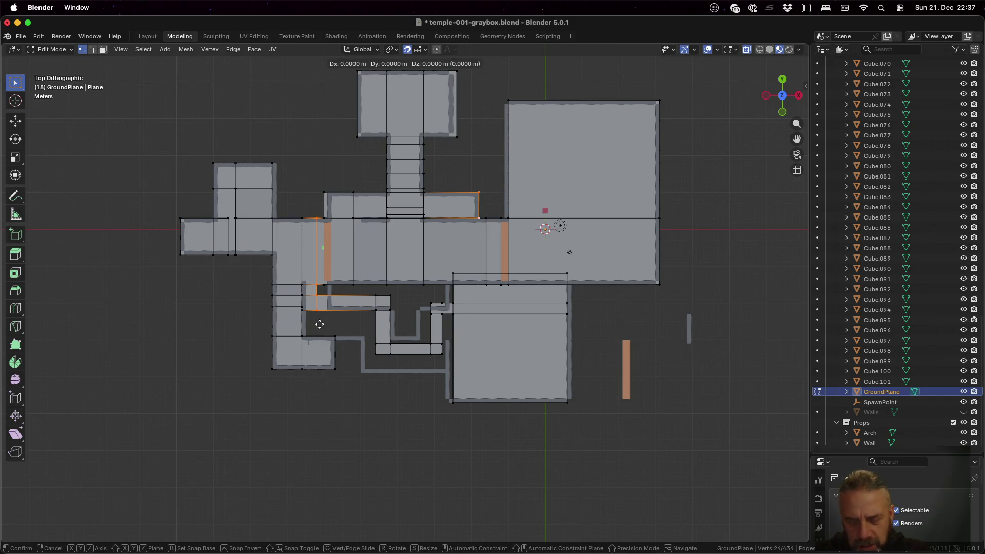
key(x)
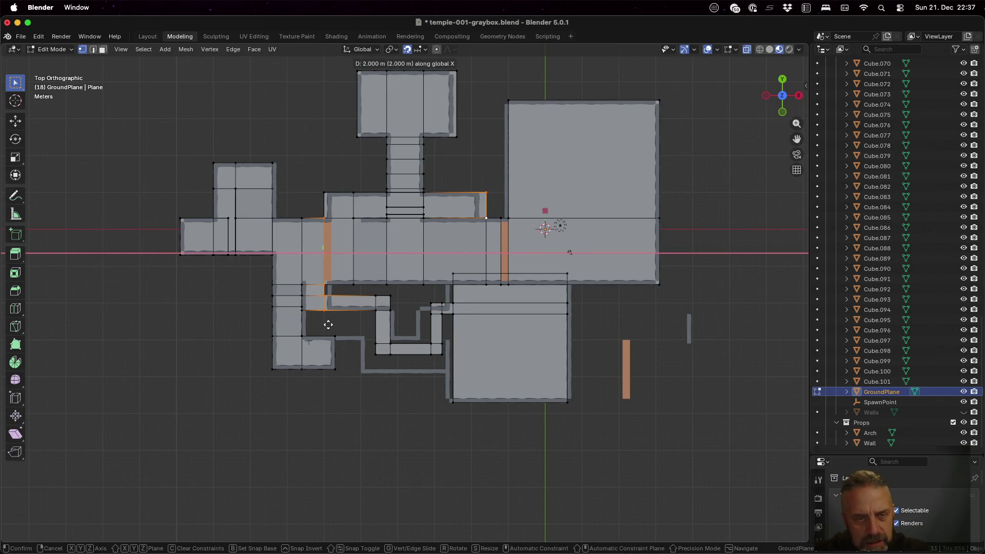
key(Escape)
key(a)
key(alt+a)
key(b)
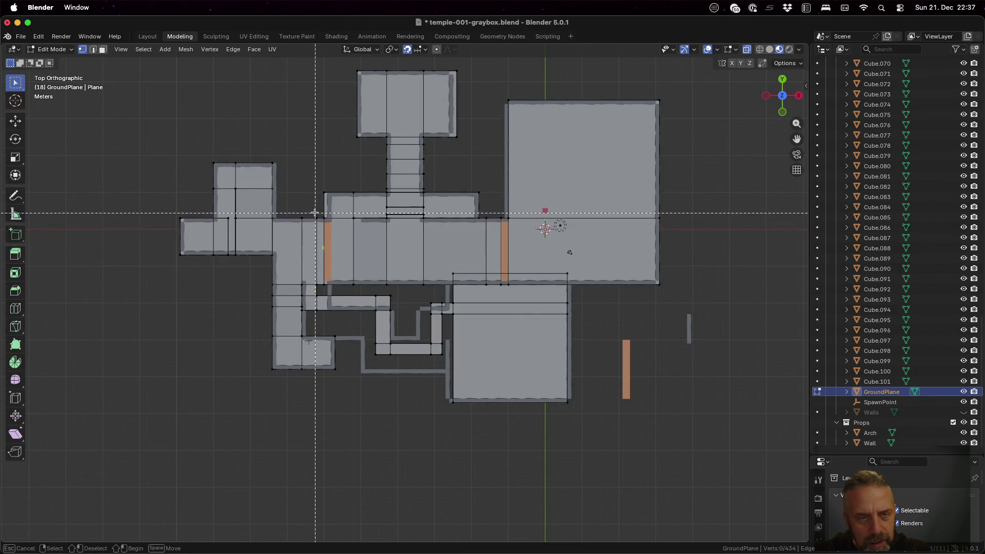
drag(313, 214, 322, 318)
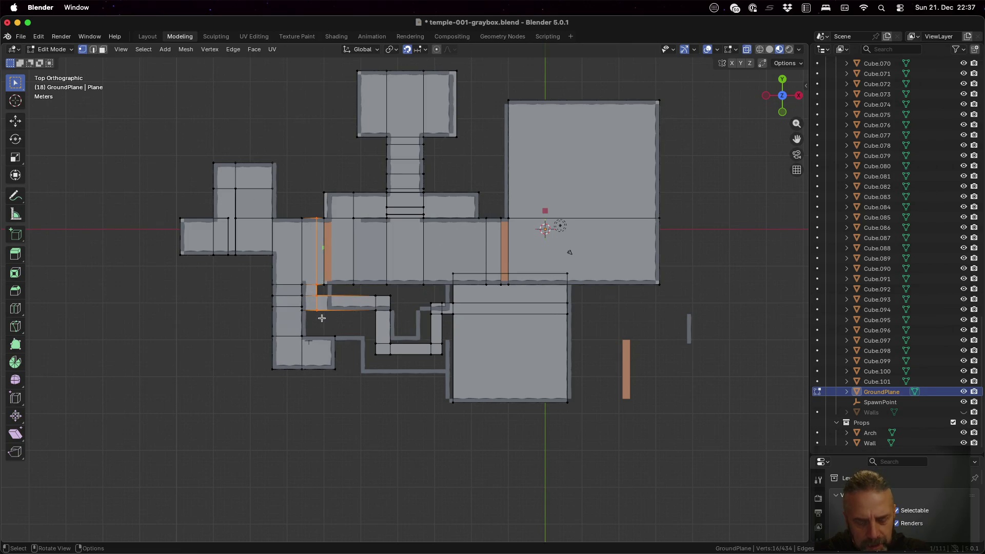
key(g)
key(x)
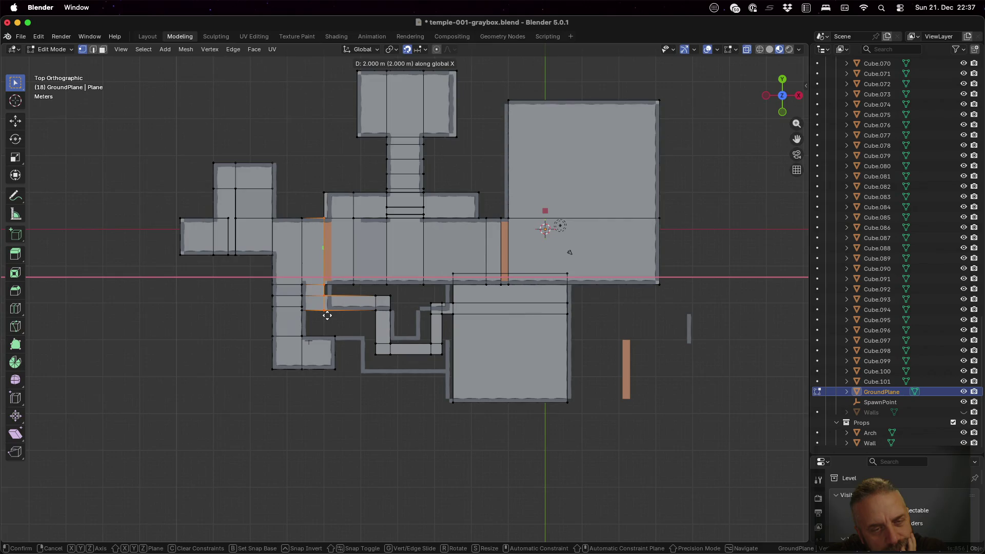
click(327, 315)
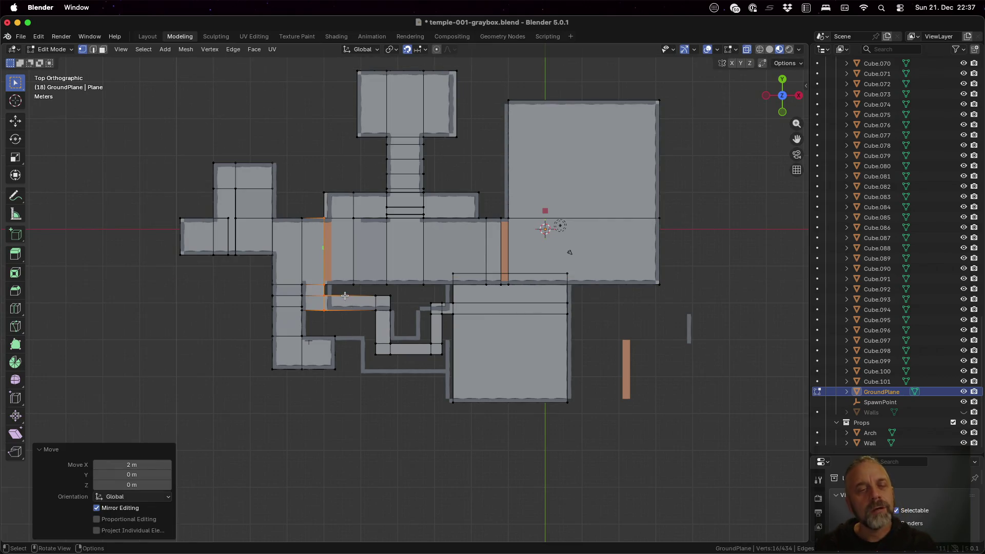
scroll(353, 301, up, 4)
scroll(275, 298, up, 1)
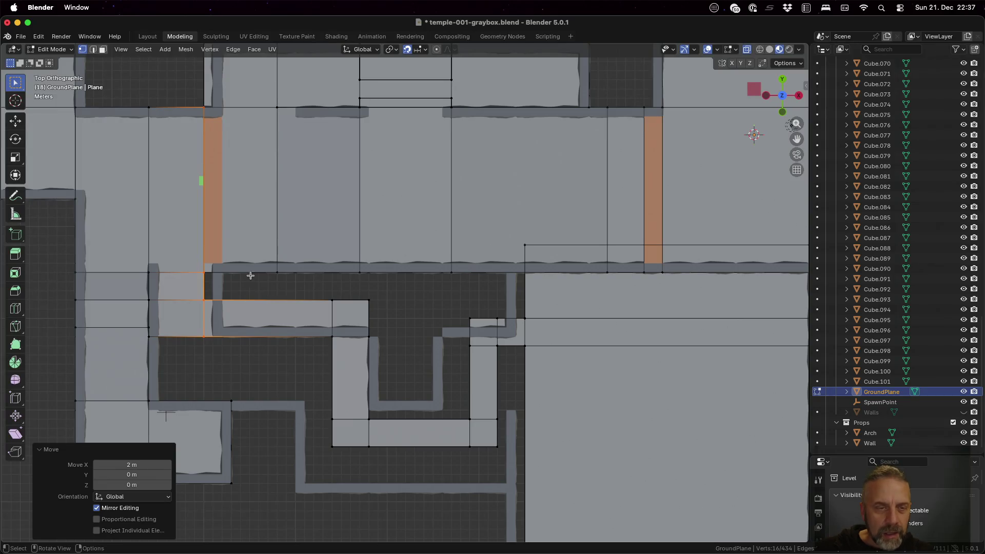
key(Tab)
- Move wall piece Cube.038 1 m left along X
click(219, 286)
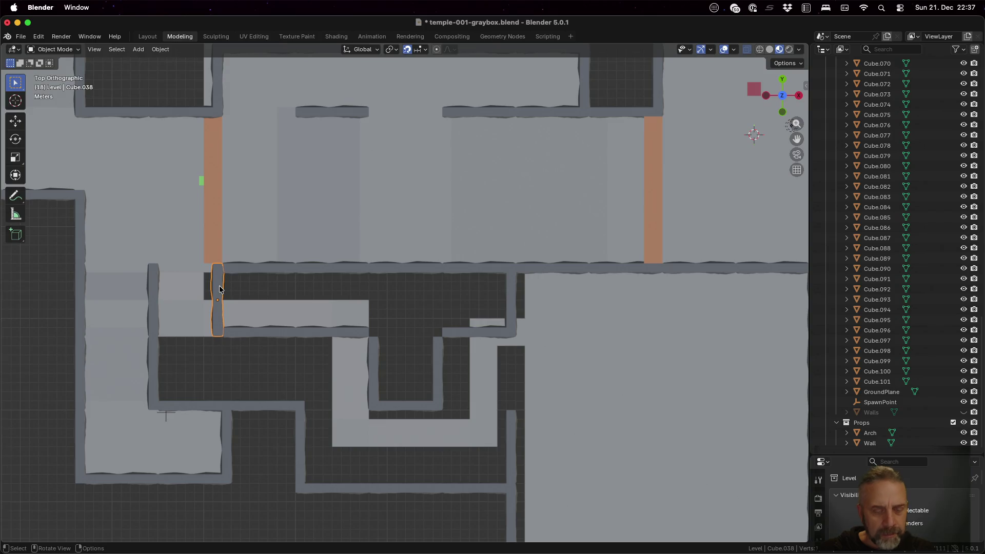
key(g)
key(z)
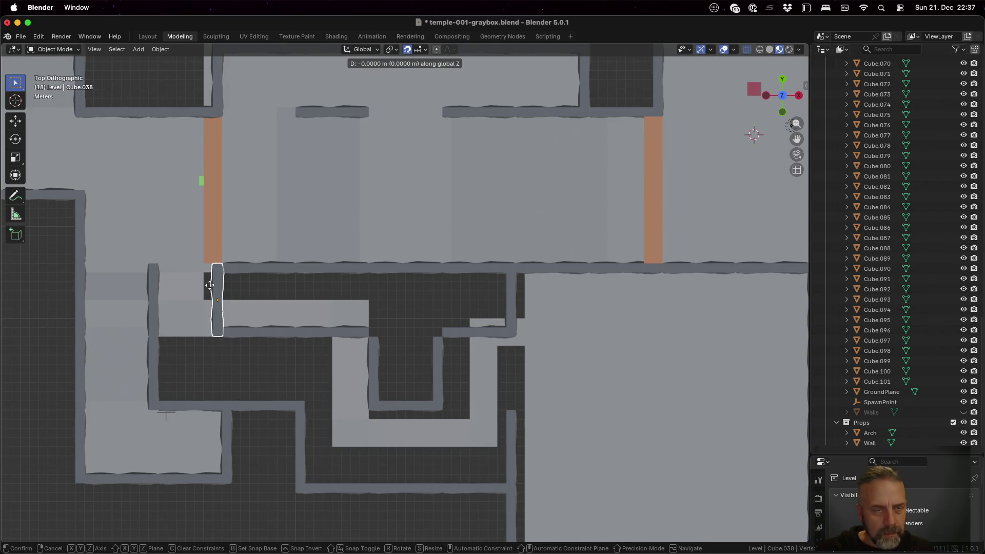
click(227, 288)
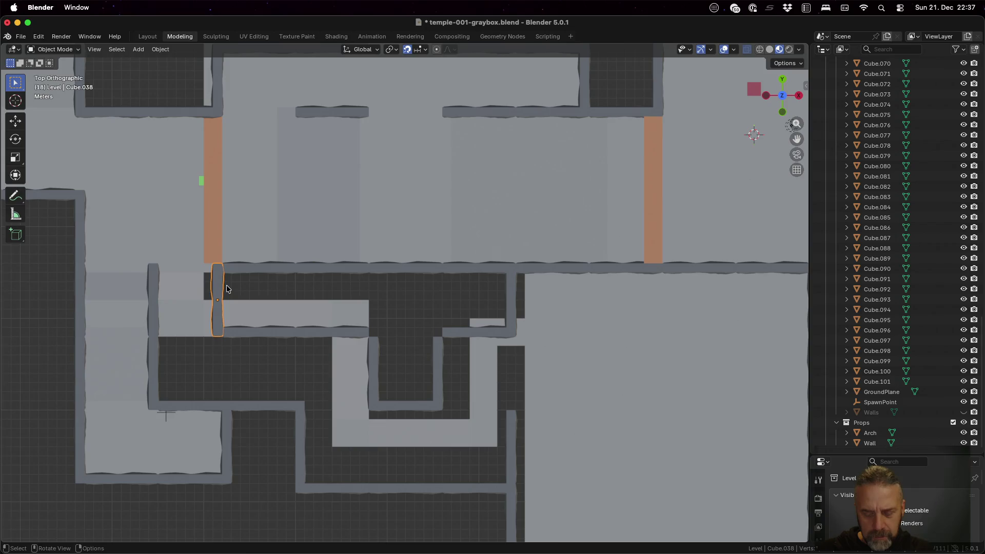
key(g)
key(x)
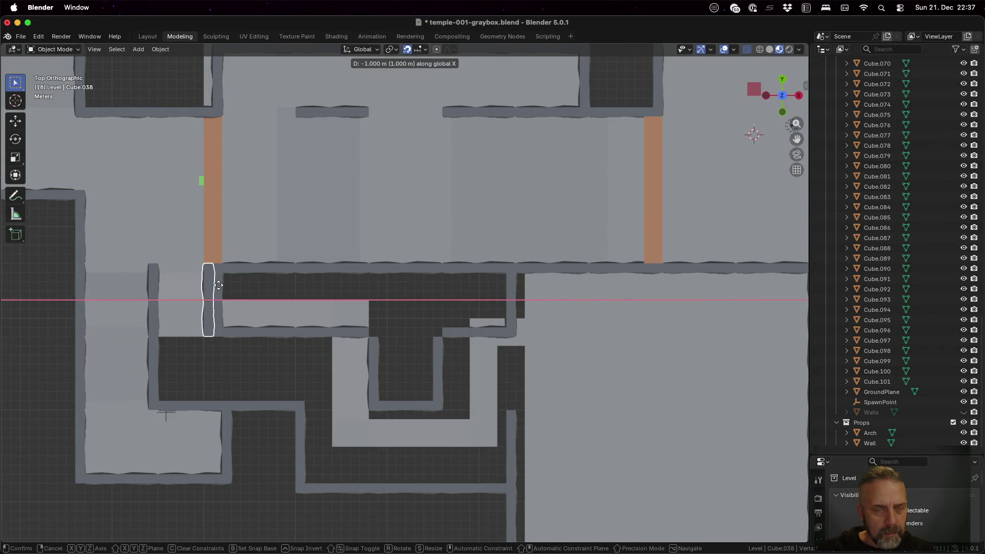
click(218, 286)
- Delete the overlapping wall Cube.022 and readjust Cube.038 along X
click(222, 288)
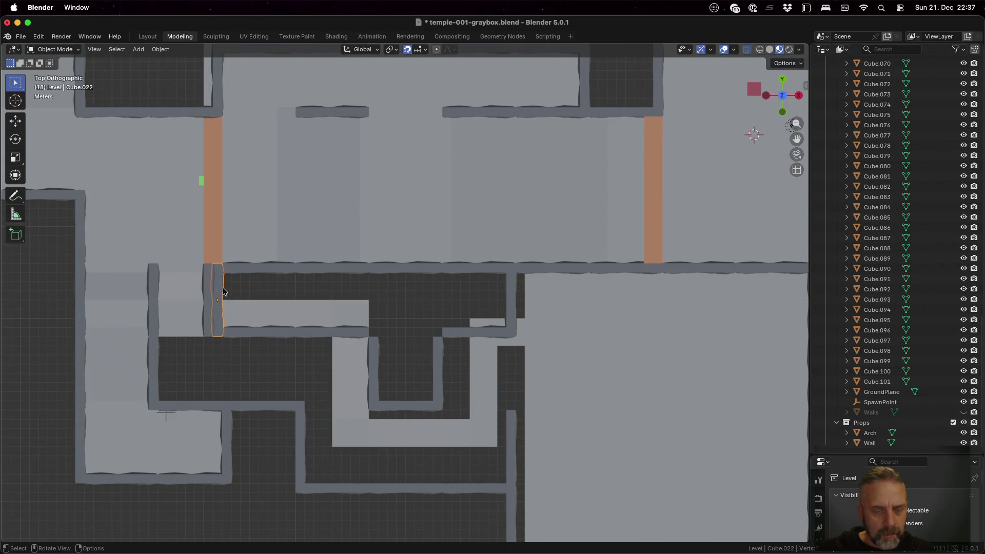
key(x)
click(224, 291)
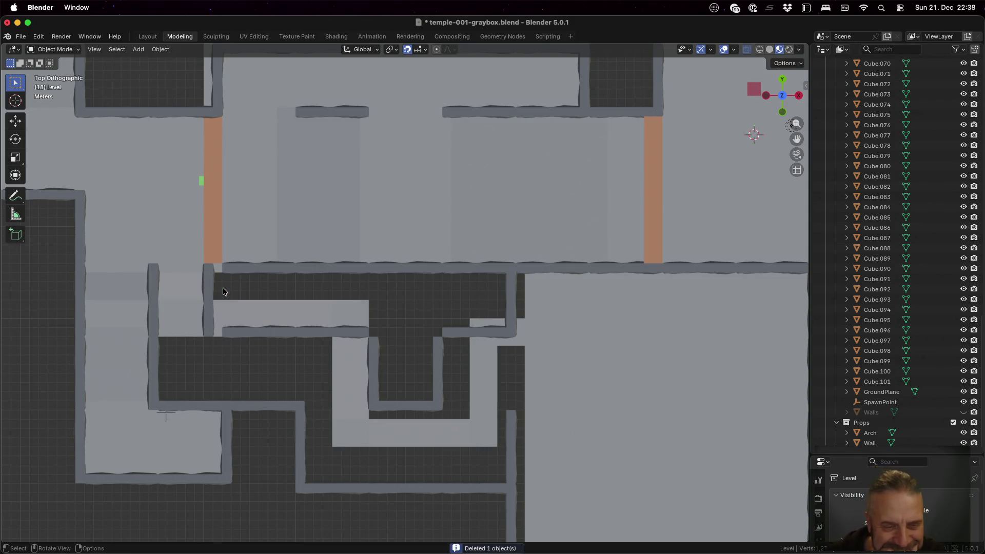
click(211, 296)
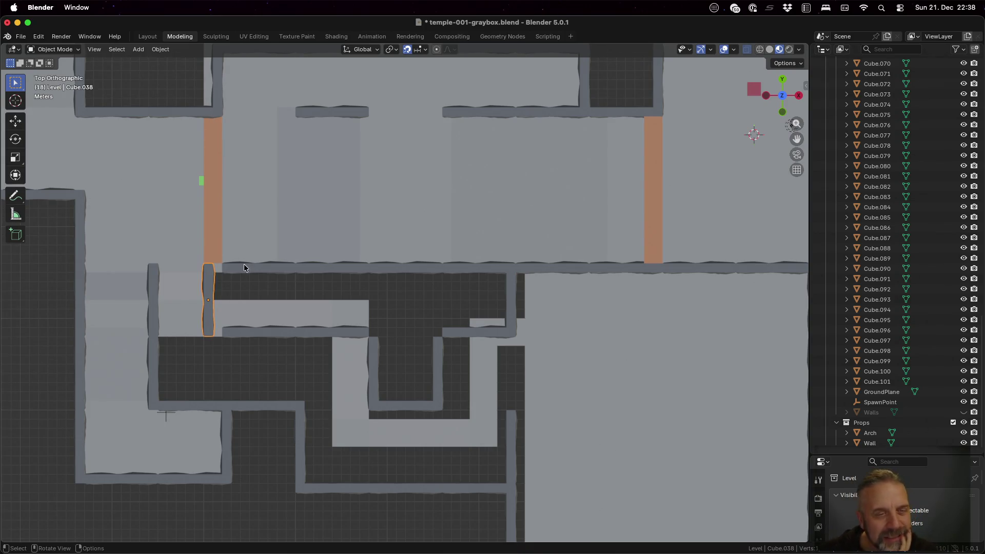
key(g)
key(x)
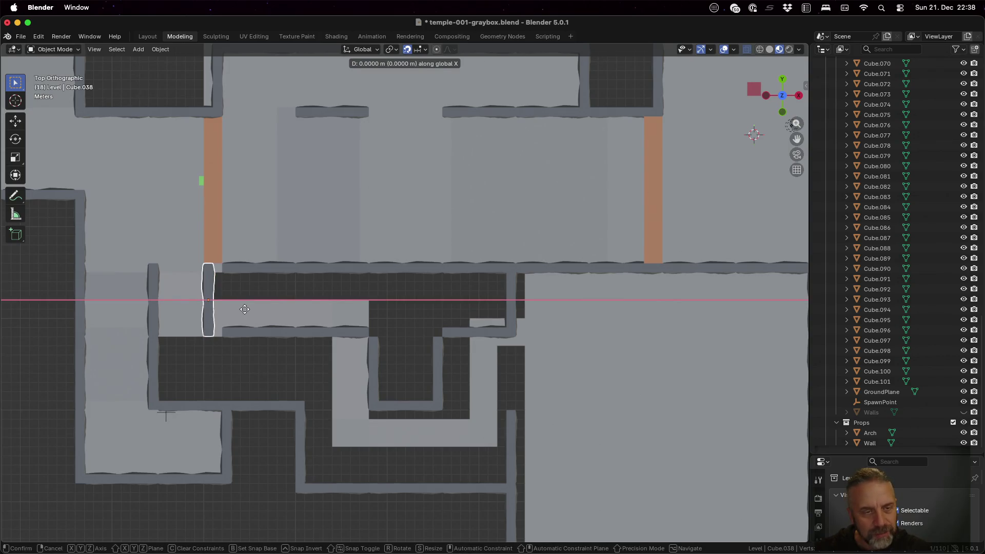
click(248, 309)
click(188, 232)
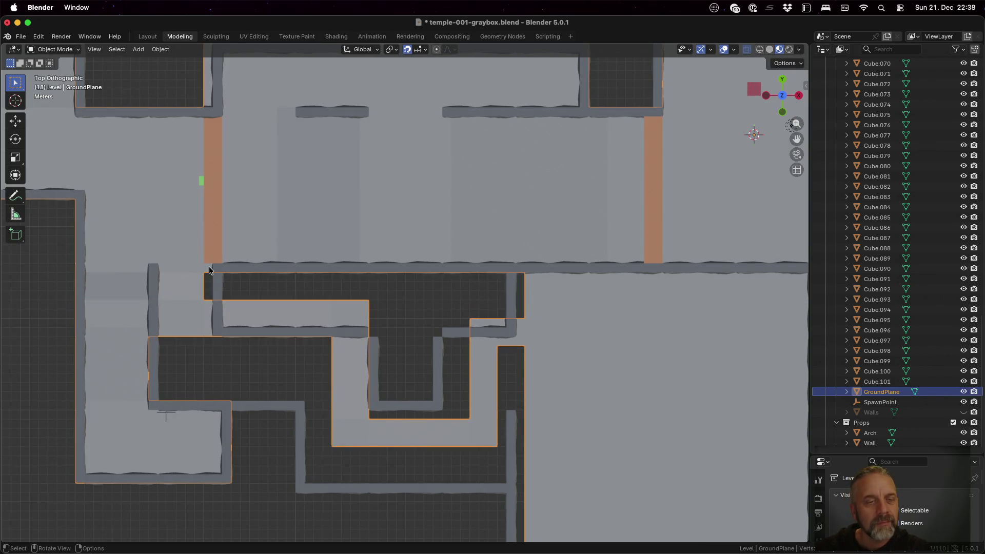
key(Tab)
mouse_move(214, 263)
middle_down()
mouse_move(236, 292)
mouse_move(251, 275)
mouse_move(227, 299)
mouse_move(250, 228)
mouse_move(267, 274)
middle_up()
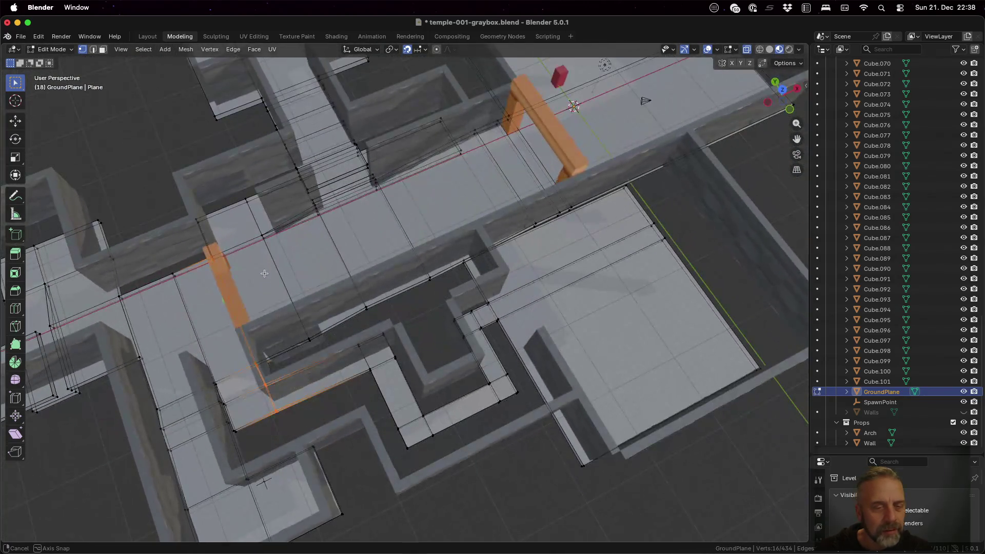
click(783, 90)
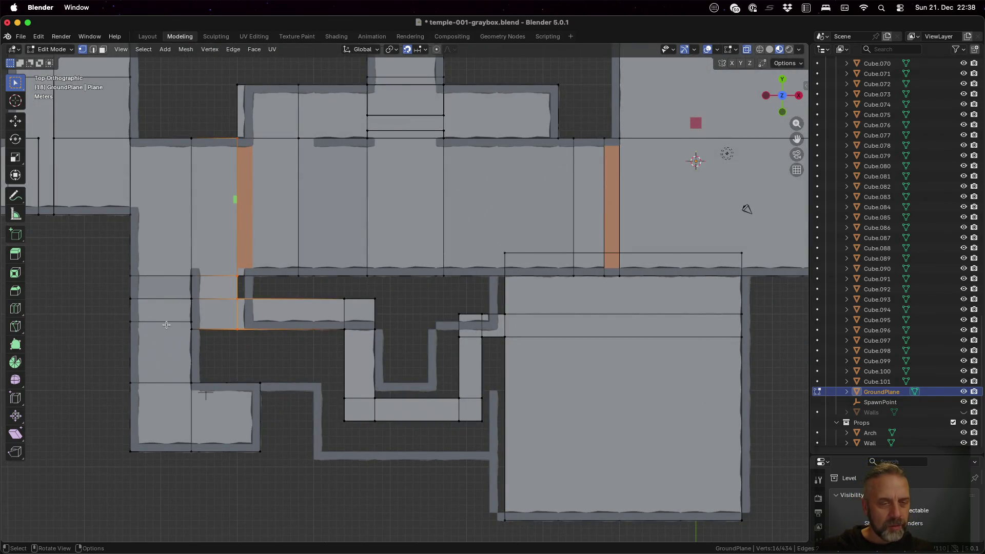
key(a)
key(alt+a)
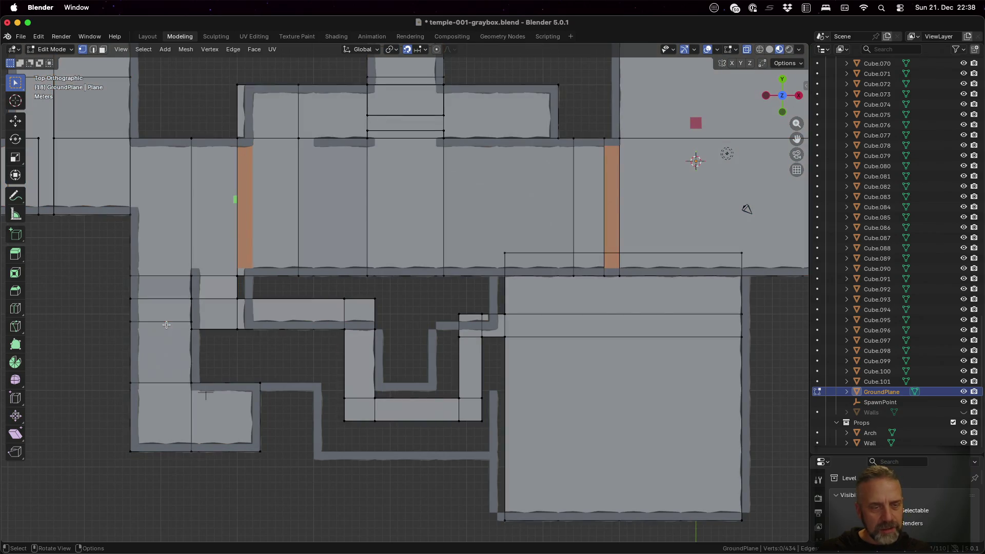
key(b)
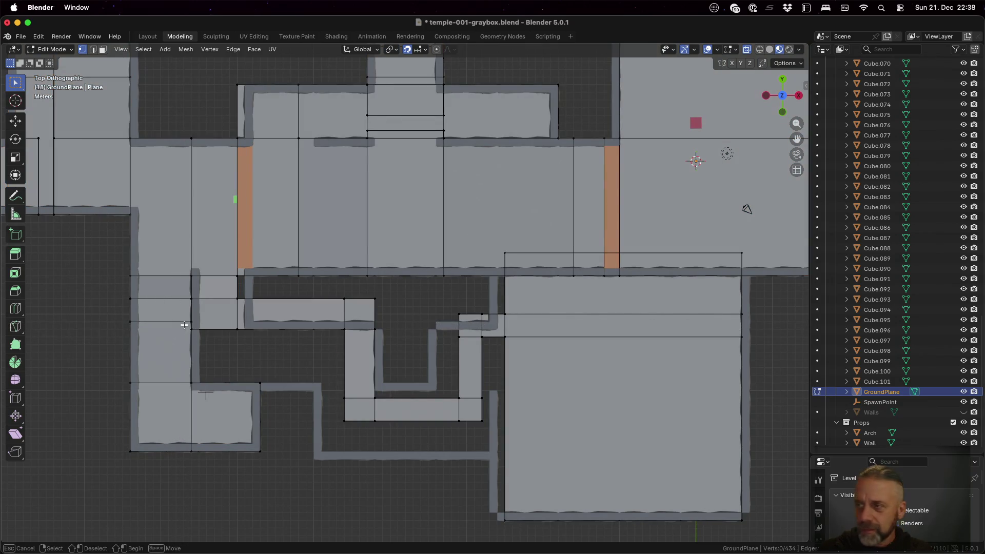
drag(193, 327, 241, 340)
- Move the selected lower-left floor edge 7 m down along Y
key(g)
key(y)
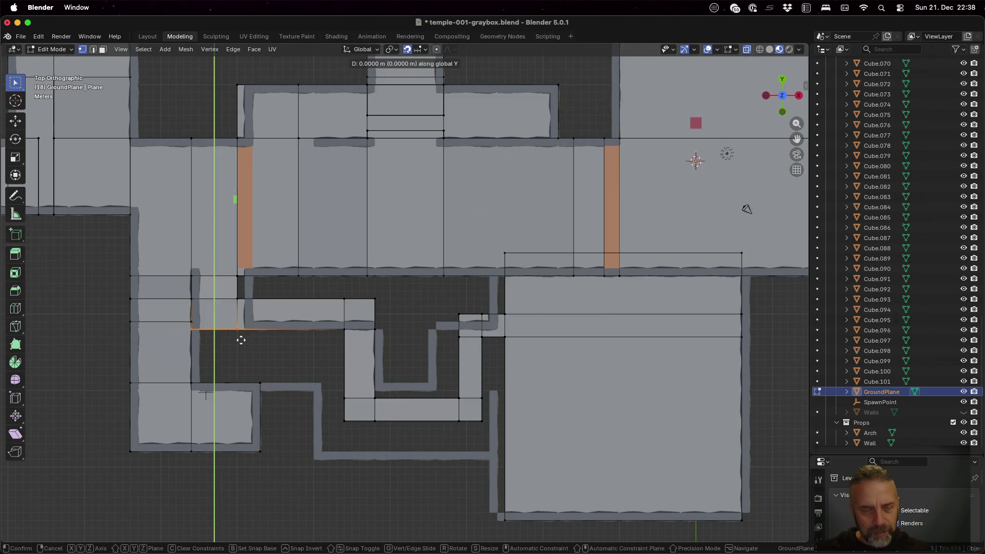
click(237, 391)
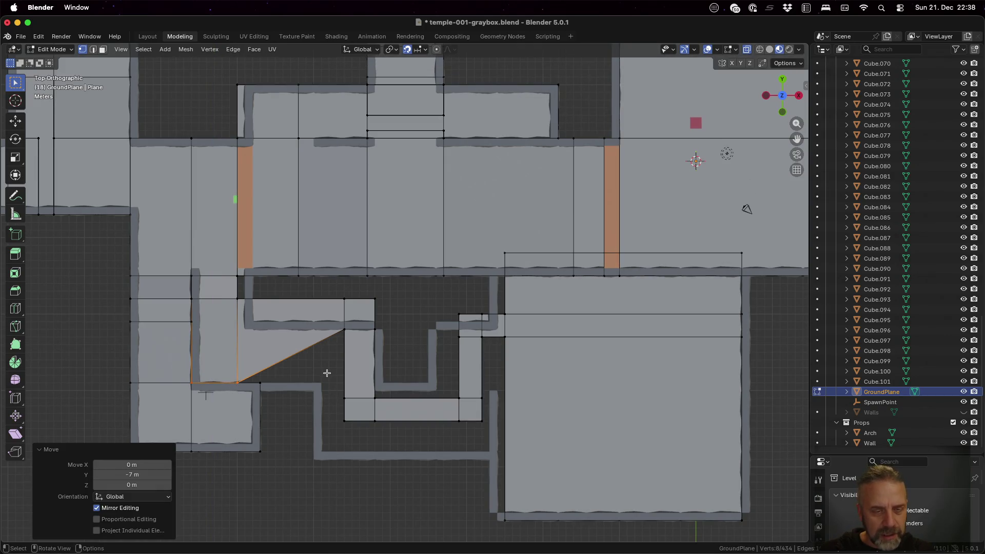
click(337, 417)
- Box-select the central room's bottom floor edges and move them 5 m down along Y
drag(337, 417, 486, 429)
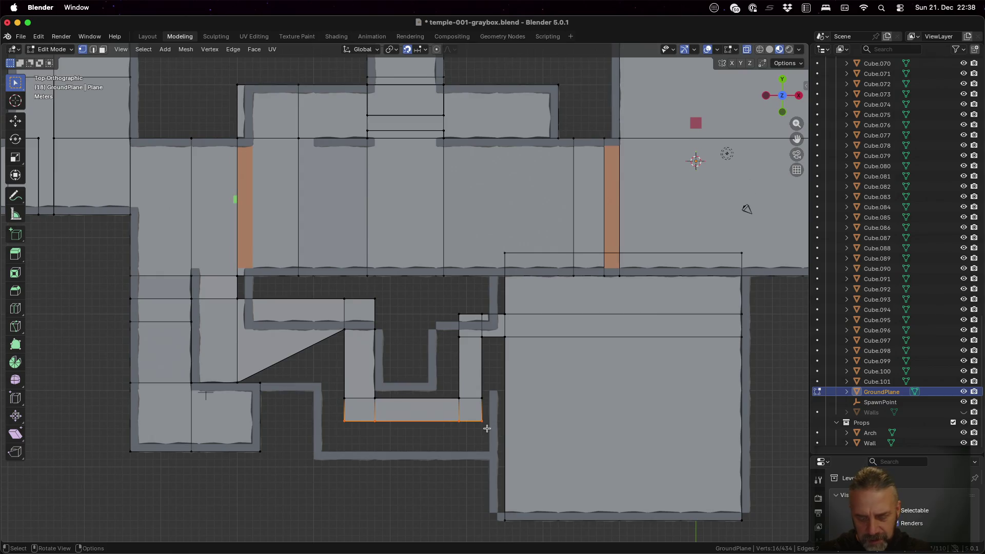
key(g)
key(x)
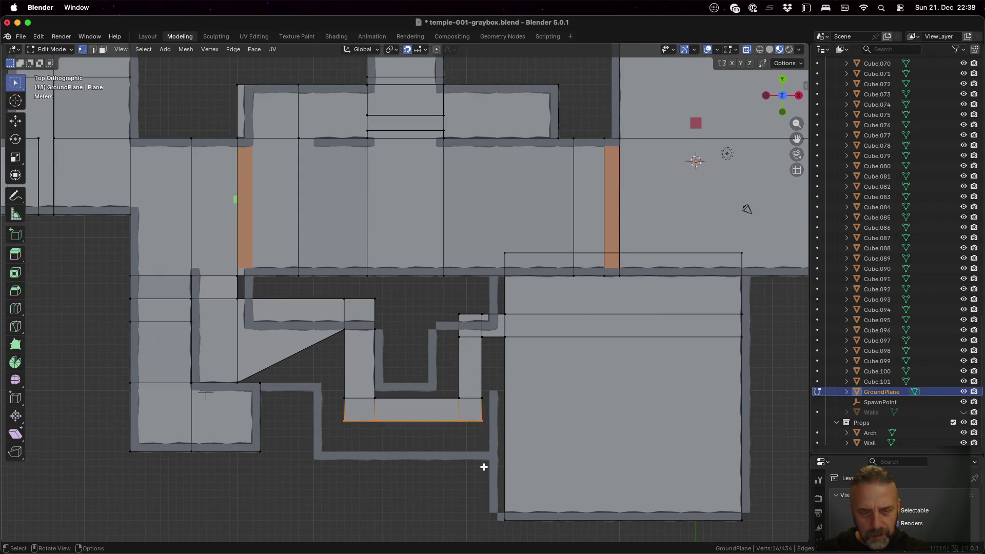
key(y)
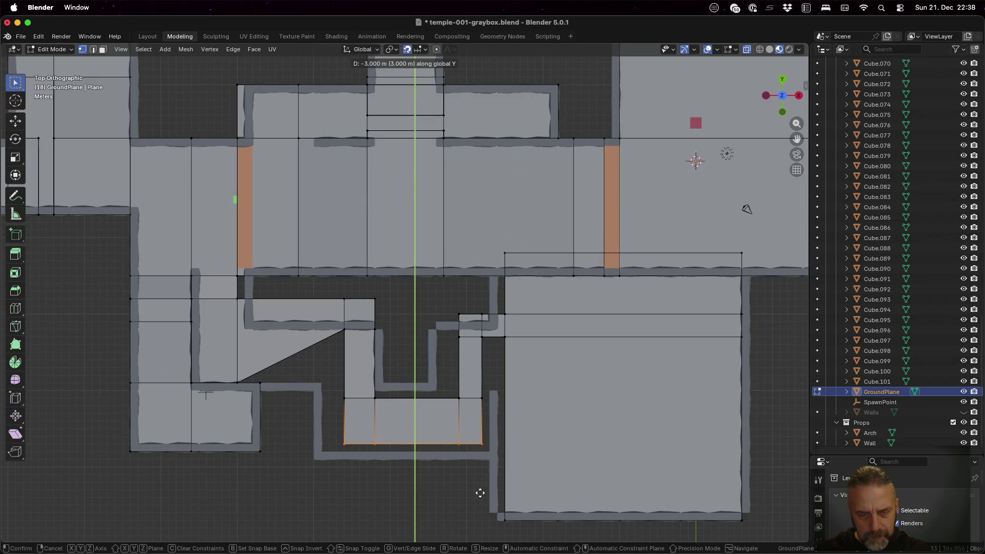
click(480, 504)
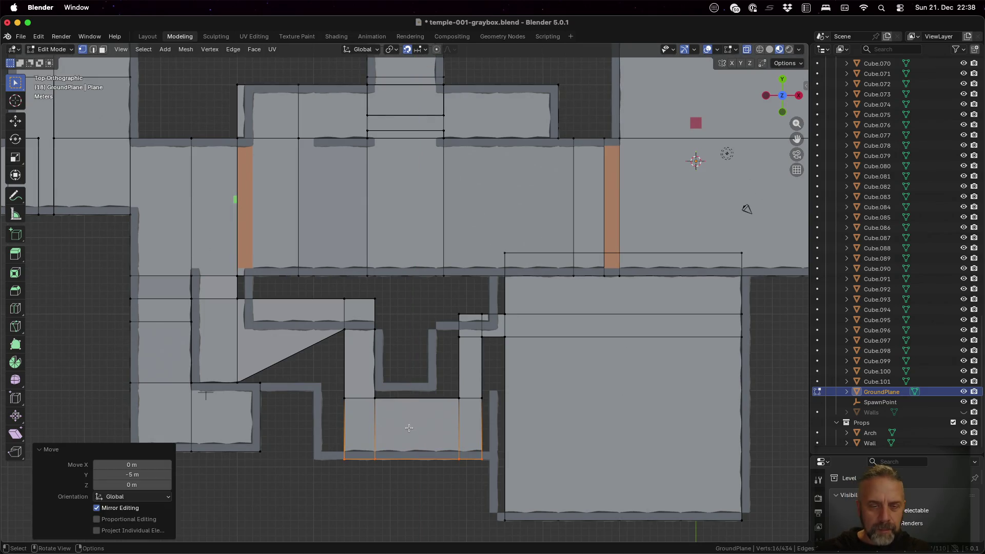
click(334, 322)
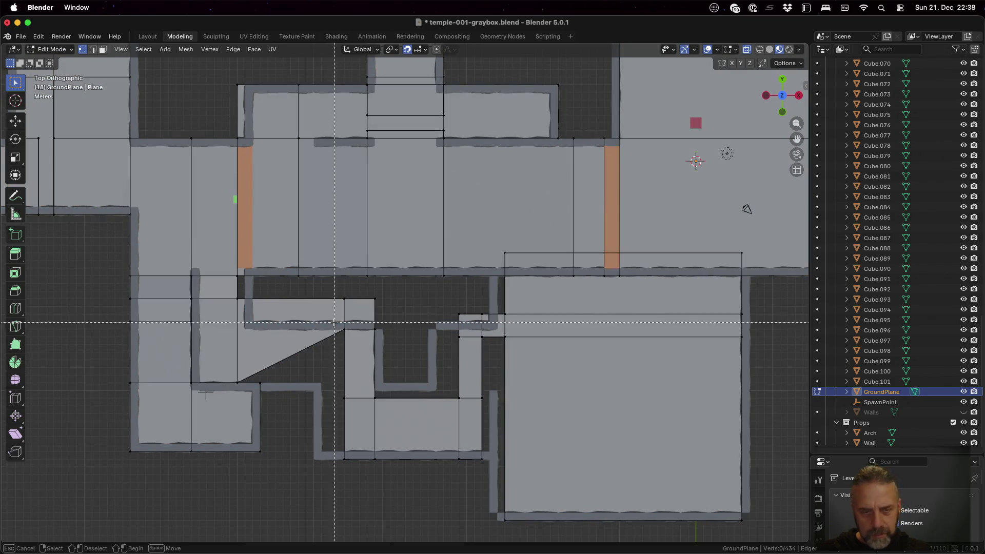
- Move the diagonal and vertical floor edges 7 m down along Y
ctrl+click(361, 341)
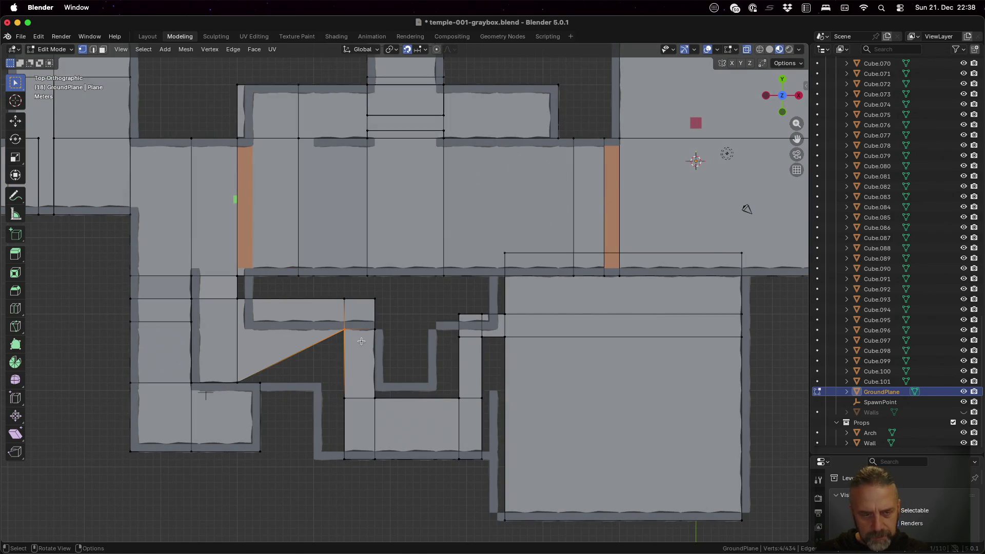
key(g)
key(y)
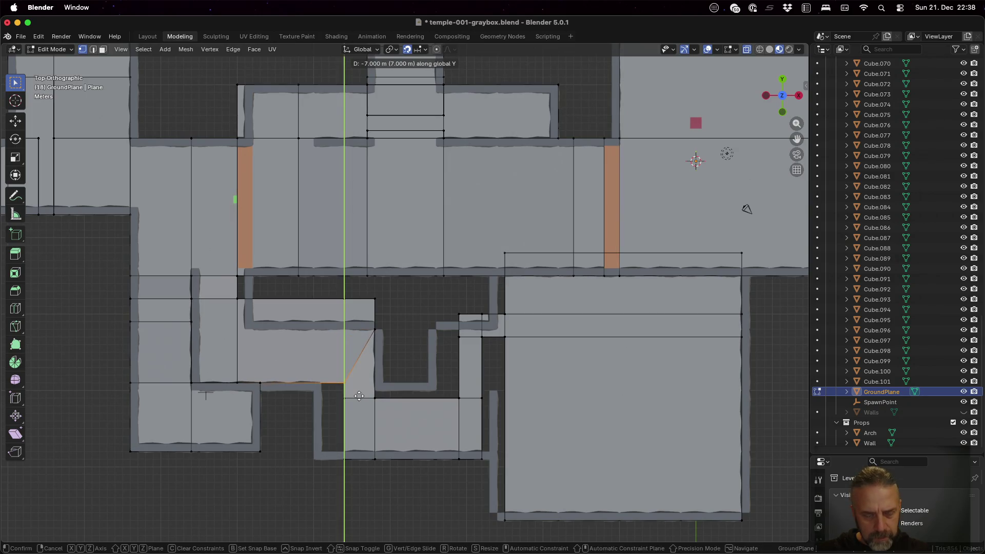
click(359, 396)
- Box-select the lower middle floor section's edges and shift them 4 m left along X
key(a)
key(alt+a)
key(b)
drag(328, 289, 356, 484)
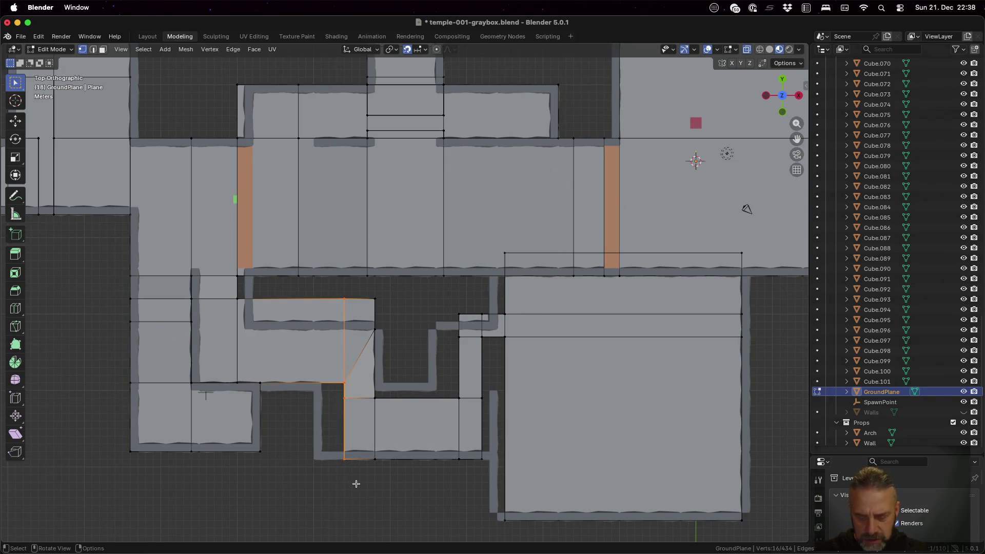
key(g)
key(x)
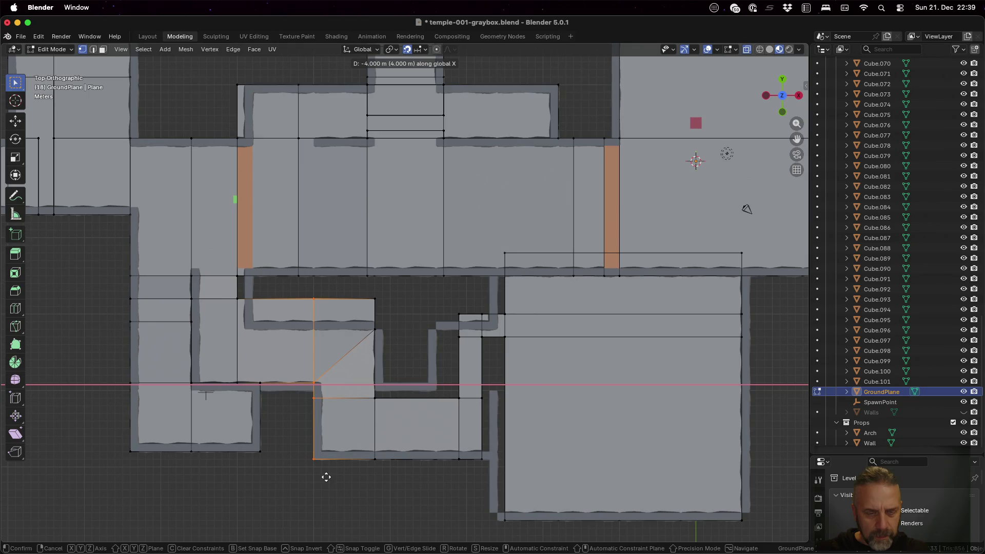
click(327, 477)
- Orbit to check the reshaped floor against the walls, then return to top view
mouse_move(383, 384)
middle_down()
mouse_move(360, 366)
mouse_move(359, 313)
mouse_move(358, 401)
middle_up()
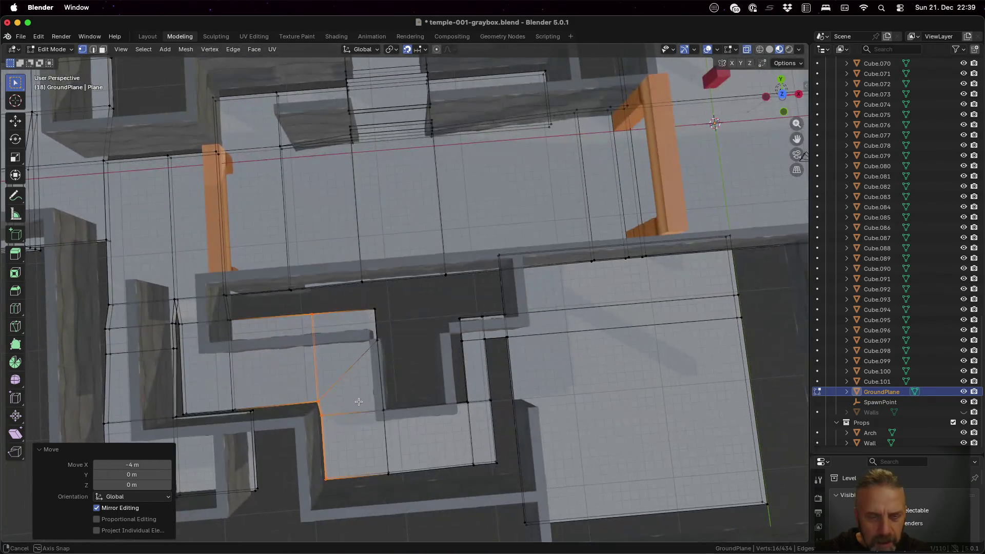
click(454, 390)
middle_drag(348, 427, 246, 459)
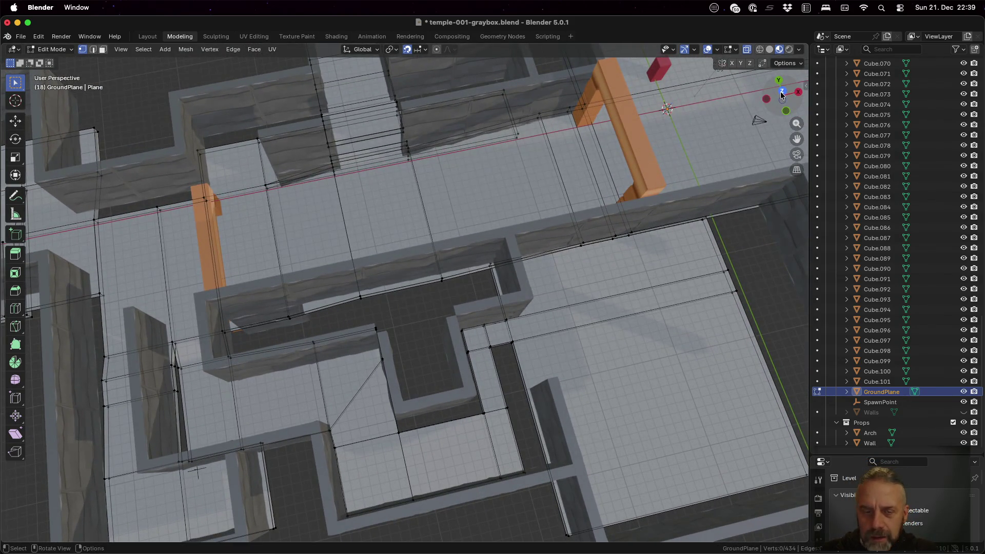
click(782, 93)
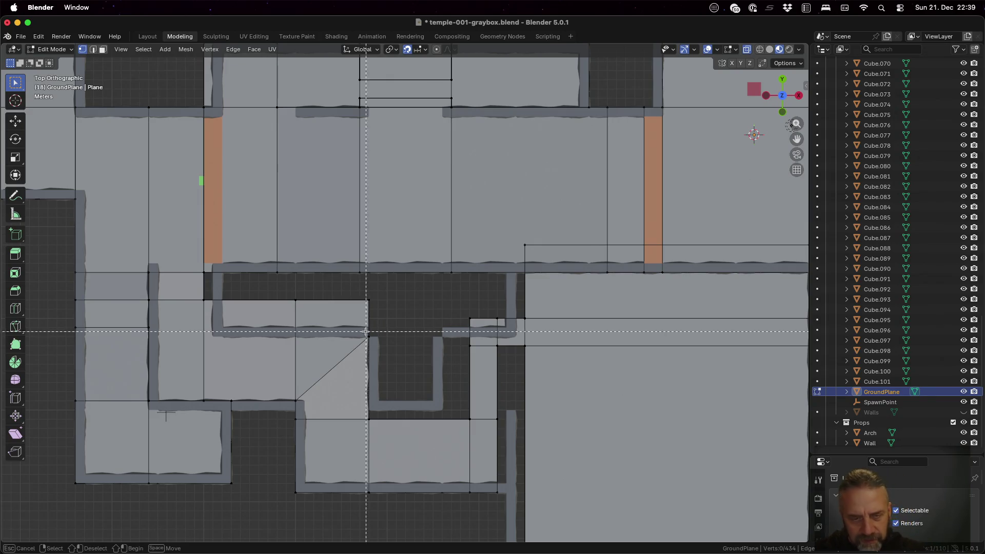
- Move the diagonal and vertical floor edges 7 m down along Y
alt+click(386, 359)
key(g)
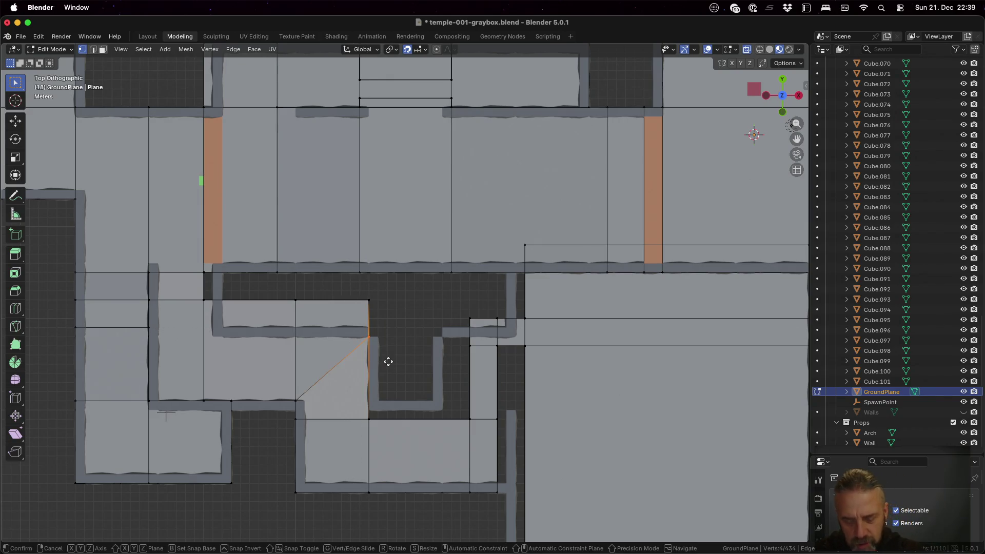
key(y)
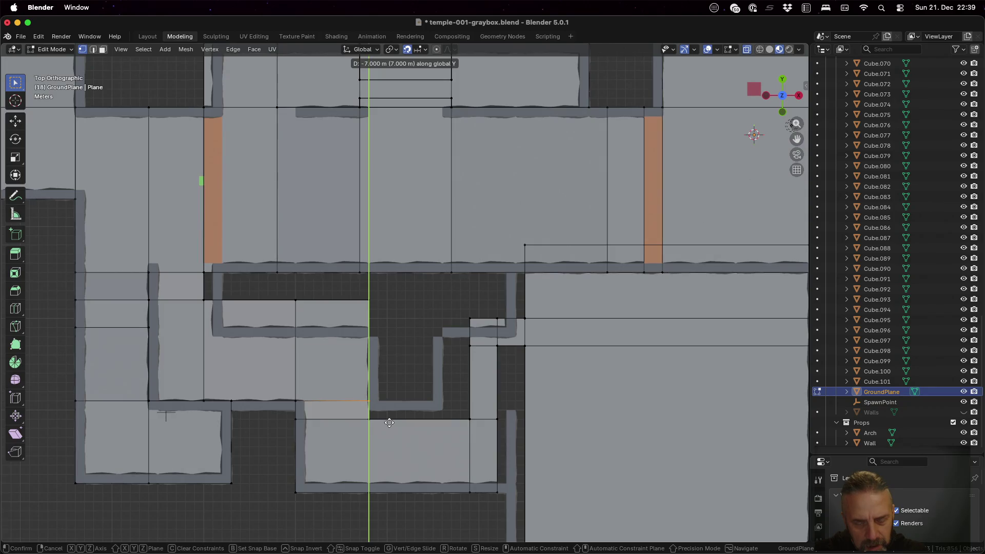
click(390, 425)
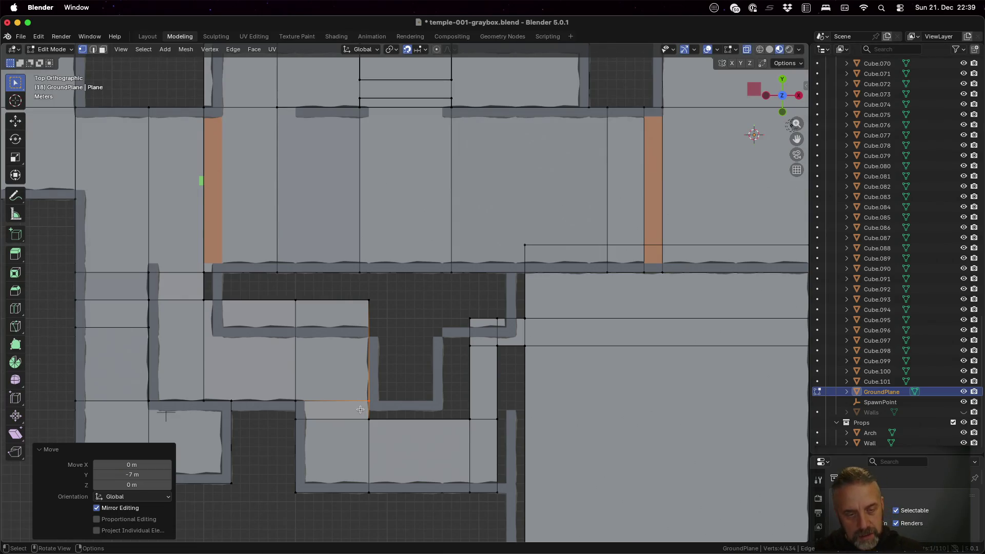
- Box-select the lower room's bottom row of floor edges and move them 2 m along Y
key(b)
drag(288, 411, 523, 434)
key(alt+a)
key(b)
mouse_move(283, 412)
mouse_down()
mouse_move(389, 435)
mouse_move(543, 441)
mouse_up()
key(g)
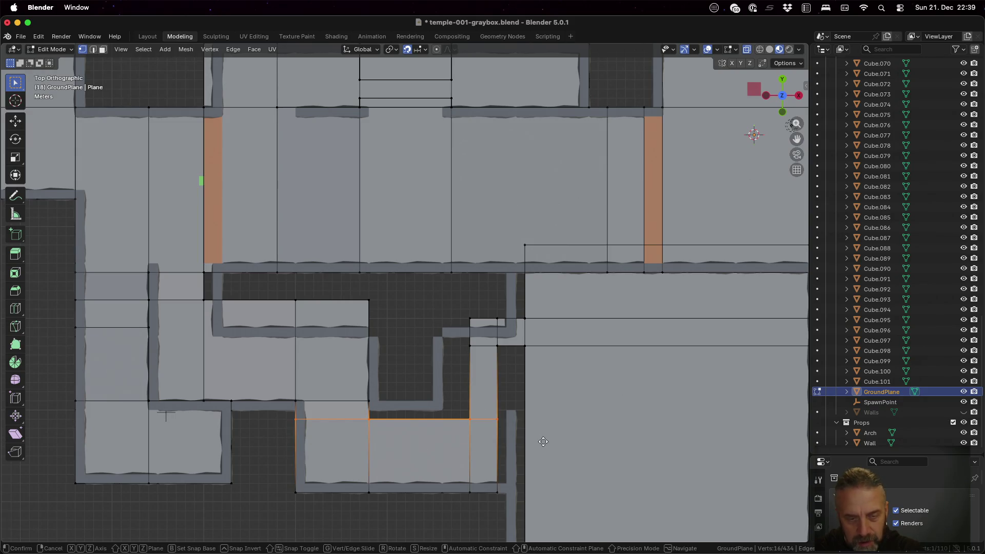
key(y)
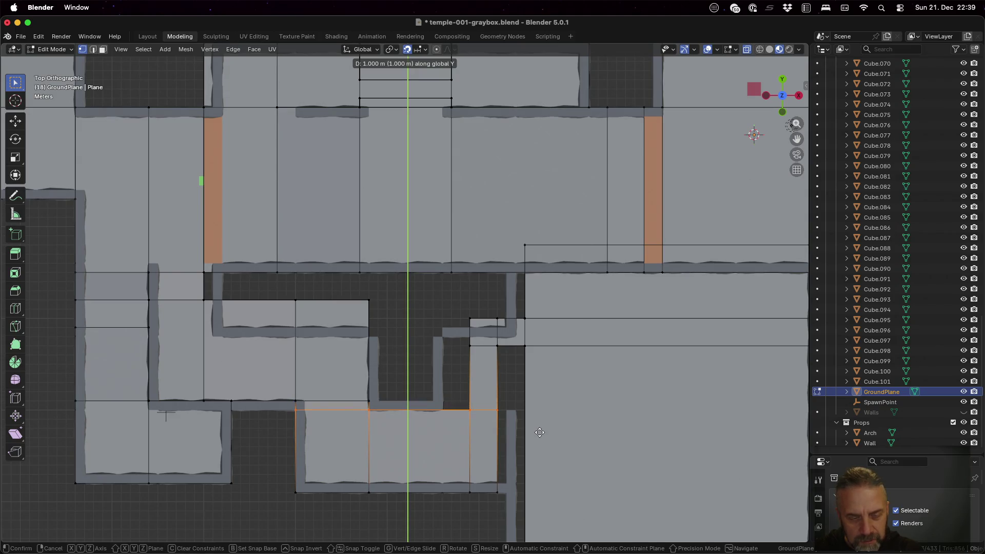
click(539, 427)
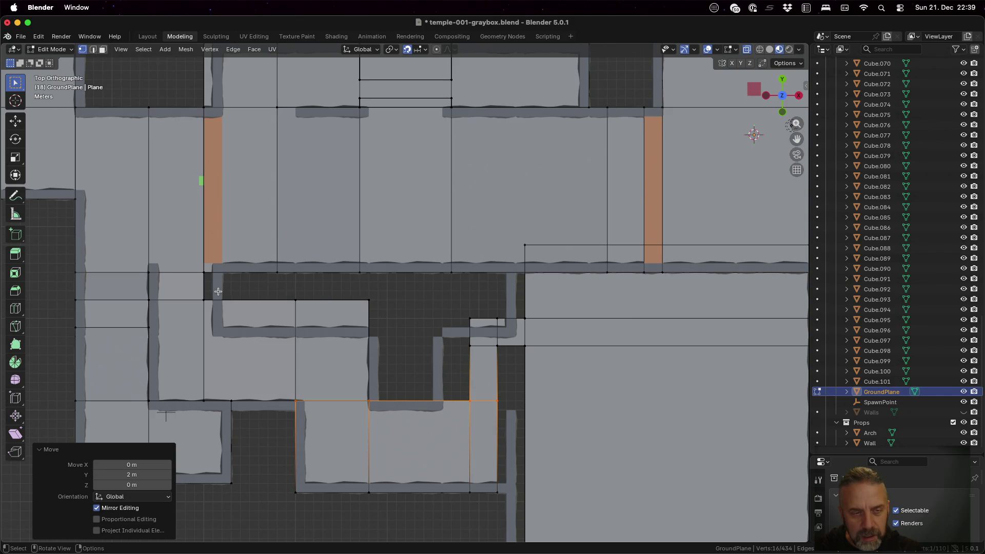
- Deselect the mesh and orbit into perspective to inspect the walls
key(a)
key(alt+a)
mouse_move(193, 286)
mouse_down()
mouse_move(237, 308)
mouse_move(308, 312)
mouse_up()
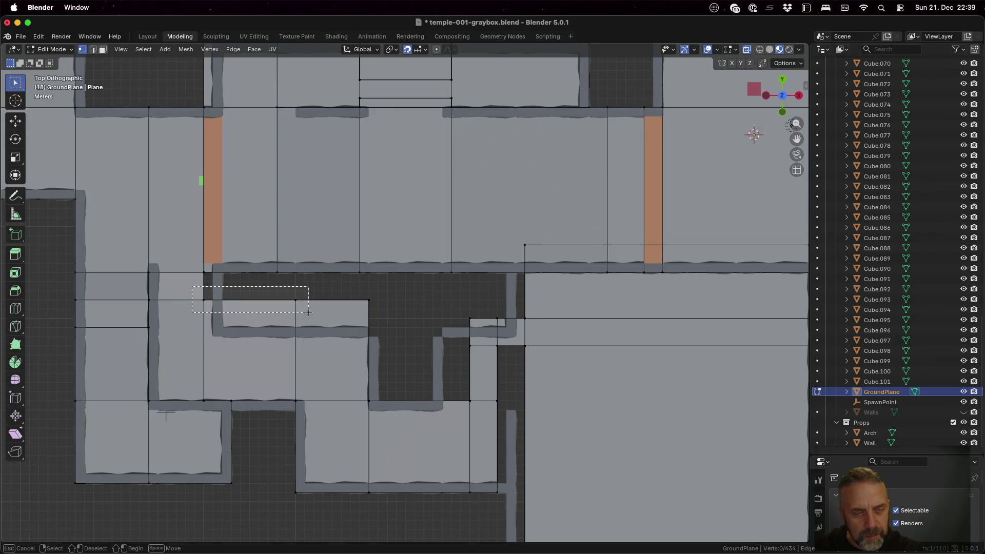
key(Escape)
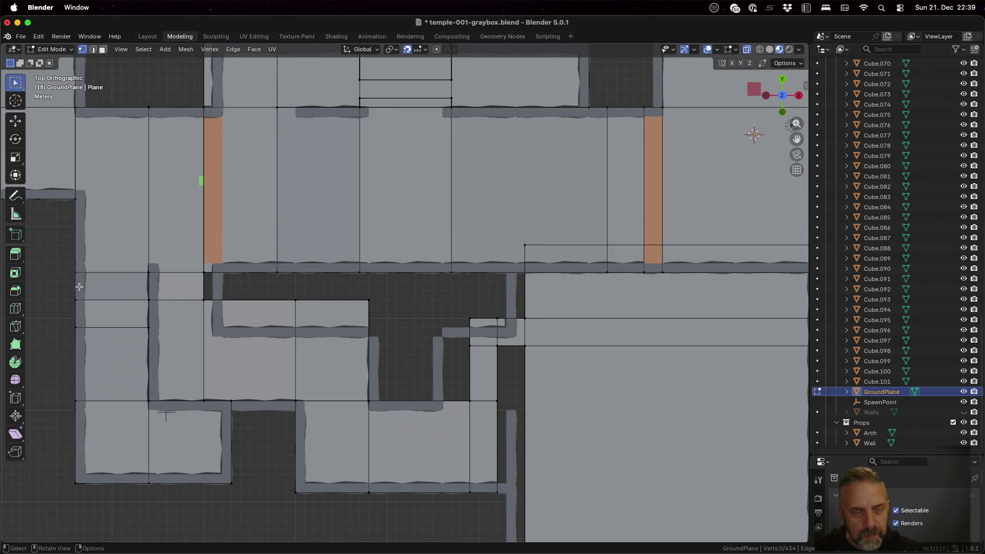
mouse_move(160, 308)
middle_down()
mouse_move(172, 323)
mouse_move(179, 305)
mouse_move(146, 329)
middle_up()
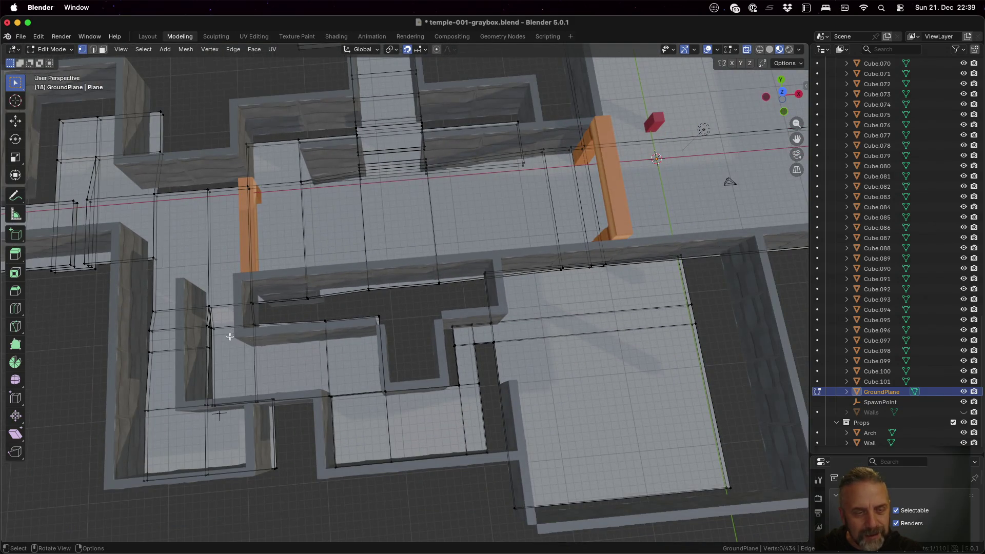
- Select the vertices and corner vertices along the middle room's upper floor edge
click(215, 330)
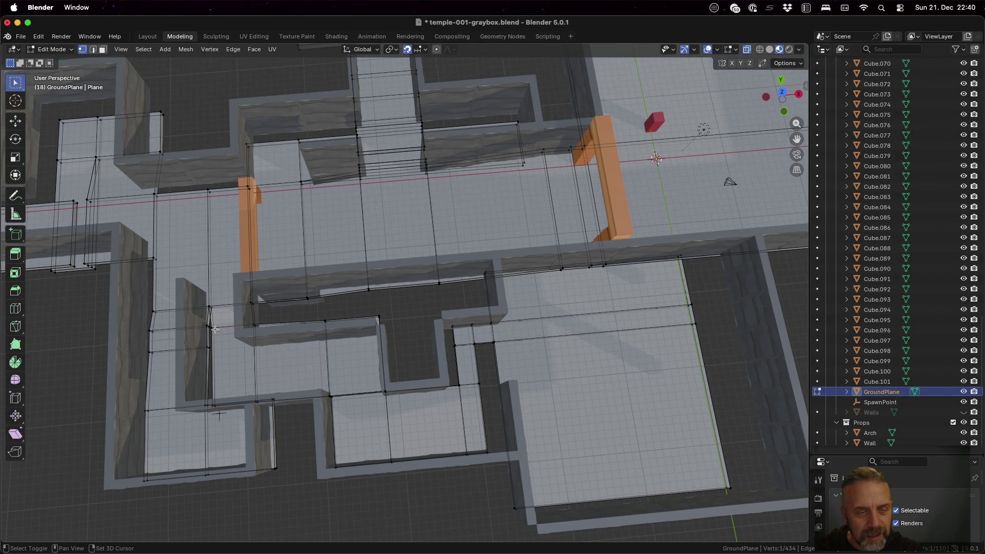
shift+click(209, 347)
scroll(234, 354, up, 4)
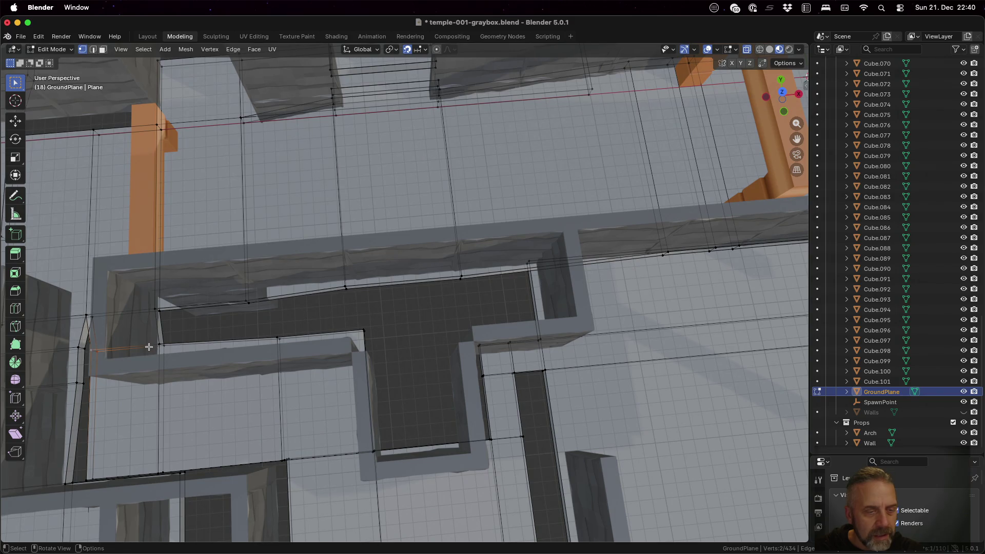
drag(149, 332, 321, 373)
shift+drag(332, 314, 388, 354)
middle_drag(280, 375, 329, 349)
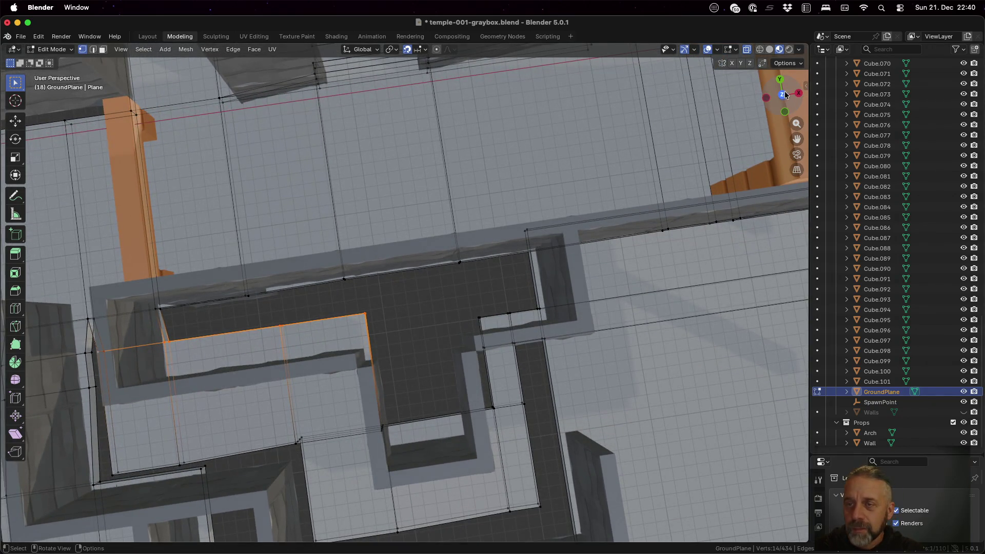
- In top orthographic view, move the selected edges 3 m down along Y
click(784, 95)
scroll(341, 312, down, 2)
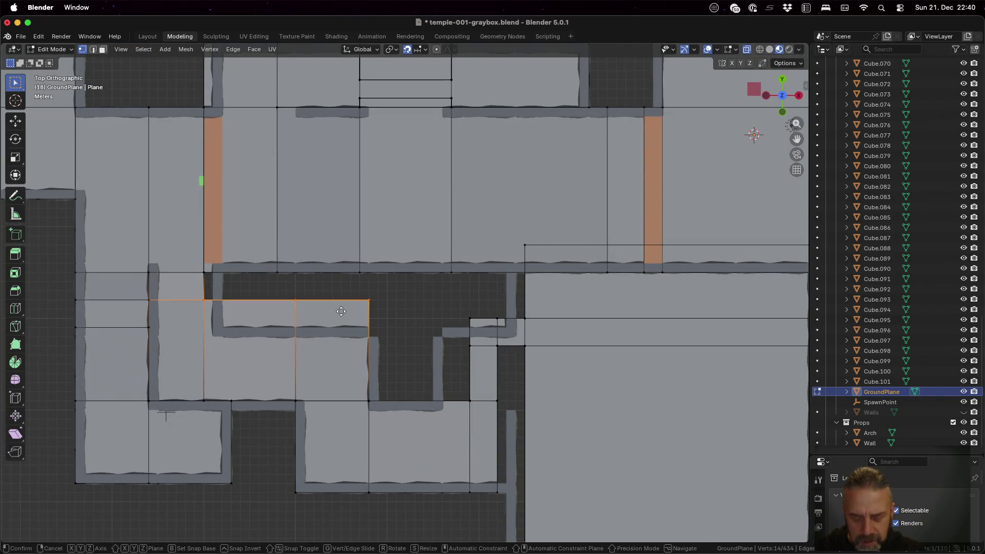
key(g)
key(y)
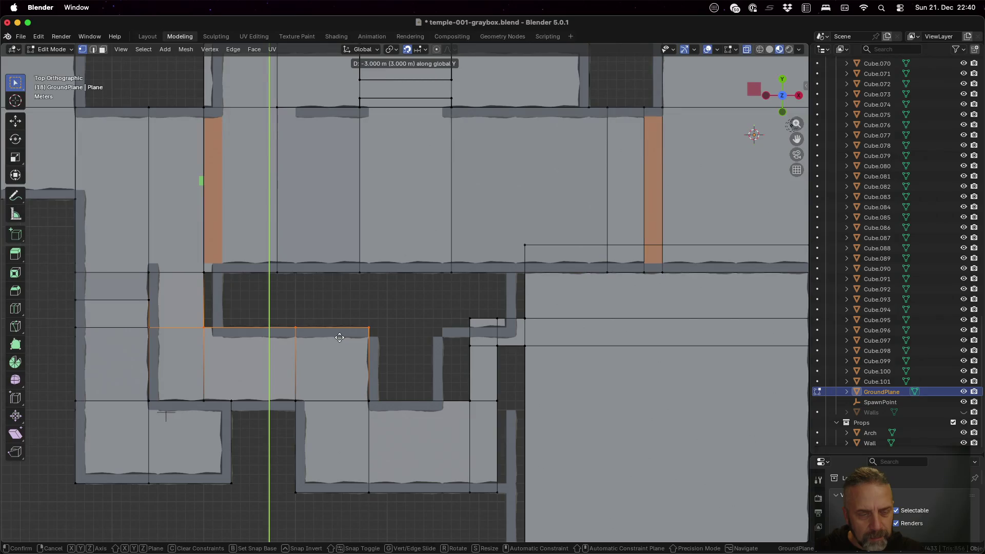
click(340, 338)
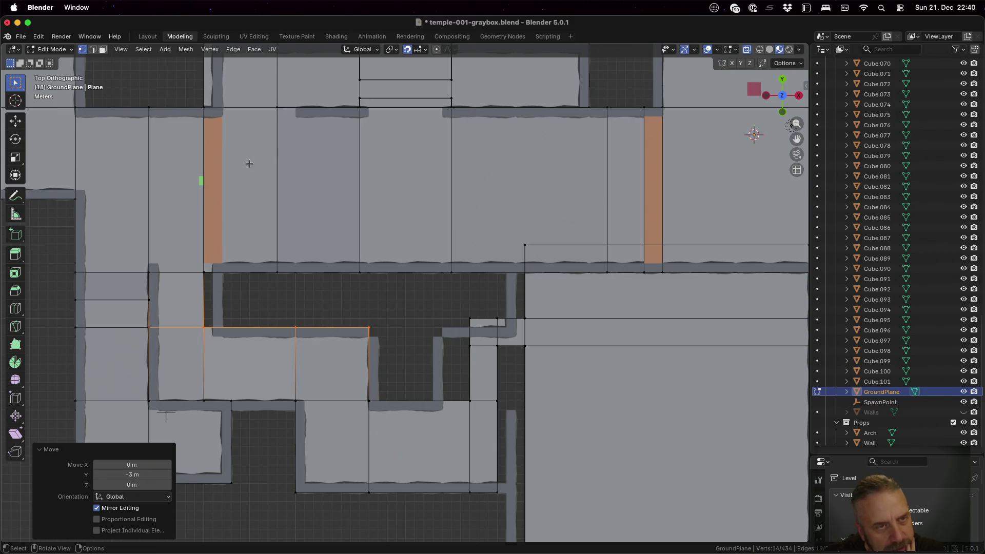
scroll(249, 163, down, 3)
scroll(250, 164, up, 2)
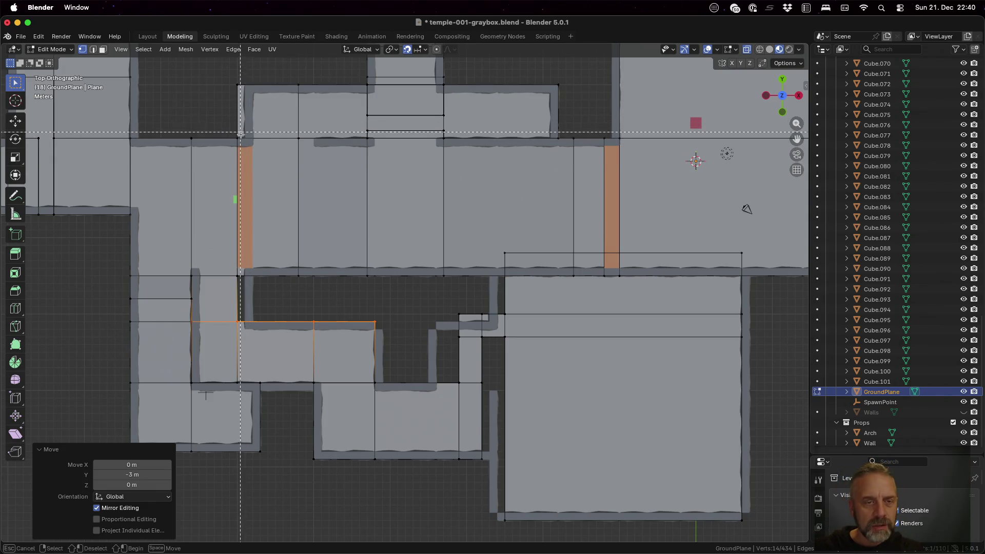
- Box-select the left floor edge line and shift it 1 m along X
key(a)
key(alt+a)
key(b)
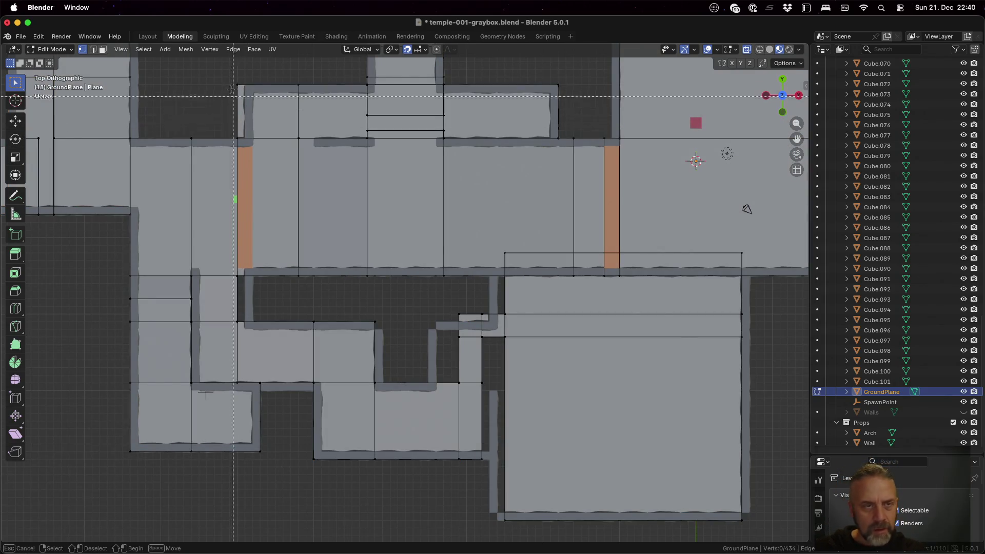
drag(229, 77, 248, 348)
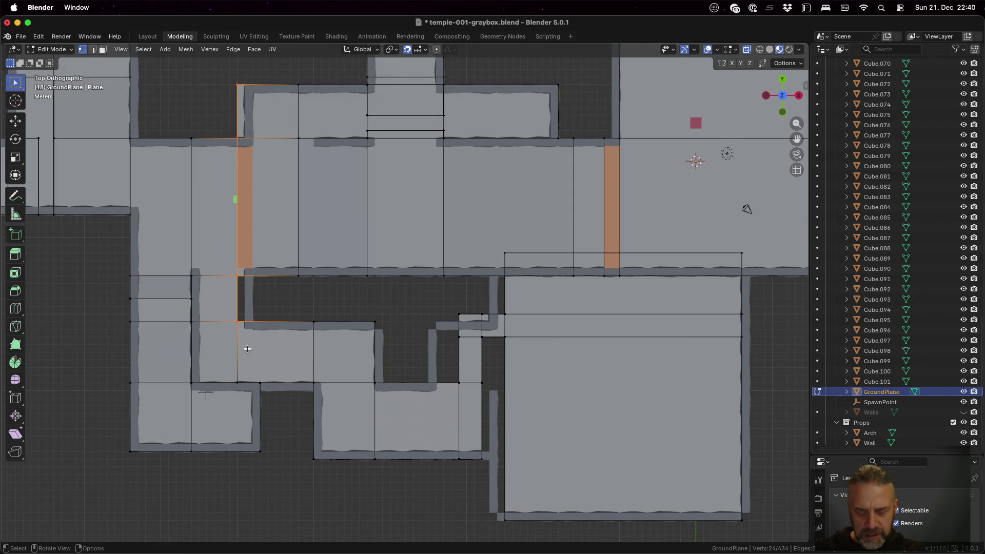
key(g)
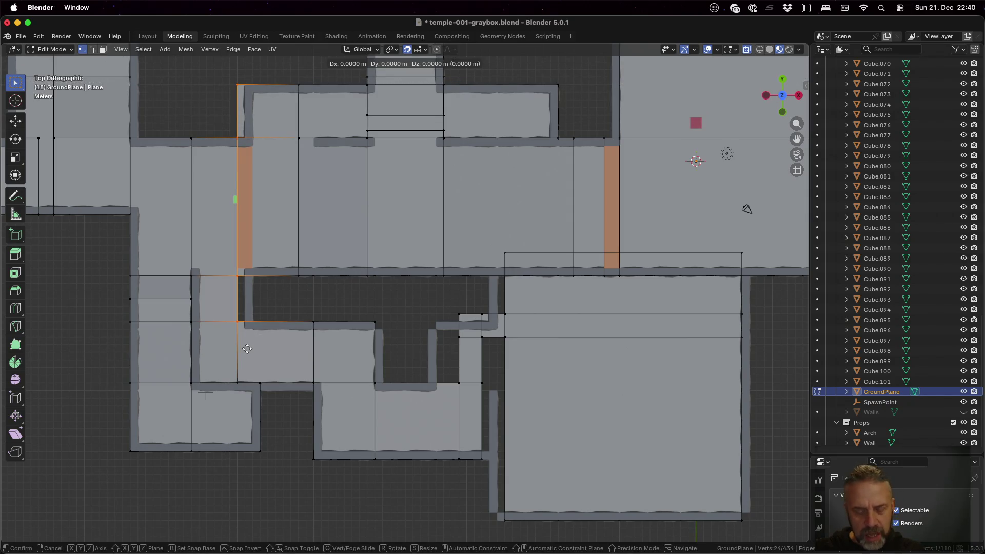
key(x)
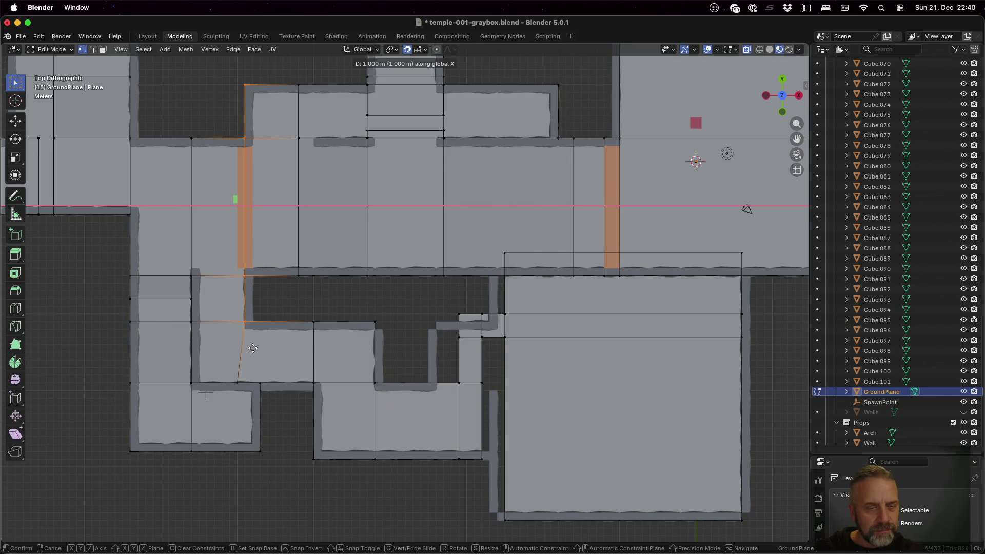
click(253, 348)
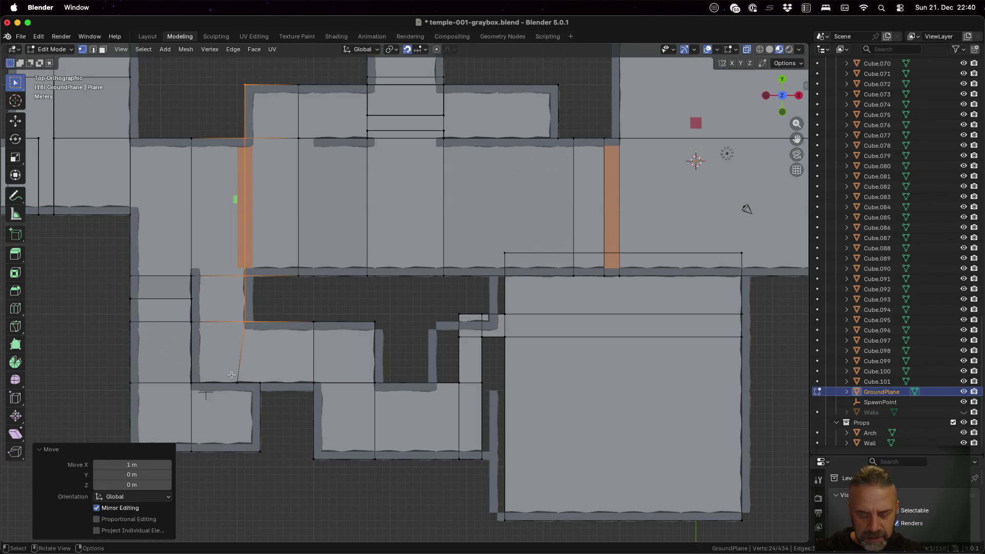
- Move the slanted edge's lower corner vertex 1 m along X to straighten it
key(a)
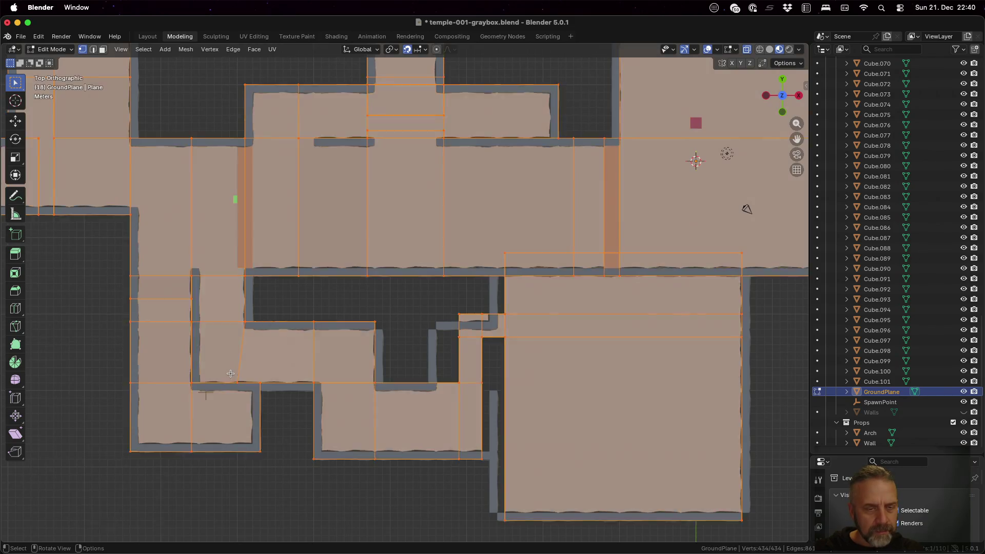
key(alt+a)
key(b)
drag(238, 389, 234, 379)
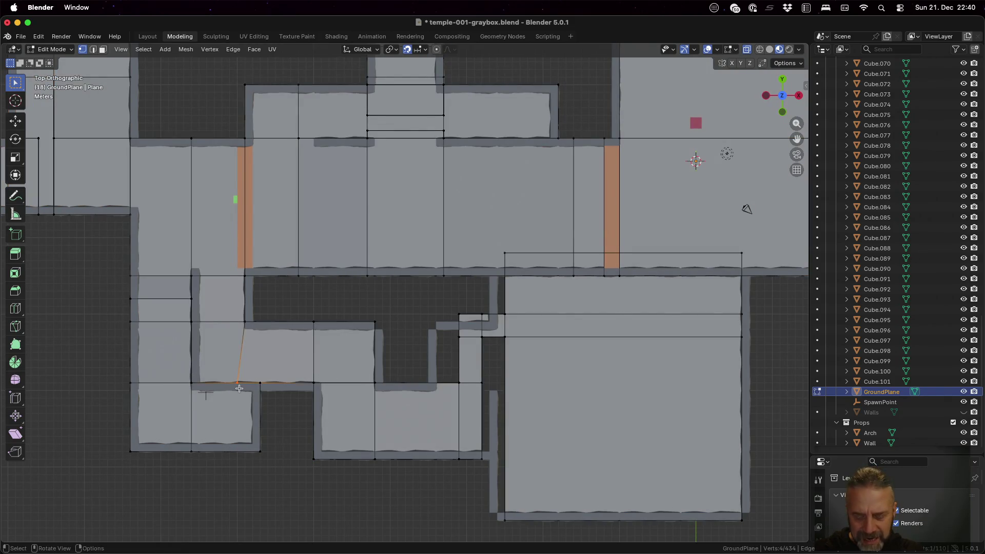
key(g)
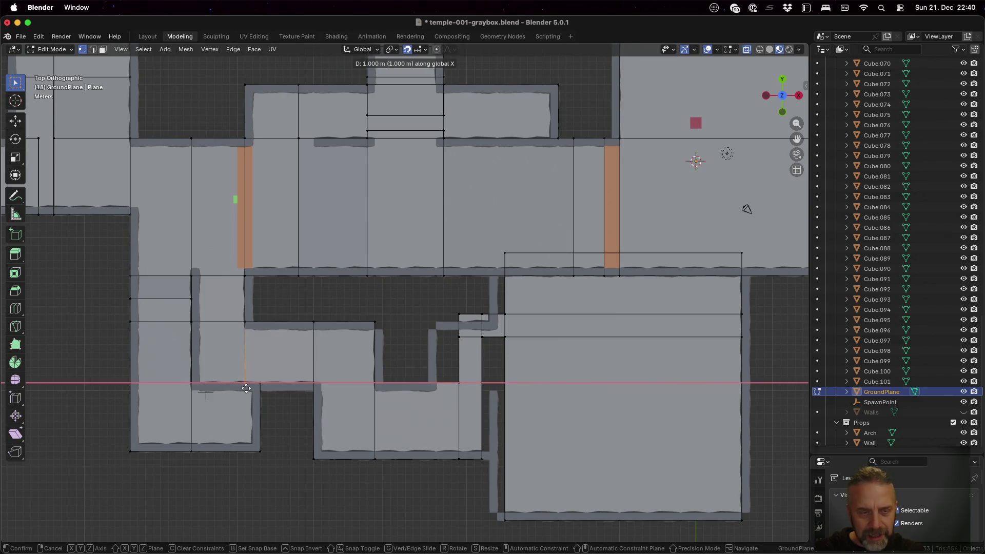
click(243, 389)
mouse_move(303, 264)
middle_down()
mouse_move(306, 276)
mouse_move(260, 308)
mouse_move(320, 229)
mouse_move(314, 239)
mouse_move(275, 238)
mouse_move(269, 277)
mouse_move(206, 220)
mouse_move(277, 215)
mouse_move(271, 205)
middle_up()
- Box-select the lower ramp's vertices and raise them 2 m along Z
scroll(346, 470, up, 1)
scroll(346, 470, down, 1)
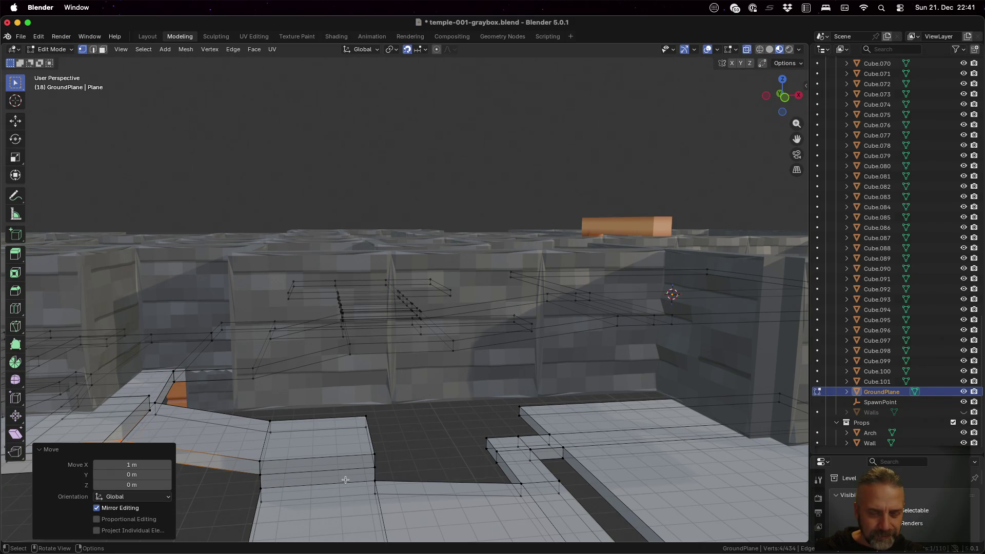
middle_drag(346, 482, 261, 407)
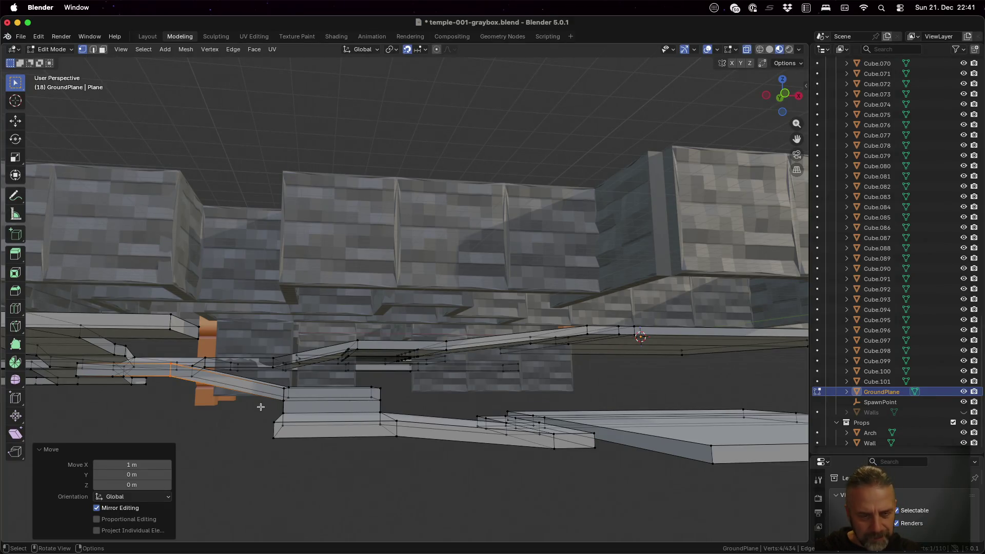
key(alt+a)
key(b)
drag(260, 407, 418, 461)
key(g)
key(z)
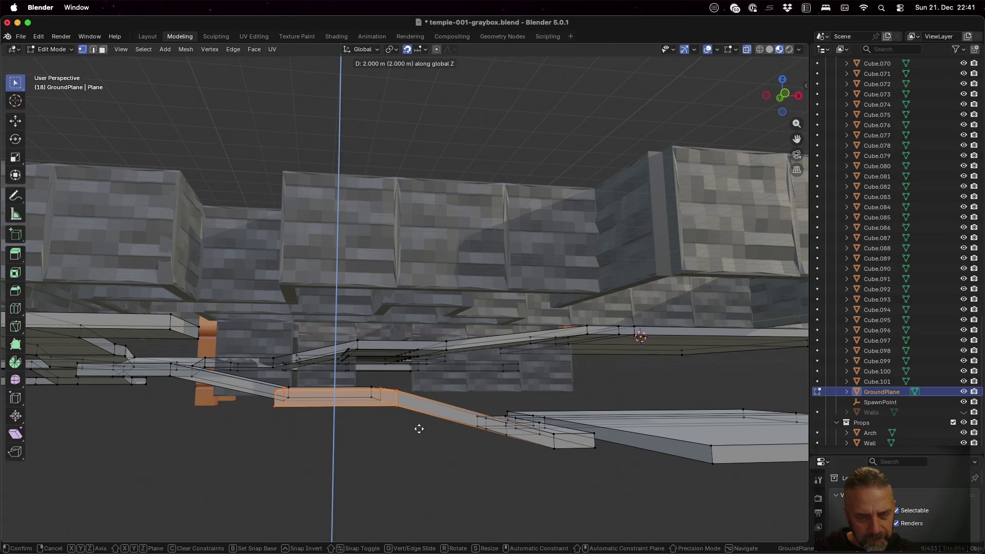
click(419, 429)
mouse_move(418, 403)
middle_down()
mouse_move(418, 386)
mouse_move(392, 393)
mouse_move(420, 377)
middle_up()
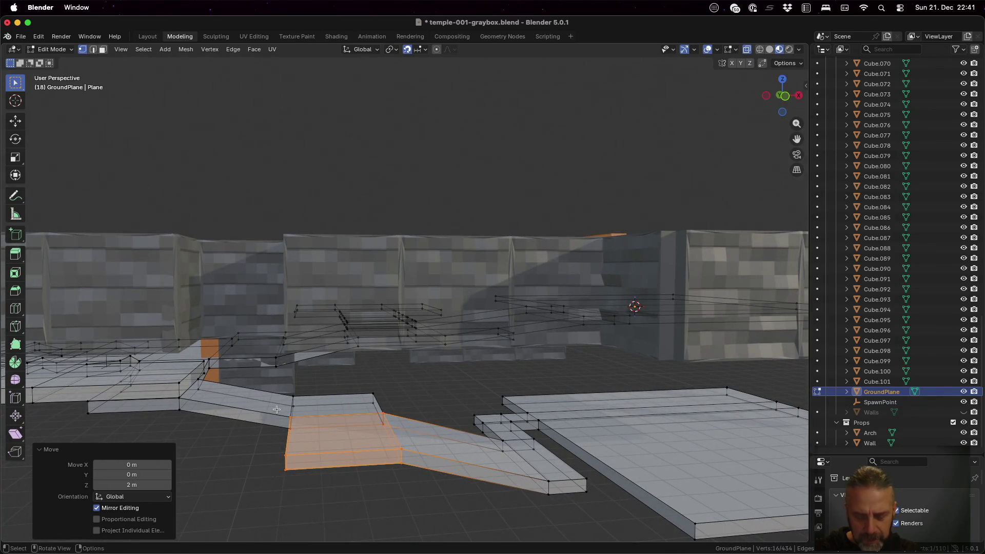
- Merge the ramp's overlapping vertices by distance at 0.0001 m, removing 16, then return to top view
alt+shift+click(403, 433)
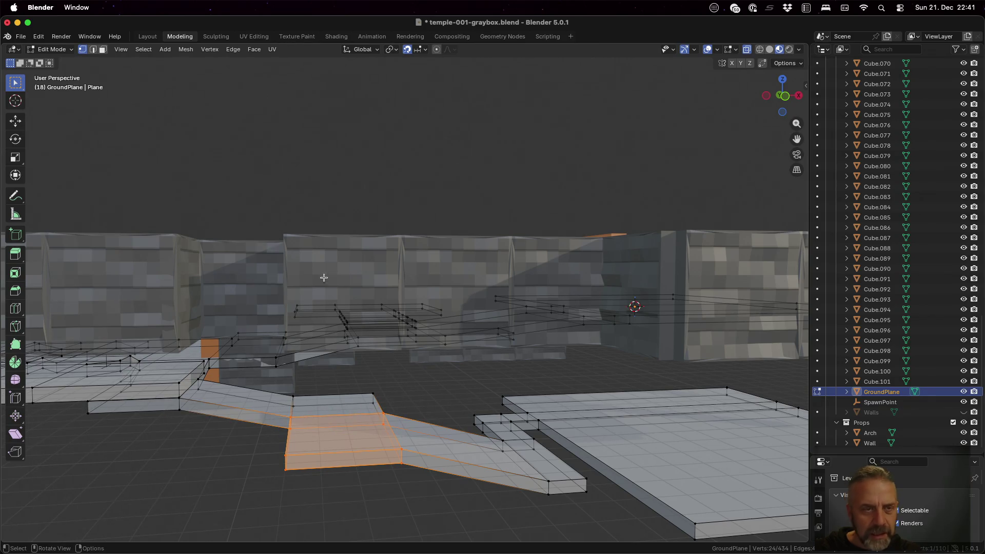
click(210, 50)
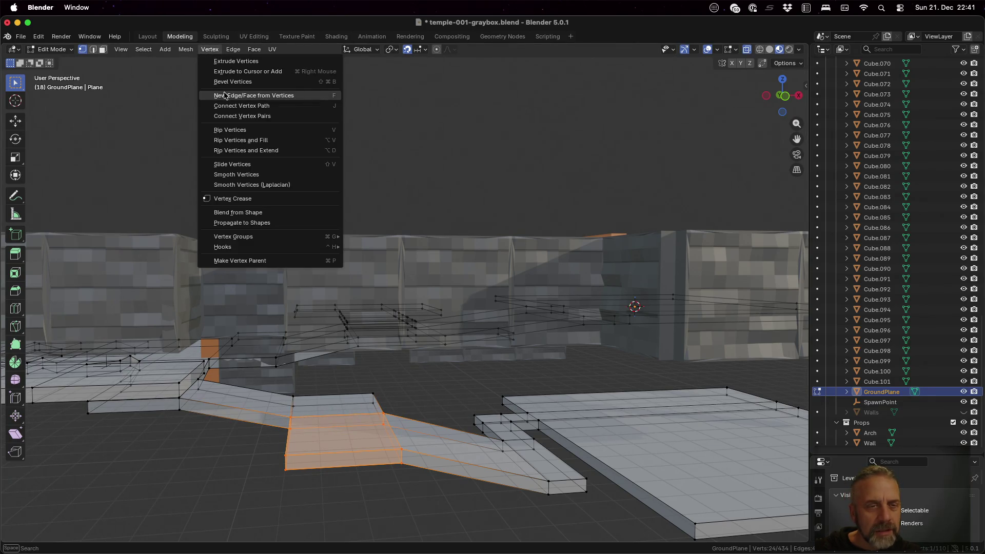
click(191, 52)
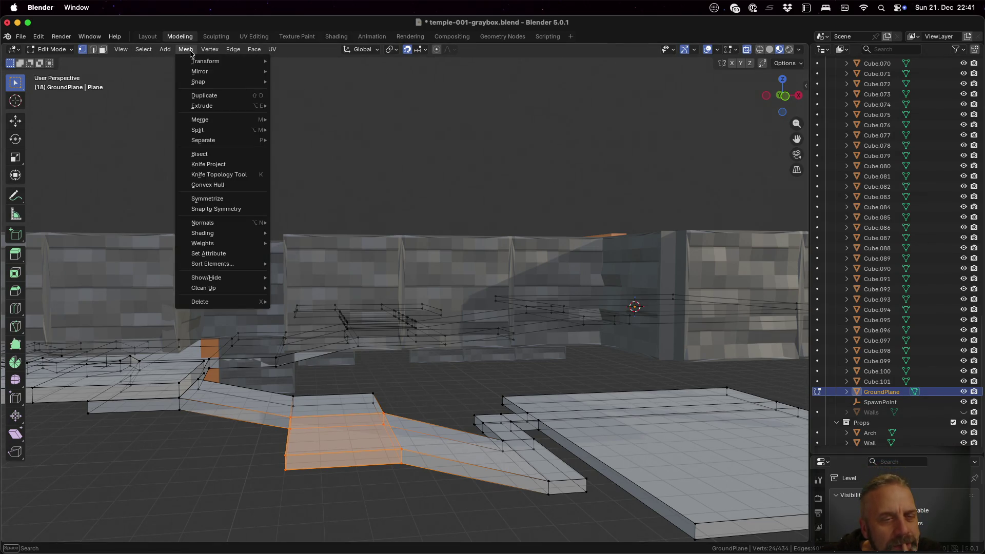
mouse_move(236, 119)
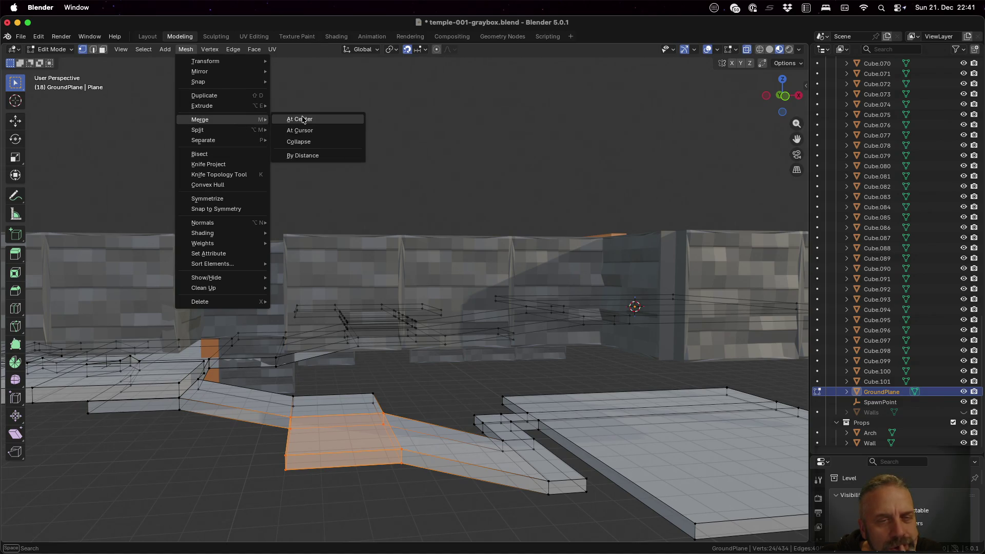
click(307, 154)
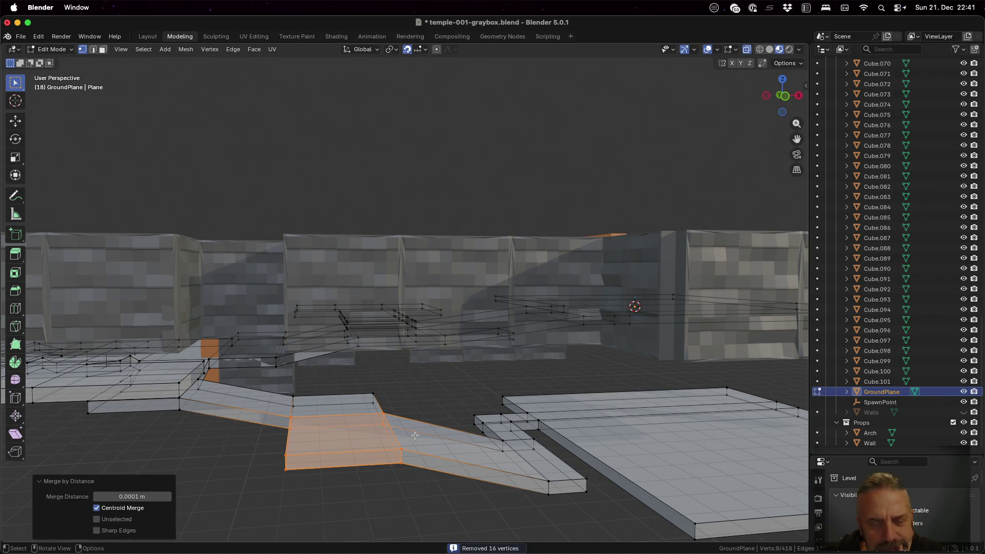
scroll(443, 430, down, 5)
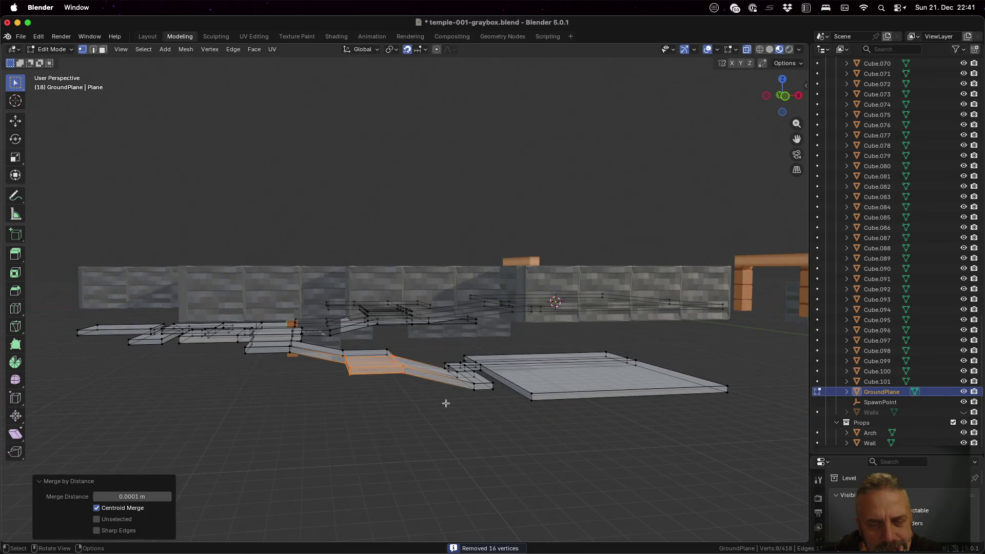
click(782, 79)
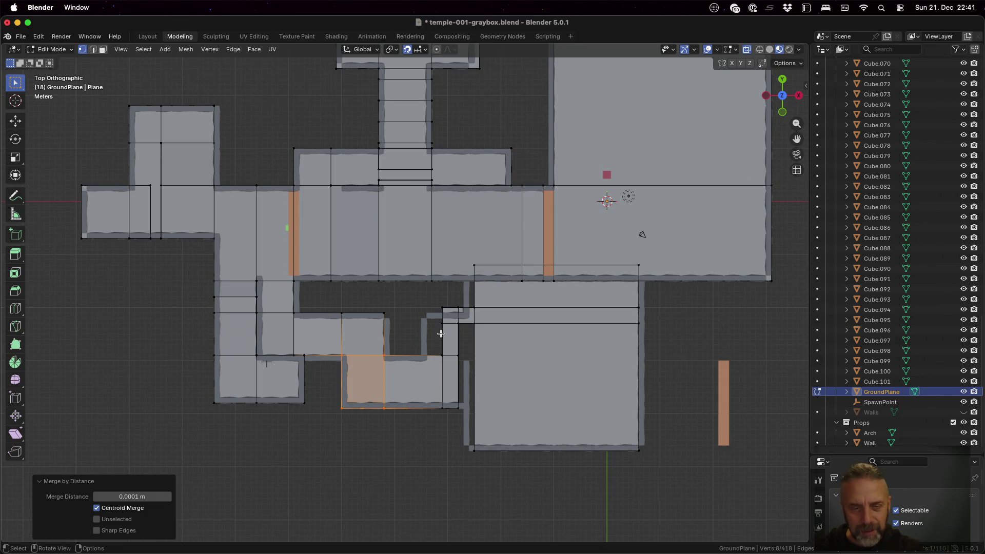
- Box-select the narrow right-hand edge strip and move it 4 m left along X
key(a)
key(alt+a)
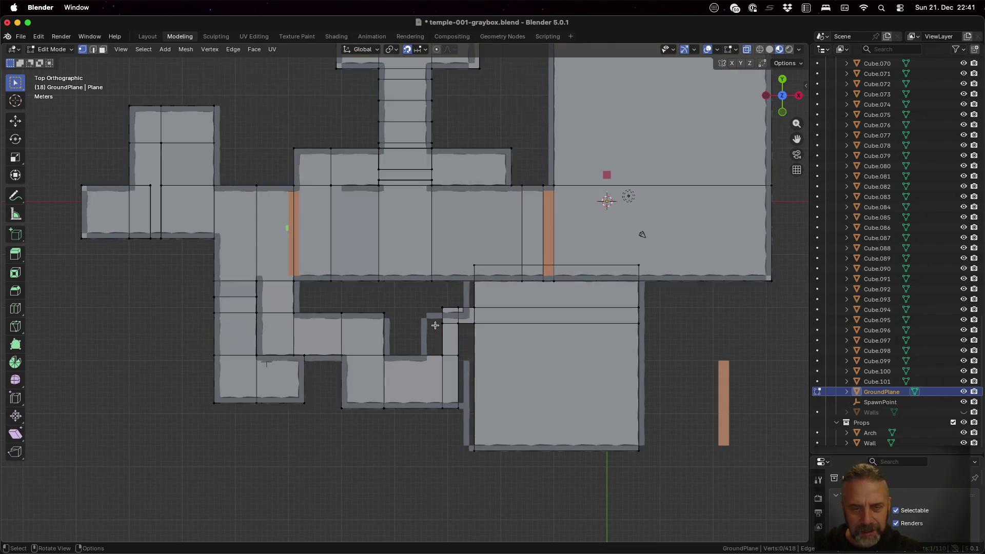
drag(434, 300, 447, 432)
key(g)
key(x)
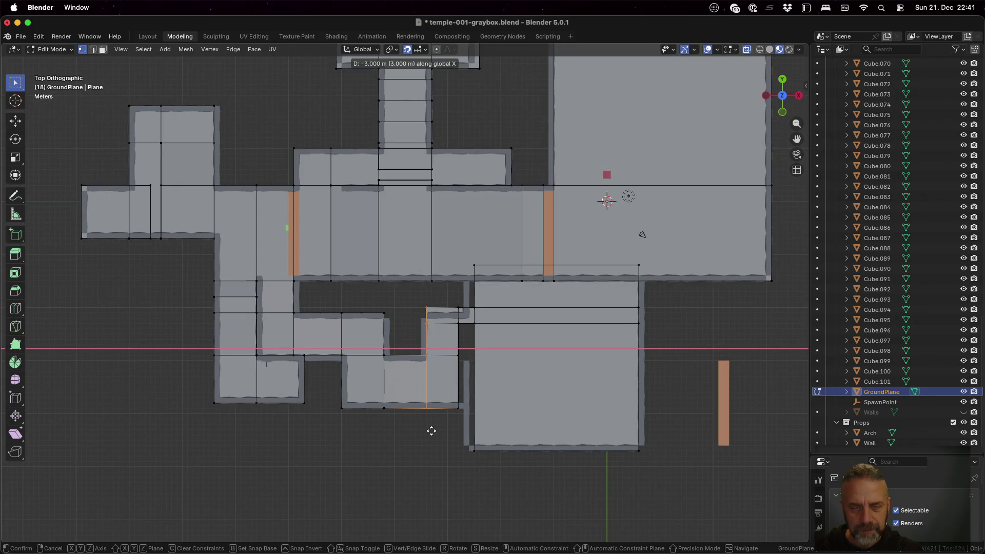
click(426, 431)
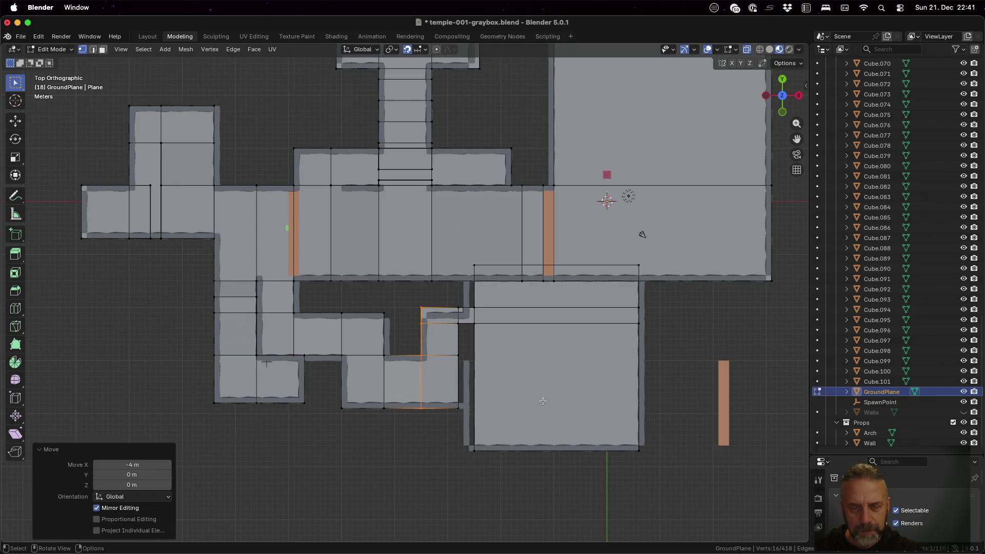
- Box-select the edge column beside the small room and move it 1 m right along X
key(a)
key(alt+a)
key(b)
drag(445, 301, 461, 423)
key(g)
key(x)
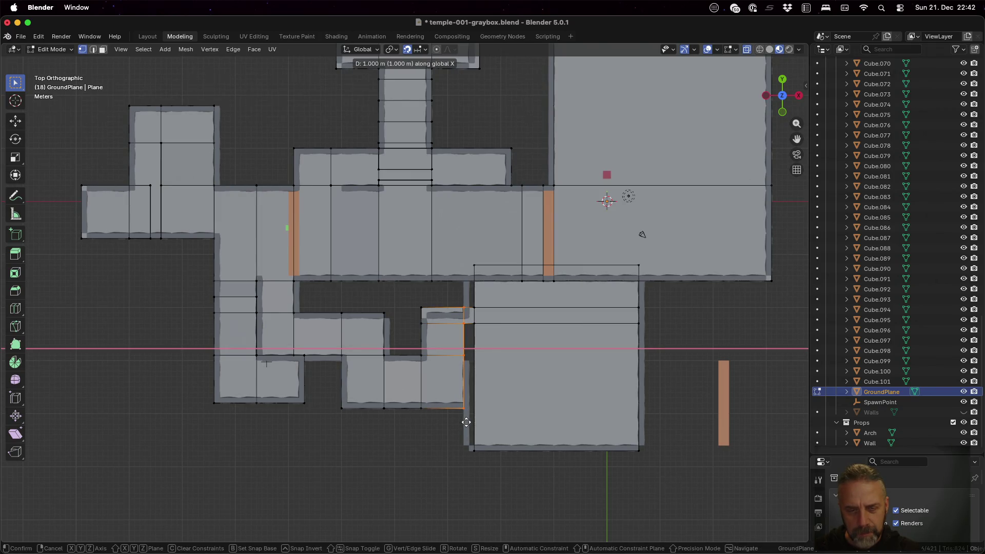
click(466, 422)
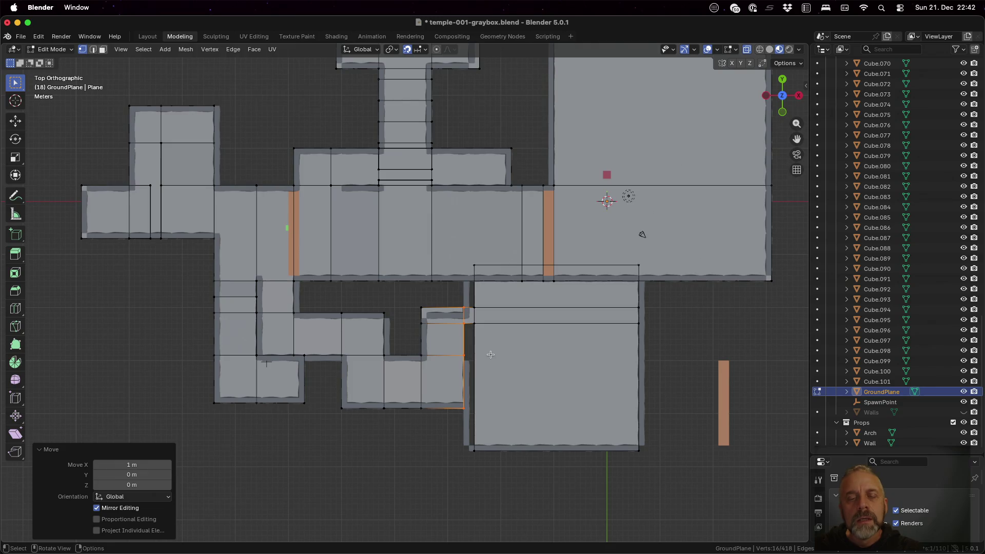
scroll(490, 355, up, 2)
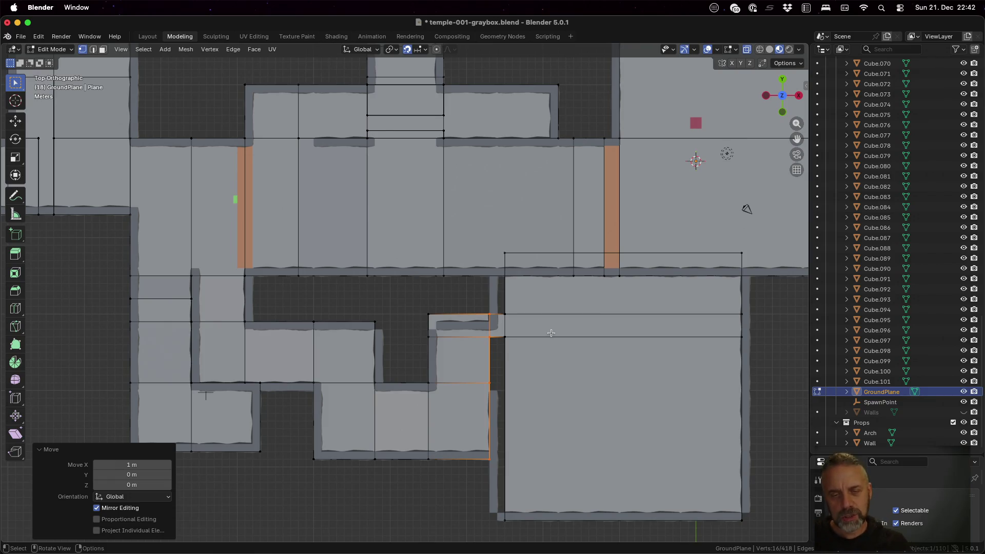
- Box-select the large room's left edge vertices and move them 2 m left along X
key(alt+a)
key(b)
drag(490, 237, 524, 540)
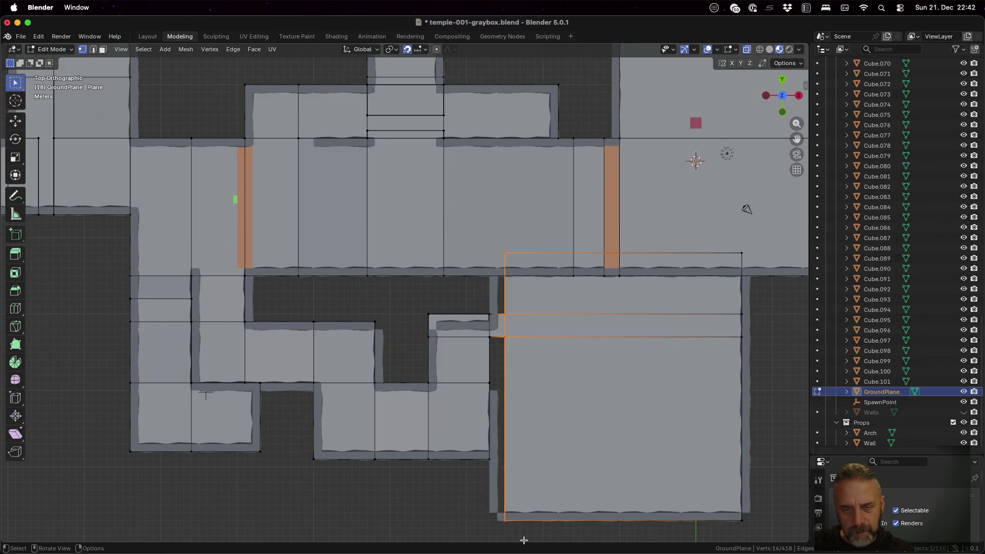
middle_drag(532, 511, 528, 418)
click(782, 80)
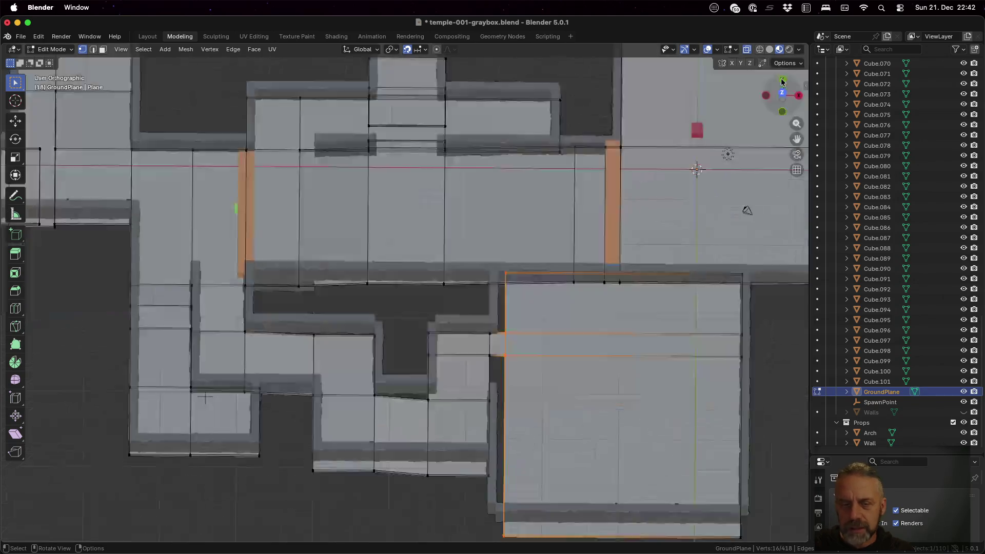
key(g)
key(x)
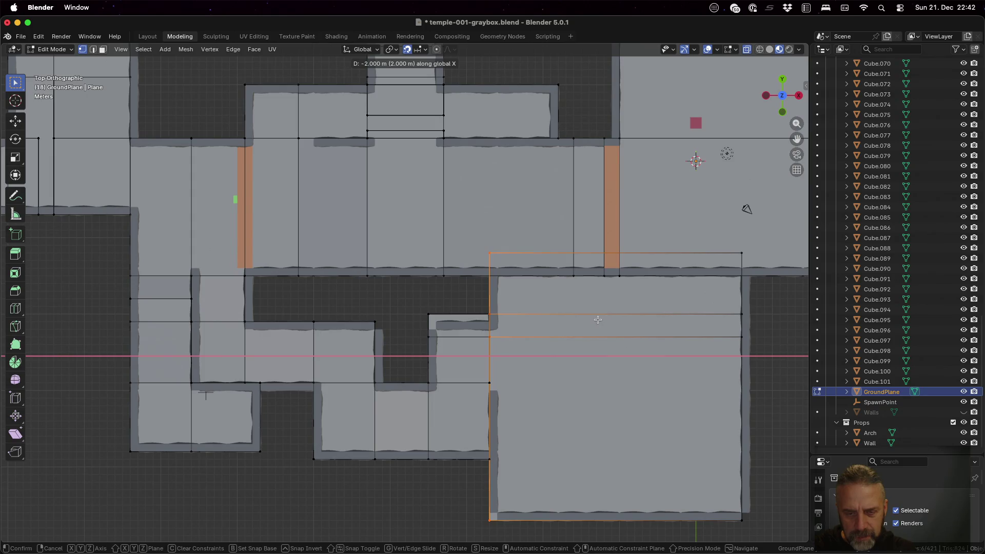
key(Return)
- Select the overlapping left-edge vertices and merge them by distance
shift+drag(482, 232, 514, 533)
click(185, 50)
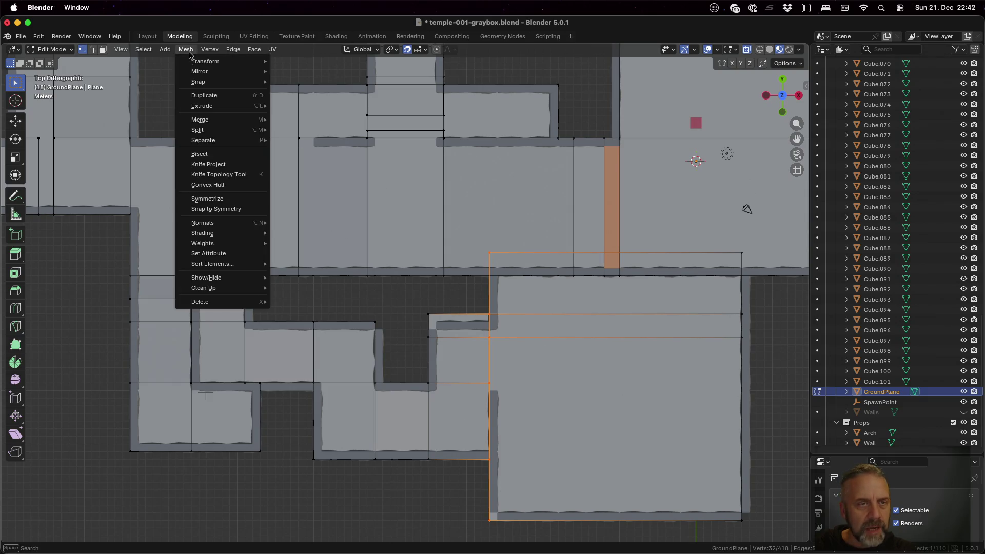
mouse_move(226, 120)
click(309, 156)
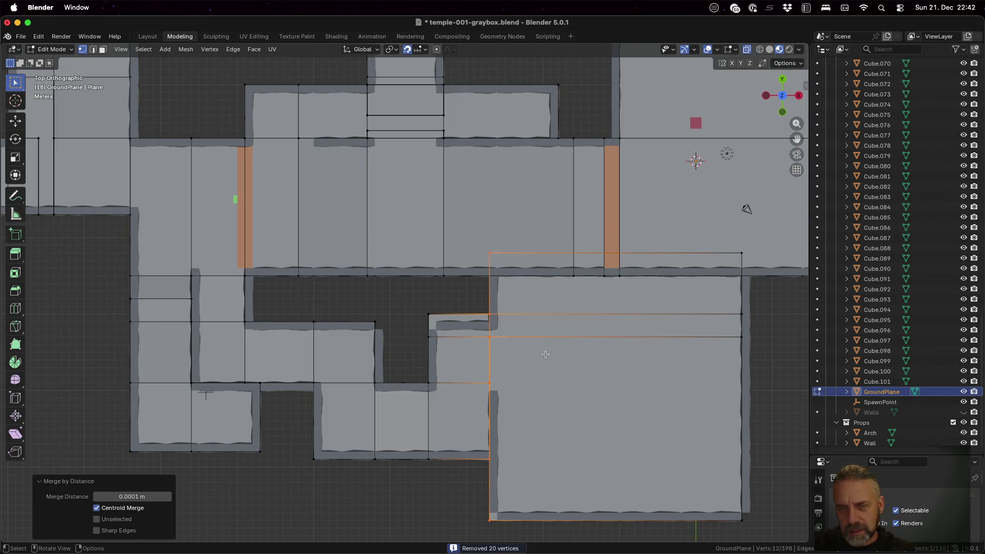
- Box-select the large room's top edge row and move it 2 m down along Y
key(a)
key(alt+a)
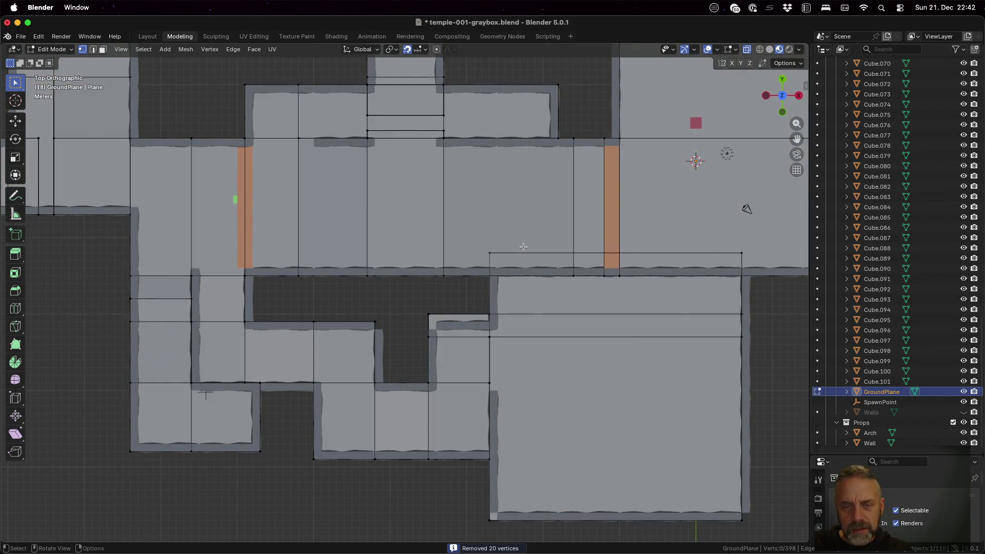
key(b)
drag(699, 258, 767, 263)
key(g)
key(y)
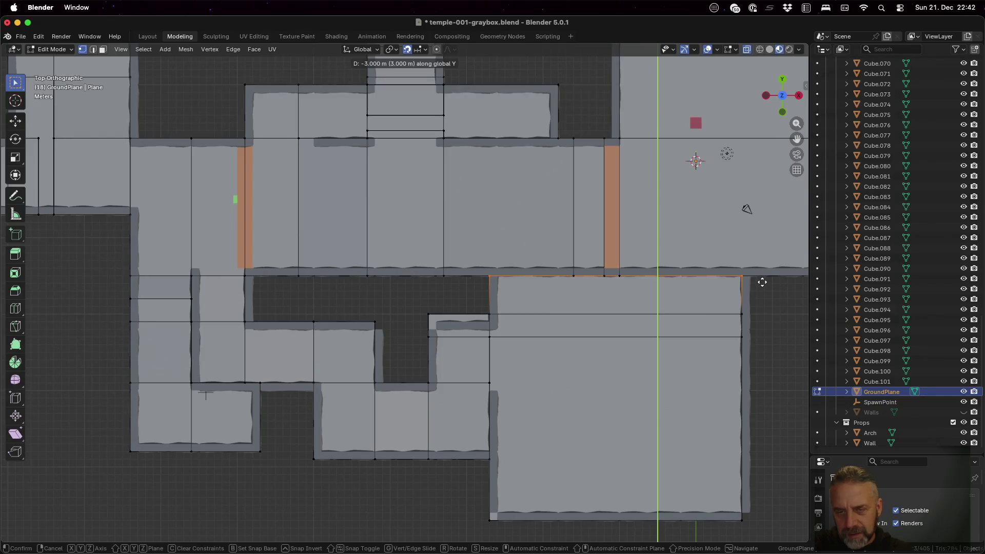
click(761, 275)
- Select the large room's right edge vertices and move them 1 m right along X
key(Tab)
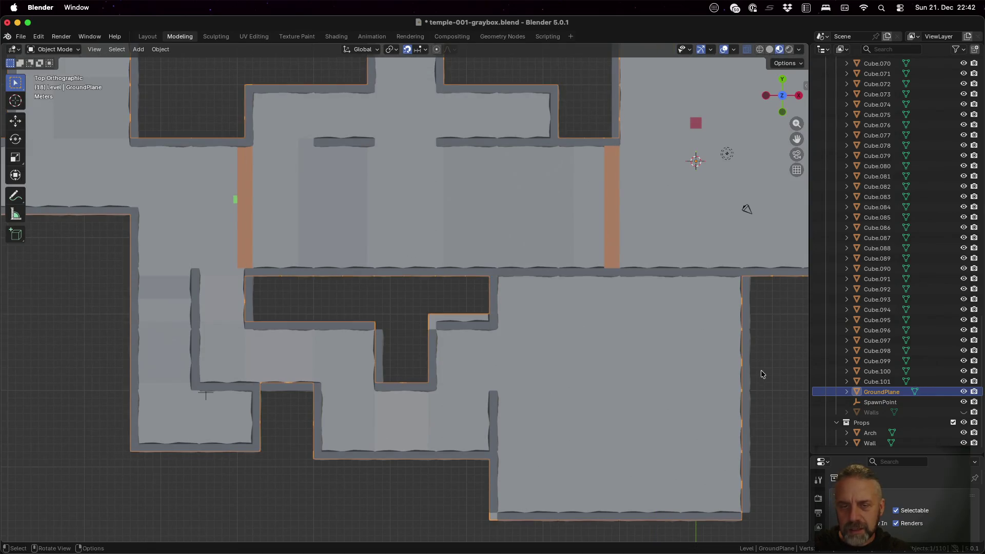
key(Tab)
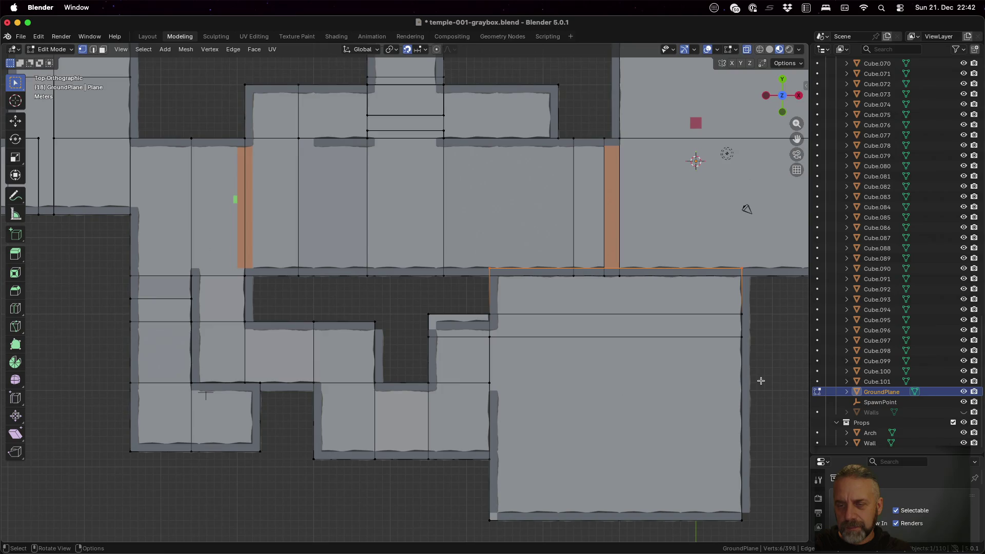
key(a)
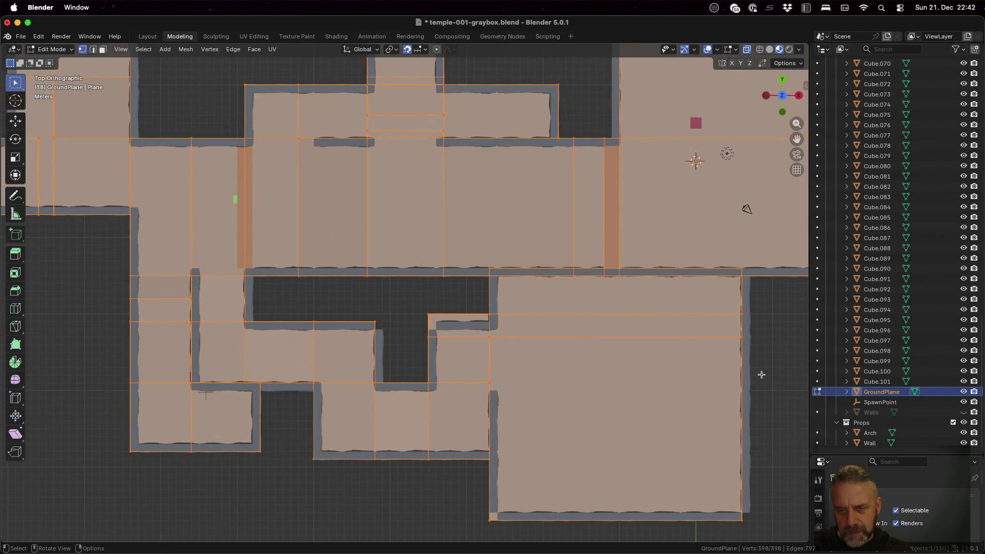
key(alt+a)
mouse_move(724, 251)
mouse_down()
mouse_move(749, 488)
mouse_move(766, 525)
mouse_up()
key(g)
key(x)
click(777, 519)
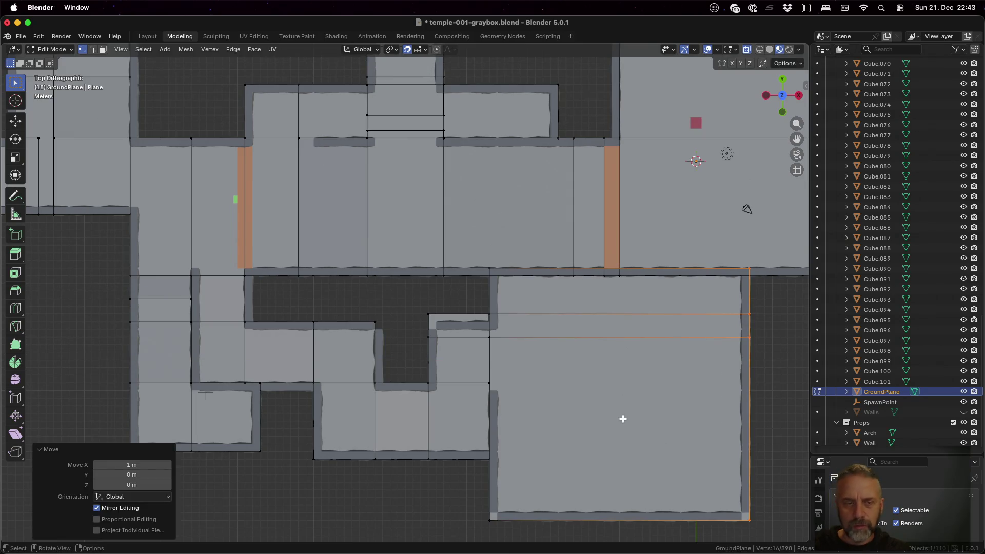
- Leave Edit Mode, view the level in perspective, and save temple-001-graybox.blend
key(Tab)
mouse_move(584, 405)
middle_down()
mouse_move(392, 346)
mouse_move(421, 280)
mouse_move(399, 235)
mouse_move(401, 326)
middle_up()
key(super+s)
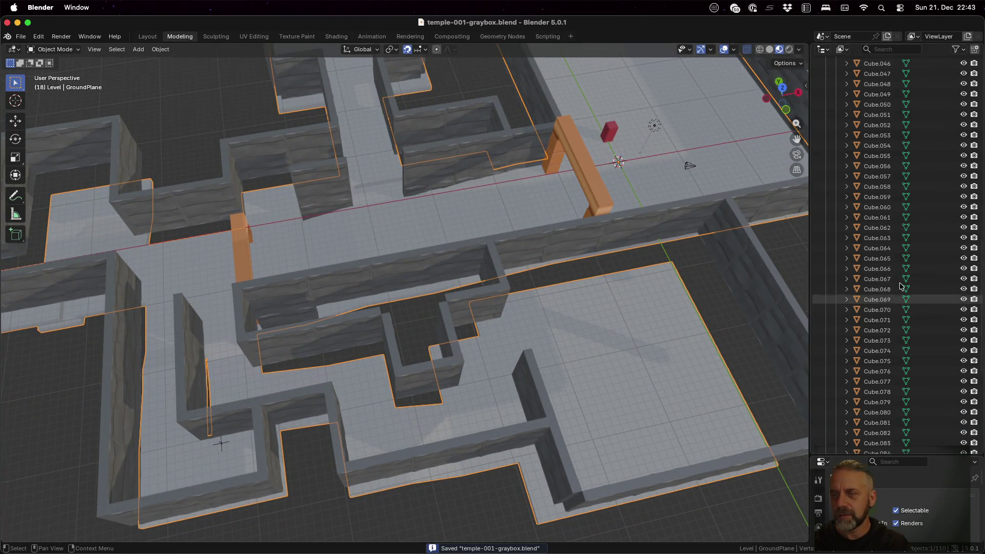
- Select the Level collection and save the blend file
scroll(866, 127, up, 15)
click(862, 104)
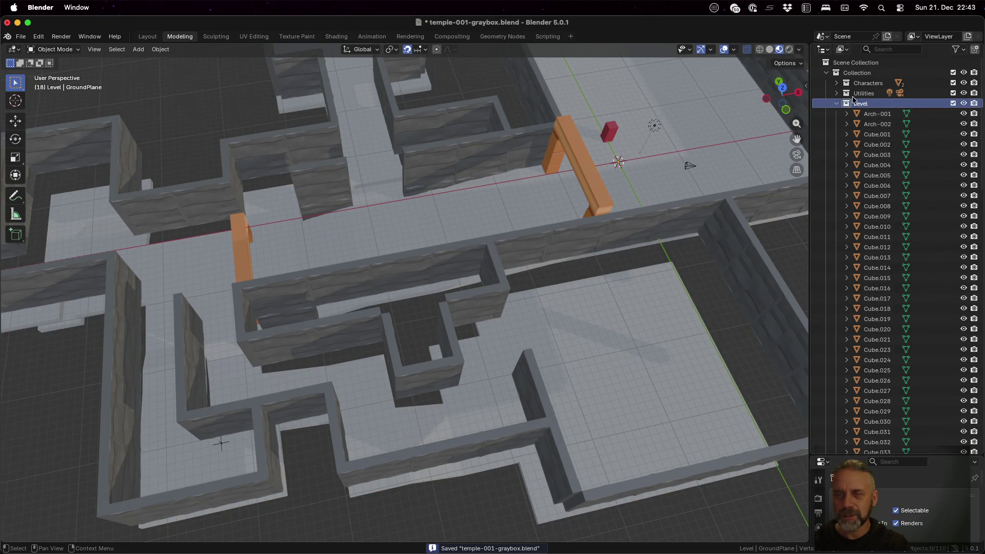
key(super+s)
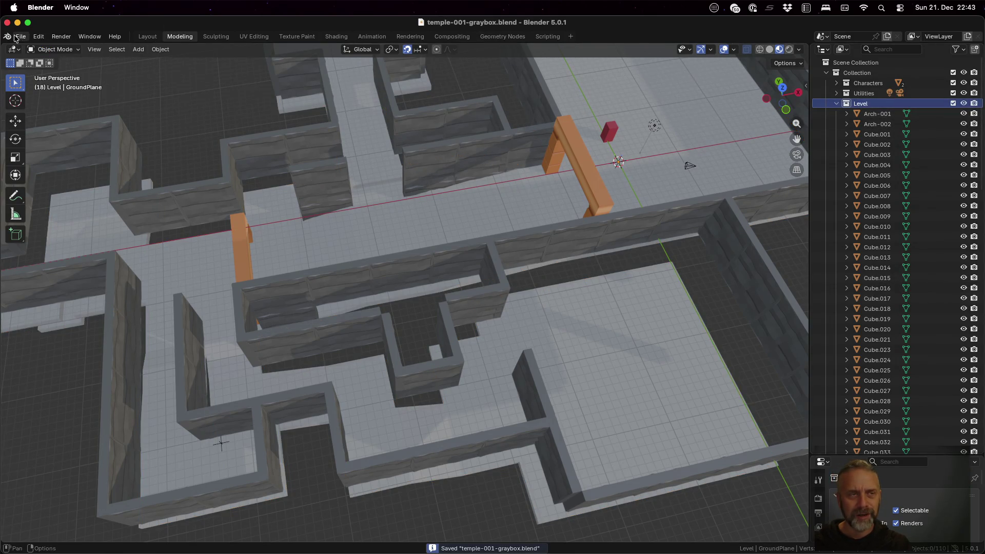
- Export the level as glTF 2.0 to temple-001-graybox.glb and switch to Godot
click(20, 36)
mouse_move(86, 192)
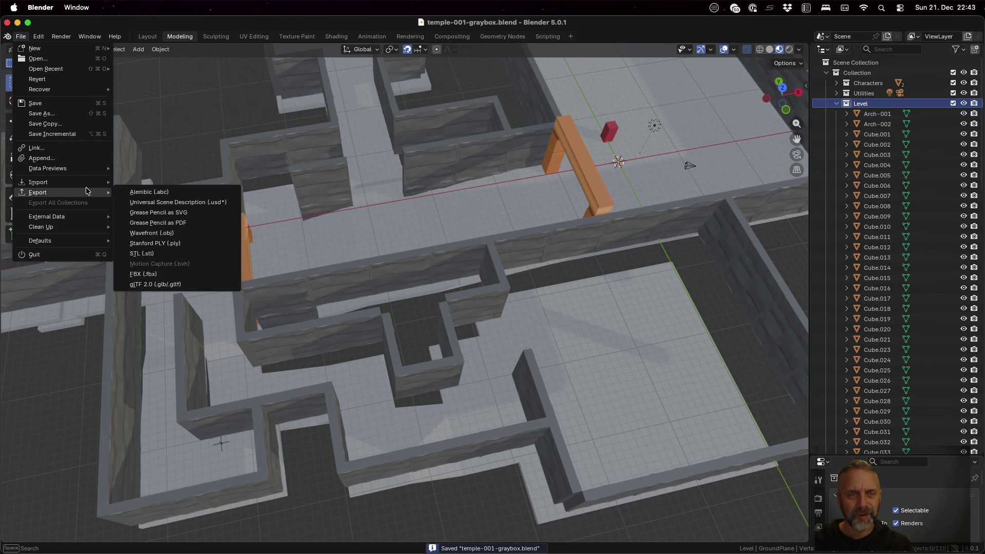
click(186, 285)
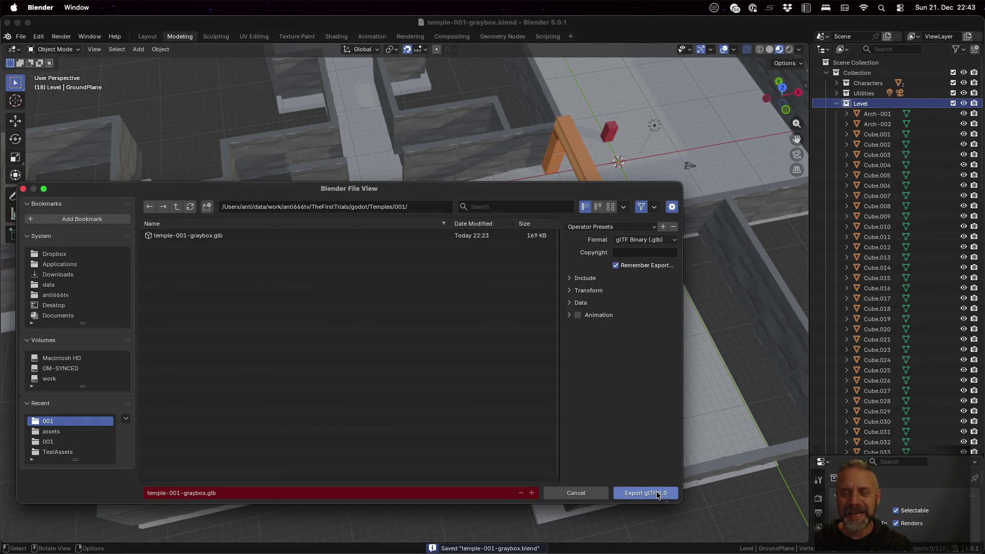
click(657, 493)
key(ctrl+Left)
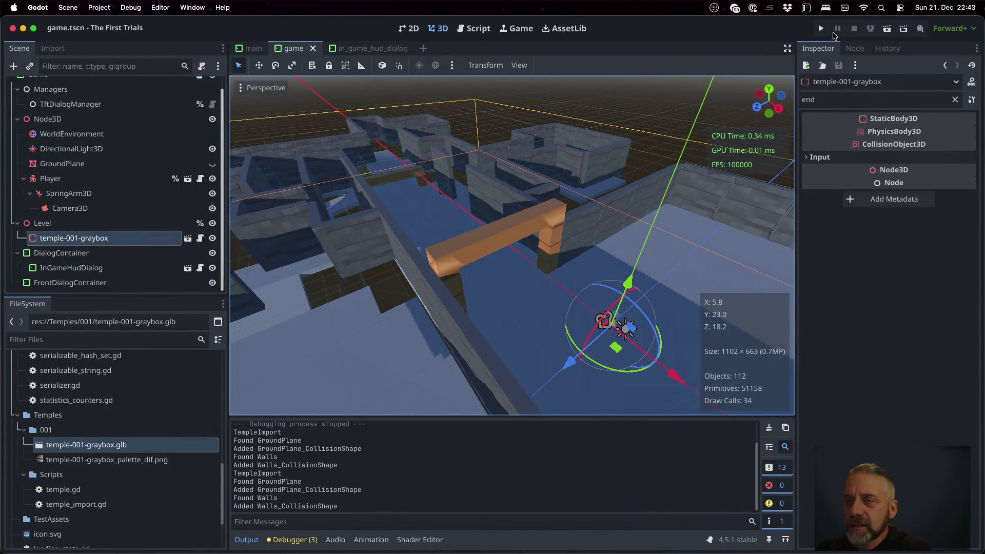
- Run the game and walk the player back through the updated temple level
click(822, 30)
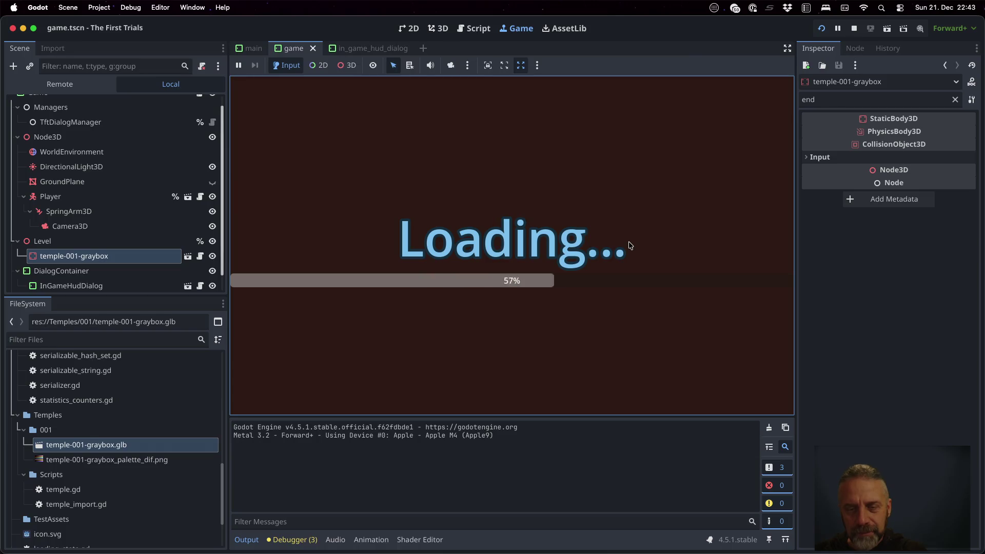
key(w)
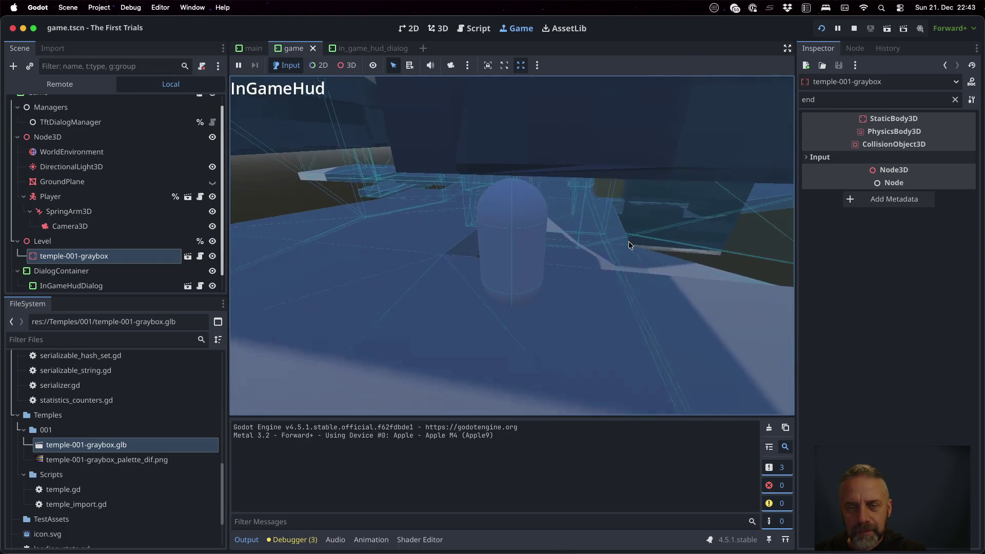
key(s)
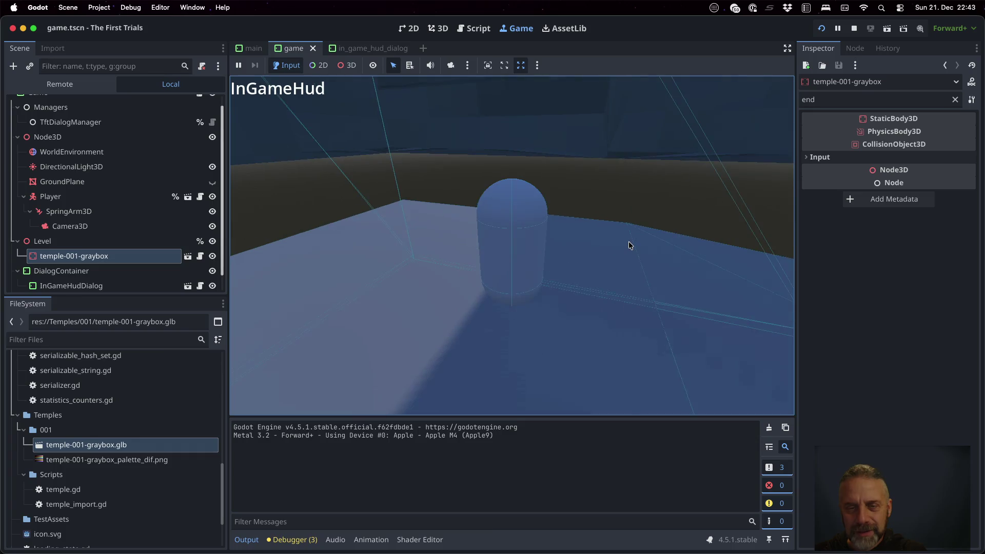
key(s)
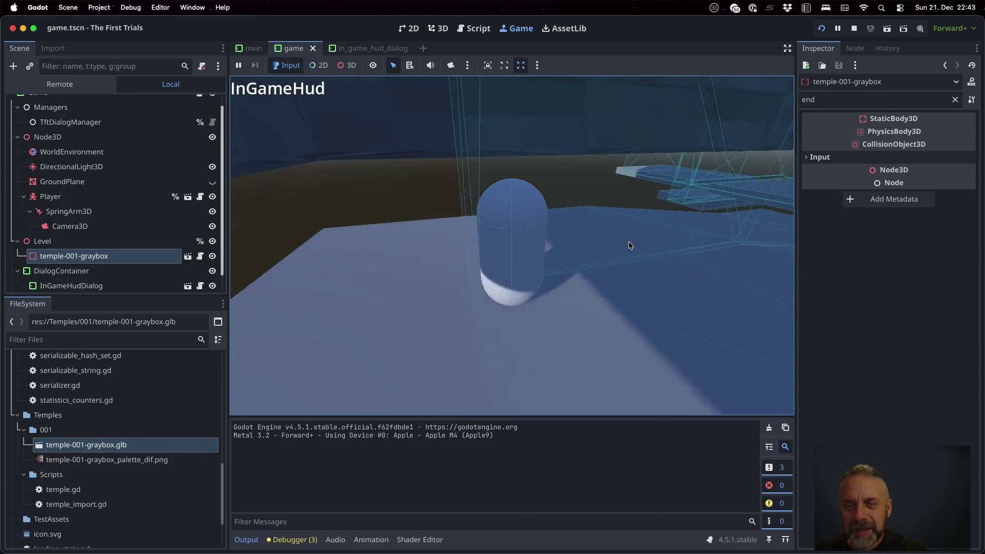
key(s)
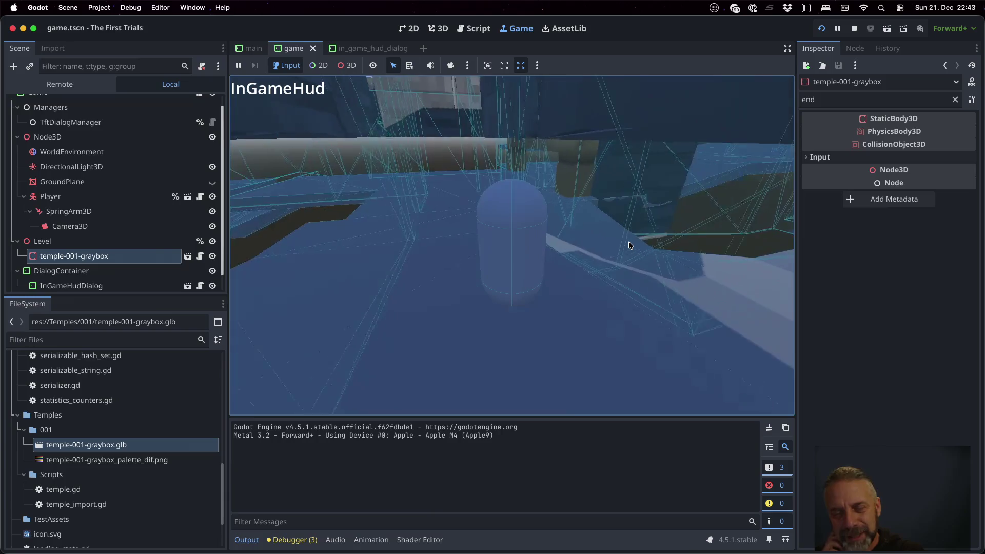
key(s)
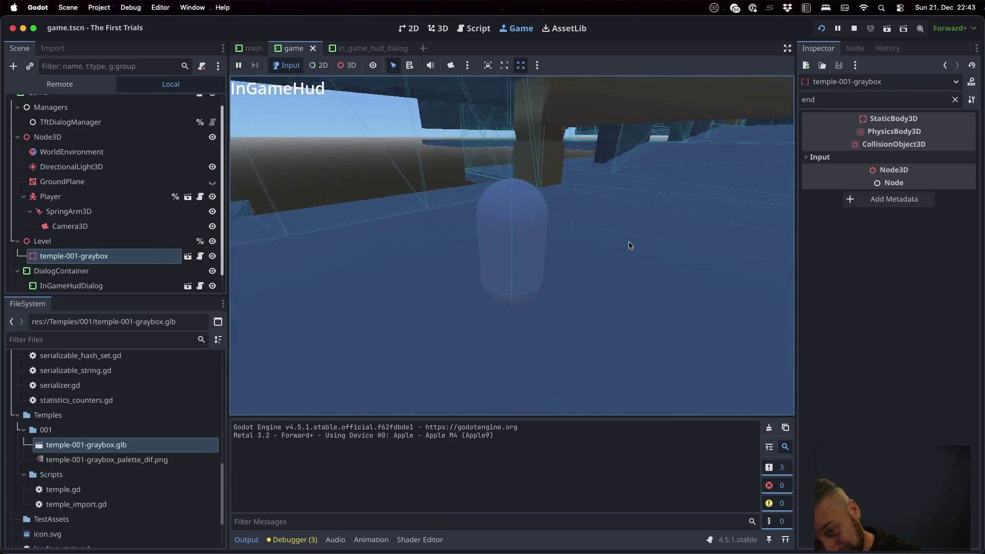
key(s)
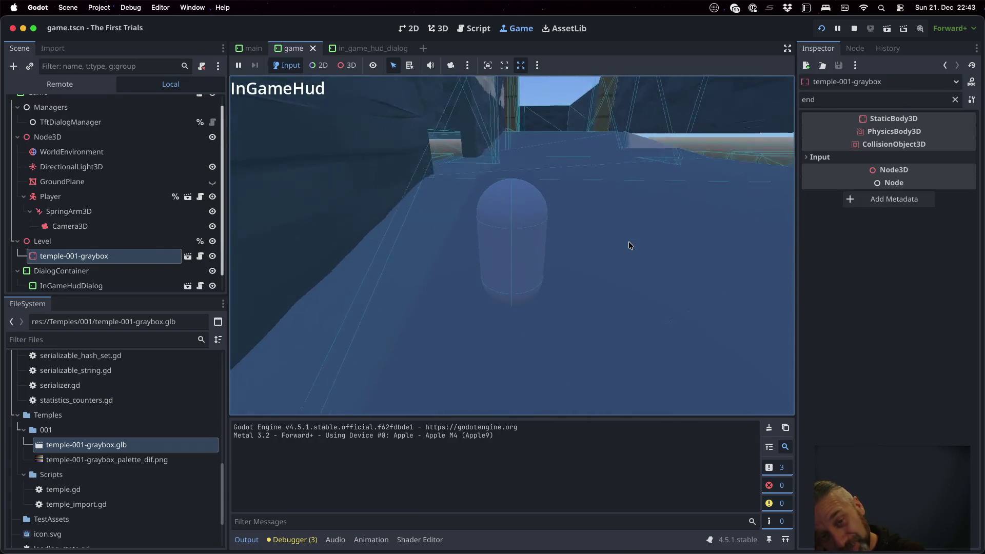
key(s)
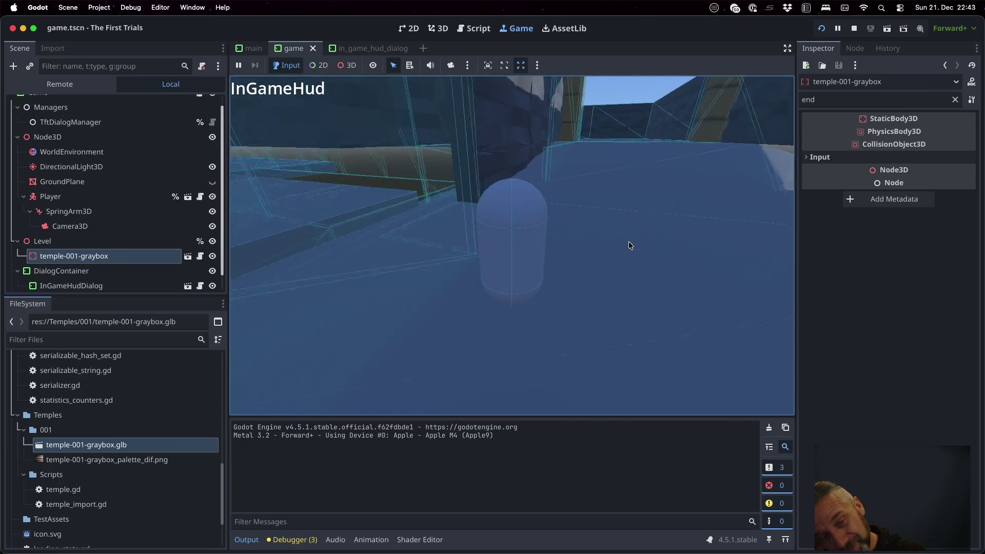
- Turn the camera to look along the corridor, then stop the running game
key(a)
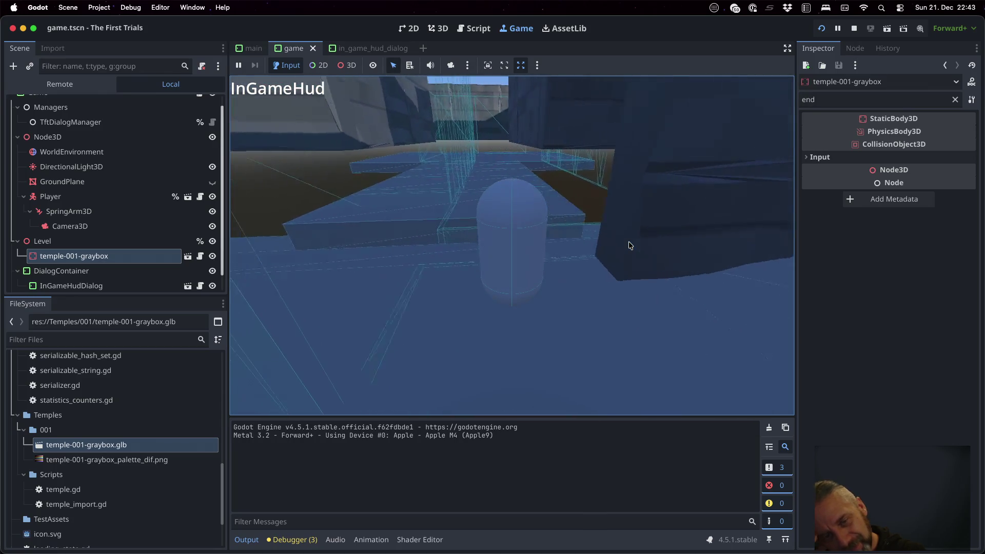
key(a)
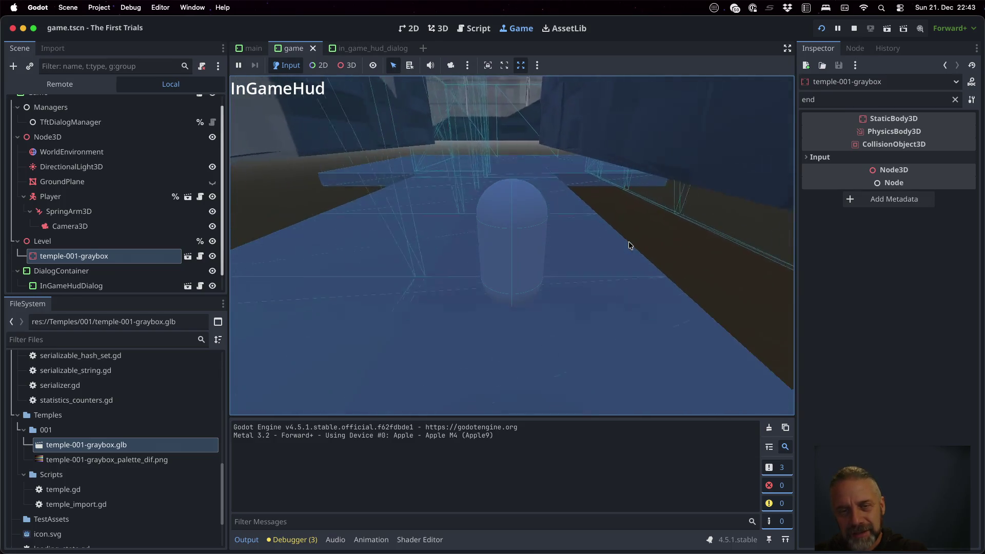
key(a)
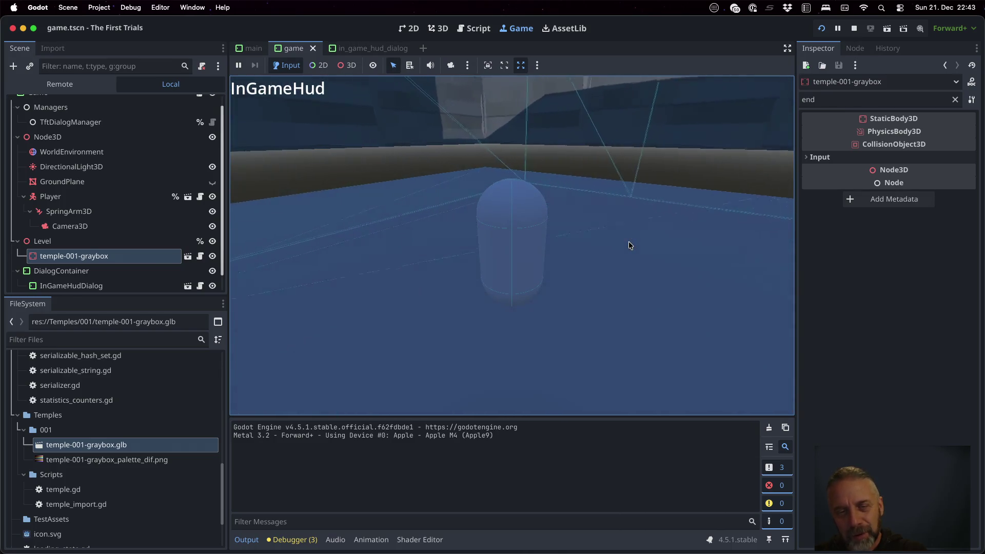
click(860, 32)
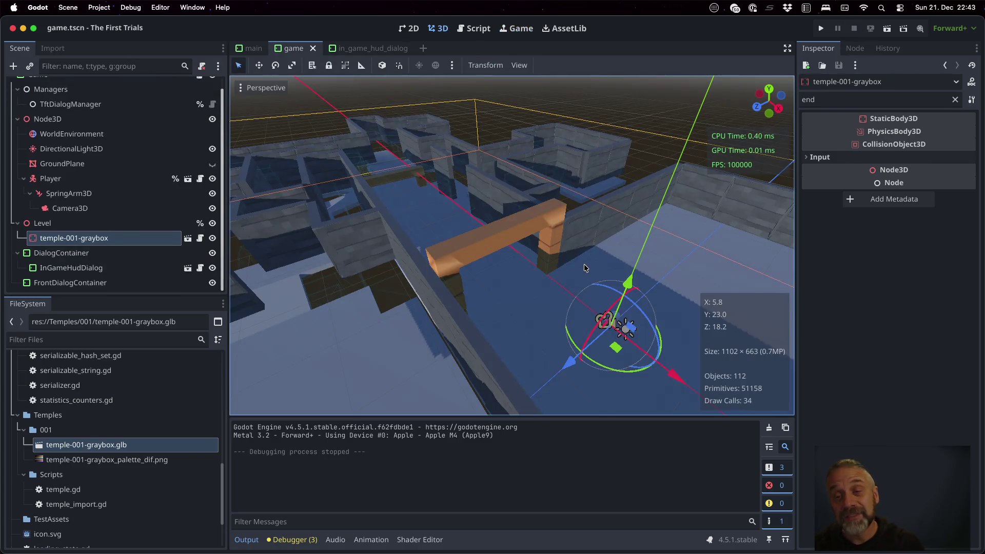
- Unhide and select Walls in the Outliner, then edit its mesh from top view
scroll(584, 264, down, 5)
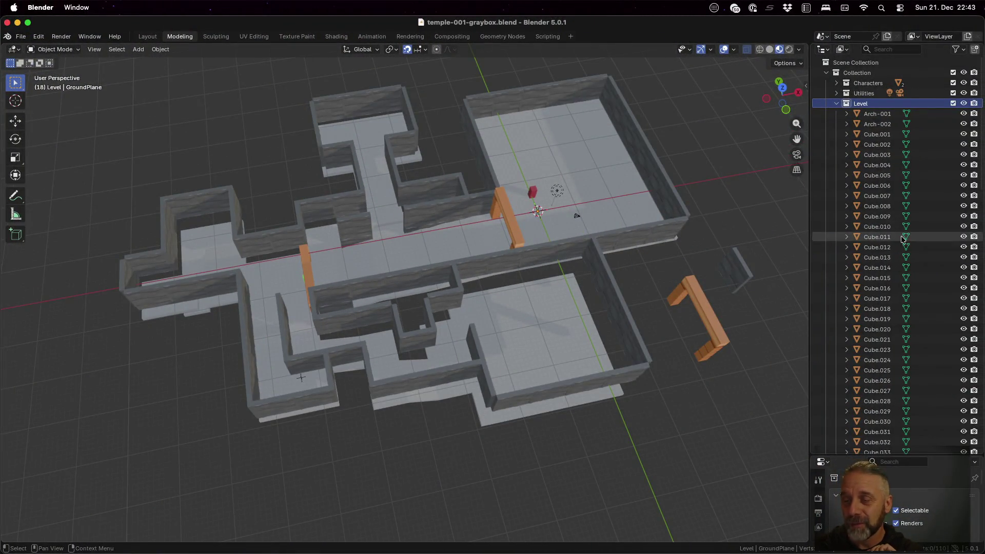
scroll(906, 248, down, 10)
scroll(906, 248, down, 15)
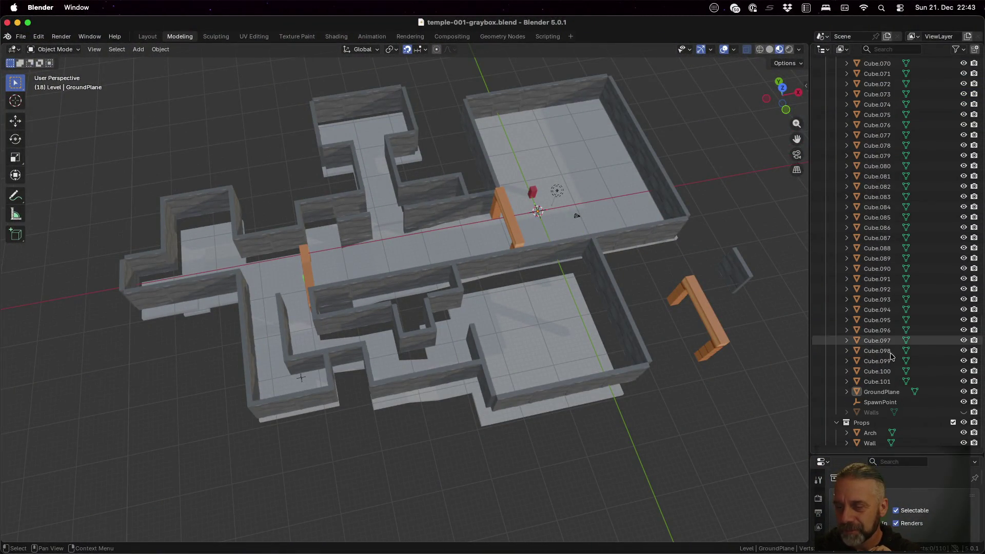
click(964, 412)
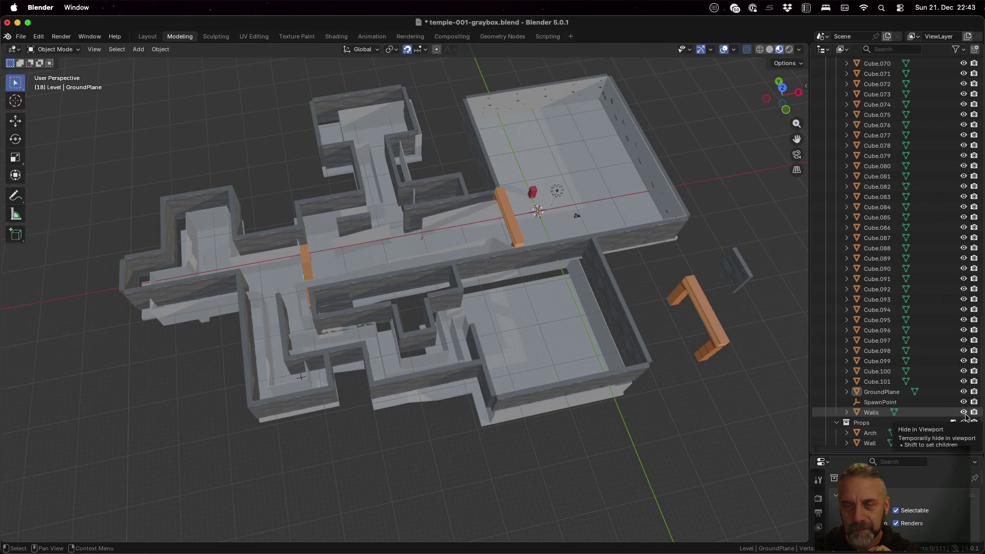
click(655, 191)
mouse_move(528, 212)
middle_down()
mouse_move(521, 264)
mouse_move(514, 226)
mouse_move(569, 226)
mouse_move(586, 215)
middle_up()
key(Tab)
click(783, 93)
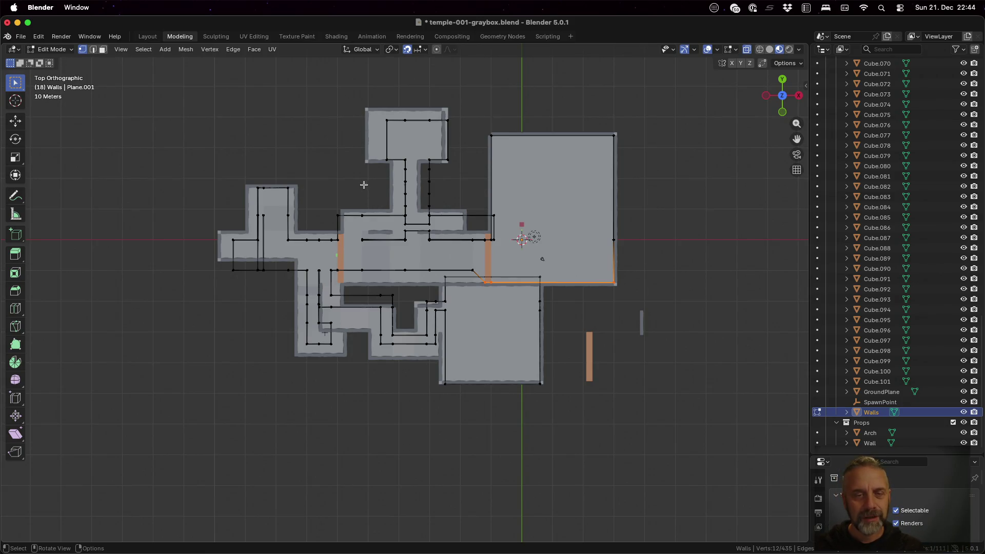
- Box-select the top room's upper wall and sides and move them 3 m up along Y
key(a)
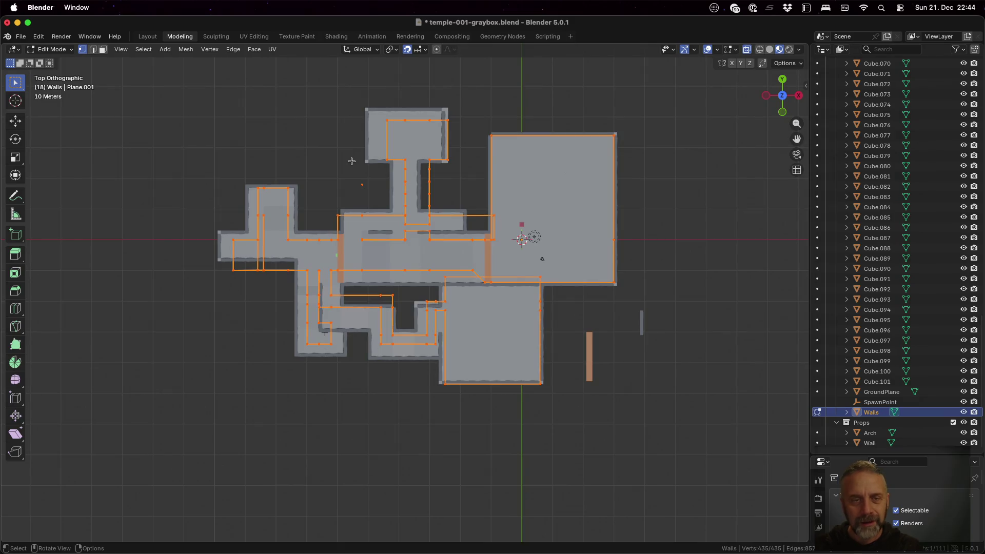
key(alt+a)
drag(374, 98, 472, 139)
key(g)
key(y)
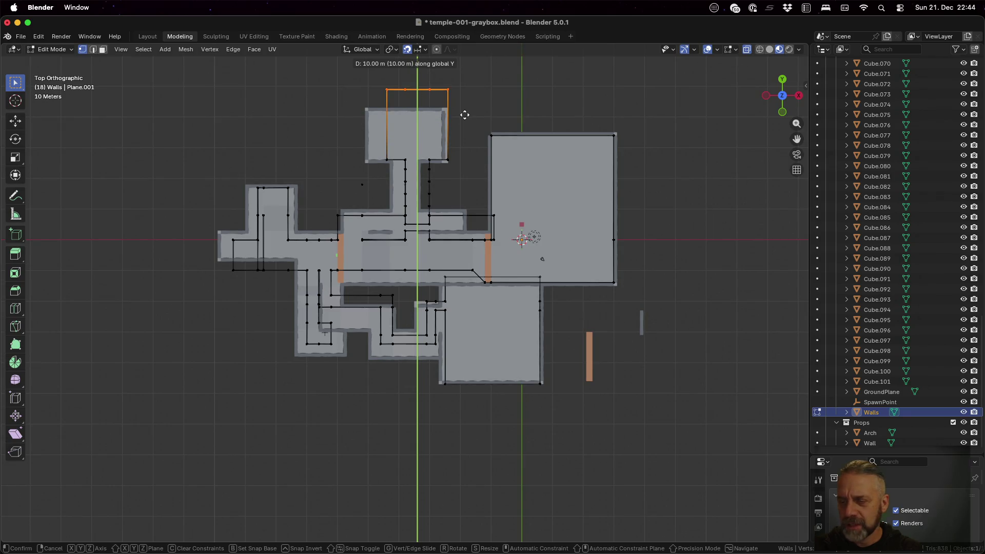
click(463, 114)
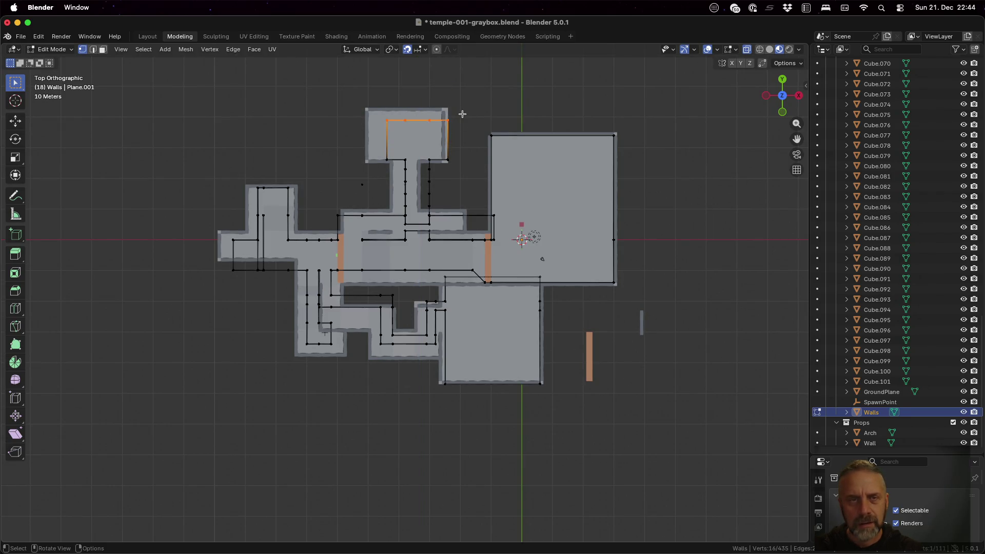
scroll(462, 115, up, 3)
scroll(488, 120, up, 5)
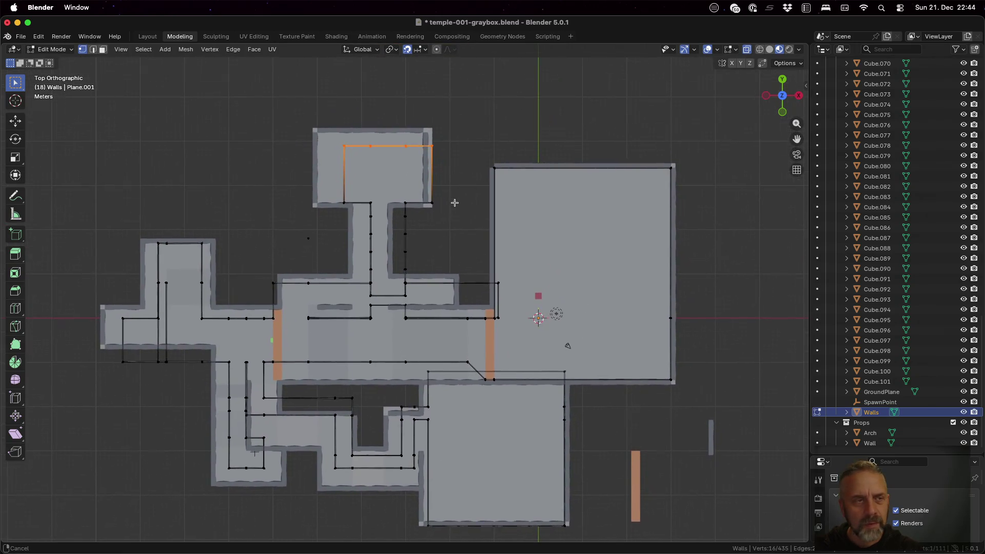
text(gy1)
key(Return)
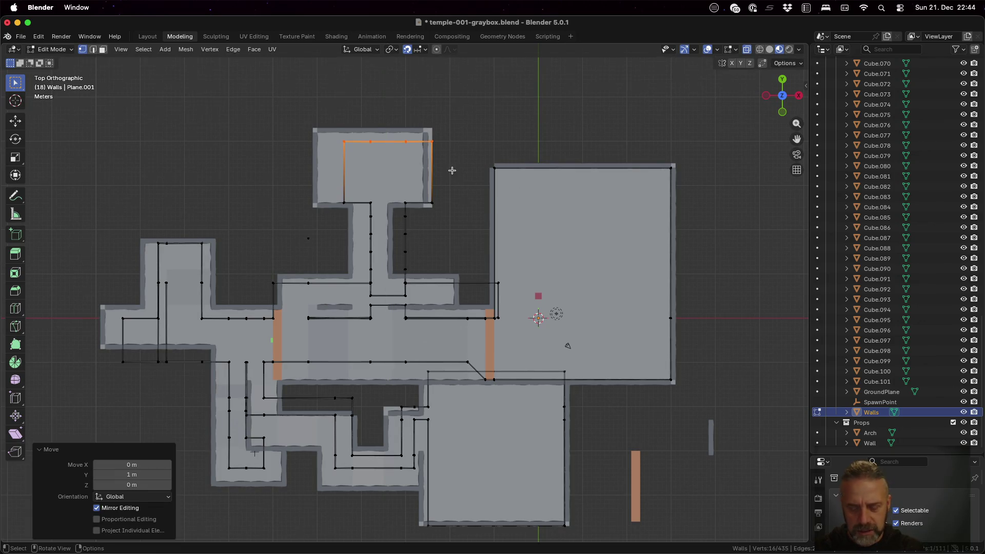
key(g)
key(y)
click(451, 157)
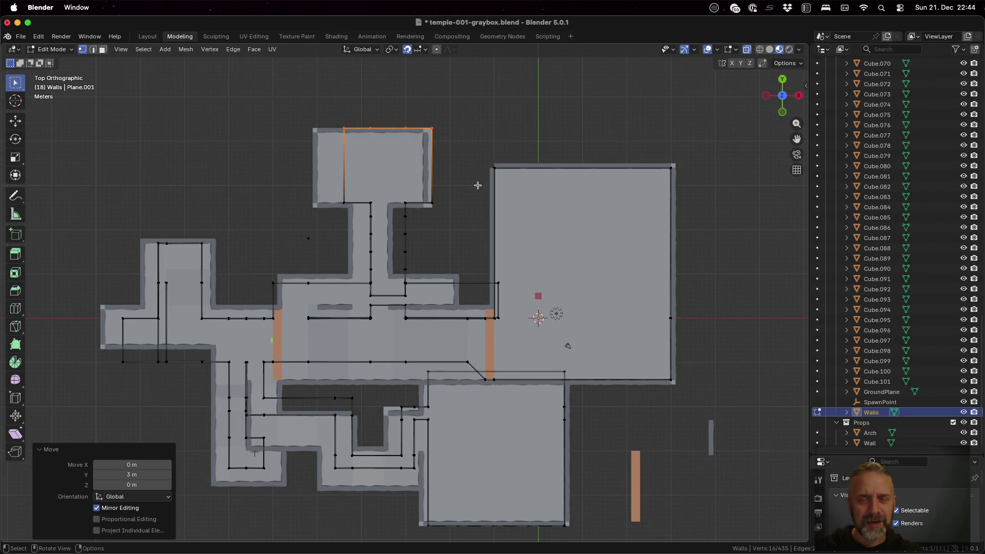
- Select the top room's lower wall vertices and move them 1 m down along Y
key(alt+a)
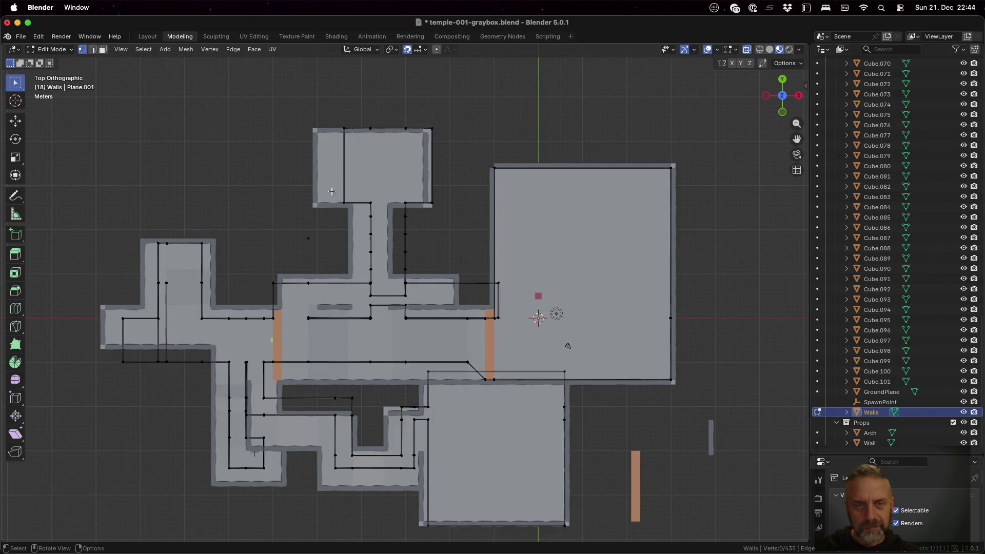
mouse_move(331, 189)
mouse_down()
mouse_move(369, 213)
mouse_move(441, 218)
mouse_move(443, 205)
mouse_up()
key(g)
key(y)
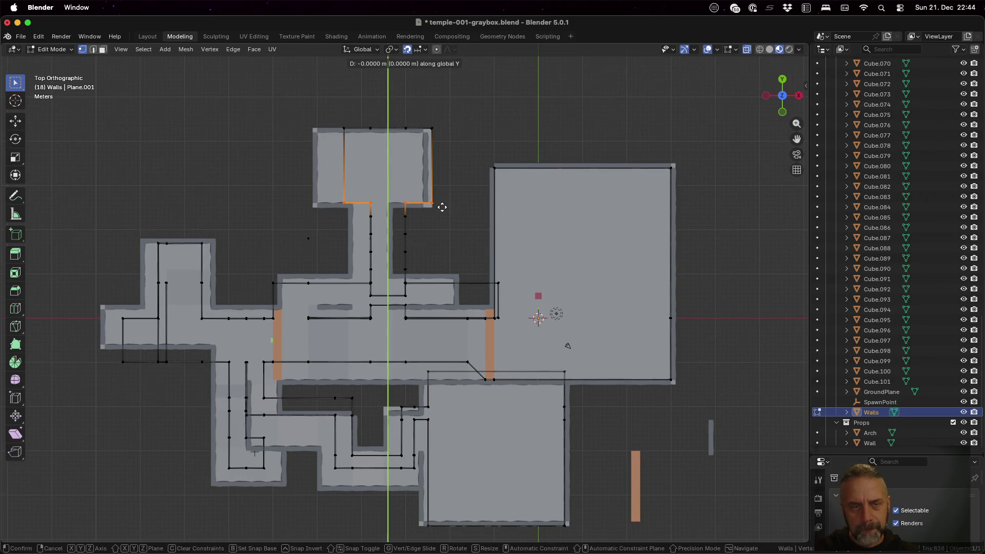
click(442, 209)
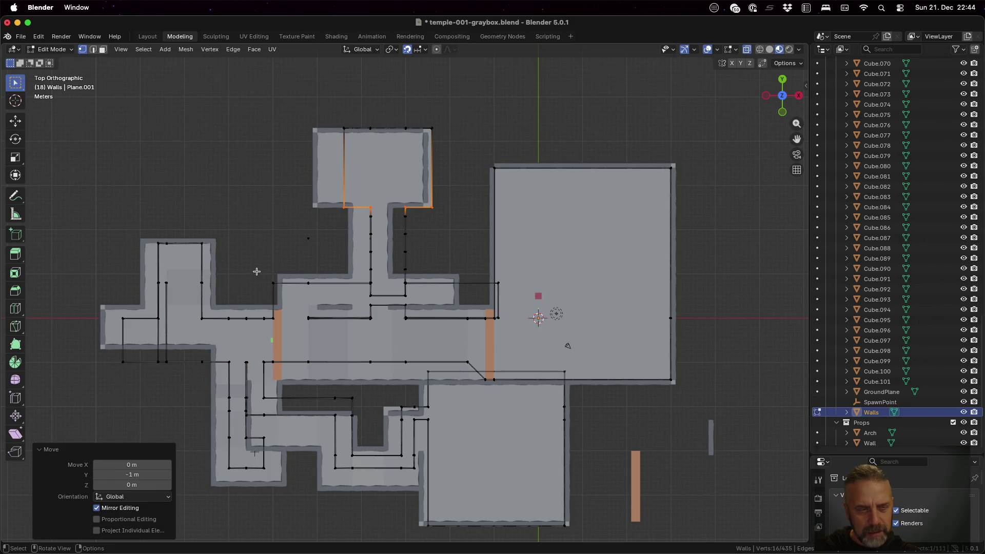
- Box-select the central hall's upper wall edges and move them 1 m up along Y
key(b)
drag(253, 263, 512, 300)
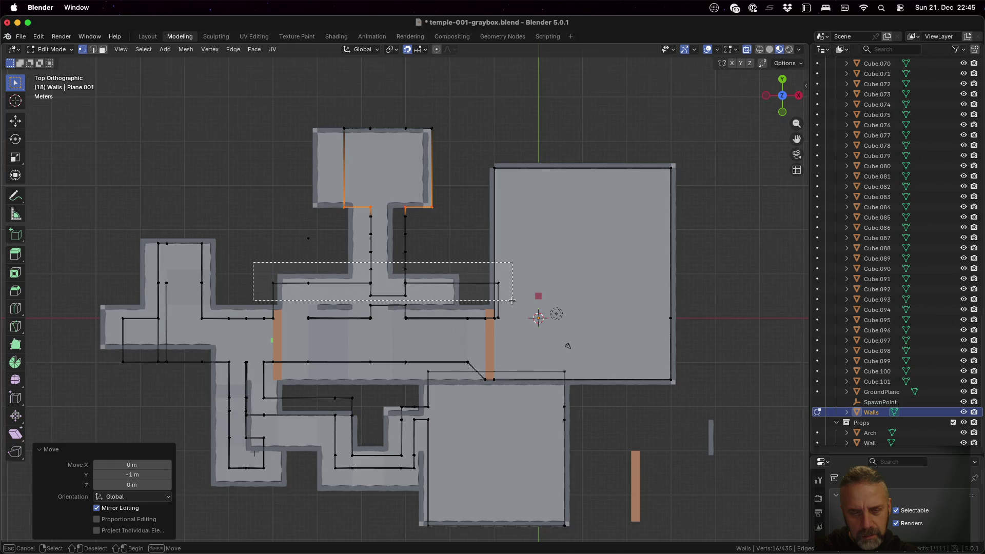
drag(512, 300, 515, 289)
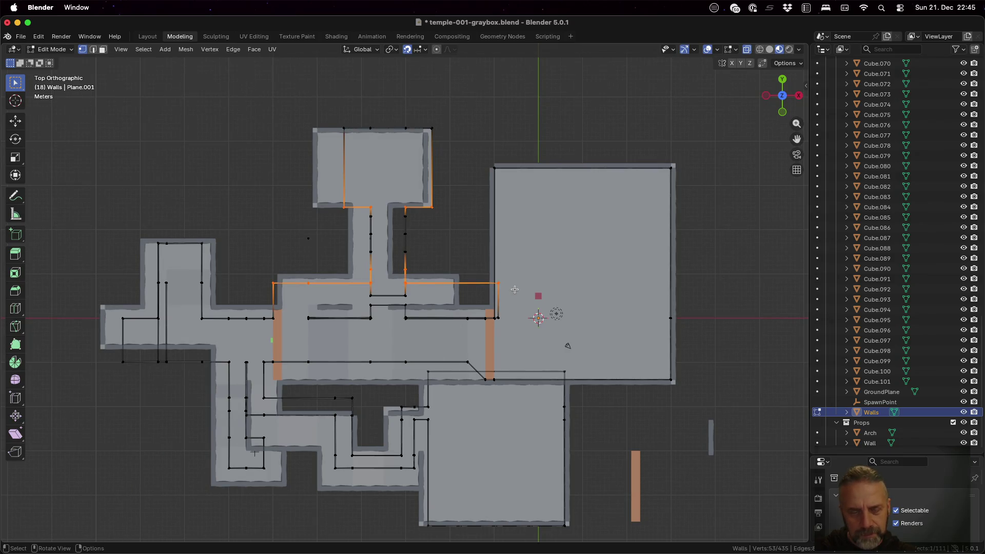
key(a)
key(alt+a)
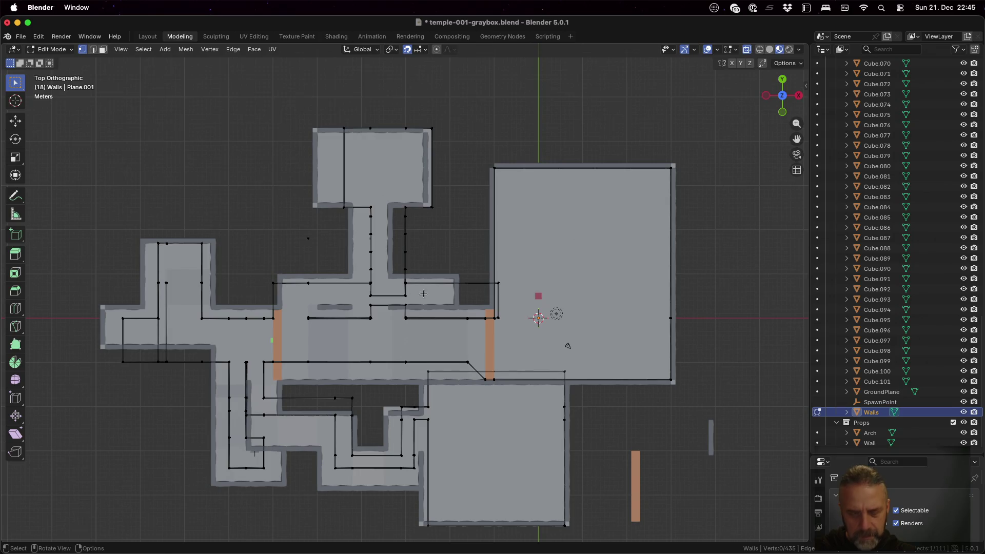
mouse_move(256, 276)
mouse_down()
mouse_move(286, 288)
mouse_move(507, 293)
mouse_up()
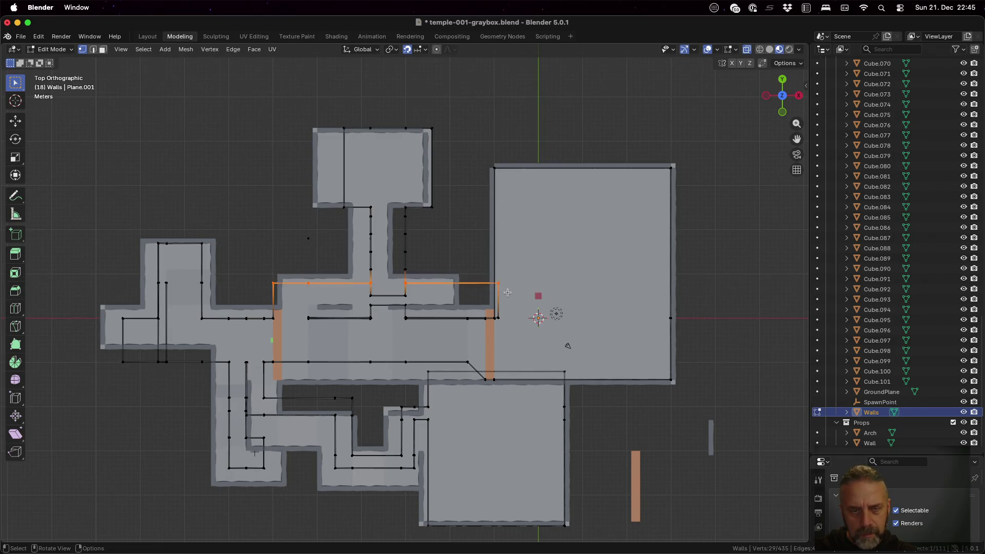
key(g)
key(y)
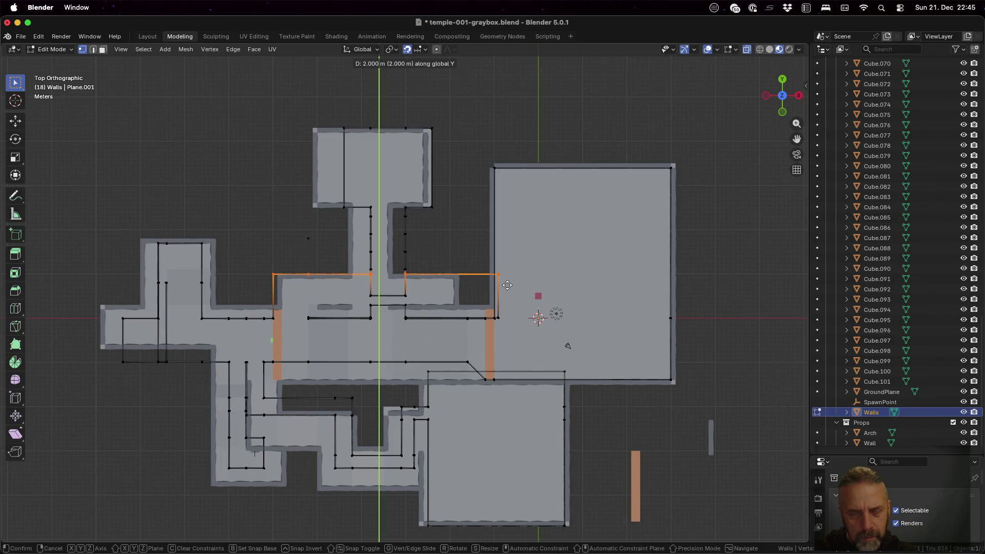
click(496, 323)
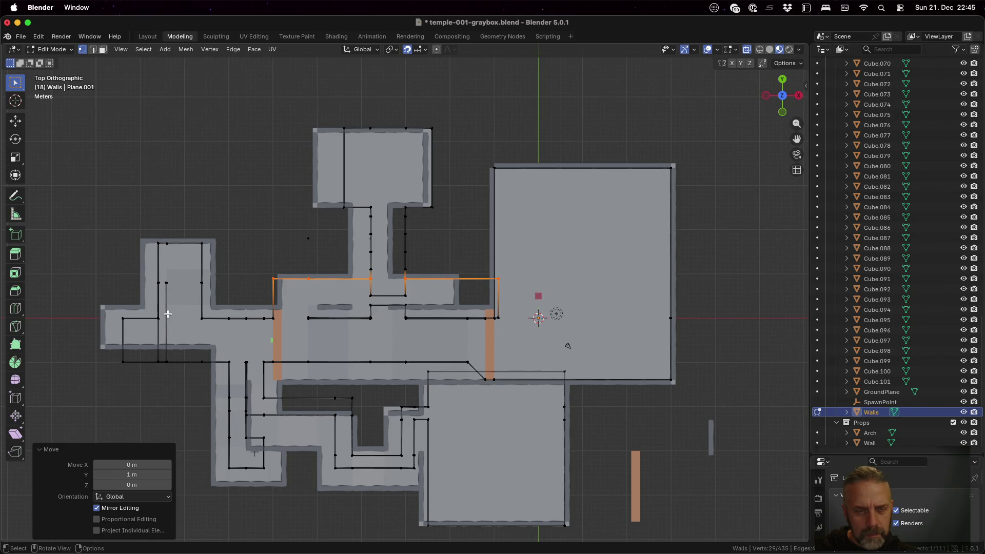
- Zoom in and orbit to inspect the moved central hall walls in 3D
scroll(322, 327, up, 2)
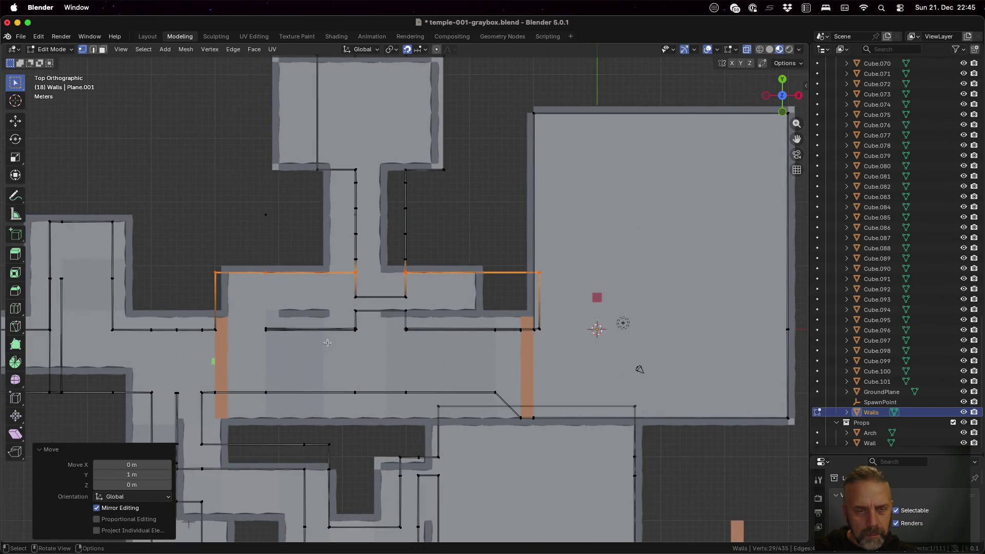
shift+middle_drag(335, 355, 462, 281)
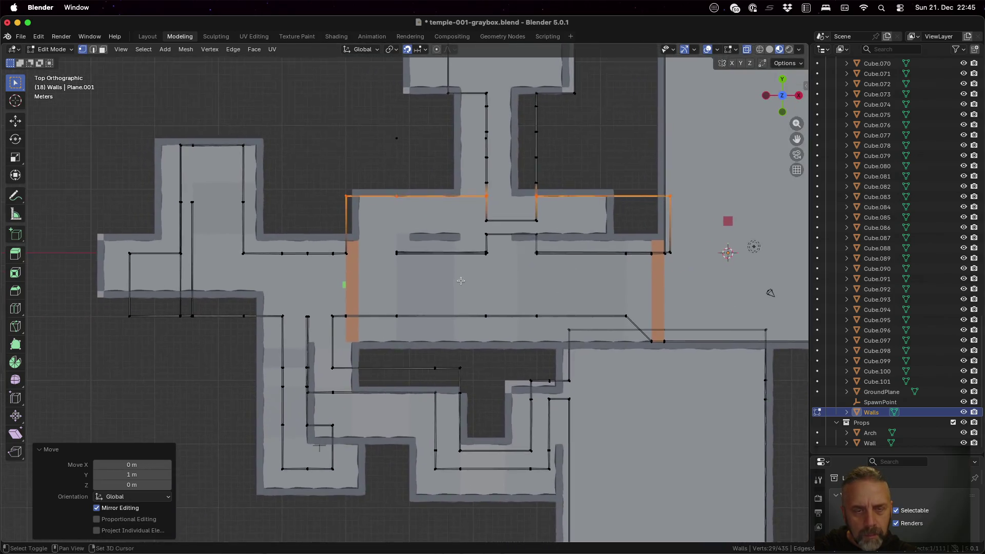
scroll(462, 282, up, 4)
scroll(460, 281, up, 1)
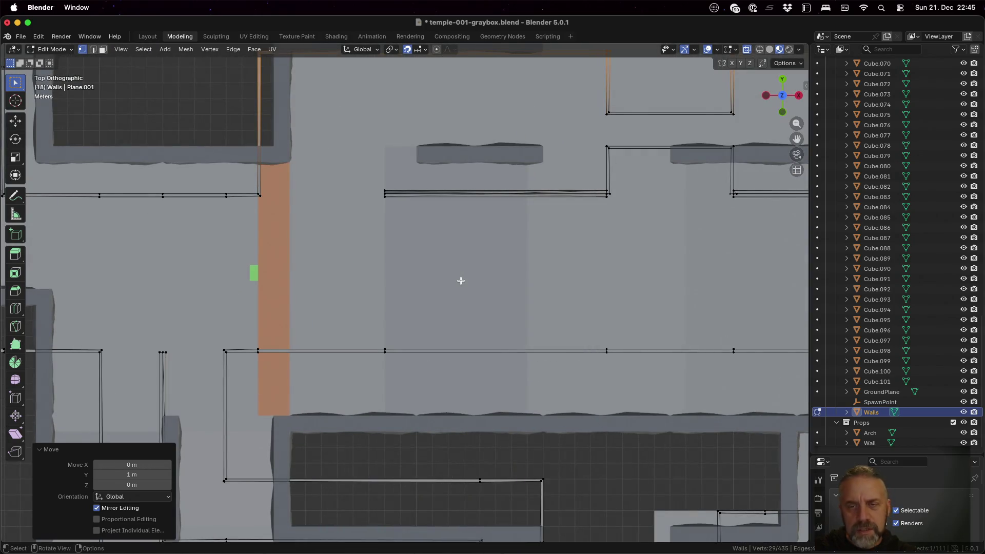
scroll(460, 279, up, 2)
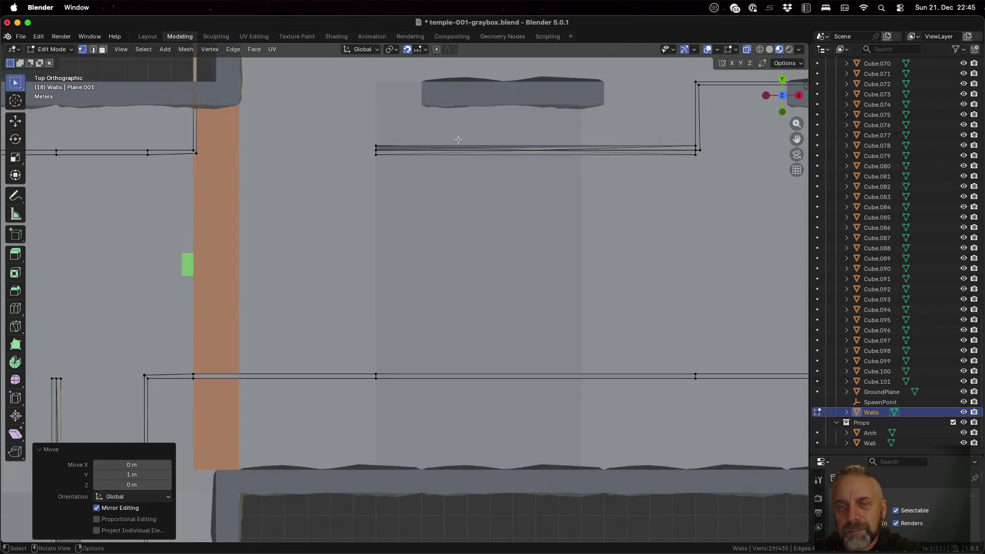
scroll(458, 139, down, 7)
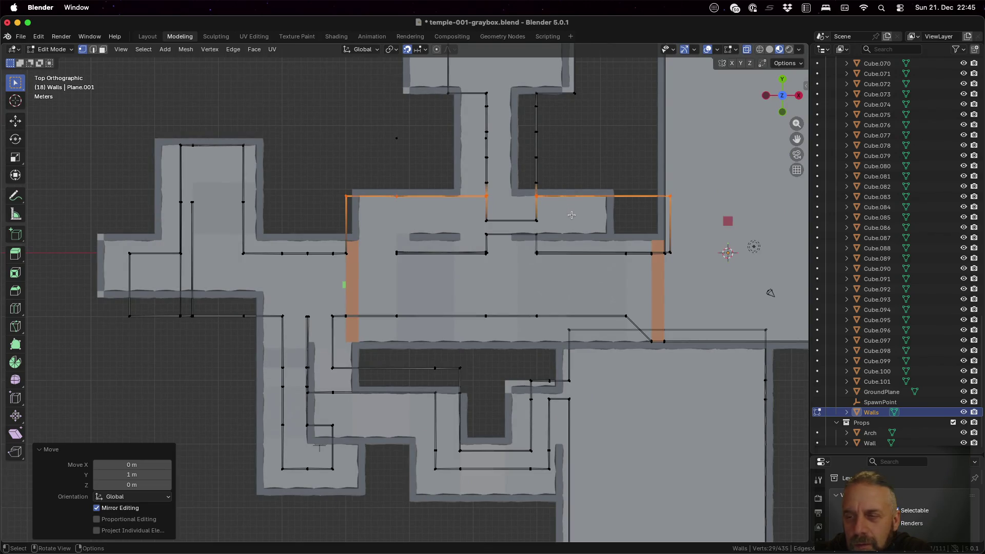
scroll(571, 218, up, 4)
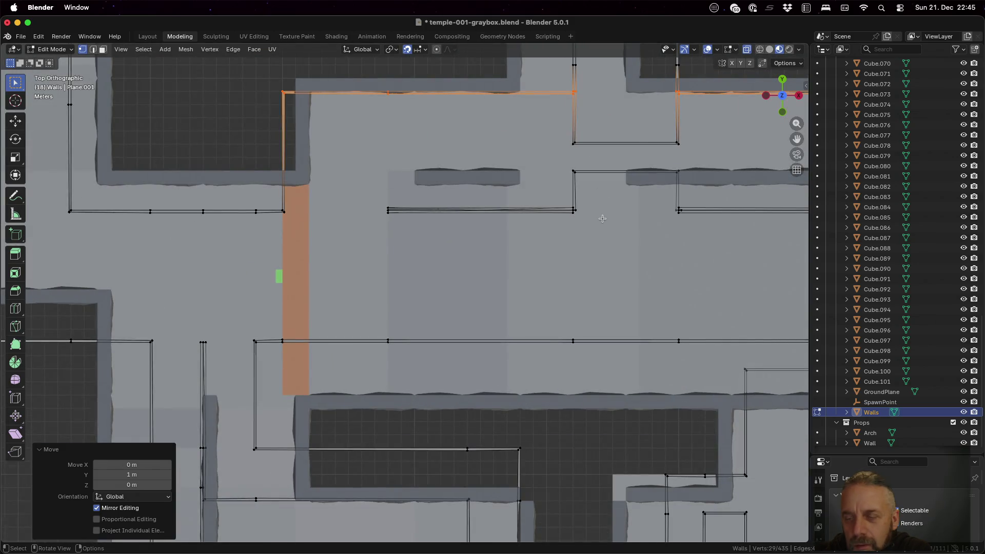
mouse_move(601, 139)
middle_down()
mouse_move(588, 154)
mouse_move(620, 179)
mouse_move(643, 170)
middle_up()
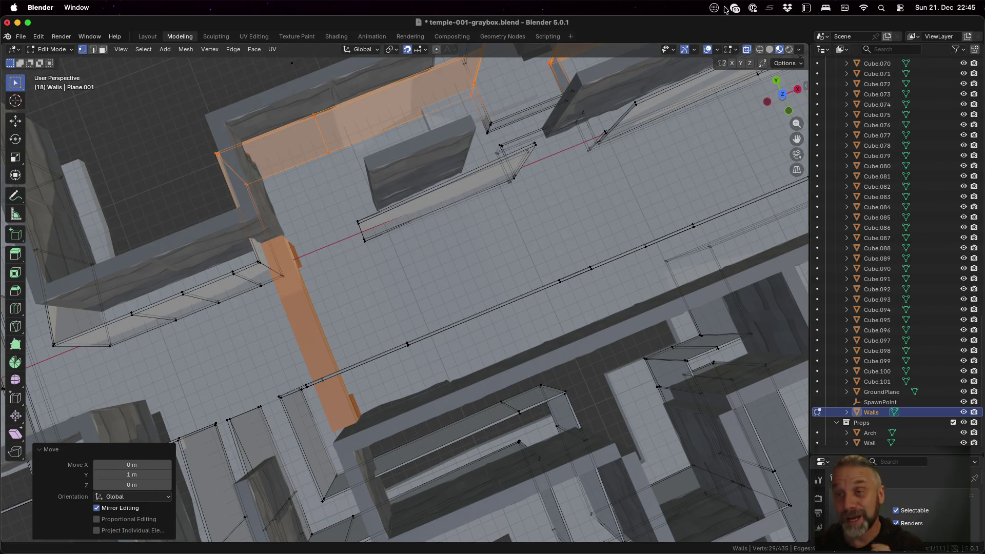
- In top view, box-select the upper-right alcove's lower edge and move it 2 m up
click(783, 96)
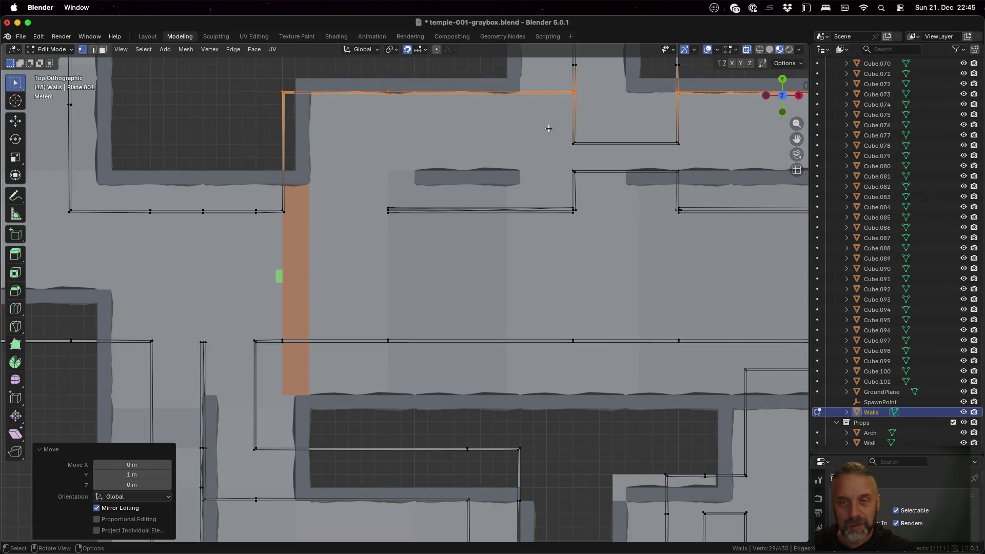
key(a)
key(alt+a)
key(b)
drag(549, 128, 703, 155)
key(g)
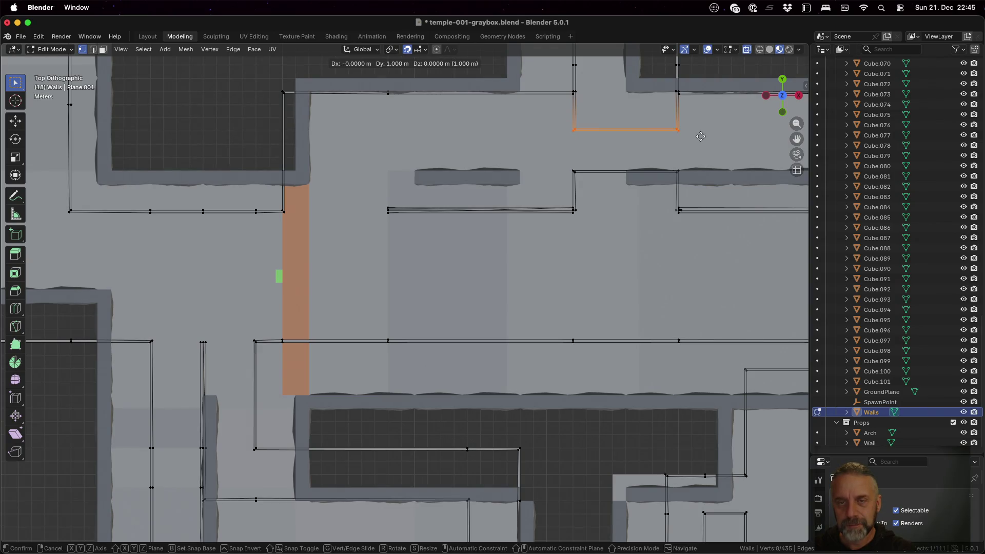
click(701, 133)
- Select the U-shaped chain of wall edges and move it 3 m up along Y
key(alt+a)
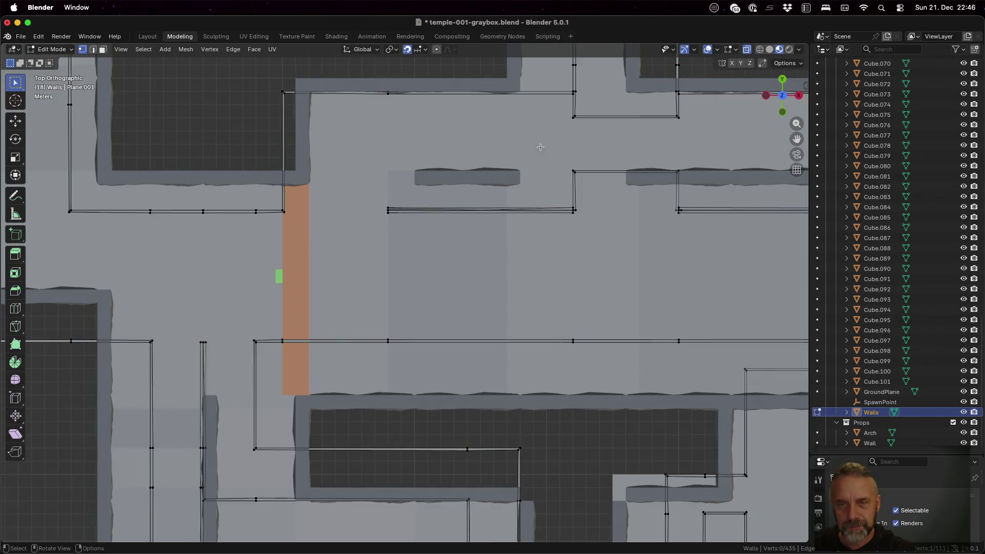
alt+click(693, 192)
key(g)
key(y)
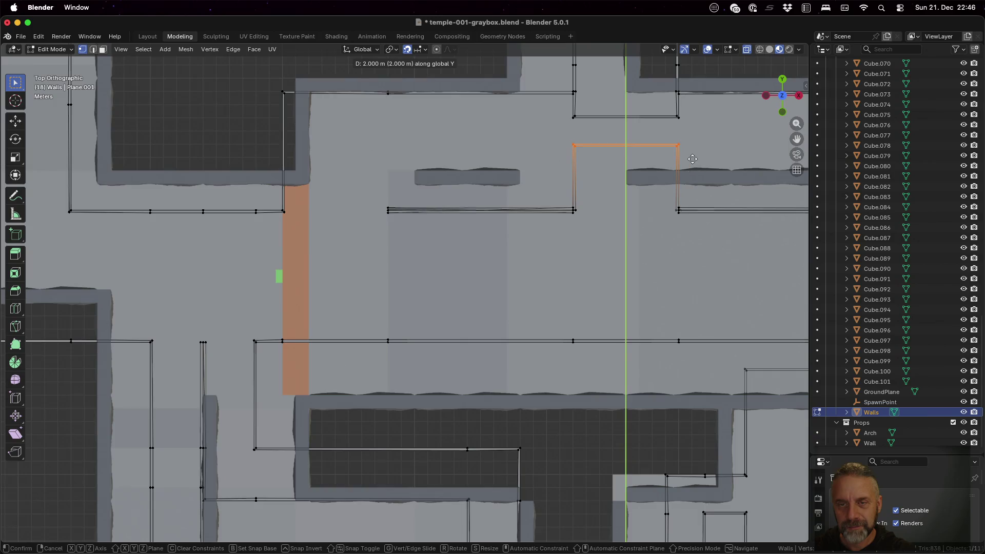
click(692, 159)
scroll(252, 132, down, 4)
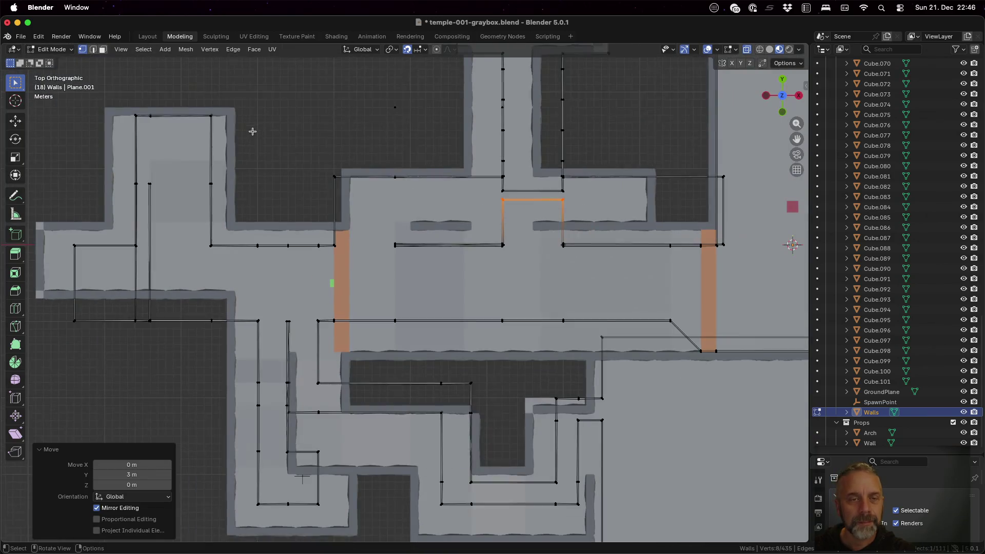
key(alt+a)
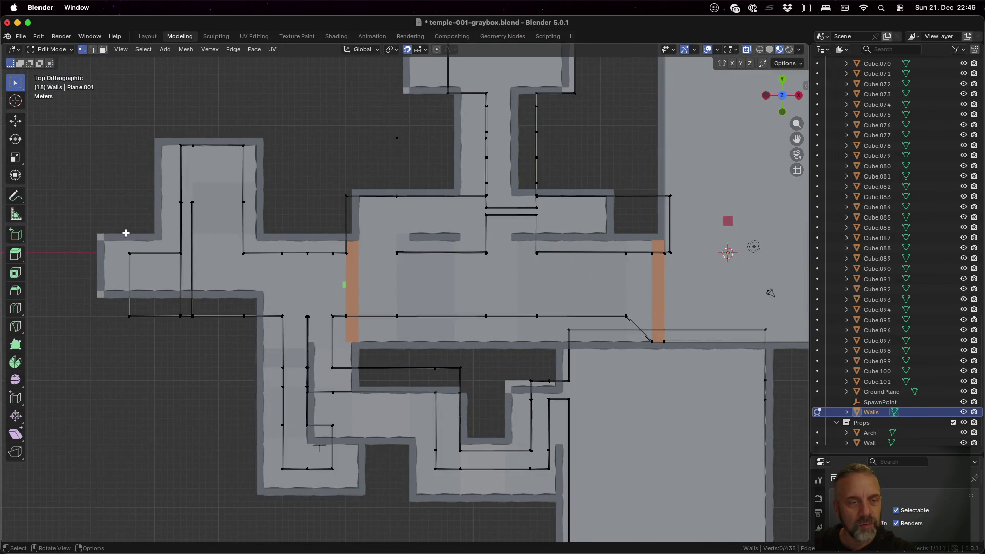
- Box-select the upper row of wall edges and shift them 2 m along Y
key(b)
drag(102, 237, 695, 280)
key(g)
key(y)
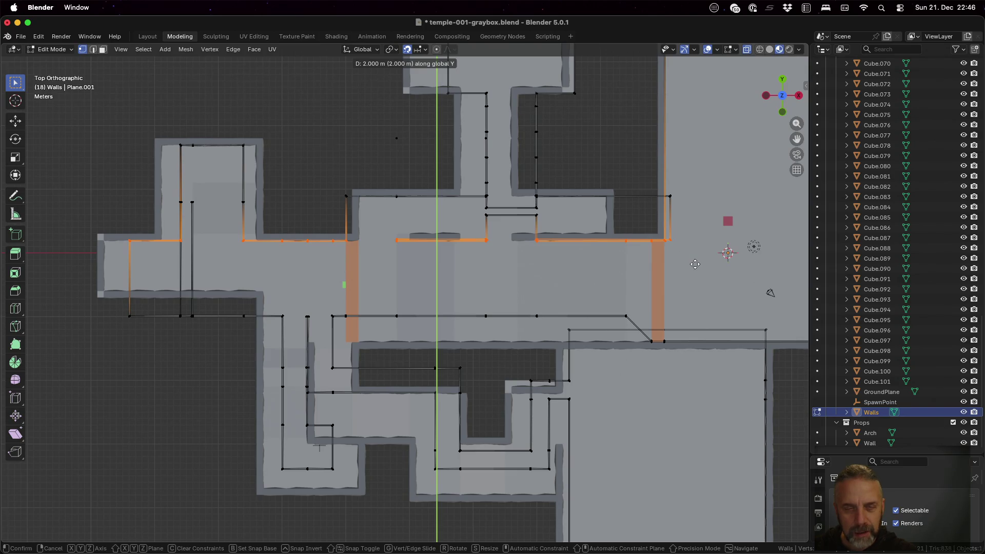
click(695, 264)
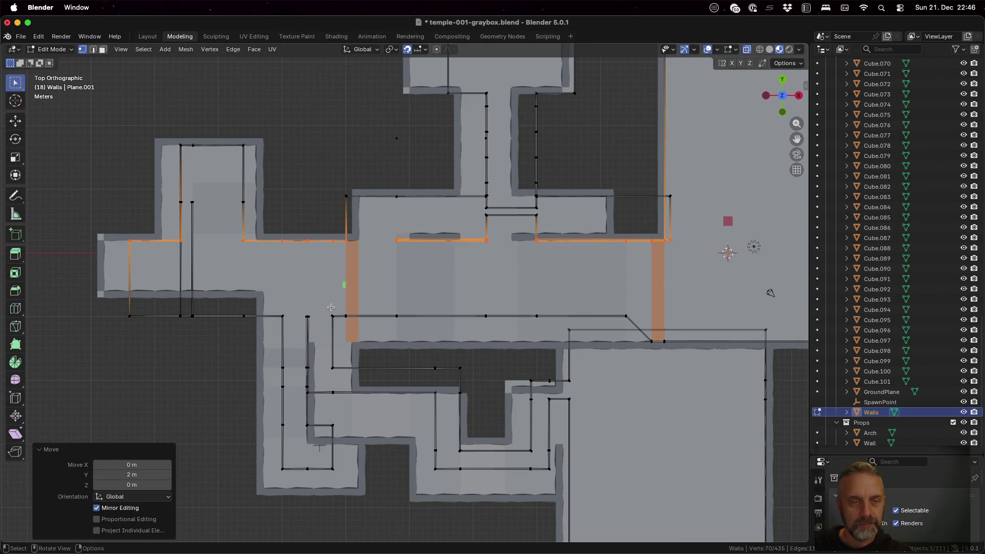
- Box-select the lower-left wing's bottom edges and move them 4 m up
key(a)
key(alt+a)
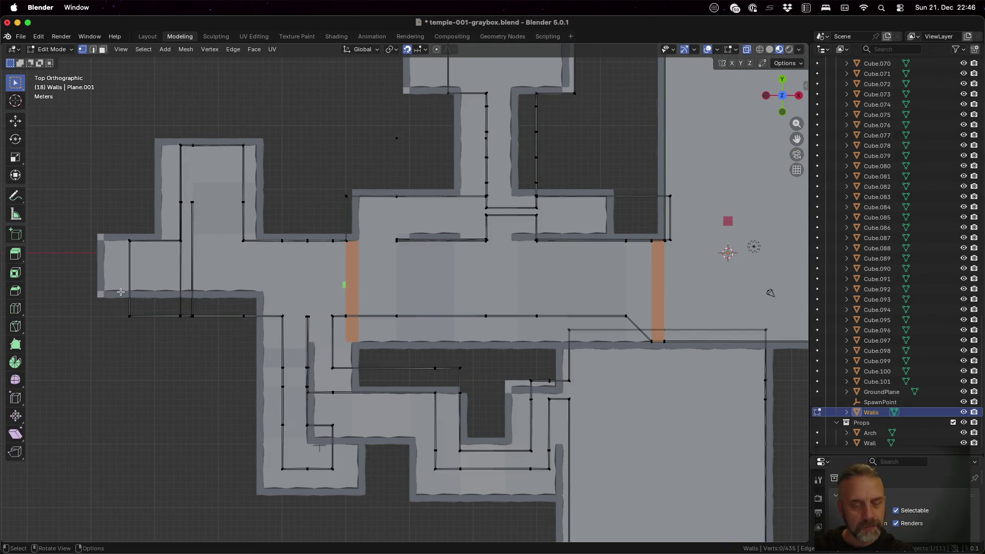
mouse_move(89, 282)
mouse_down()
mouse_move(181, 325)
mouse_move(288, 328)
mouse_up()
key(g)
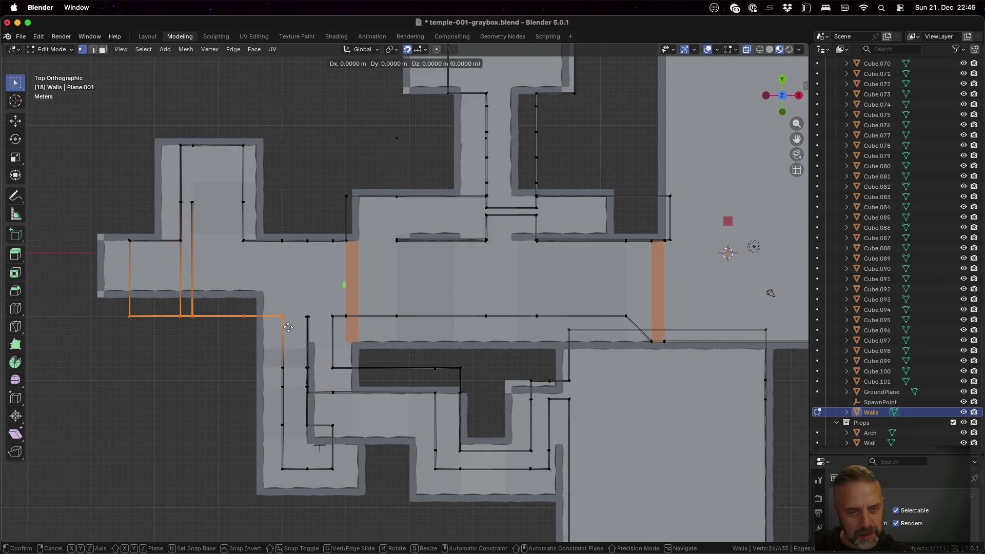
click(288, 304)
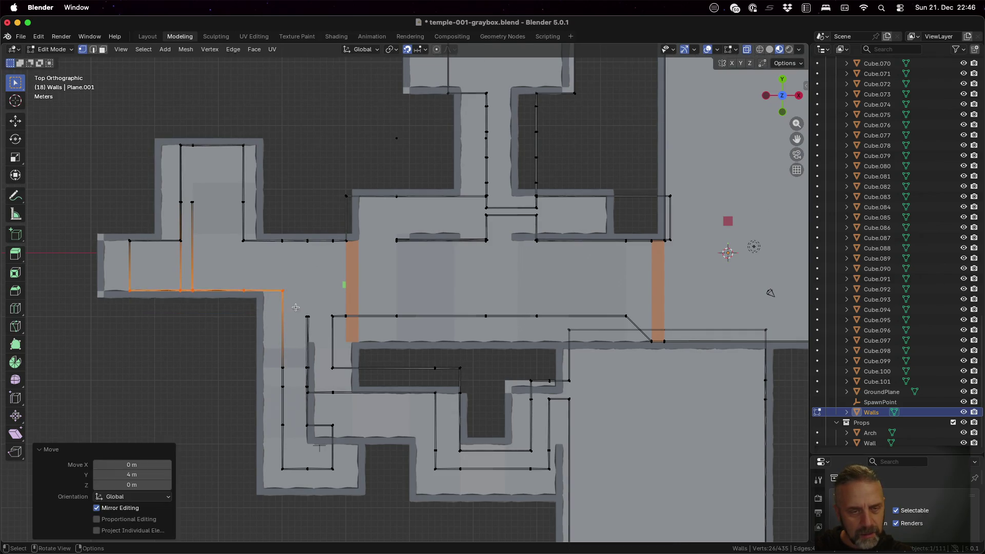
- Box-select the central hall's lower row of wall edges
key(a)
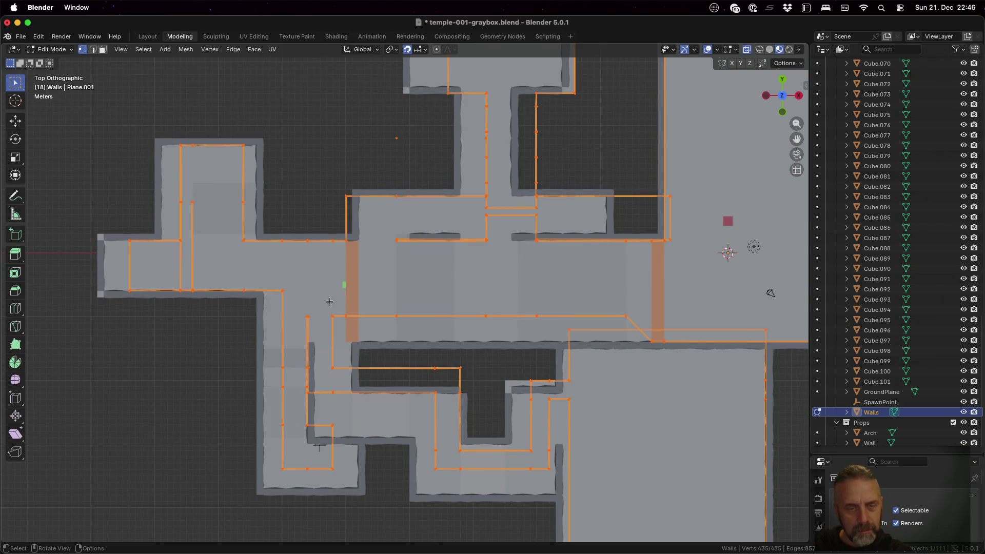
key(alt+a)
mouse_move(326, 303)
mouse_down()
mouse_move(374, 322)
mouse_move(640, 323)
mouse_up()
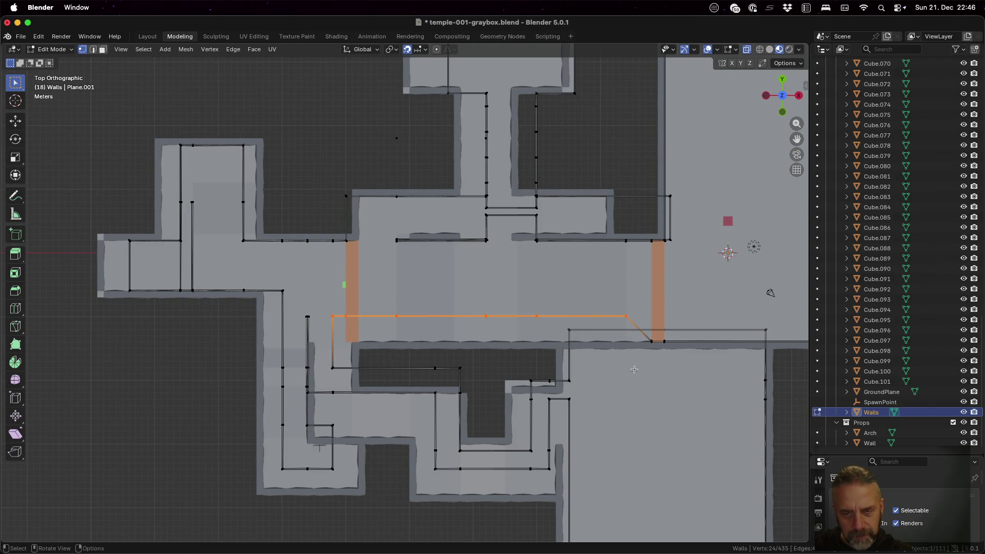
- Shift the selected edge row 4 m down along Y
key(g)
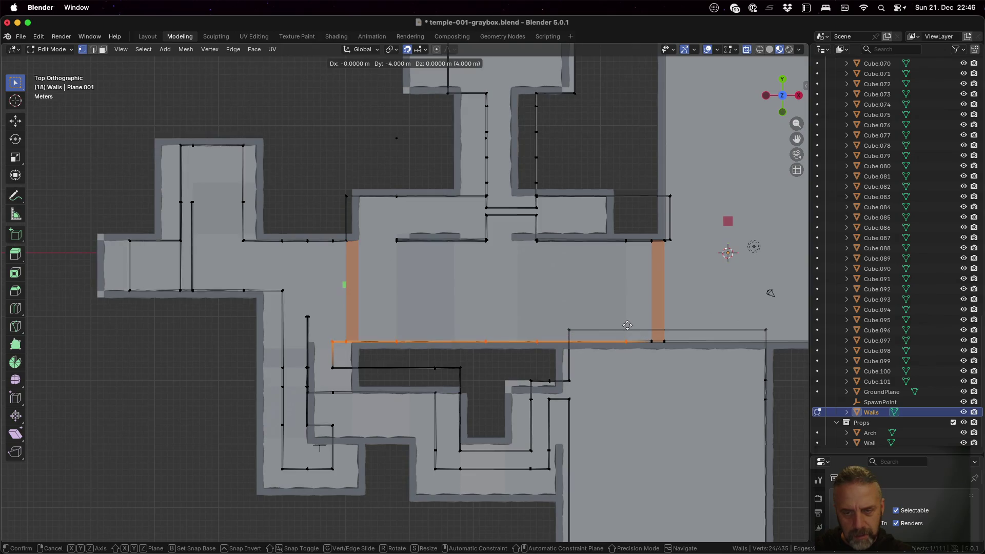
click(627, 325)
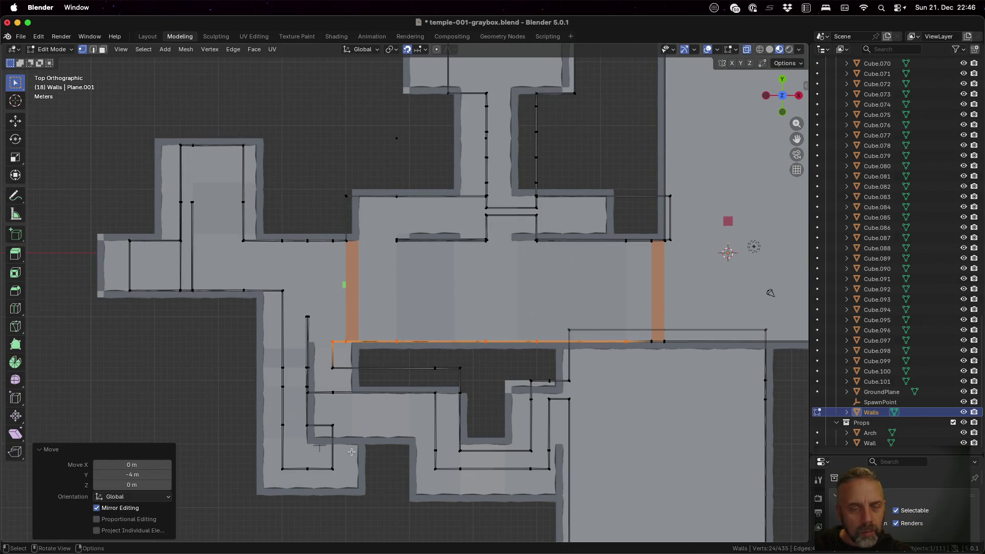
shift+middle_drag(383, 468, 404, 352)
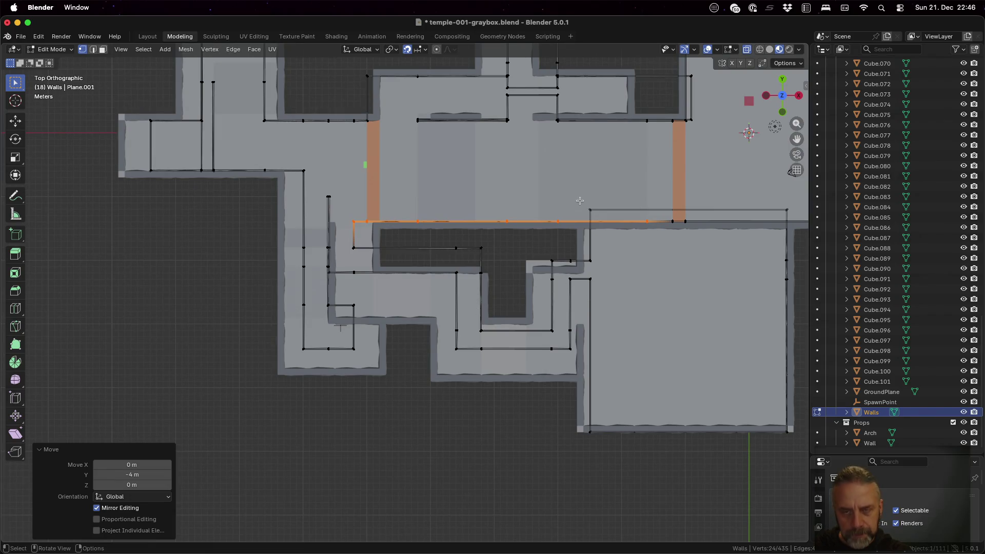
- Move the right room's top edge loop 3 m down with gy-3
key(alt+a)
alt+click(796, 214)
text(gy-3)
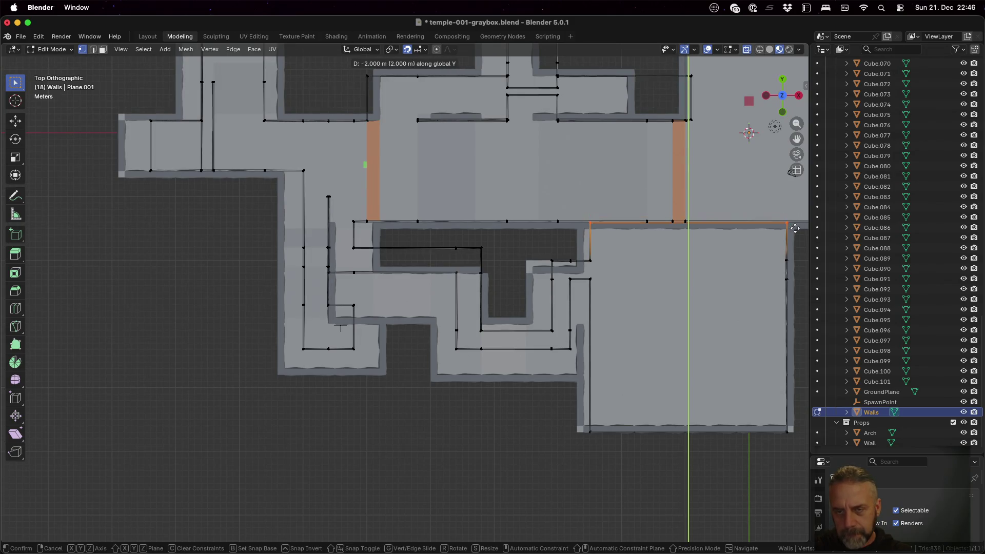
key(Return)
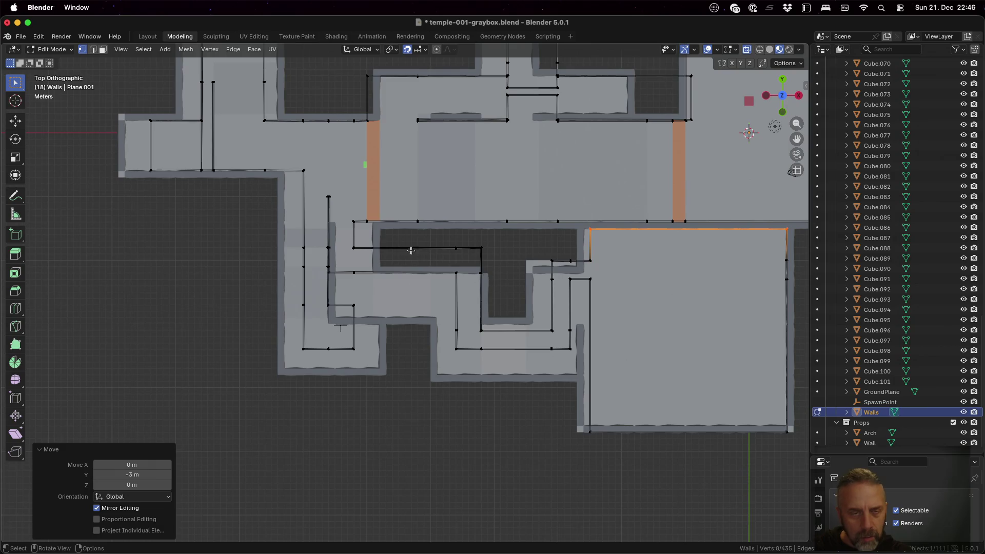
- Move the small room's lower edge loop 3 m down along Y
click(286, 336)
alt+click(354, 336)
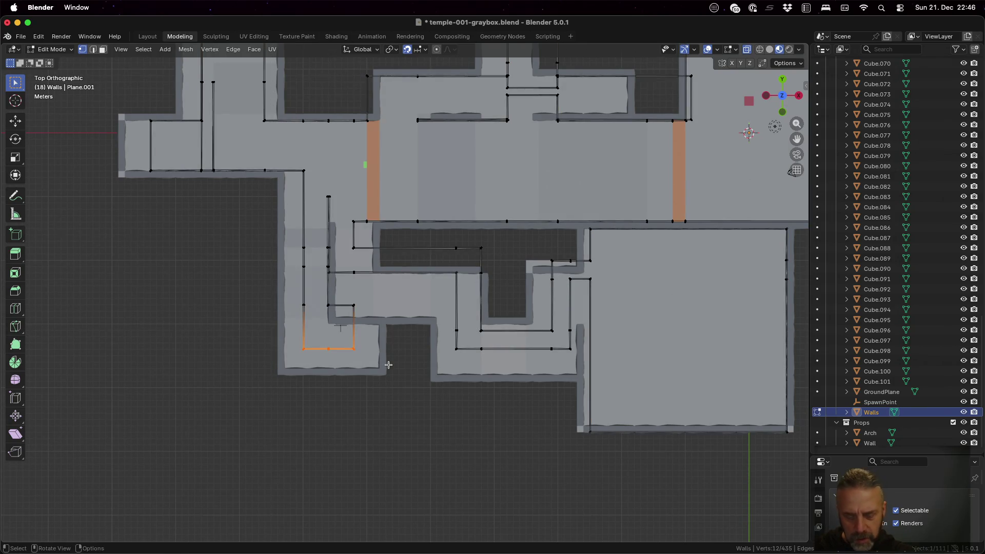
text(gy-3)
key(Return)
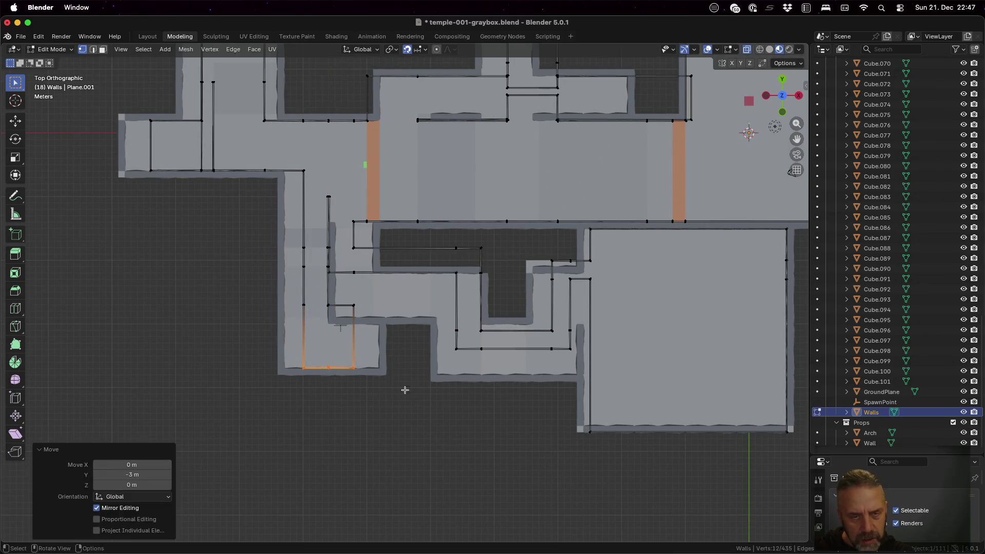
- Move the small room's inner wall edges, minus the left vertical edge, 3 m down along Y
click(335, 309)
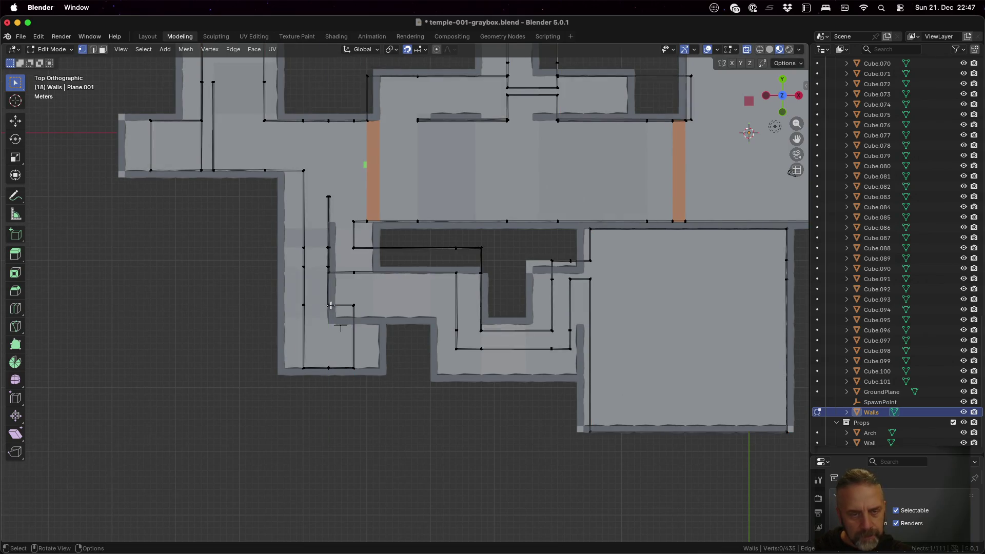
alt+click(354, 315)
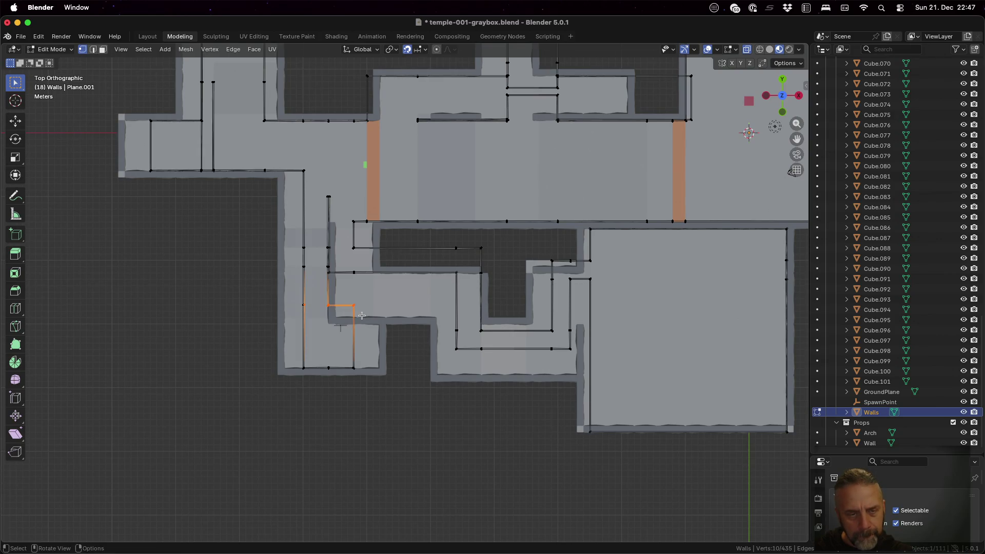
alt+click(375, 320)
key(g)
key(y)
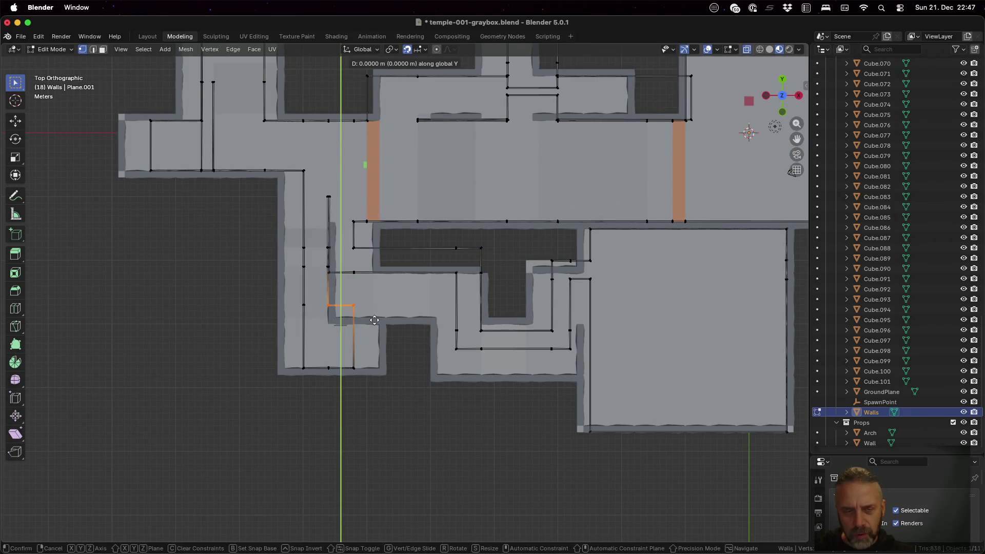
click(373, 341)
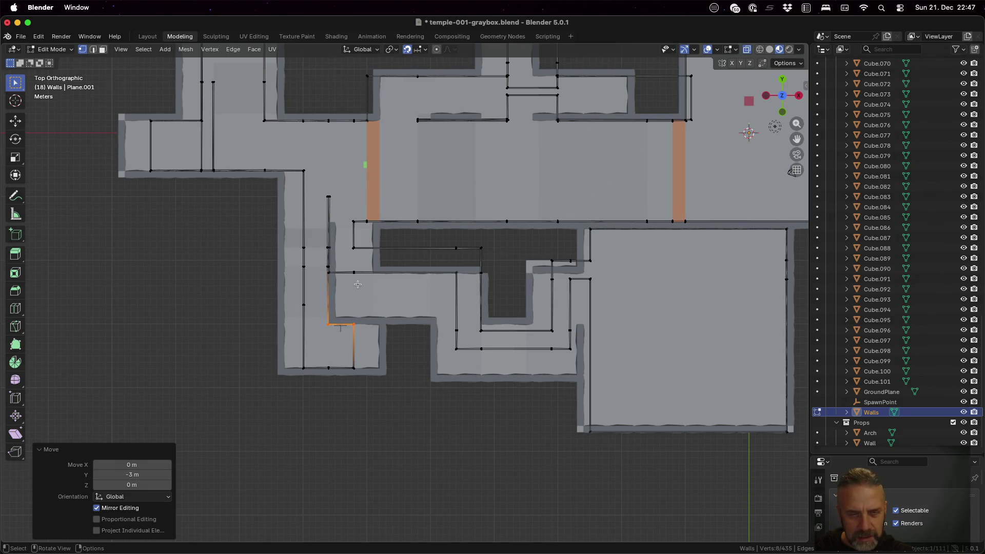
- Shift the edge row left of the pit 7 m down along Y
key(a)
key(super+z)
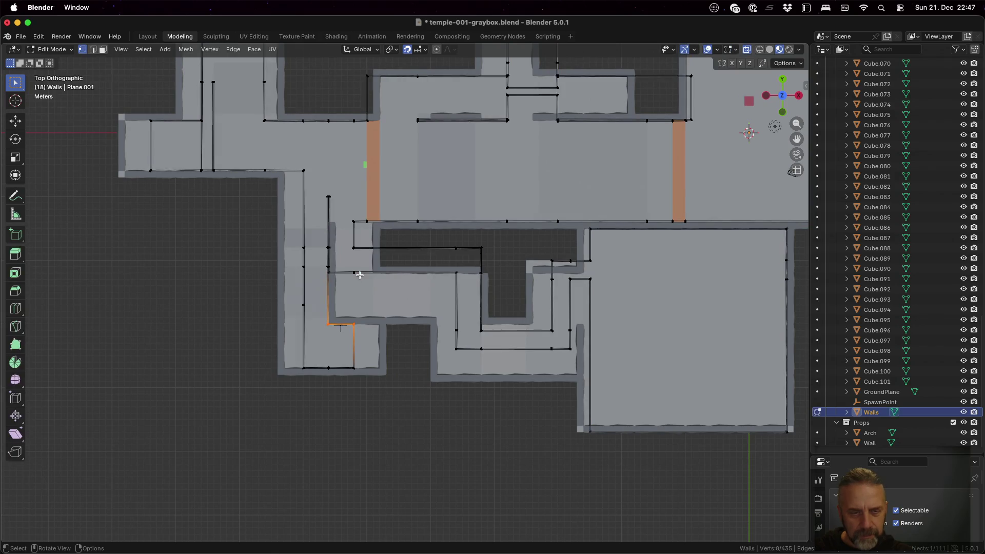
key(a)
key(alt+a)
key(b)
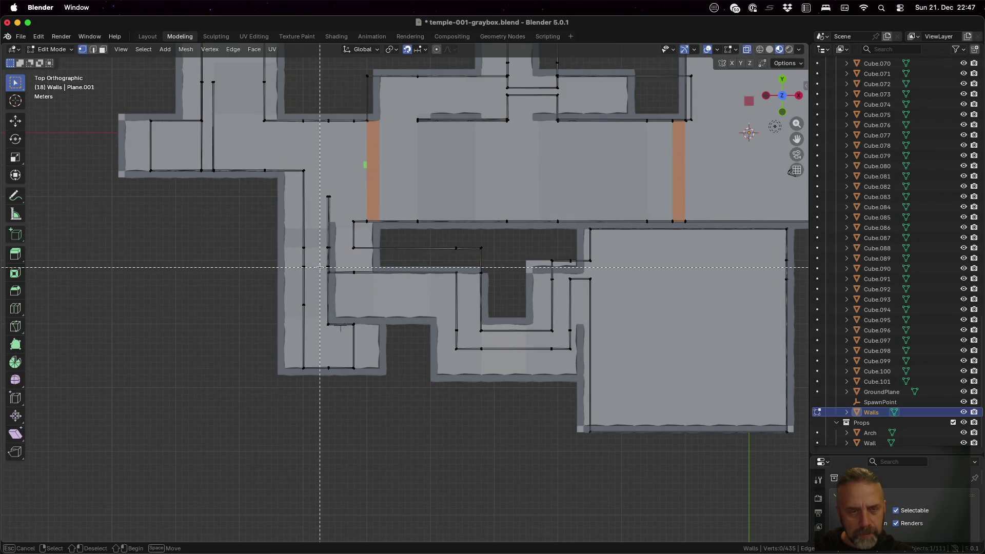
drag(324, 270, 467, 292)
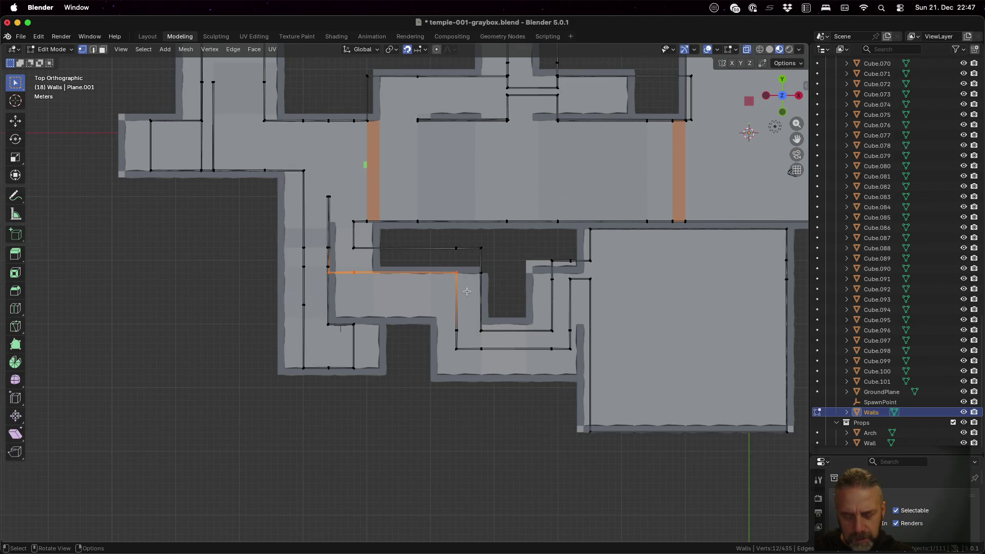
key(g)
key(y)
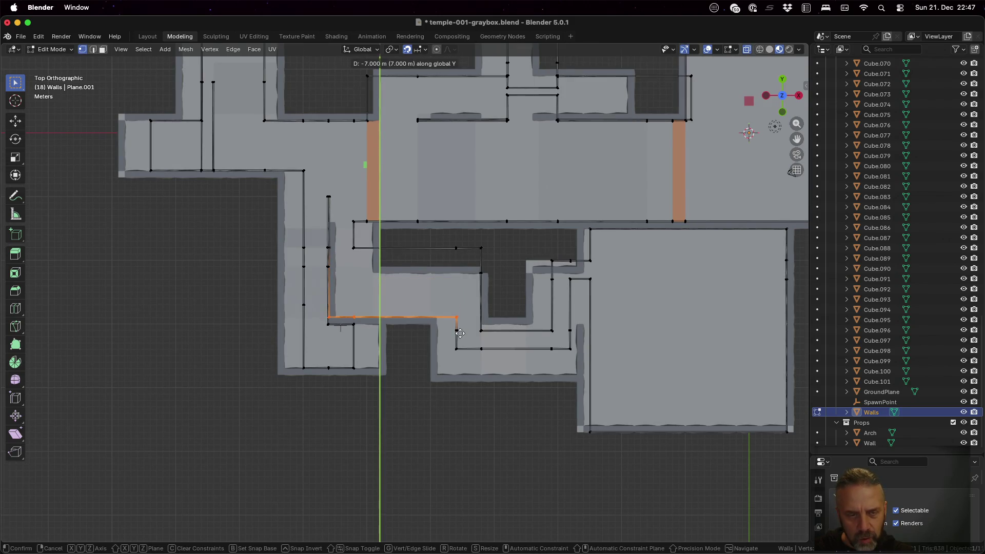
click(459, 333)
- Reposition the vertical edge beside the pit, after cancelling an accidental scale
key(a)
key(alt+a)
key(b)
drag(348, 243, 500, 259)
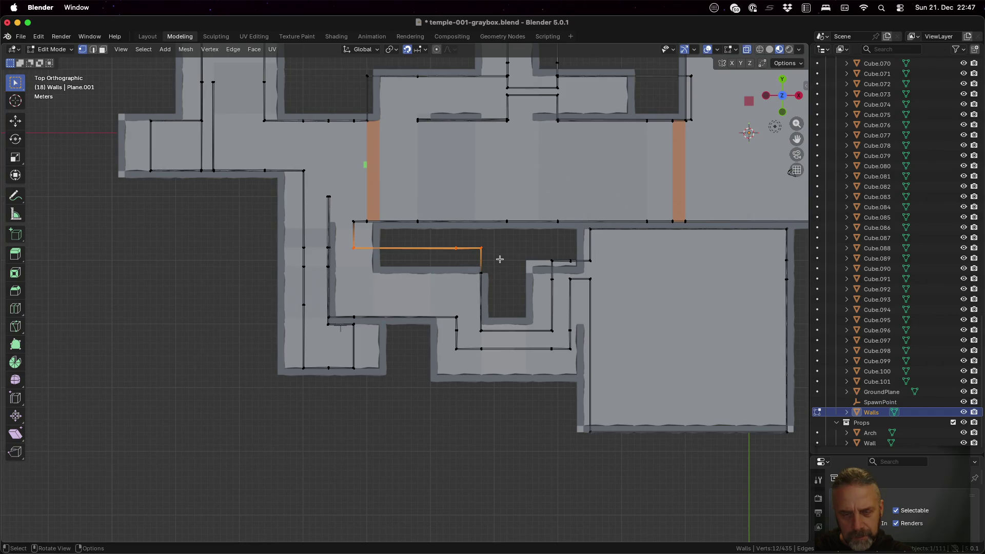
key(a)
key(s)
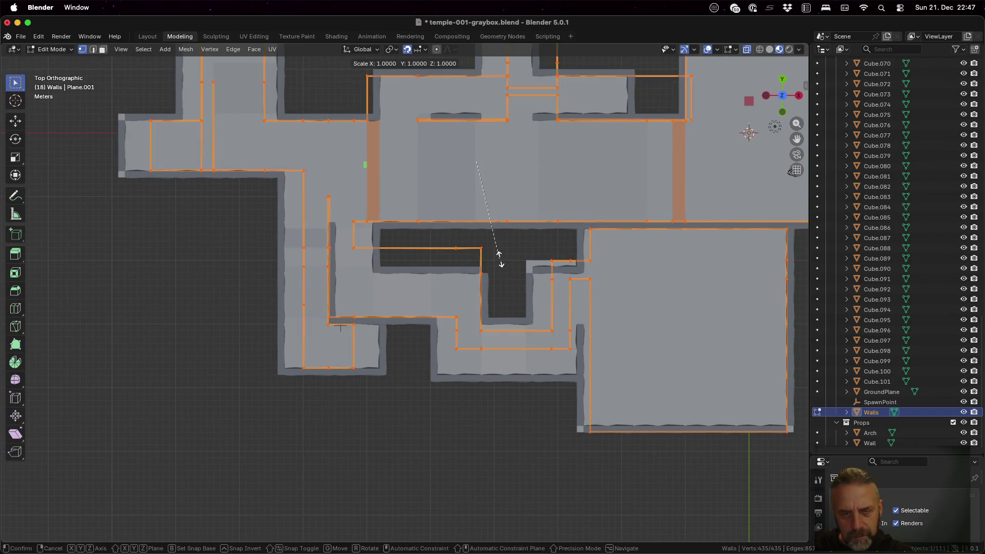
key(Escape)
key(alt+a)
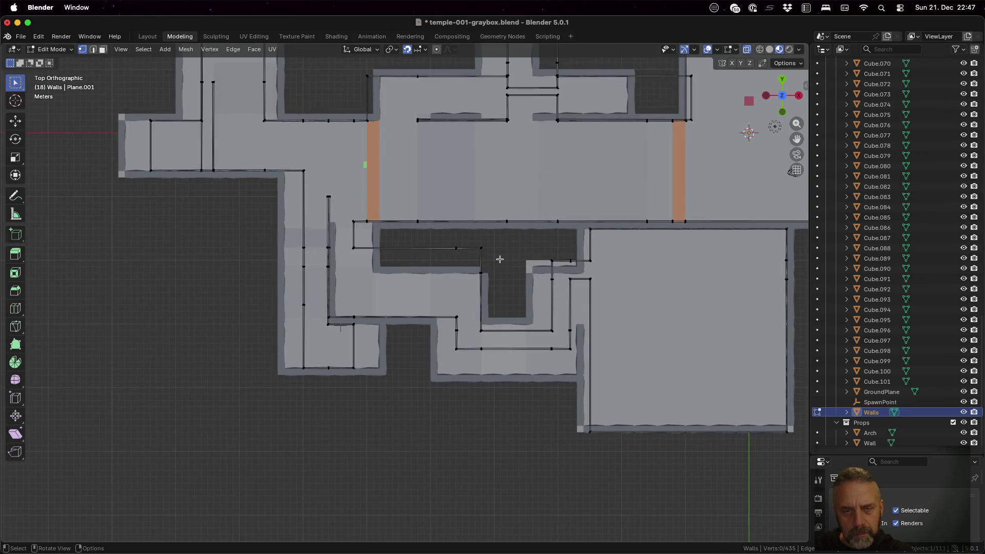
drag(468, 244, 495, 334)
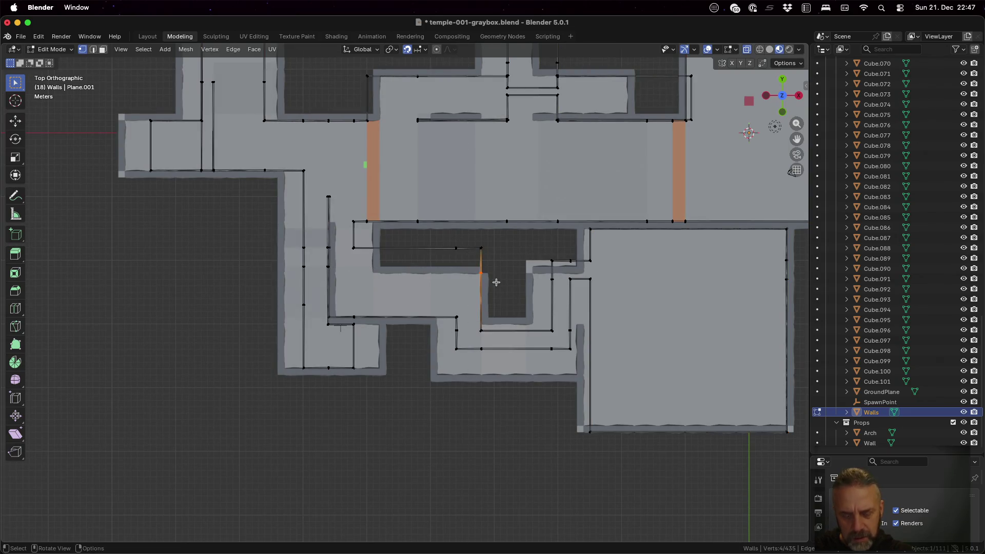
key(g)
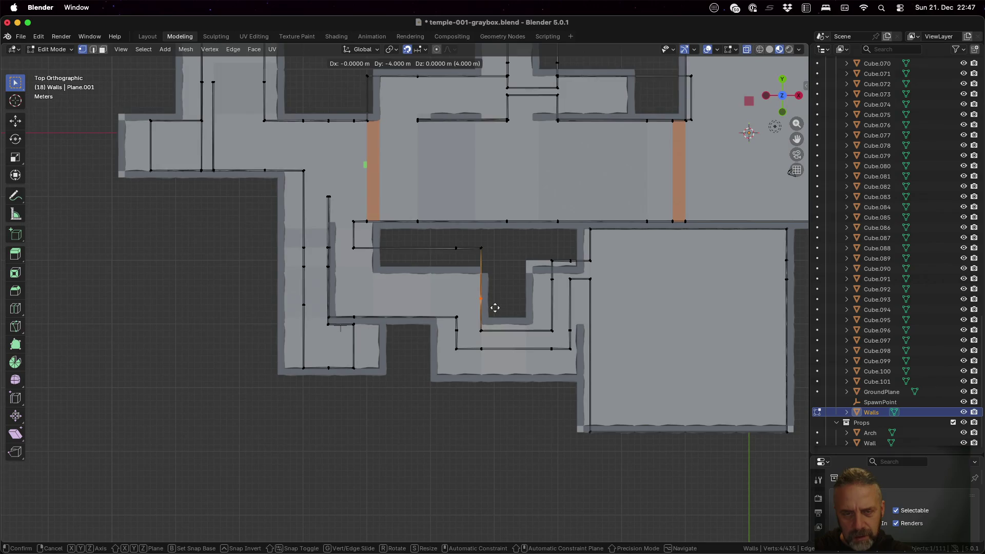
click(495, 307)
- Move the edge row beside the pit 4 m down
key(a)
key(alt+a)
key(b)
drag(346, 241, 492, 265)
key(g)
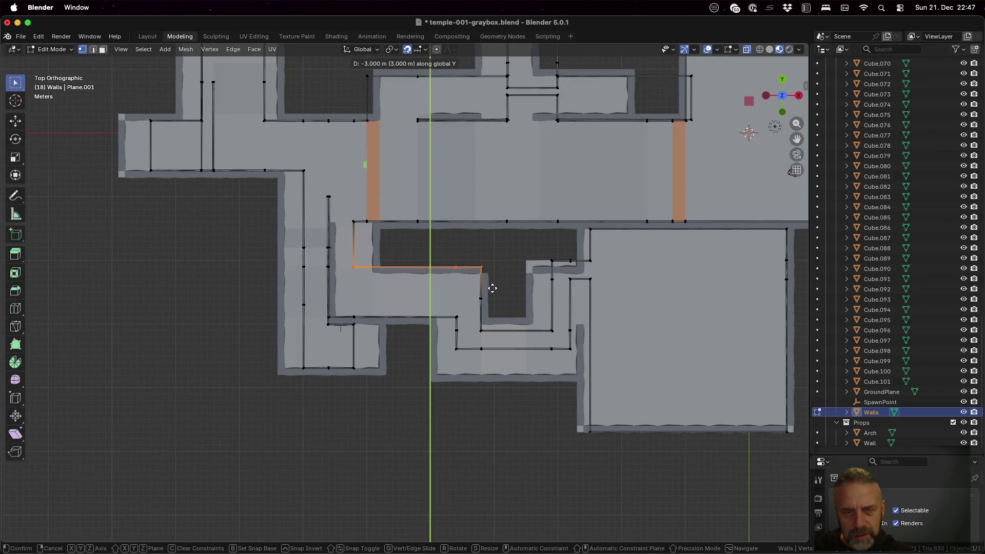
click(492, 289)
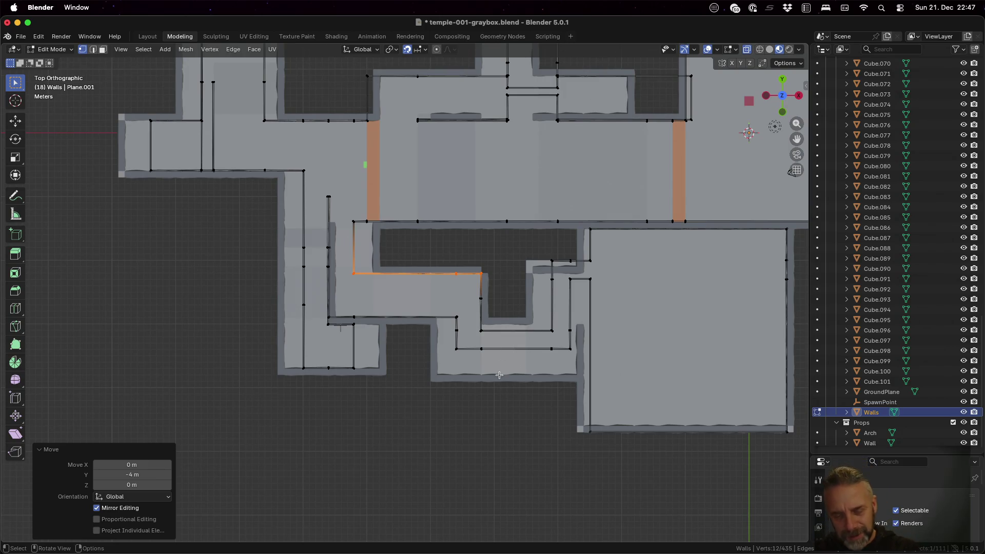
- Move the lower room's bottom wall edge along the Y axis
key(a)
key(alt+a)
key(b)
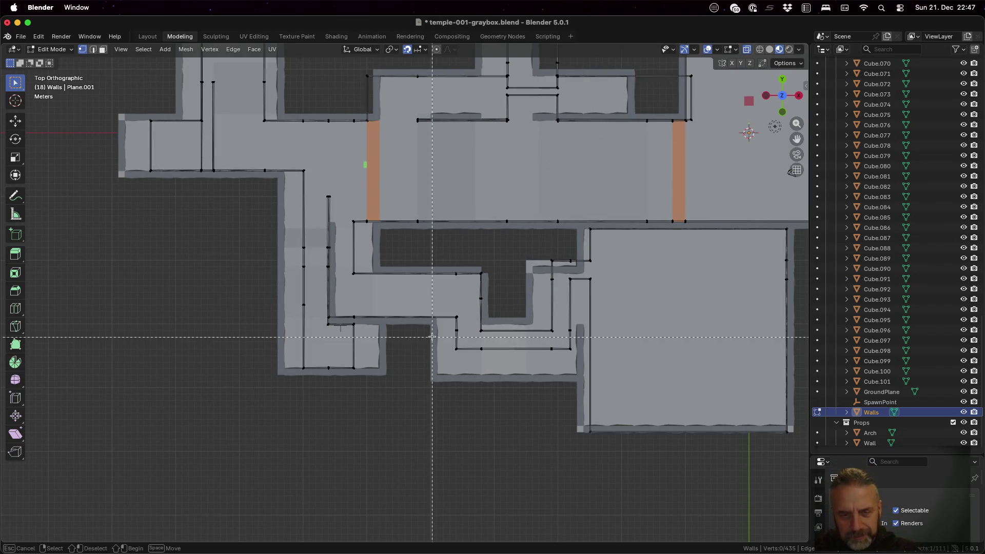
drag(440, 338, 584, 362)
key(g)
key(y)
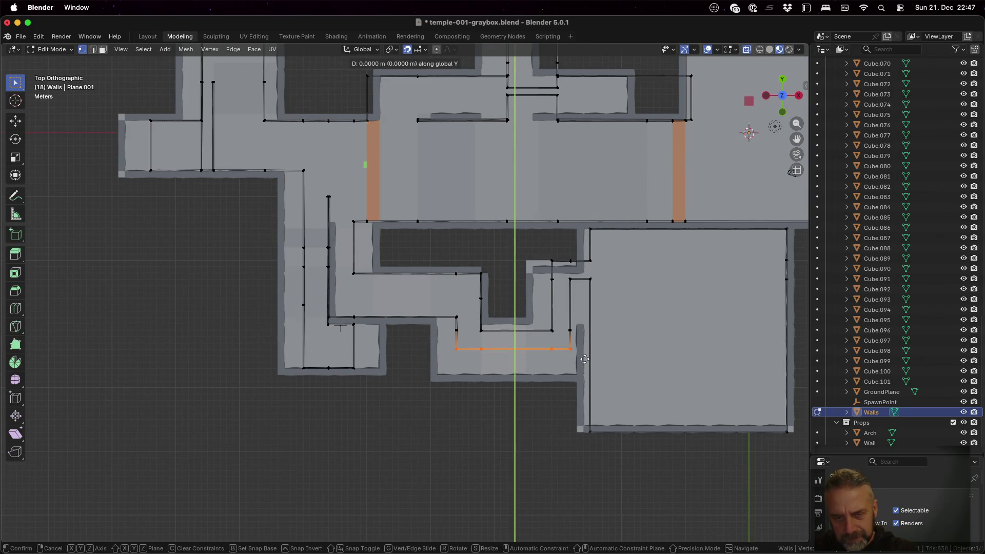
click(583, 382)
- Shift the bottom wall edge 1 m along Y
key(alt+a)
key(b)
drag(476, 325, 557, 337)
key(g)
key(y)
key(1)
key(Return)
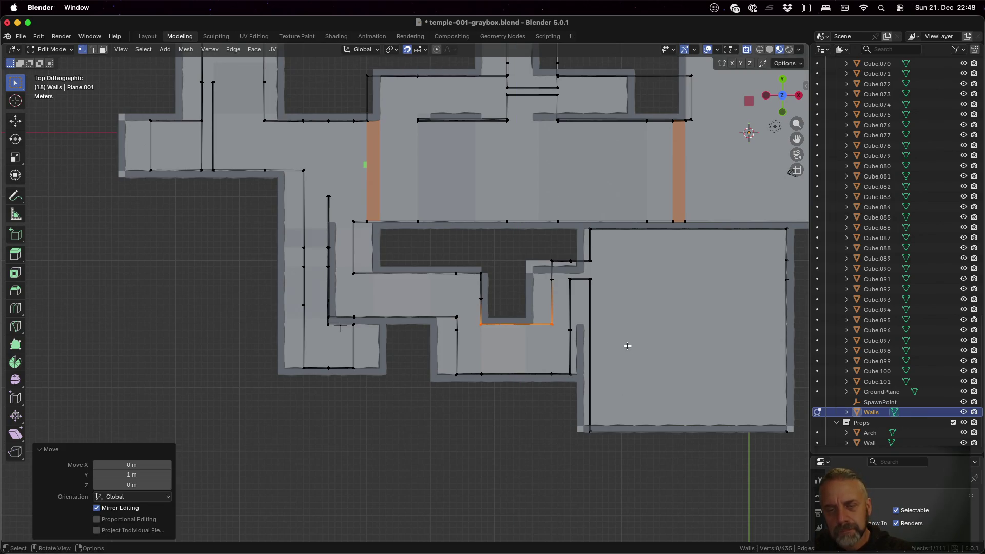
- Move the vertical wall-end edge 7 m down along Y
key(alt+a)
key(b)
drag(565, 272, 596, 436)
key(g)
key(y)
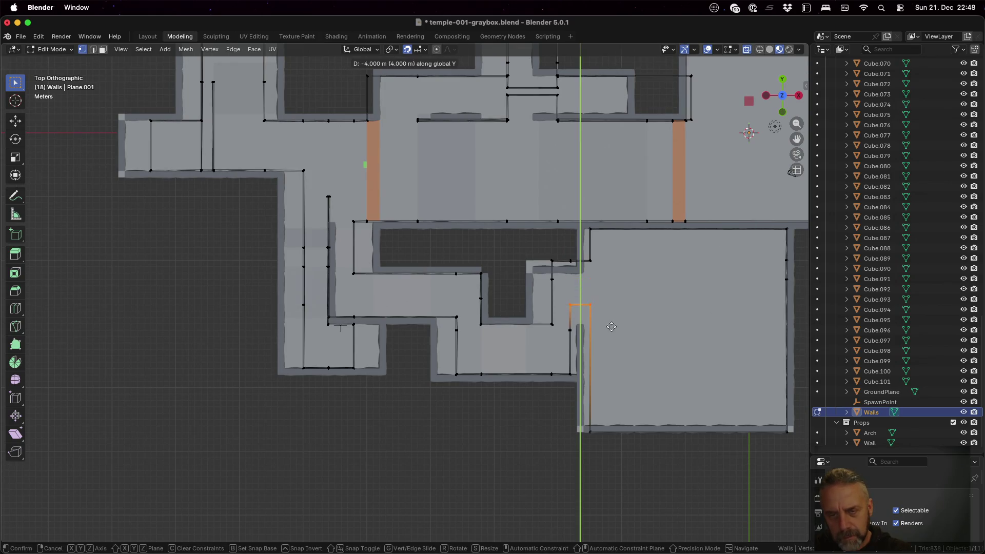
click(609, 341)
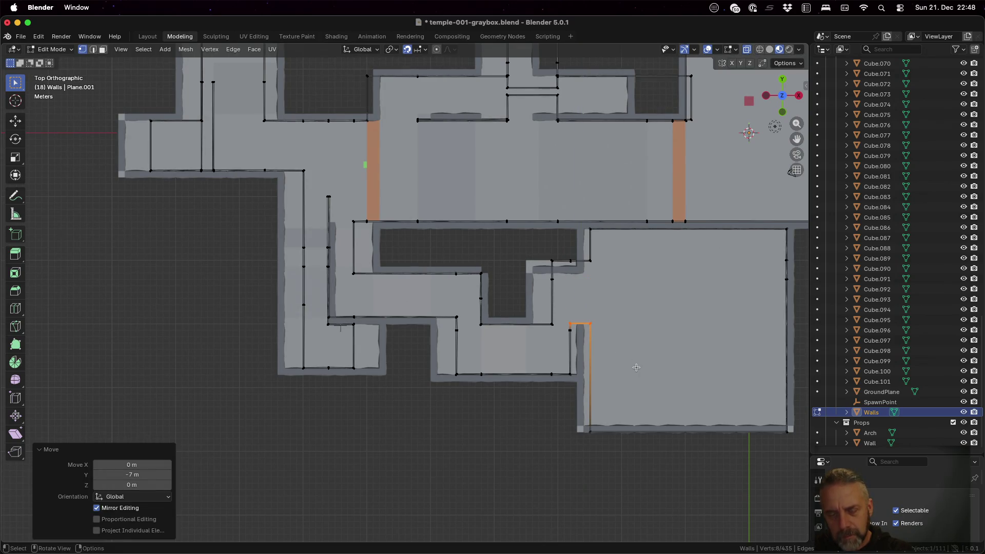
- Shift the short wall edges by the central notch 2 m down along Y
key(a)
key(ctrl+z)
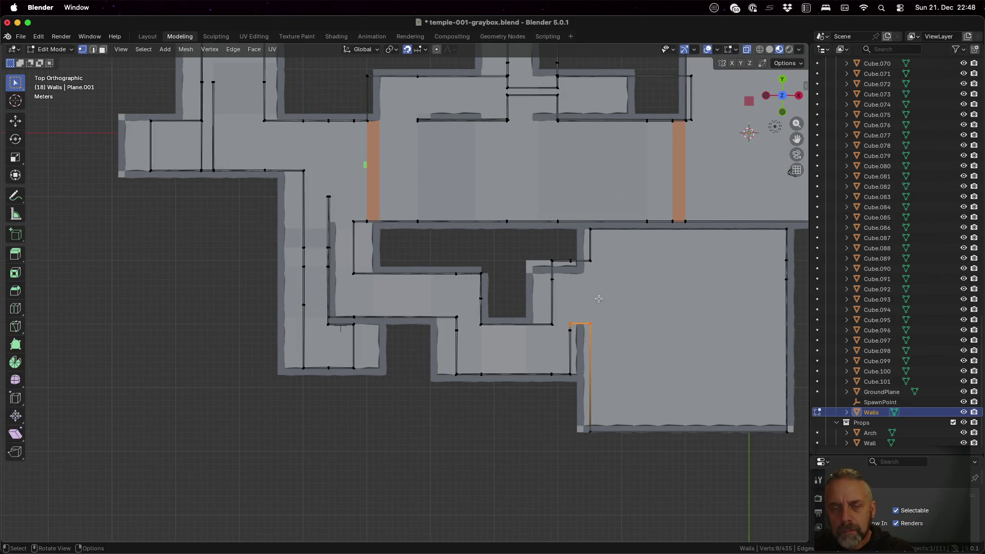
key(b)
drag(542, 253, 595, 279)
key(a)
key(alt+a)
key(a)
key(alt+a)
key(b)
mouse_move(544, 226)
mouse_down()
mouse_move(602, 272)
mouse_move(598, 282)
mouse_up()
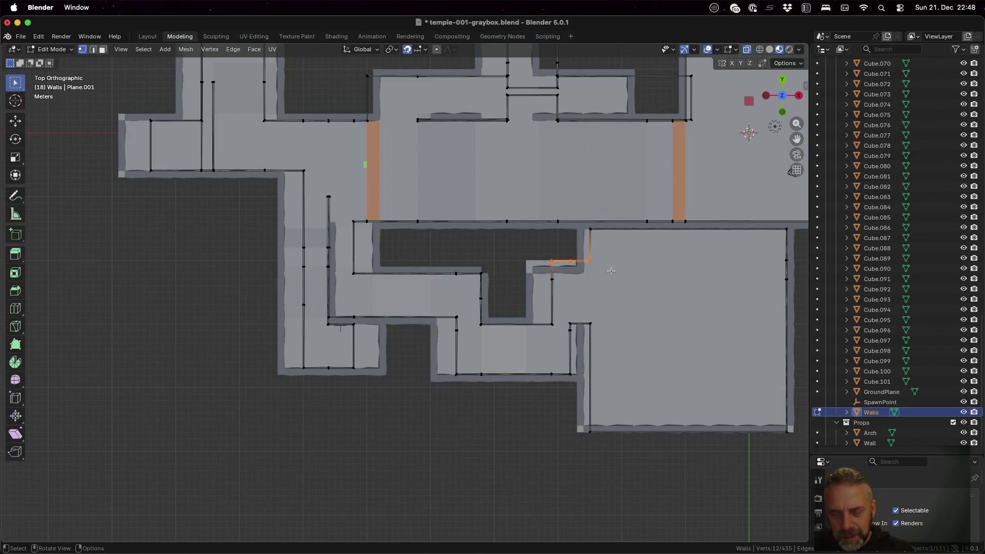
key(g)
key(y)
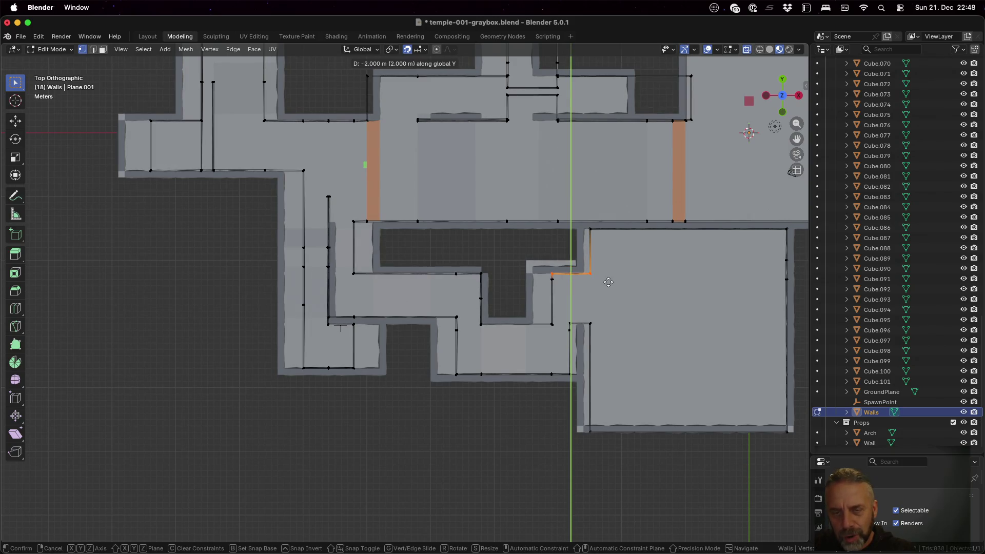
click(609, 282)
- Move the left wing's left-end edges -3 m along X
scroll(666, 331, down, 2)
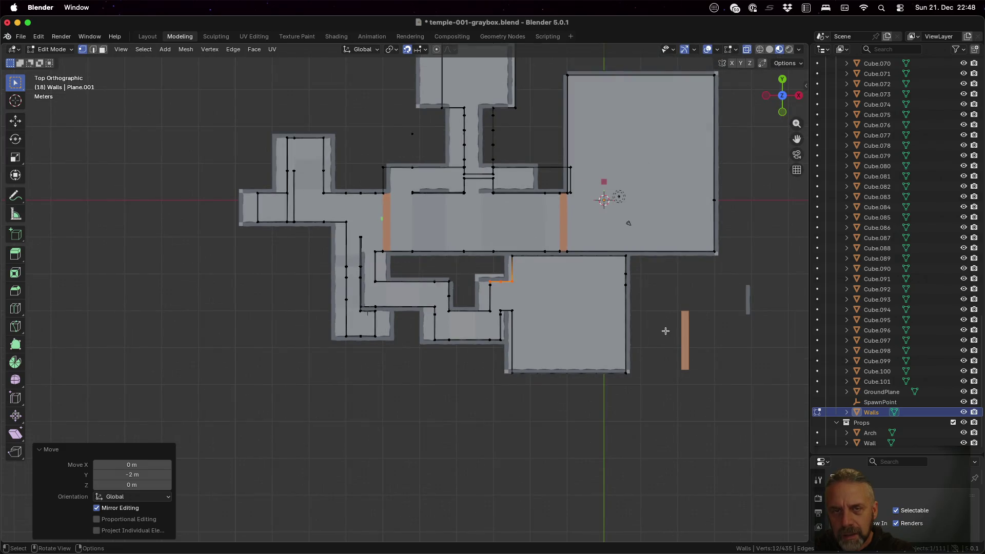
scroll(504, 190, down, 1)
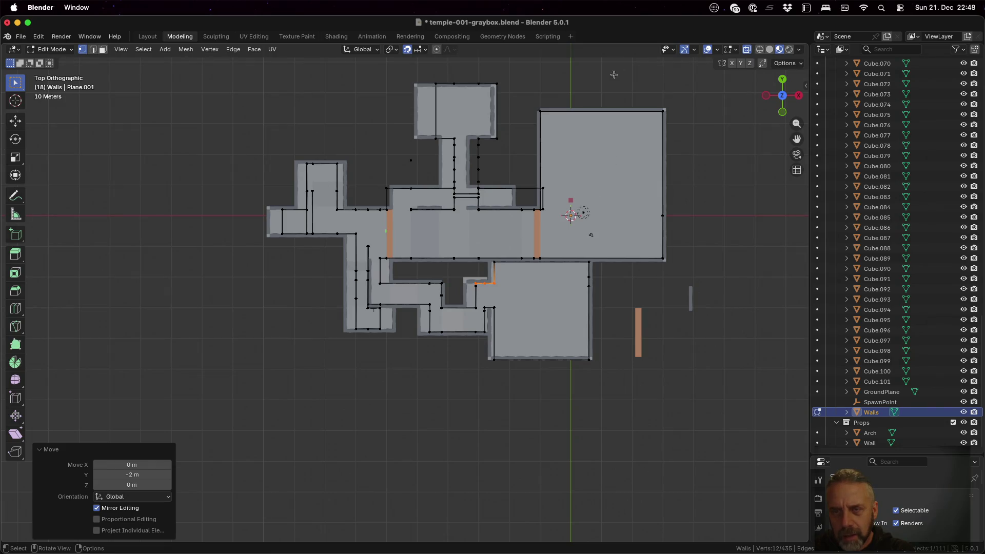
shift+middle_drag(284, 270, 414, 272)
scroll(414, 272, up, 5)
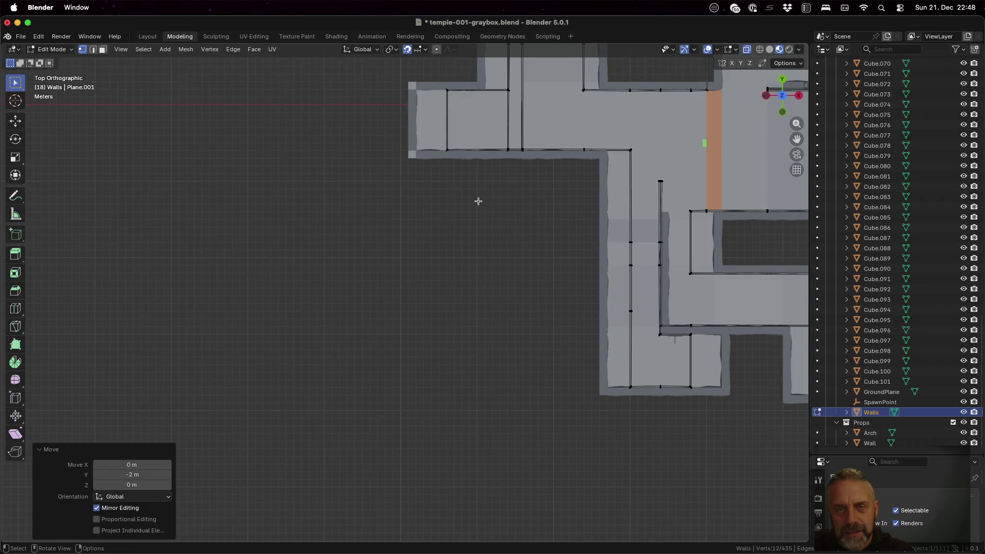
key(a)
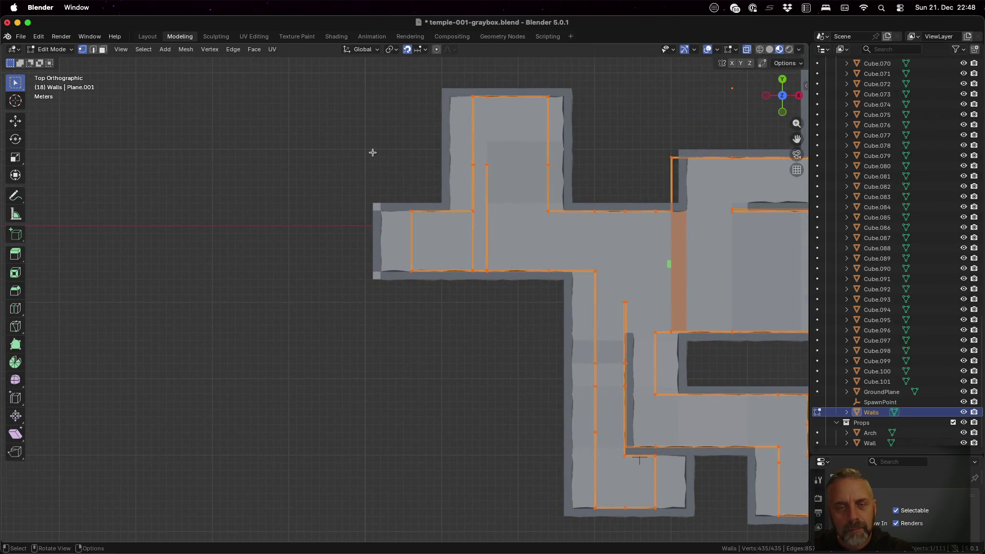
key(alt+a)
drag(372, 159, 433, 299)
key(g)
key(x)
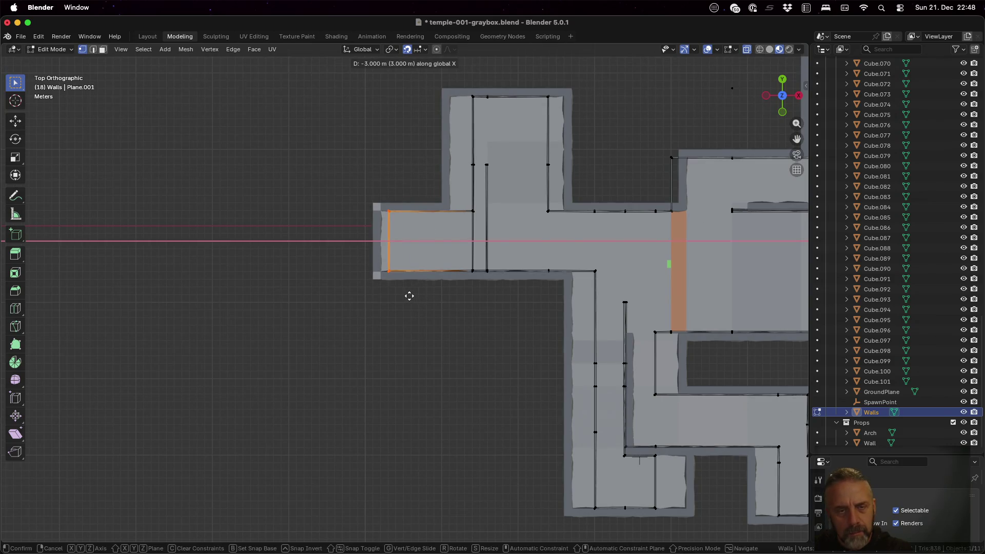
click(406, 295)
- Move the vertical wall edge strip 3 m left along X
key(a)
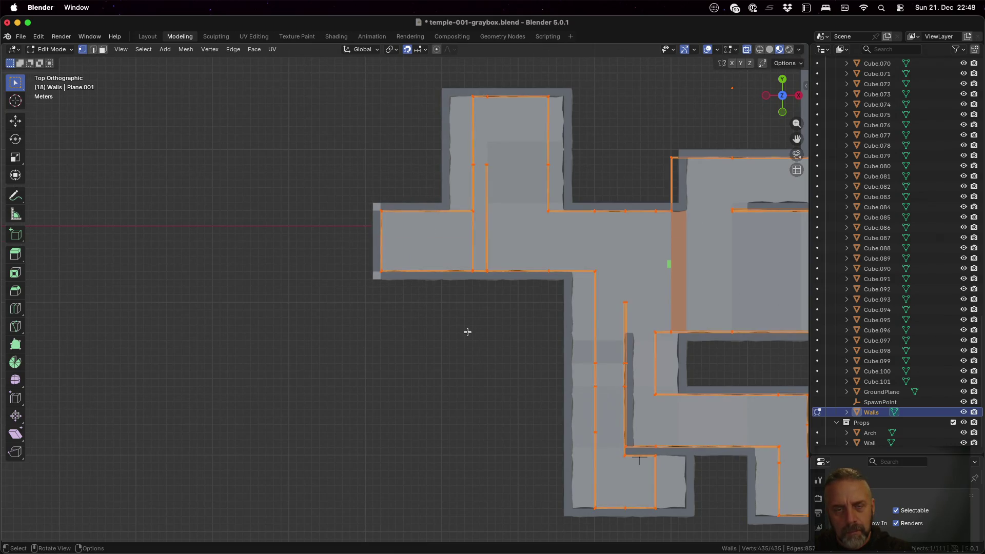
key(alt+a)
key(b)
drag(465, 93, 481, 295)
mouse_move(484, 301)
middle_down()
mouse_move(488, 214)
mouse_move(475, 213)
mouse_move(484, 213)
mouse_move(488, 174)
mouse_move(493, 316)
mouse_move(484, 348)
middle_up()
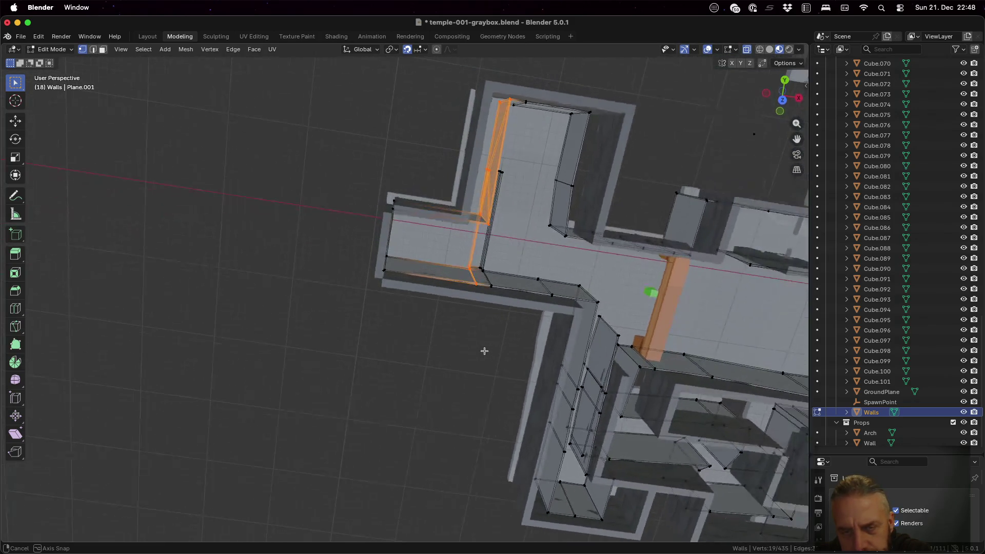
click(782, 100)
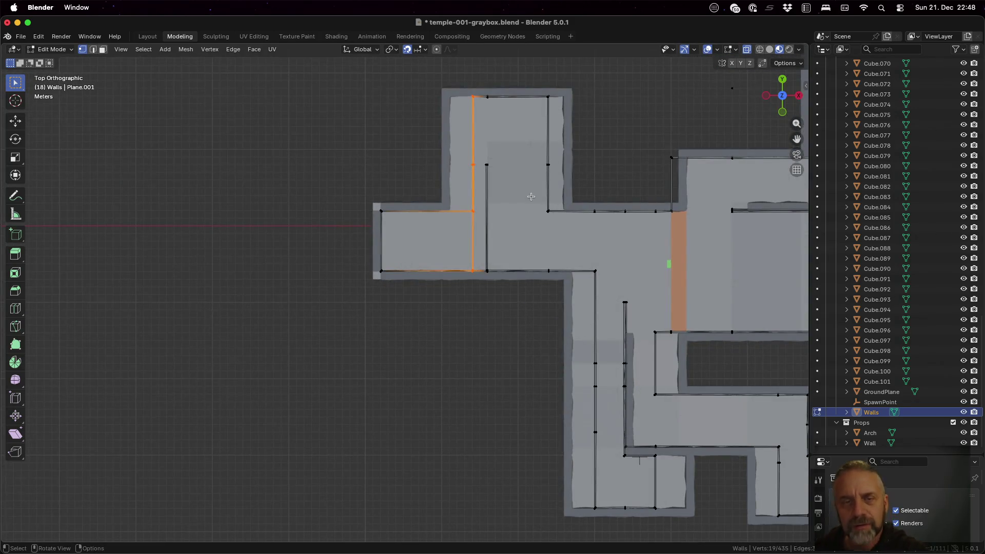
key(g)
key(x)
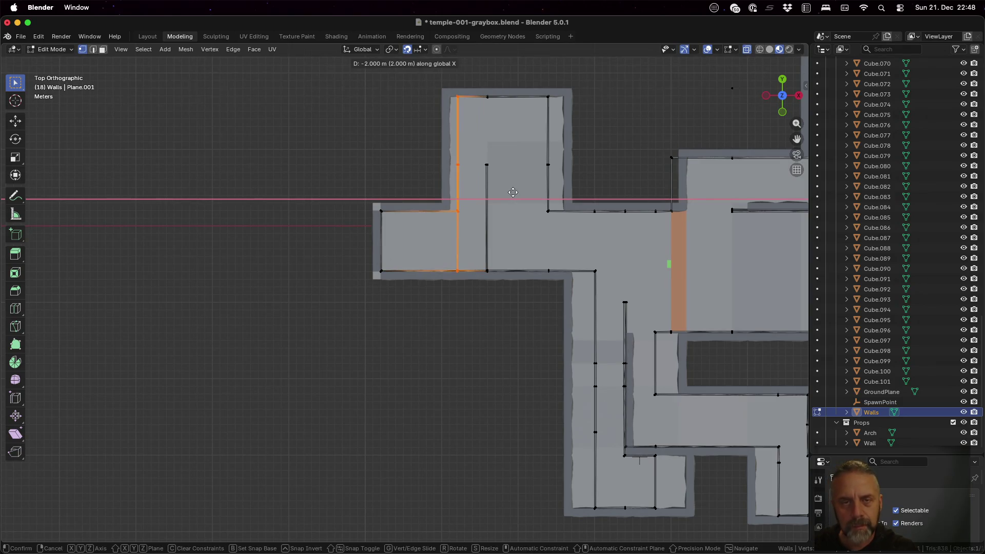
click(507, 193)
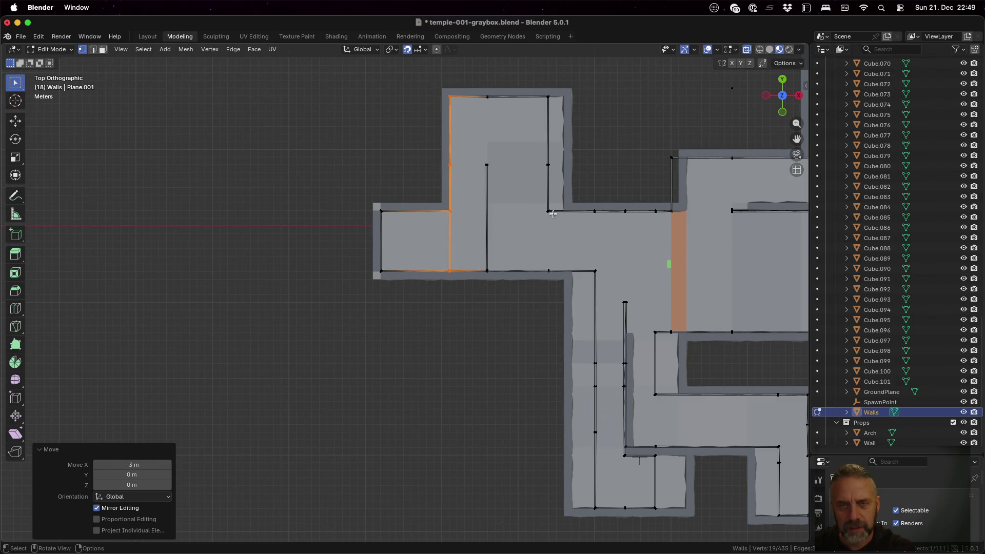
- Shift the top alcove's right wall 2 m right with gx2
key(alt+a)
key(b)
drag(538, 83, 560, 289)
text(gx)
text(2)
key(Return)
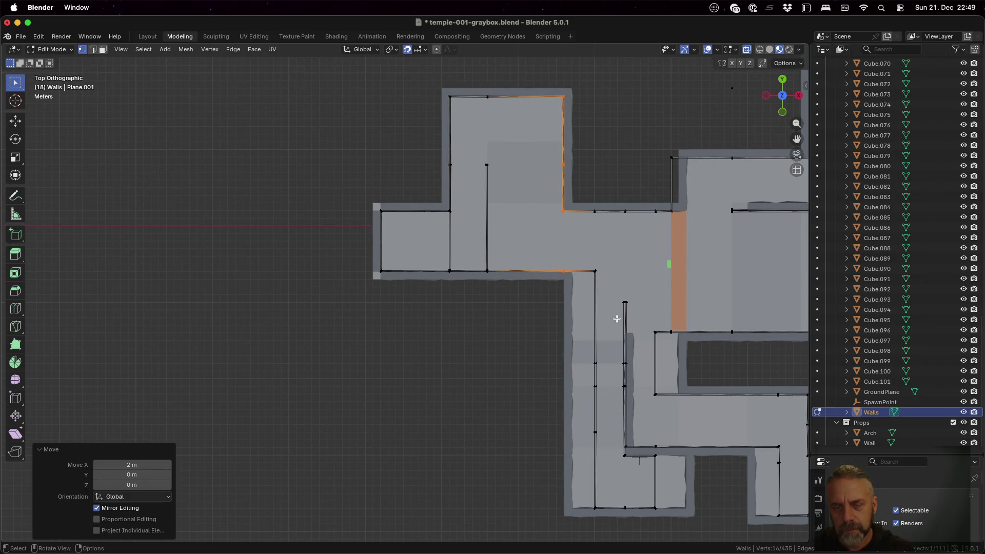
- Move the long vertical wall below the wing 3 m left along X
key(alt+a)
key(b)
drag(583, 254, 601, 521)
text(gx-2)
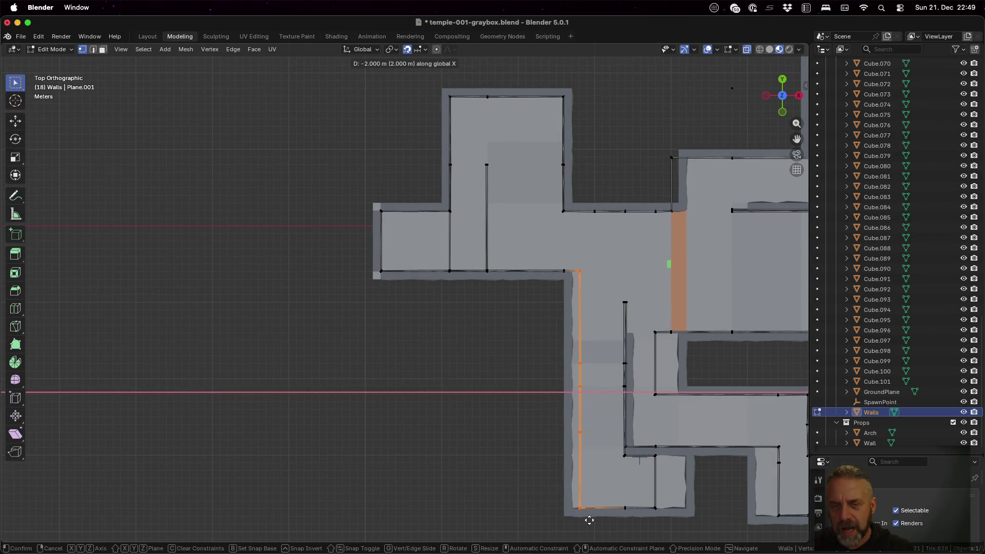
key(BackSpace)
text(3)
key(Return)
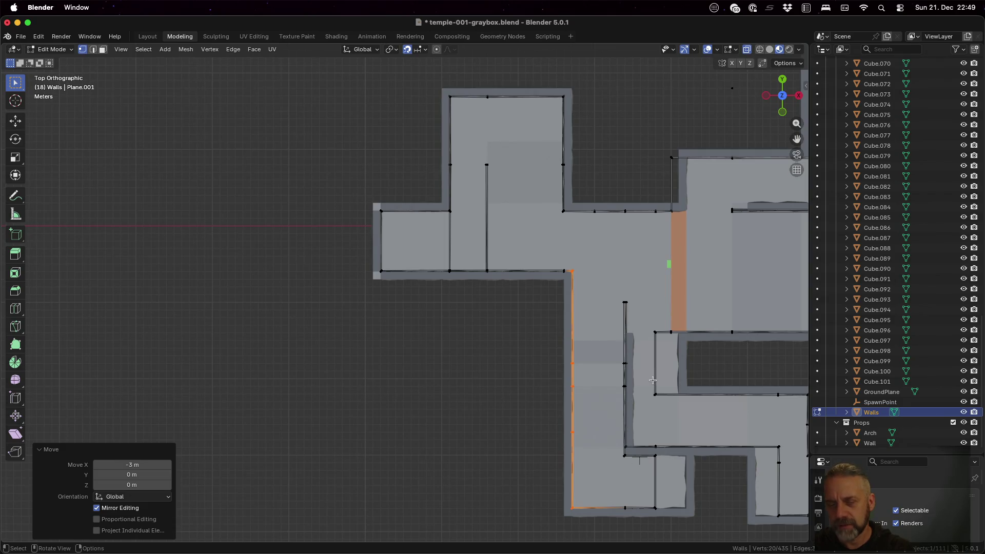
shift+middle_drag(653, 380, 482, 295)
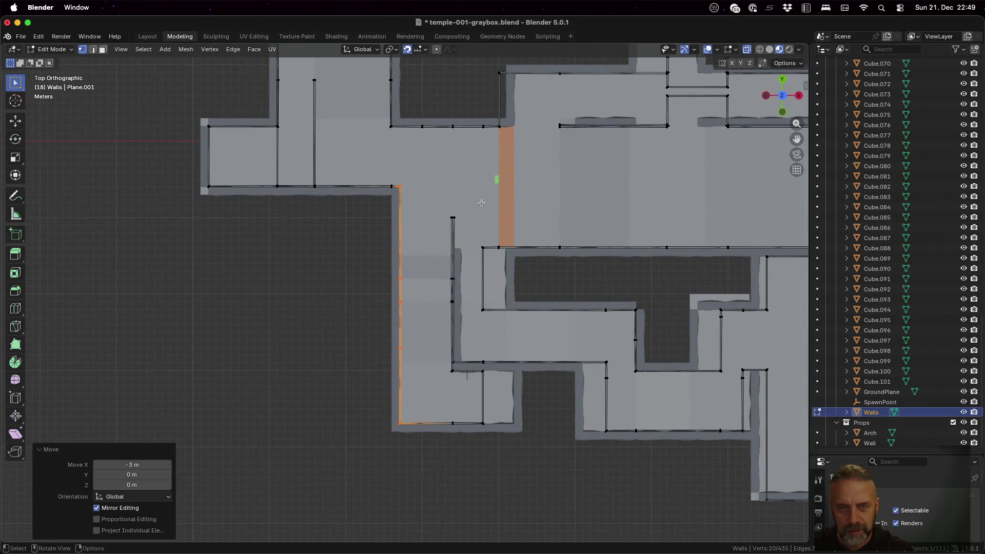
- Move the short vertical wall stub 4 m down along Y
key(alt+a)
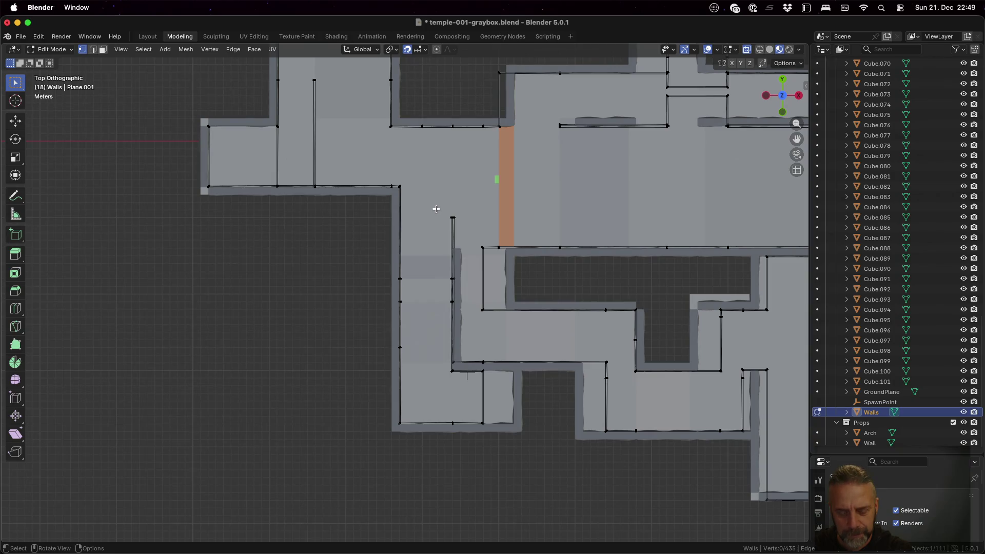
drag(445, 213, 460, 282)
key(g)
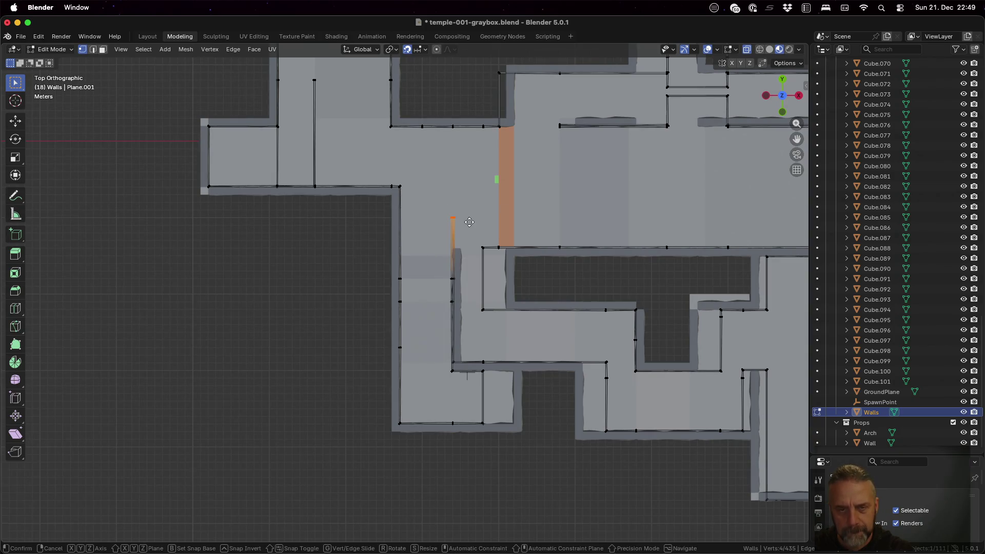
key(y)
click(468, 252)
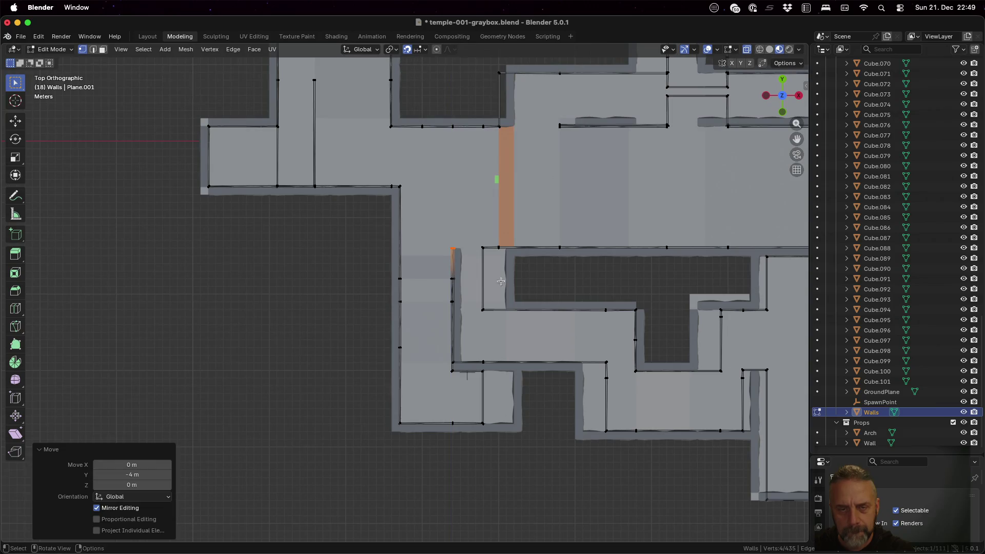
- Shift the small lower room's right wall 4 m right along X, then deselect all
click(538, 379)
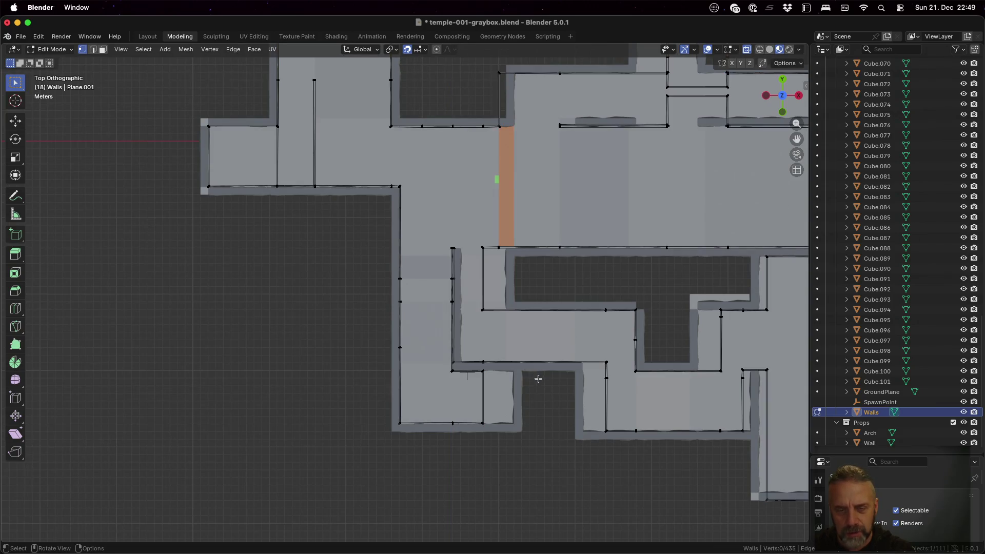
key(b)
drag(470, 368, 500, 439)
key(g)
key(x)
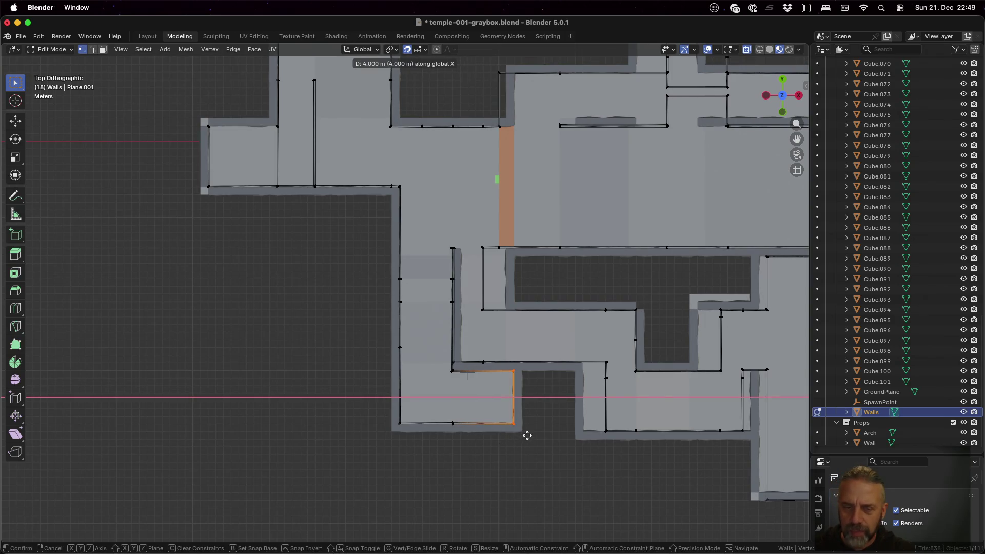
click(527, 435)
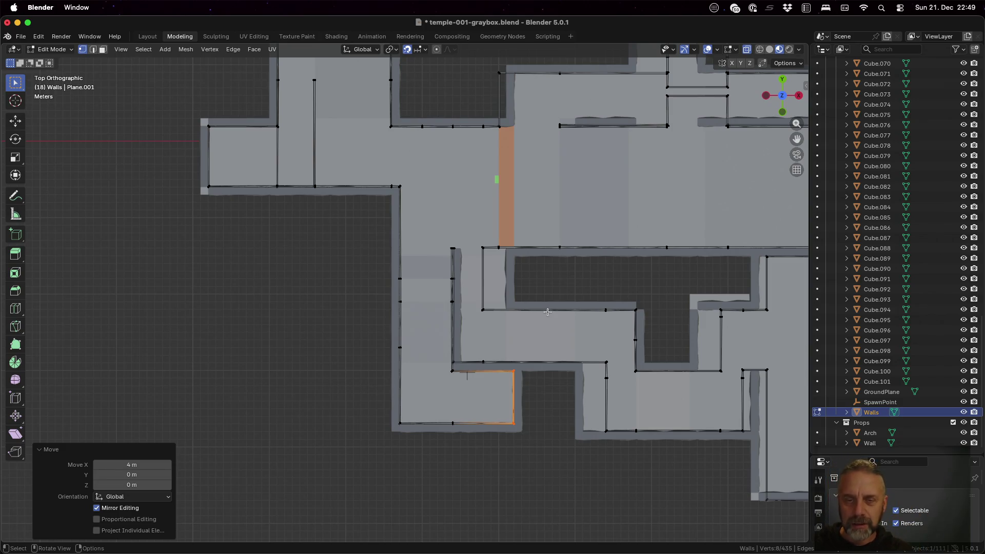
key(a)
key(alt+a)
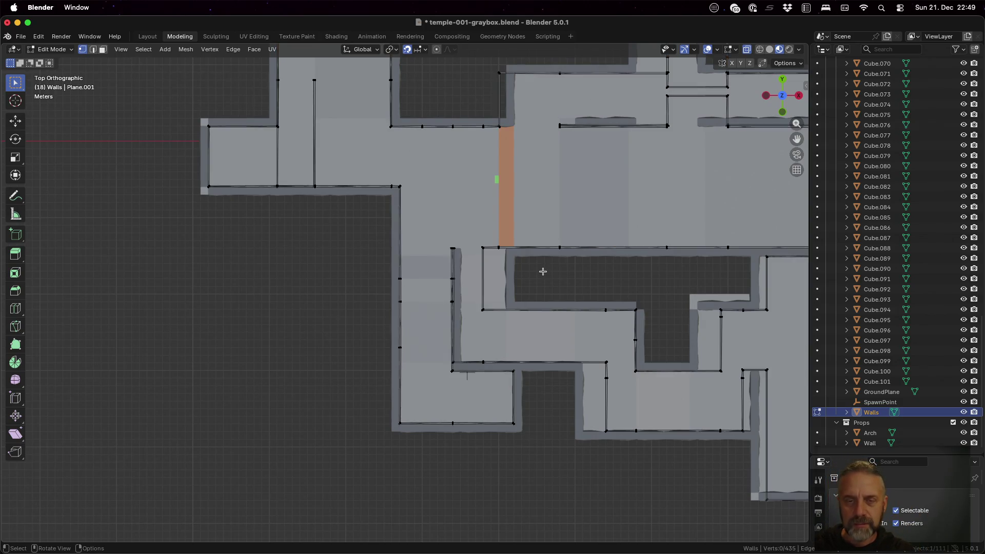
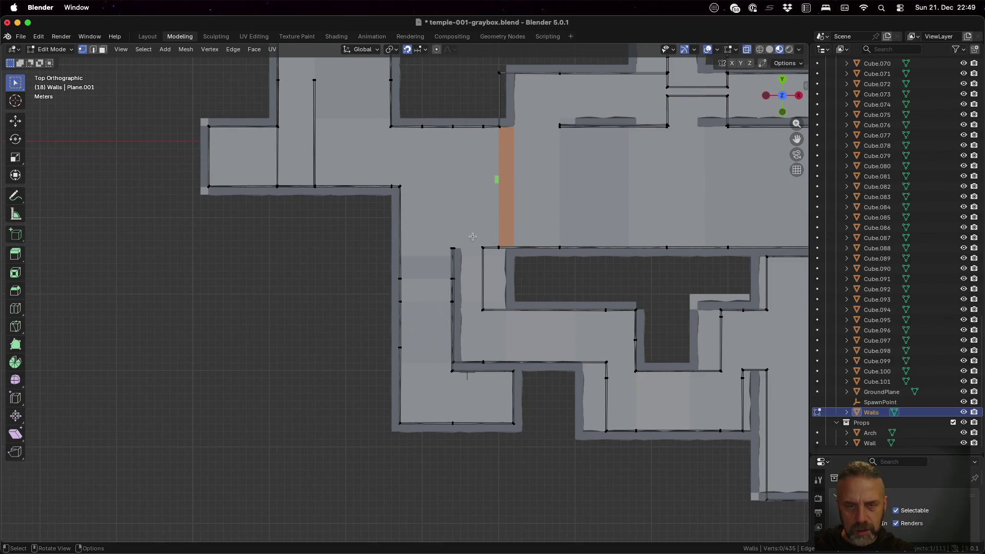
- Shift the wall loop around the inner corner 3 m along X
alt+click(507, 328)
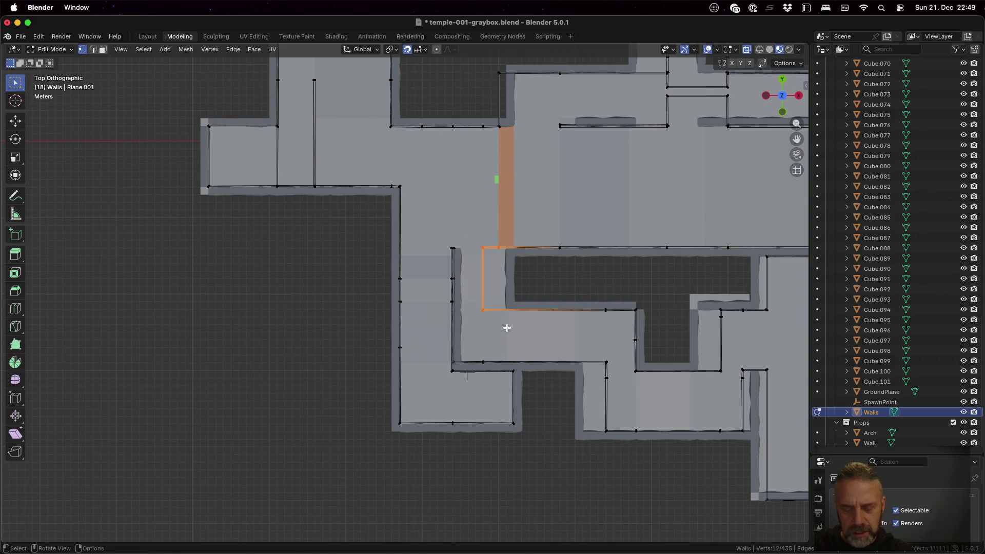
key(g)
key(x)
key(3)
key(Return)
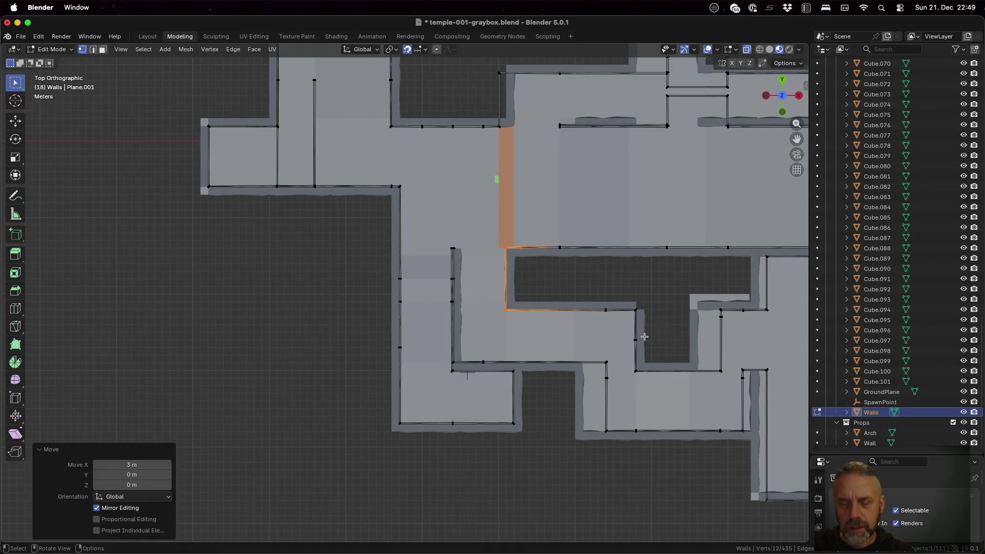
- Box-select the wall's right-side edges and move them 3 m left (-3 on X)
key(a)
key(alt+a)
key(b)
drag(596, 349, 617, 446)
key(g)
key(x)
key(minus)
key(2)
key(BackSpace)
key(3)
key(Return)
- Move the short inner wall edges left along X
shift+middle_drag(708, 447, 517, 426)
key(alt+a)
key(b)
mouse_move(499, 277)
mouse_down()
mouse_move(528, 292)
mouse_move(541, 363)
mouse_up()
key(g)
key(x)
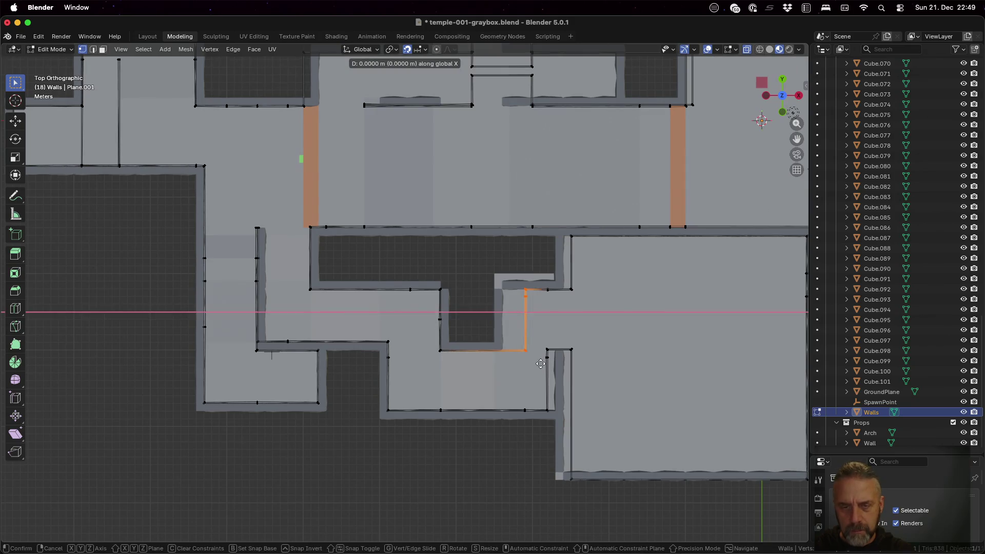
click(517, 359)
- Move the vertical wall edge below the inner room 1 m right along X
key(a)
key(alt+a)
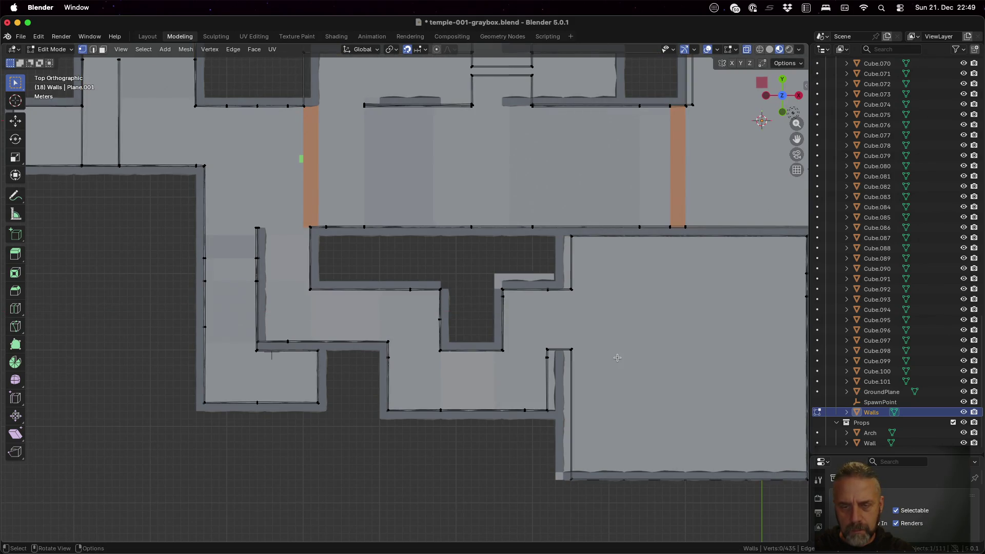
drag(537, 355, 563, 422)
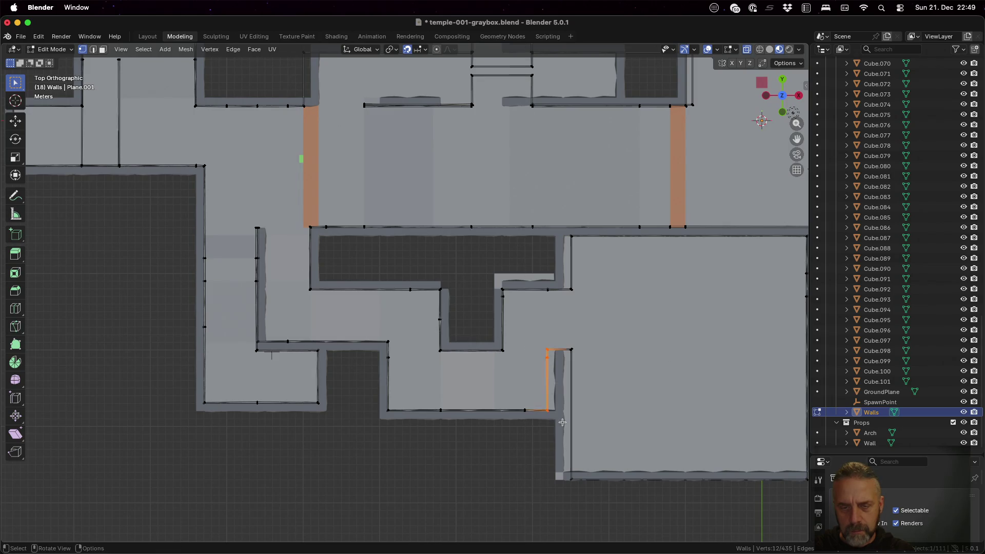
key(g)
key(x)
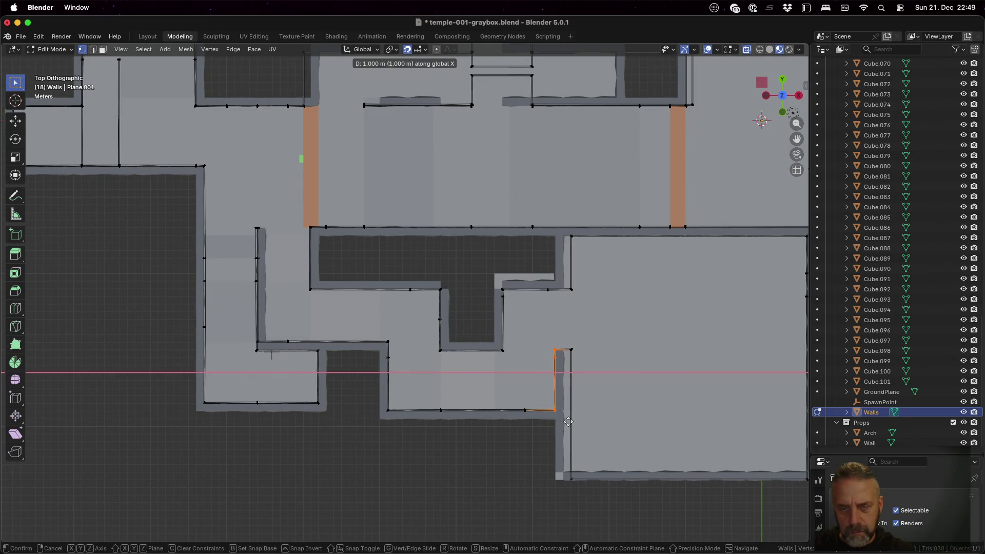
click(569, 422)
click(646, 348)
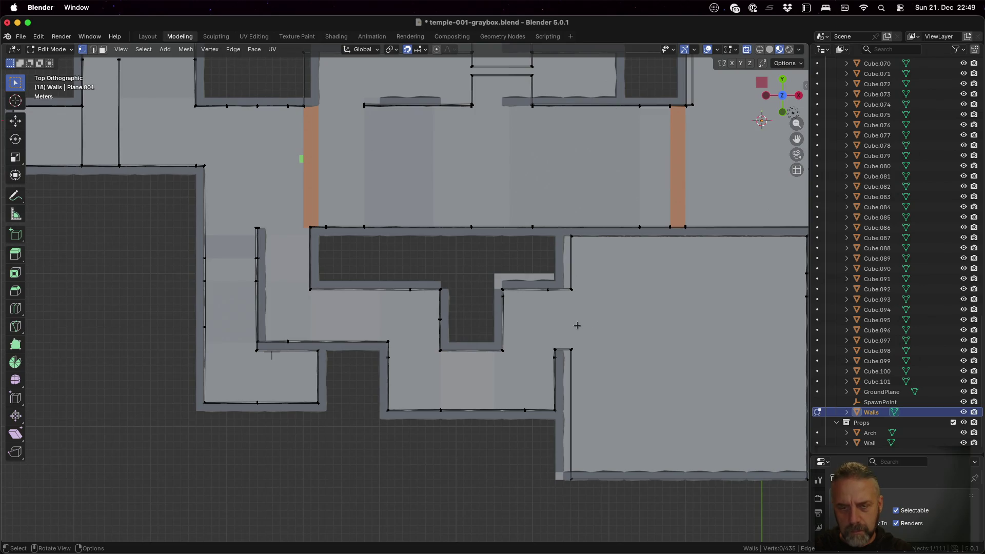
- Shift the large room's left and bottom edges 1 m left along X
drag(562, 343, 591, 486)
key(g)
key(x)
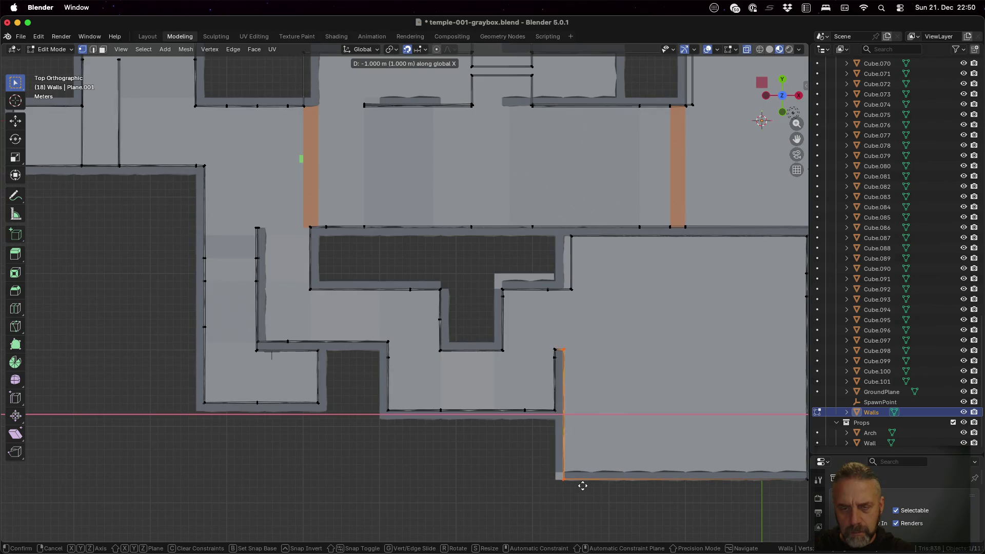
click(584, 486)
- Select the vertices at the wall end and shift them 1 m left on X
key(a)
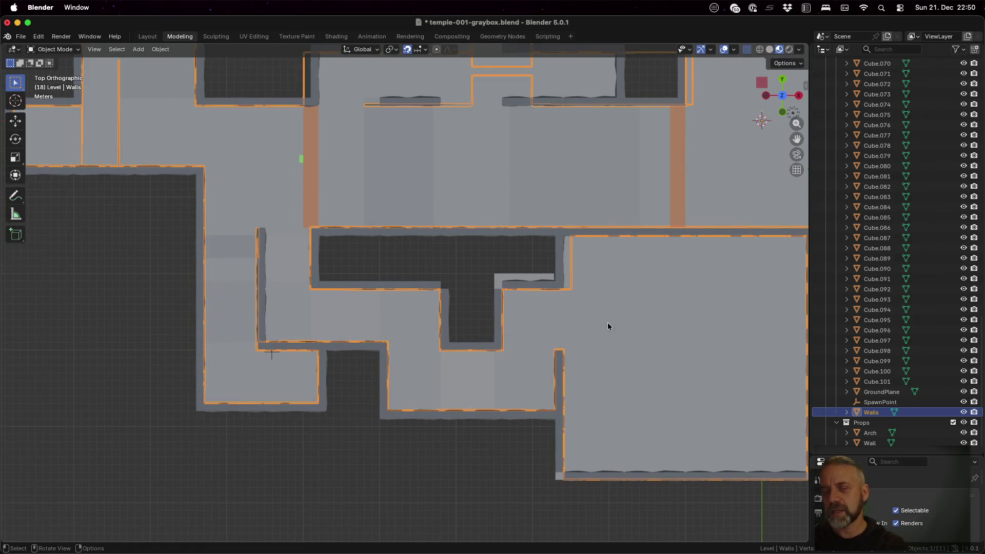
key(ctrl+z)
key(a)
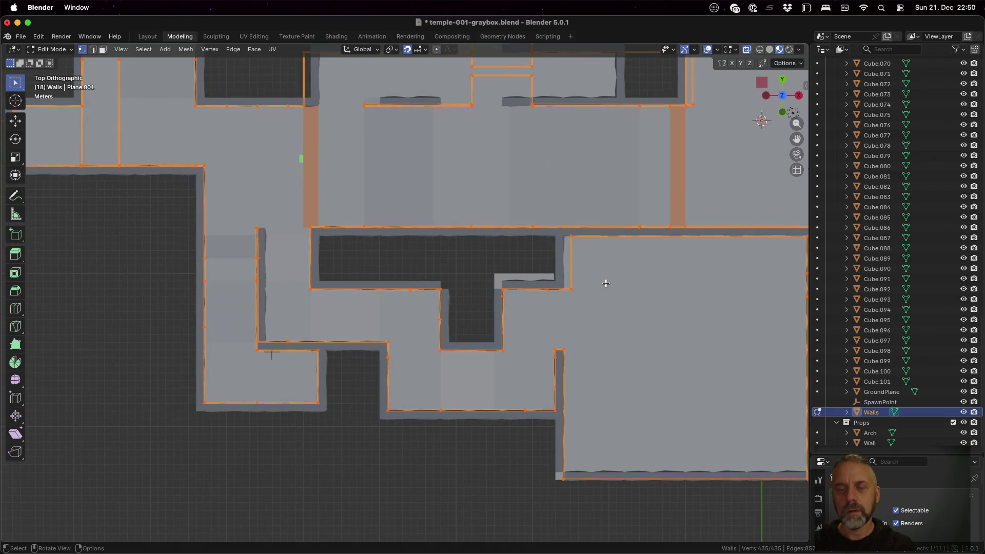
key(alt+a)
drag(565, 222, 587, 303)
key(g)
key(x)
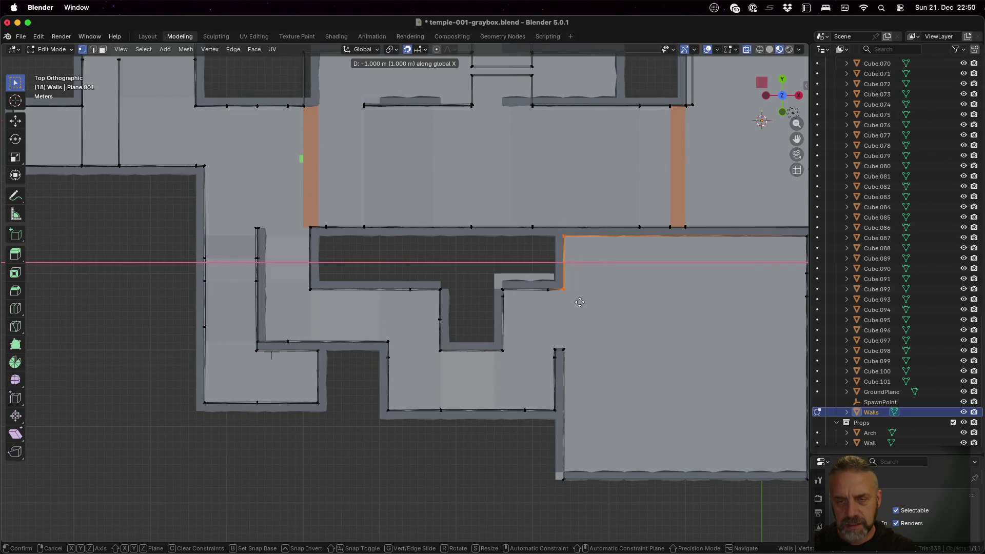
click(580, 302)
- Select the large room's bottom wall vertices and move them 1 m along Y
shift+middle_drag(690, 343, 529, 311)
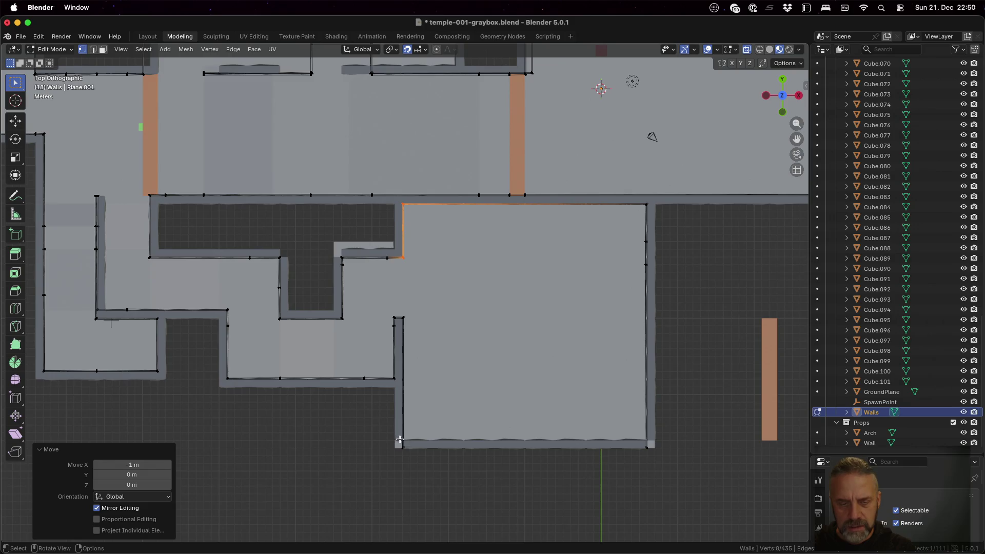
key(alt+a)
mouse_move(392, 435)
mouse_down()
mouse_move(565, 476)
mouse_move(668, 478)
mouse_up()
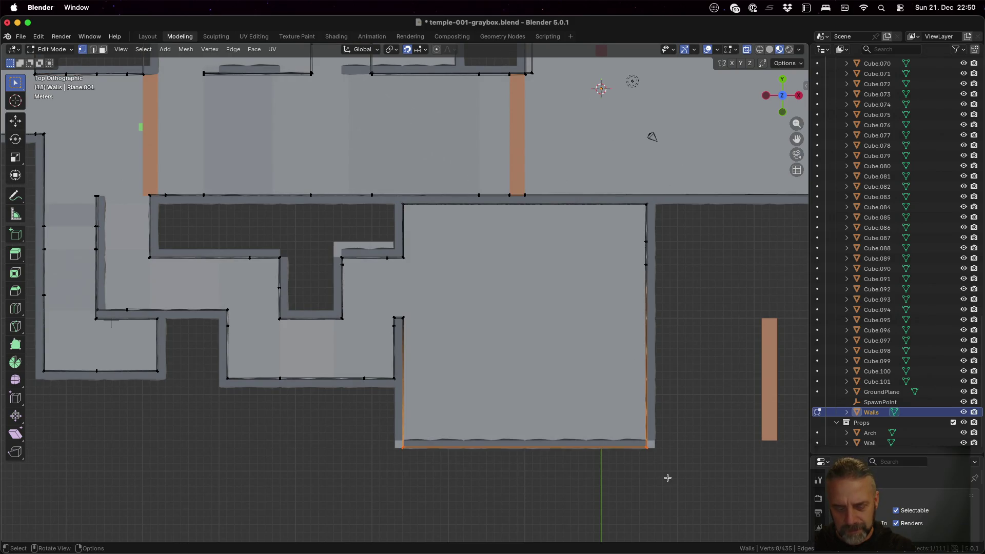
text(g)
text(y1)
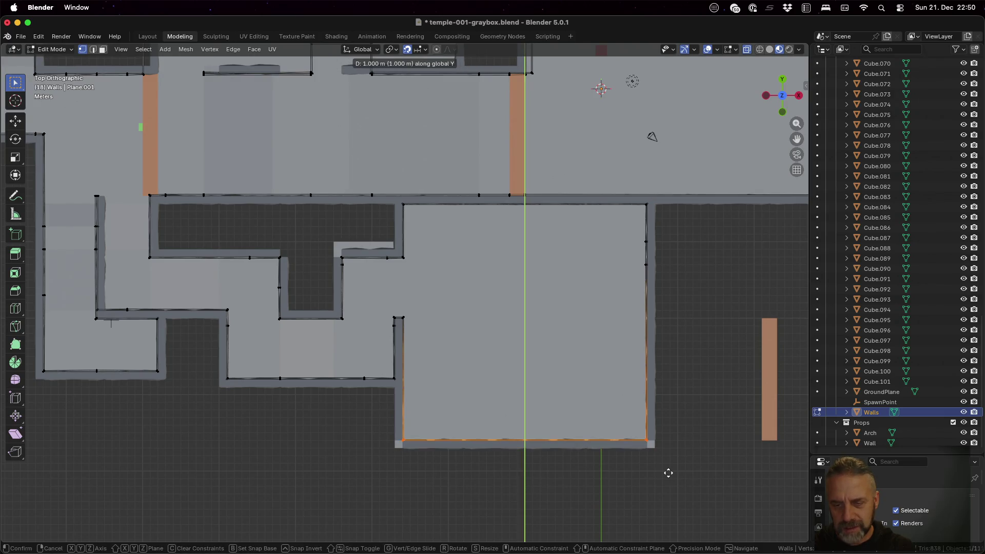
key(Return)
- Move the upper room's left wall edge 6 m left along X
scroll(673, 366, down, 3)
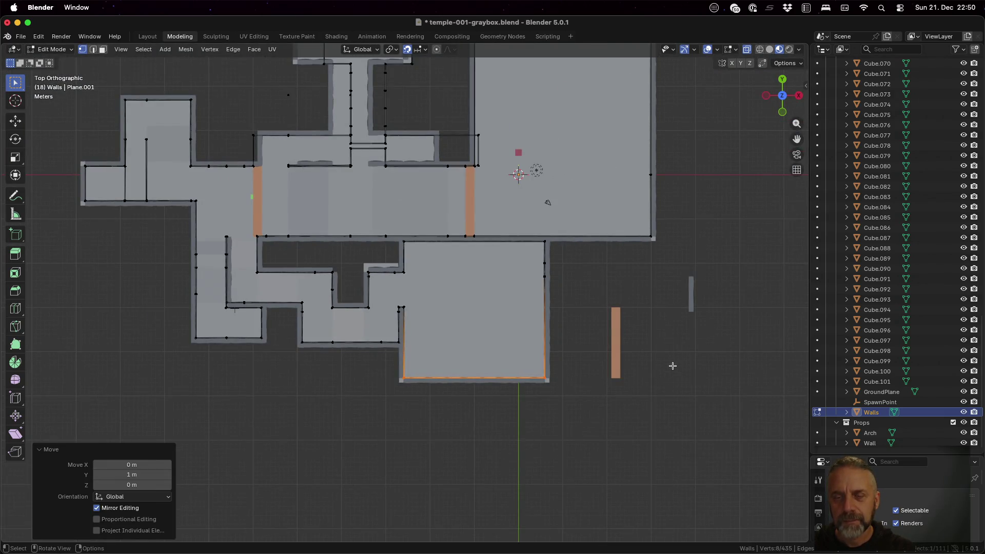
scroll(673, 366, down, 1)
scroll(673, 365, down, 1)
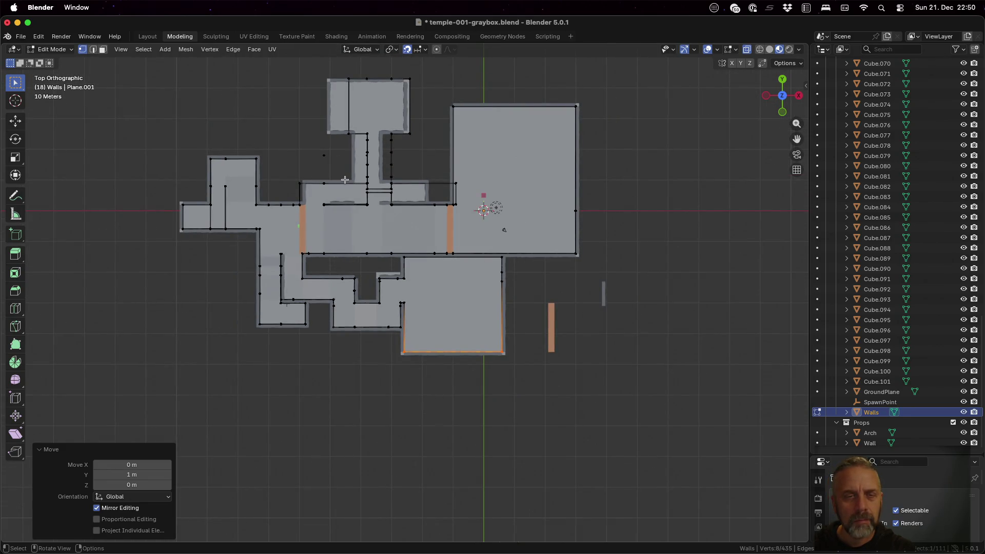
scroll(363, 147, up, 5)
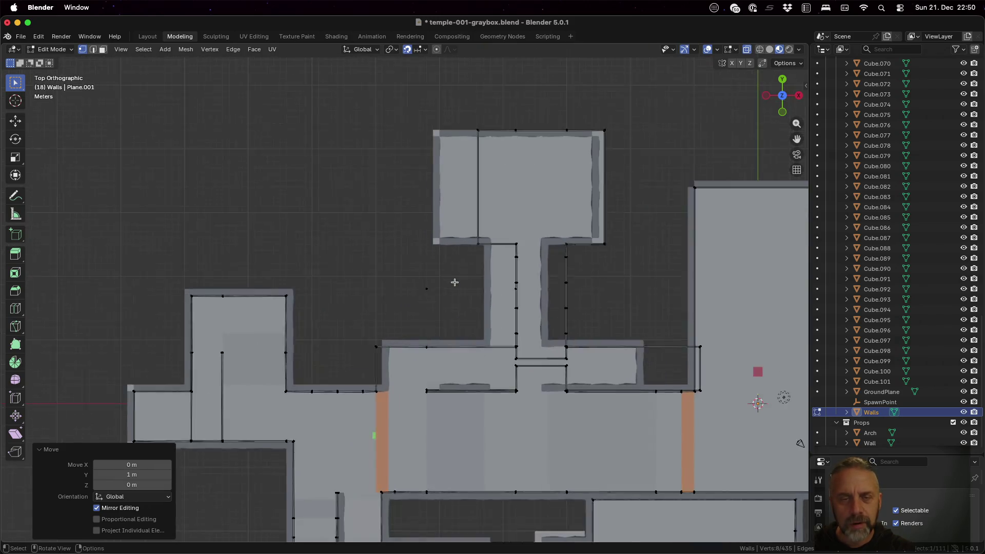
click(477, 180)
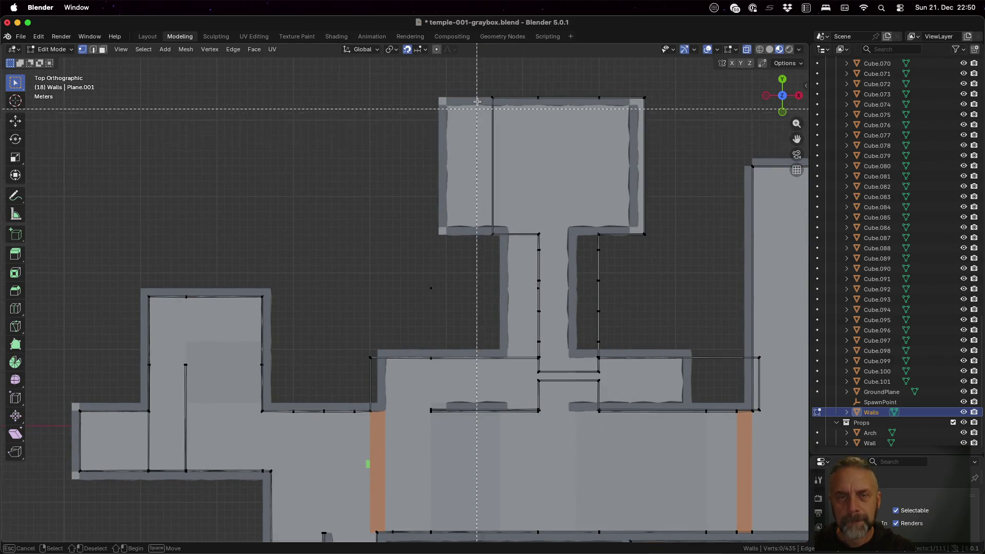
drag(472, 81, 523, 256)
key(g)
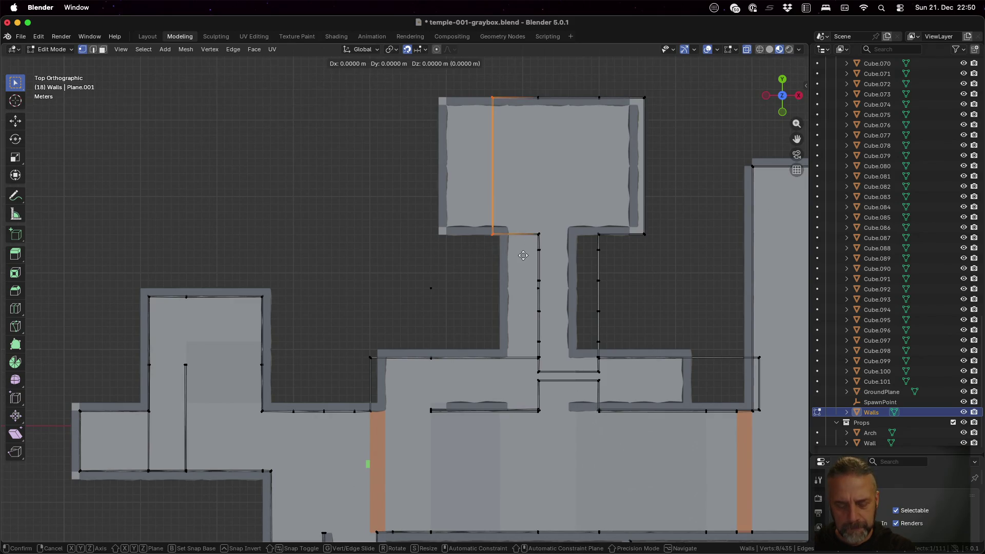
key(x)
click(479, 248)
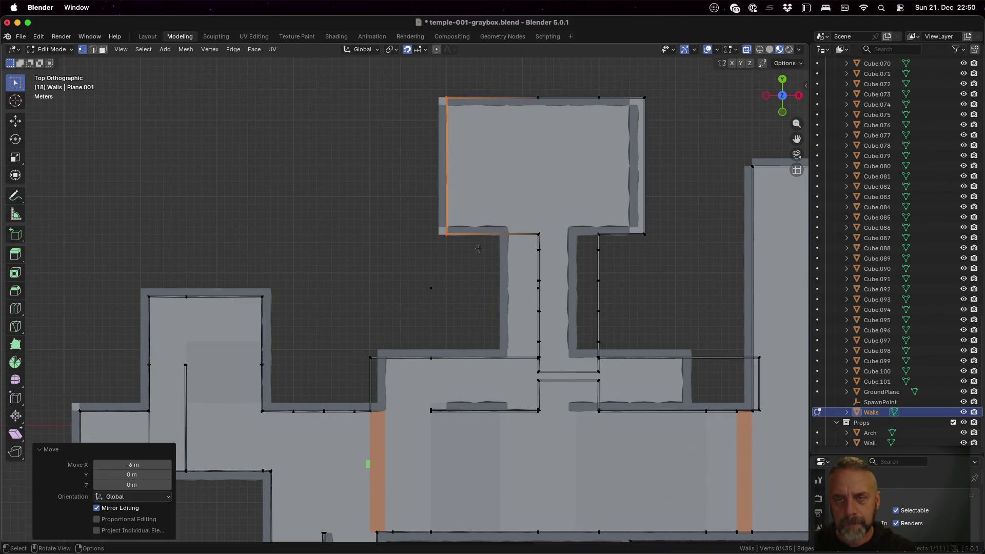
- Shift the corridor's right wall edges 4 m left along X
key(a)
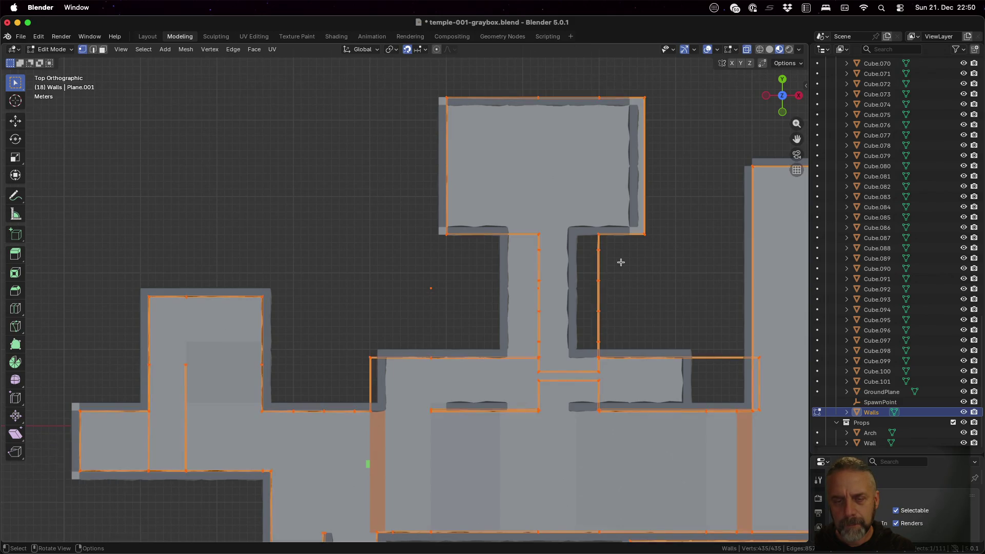
key(alt+a)
key(b)
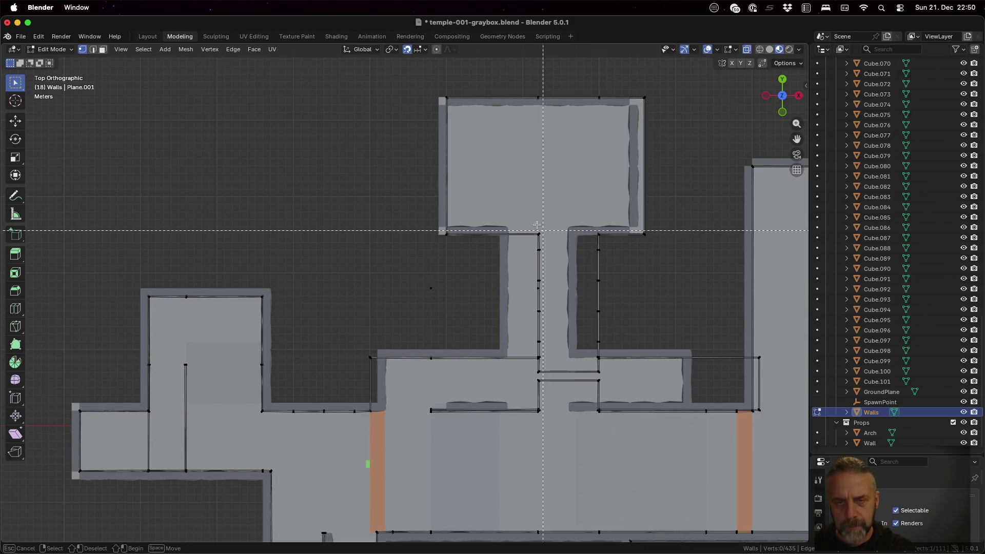
drag(529, 216, 558, 428)
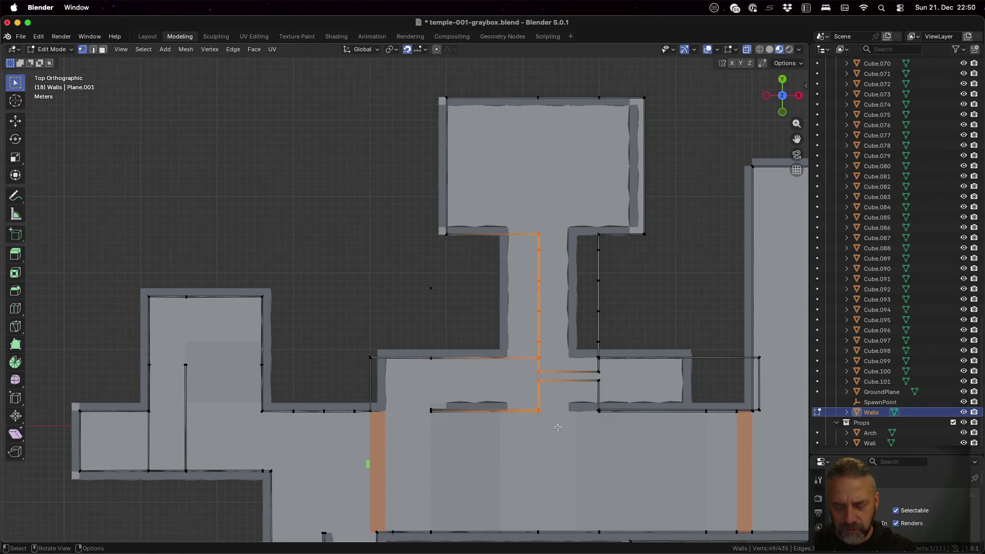
key(g)
key(x)
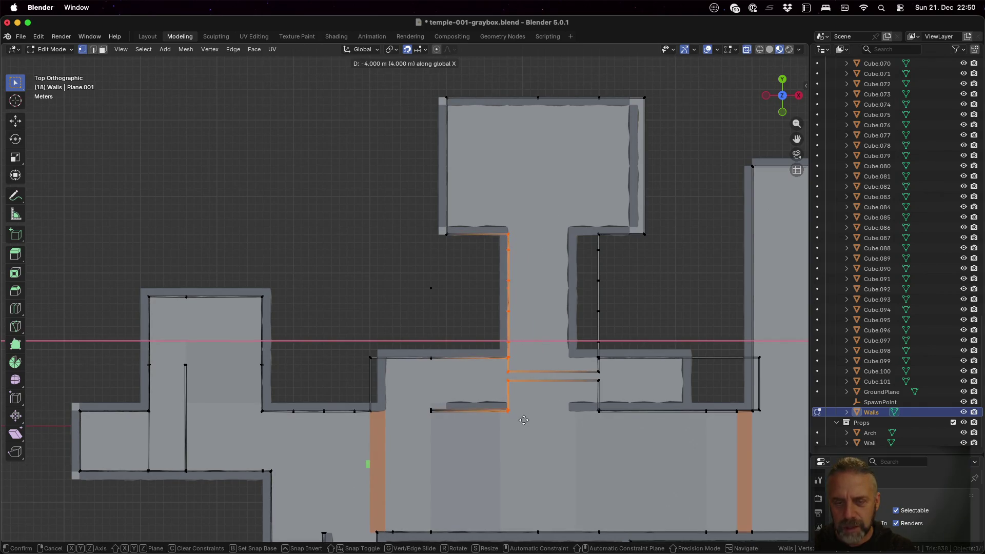
click(524, 420)
- Shift the corridor's other side wall edges 4 m left along X
key(a)
key(alt+a)
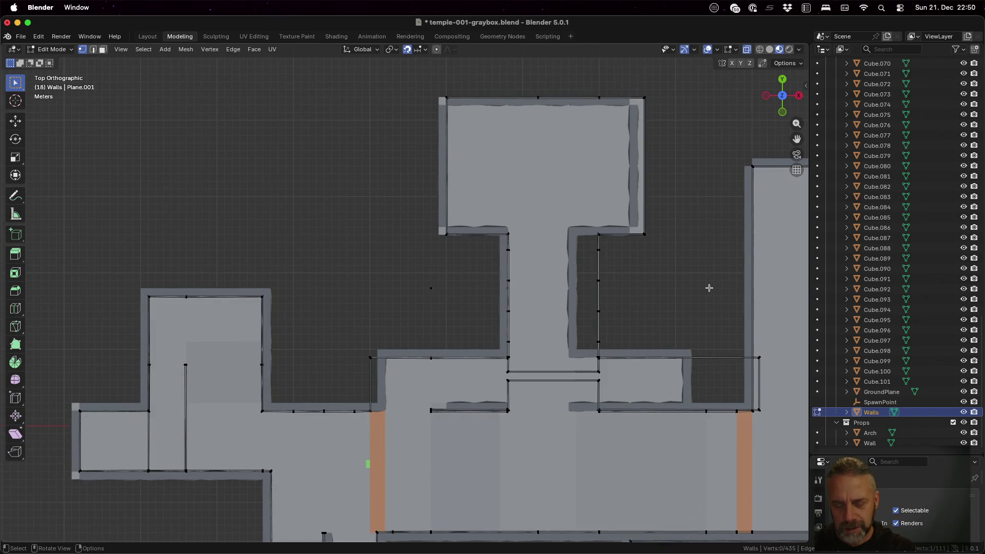
key(b)
mouse_move(580, 201)
mouse_down()
mouse_move(615, 361)
mouse_move(616, 431)
mouse_up()
key(g)
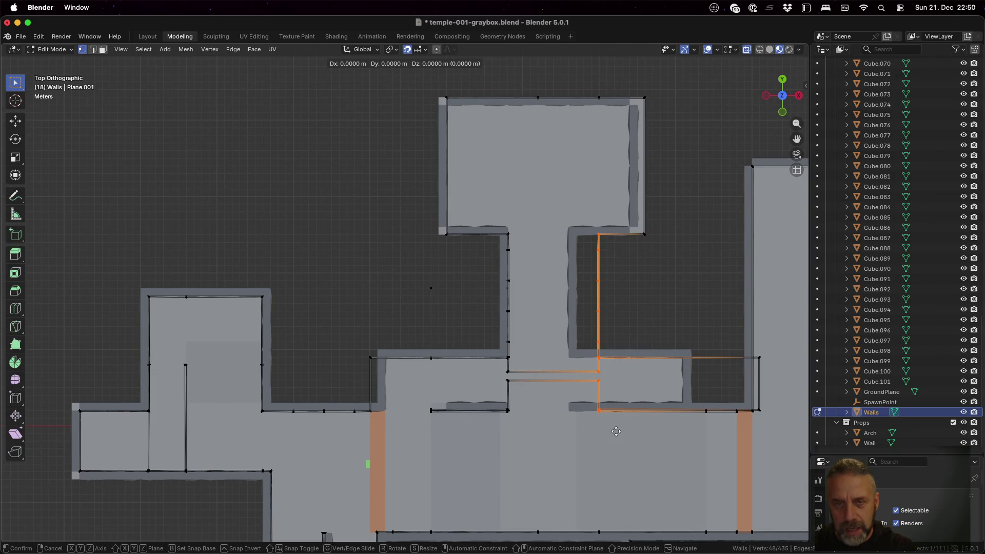
key(x)
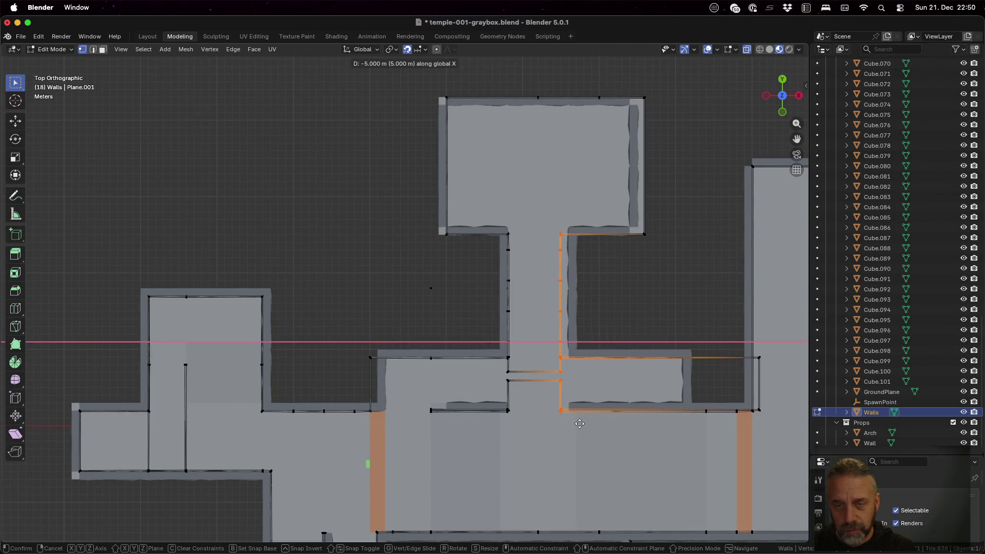
click(584, 425)
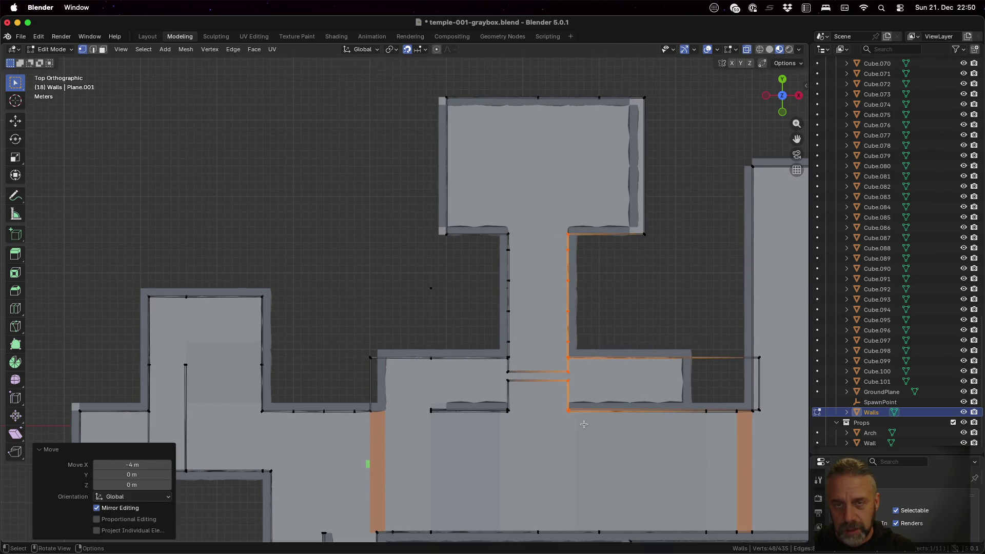
- Move the upper room's top wall edge 4 m left with GX -4
click(529, 85)
key(b)
drag(528, 84, 556, 105)
key(x)
key(Escape)
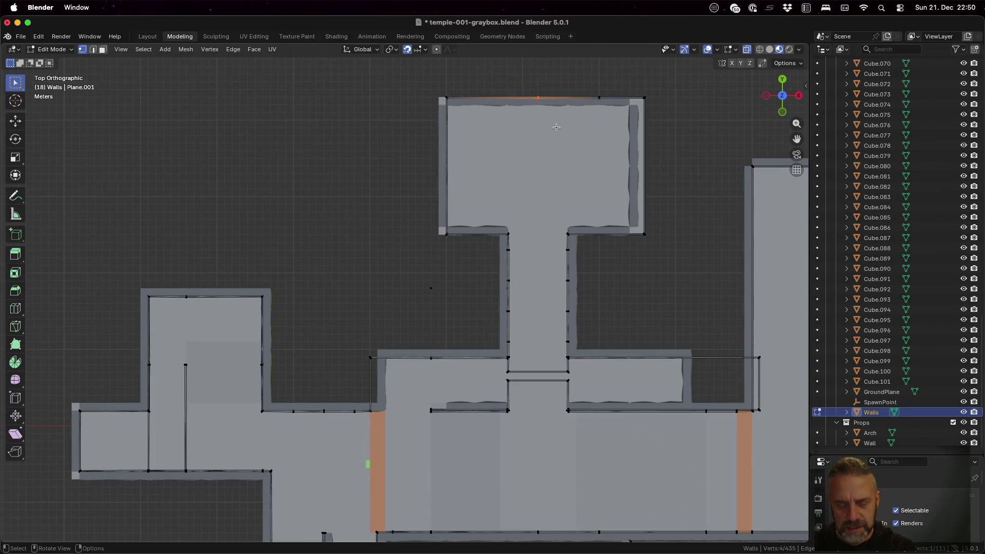
key(g)
key(x)
click(528, 122)
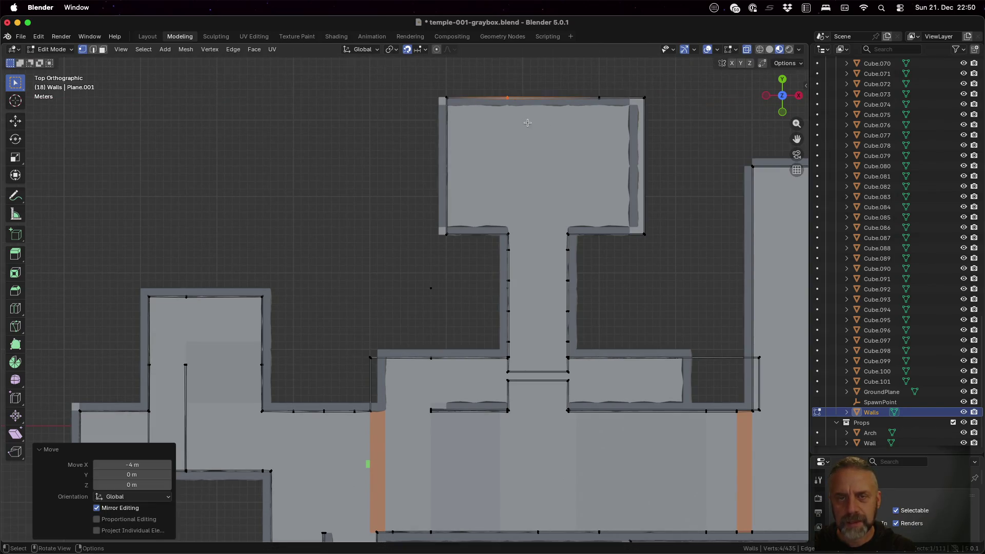
key(ctrl+z)
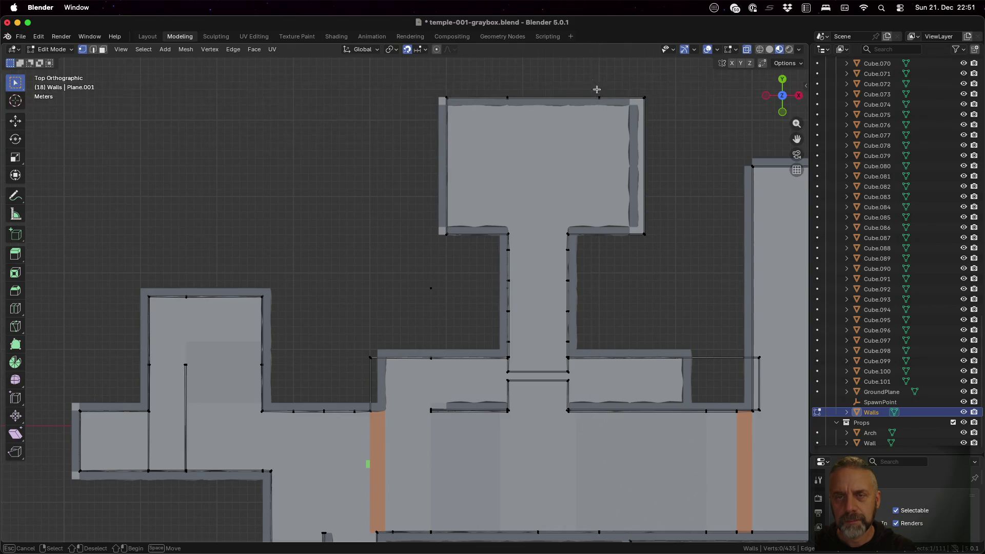
text(gx-4)
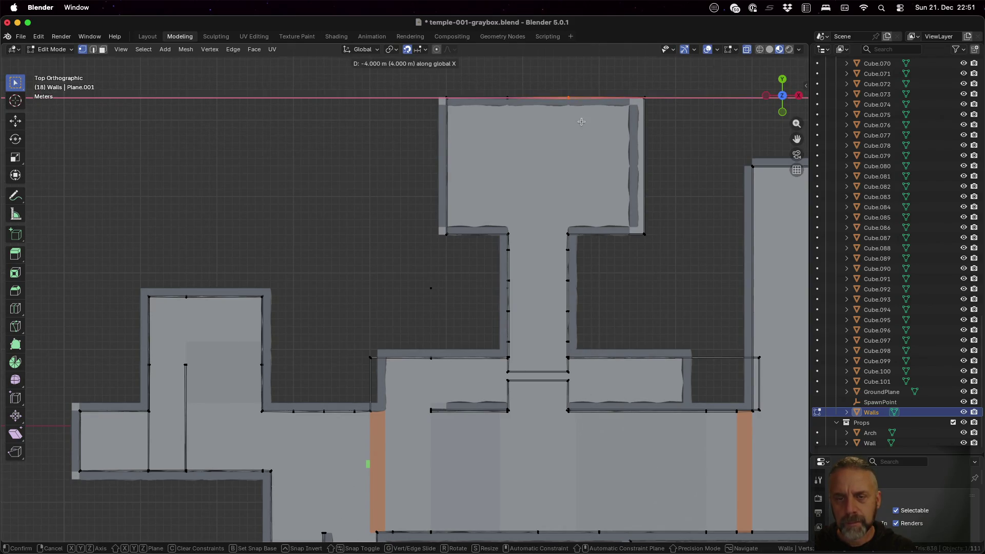
key(Return)
- Move the top room's right-side wall vertices 2 m left along X
key(a)
key(alt+a)
key(a)
key(alt+a)
key(a)
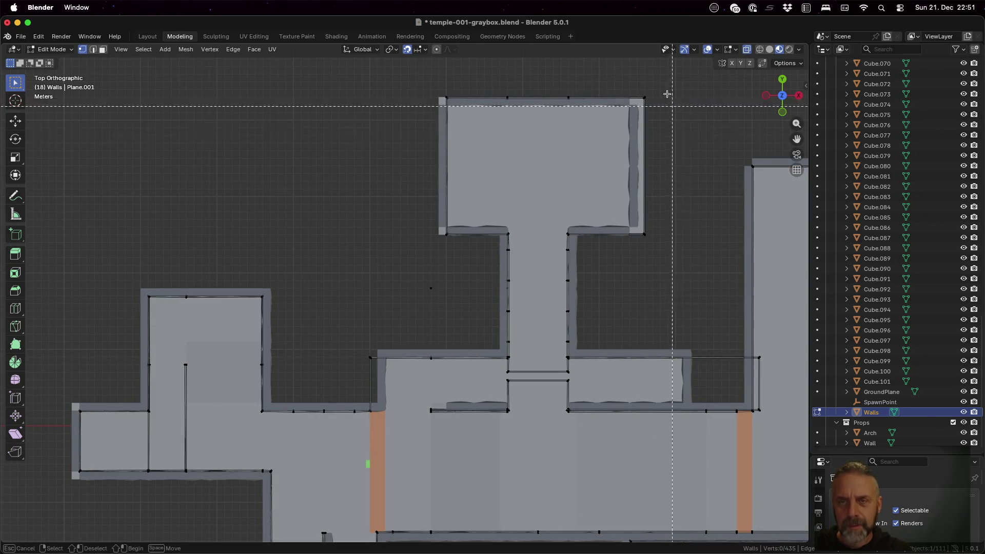
drag(629, 83, 671, 255)
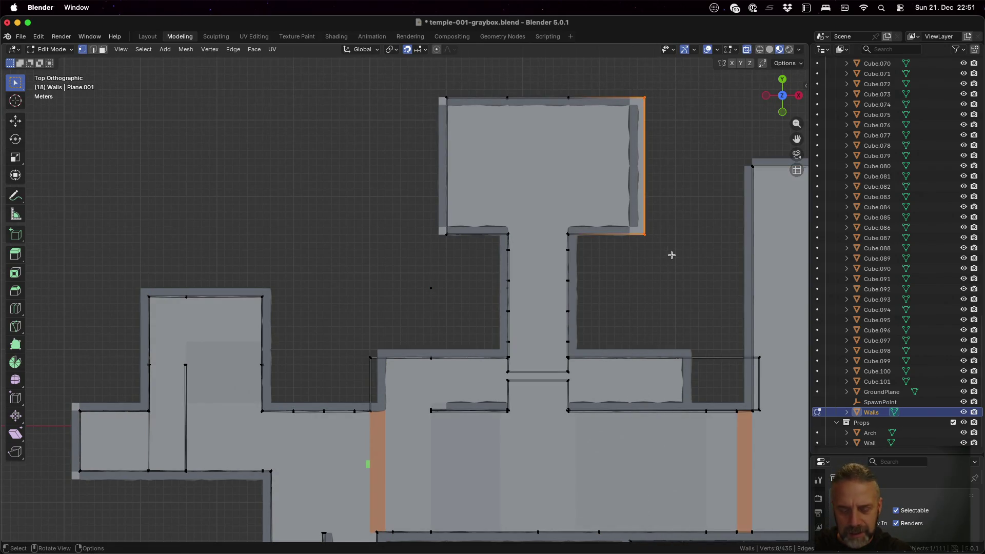
key(g)
key(x)
click(655, 252)
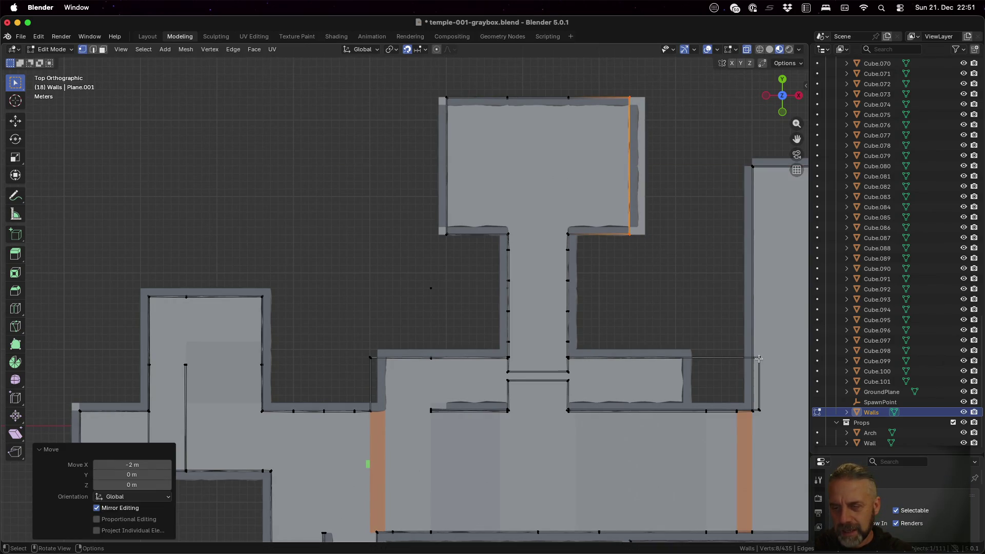
- Move the right wall's corner vertices 10 m left along X
key(b)
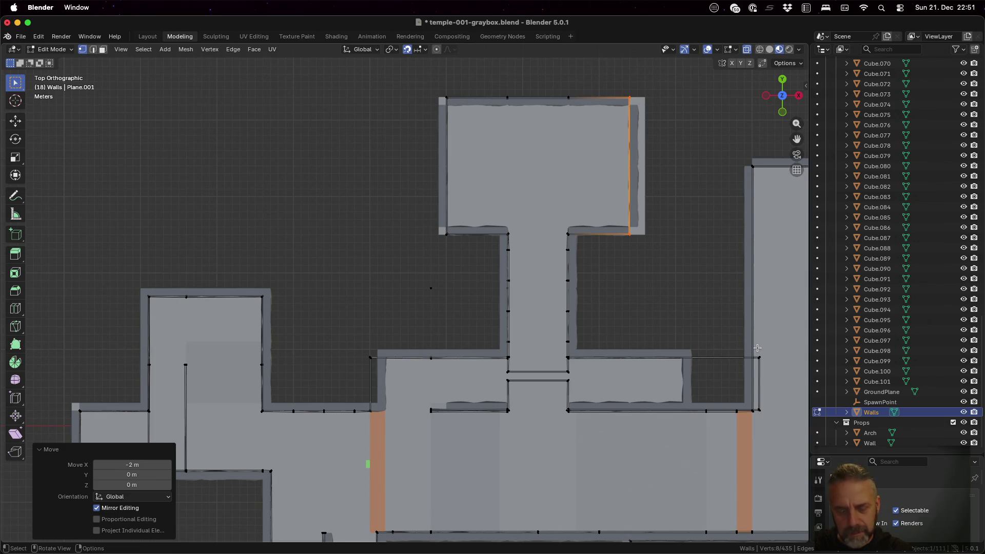
click(758, 348)
drag(769, 413, 772, 433)
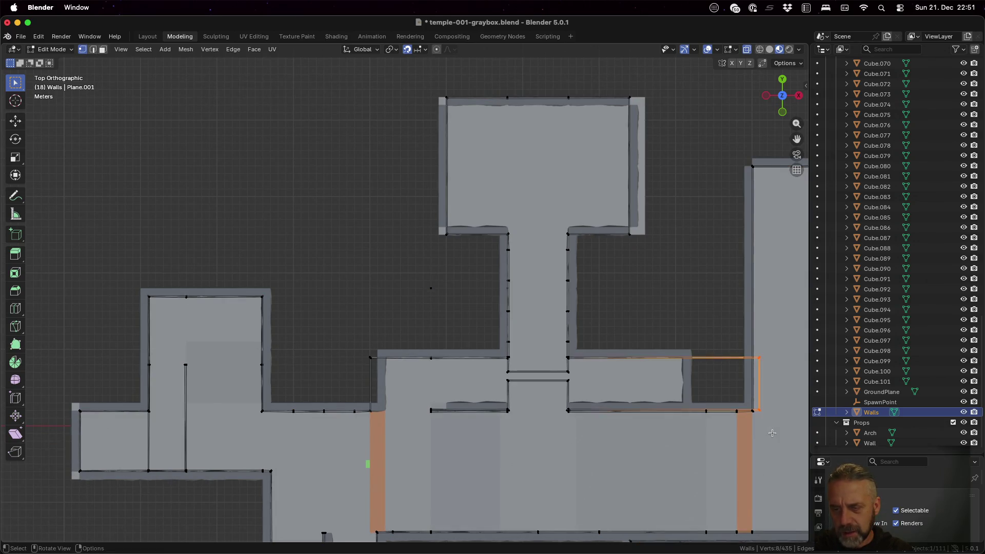
key(g)
key(x)
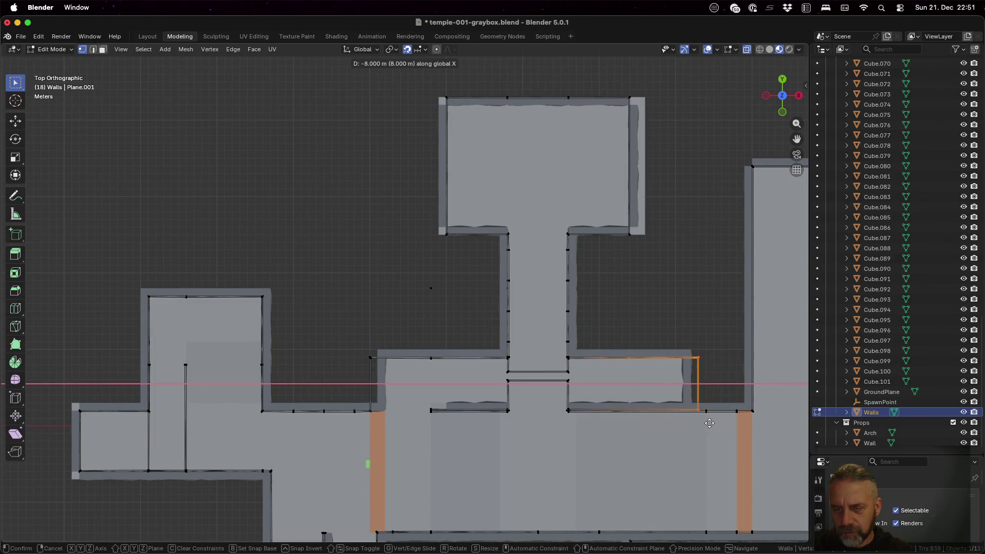
click(697, 422)
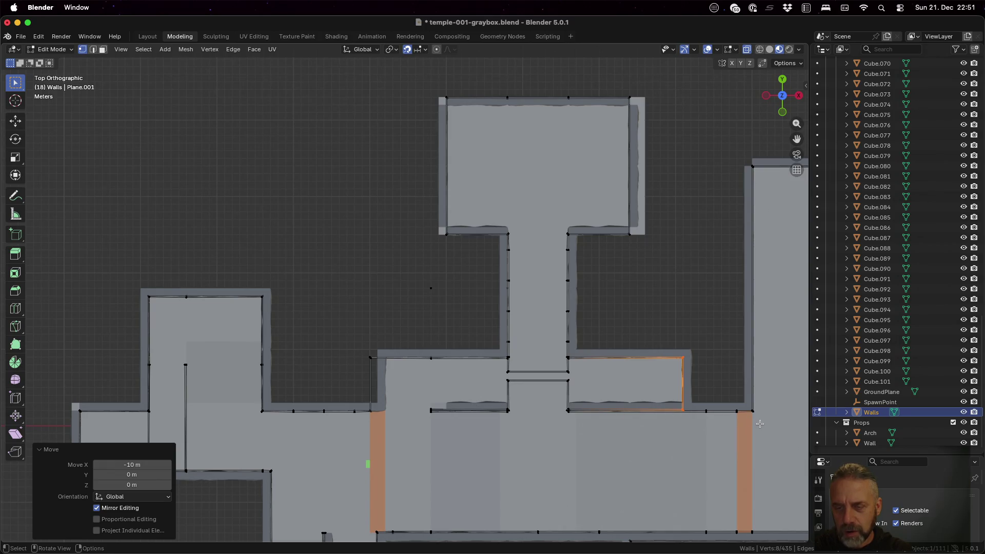
- Save temple-001-graybox.blend in Object Mode and make the Level collection active
scroll(760, 424, down, 4)
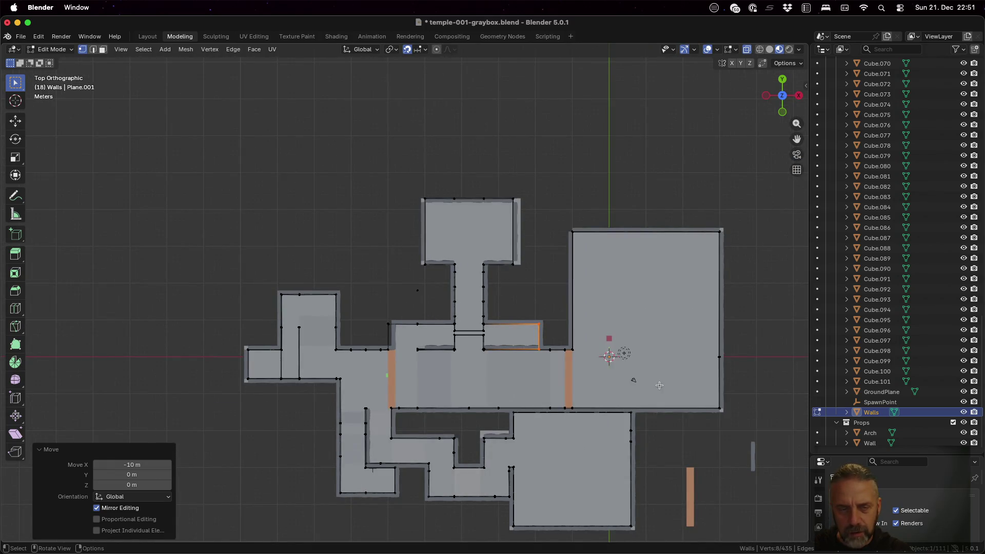
key(super+s)
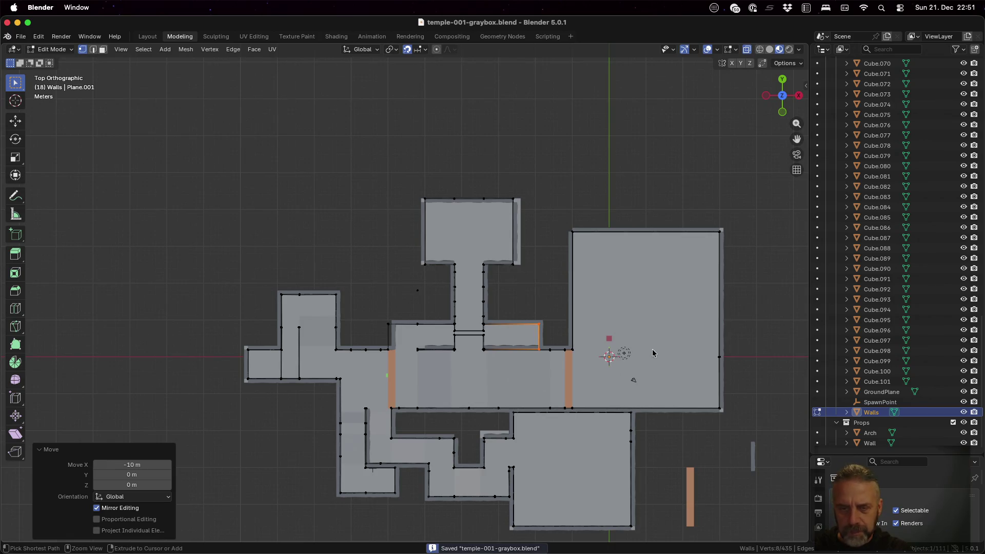
mouse_move(652, 353)
middle_down()
mouse_move(684, 251)
mouse_move(764, 306)
mouse_move(642, 338)
mouse_move(611, 310)
middle_up()
key(Tab)
key(ctrl+s)
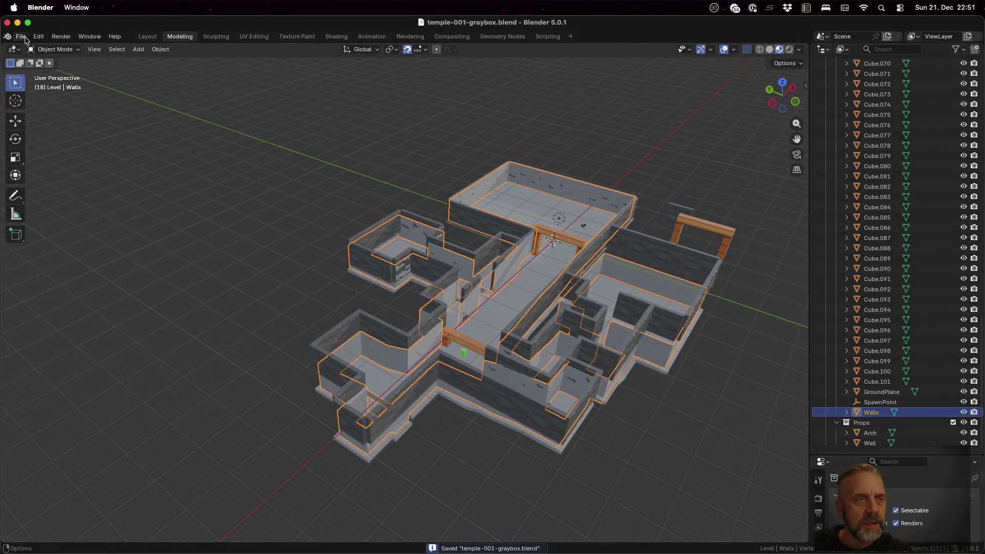
scroll(876, 265, up, 15)
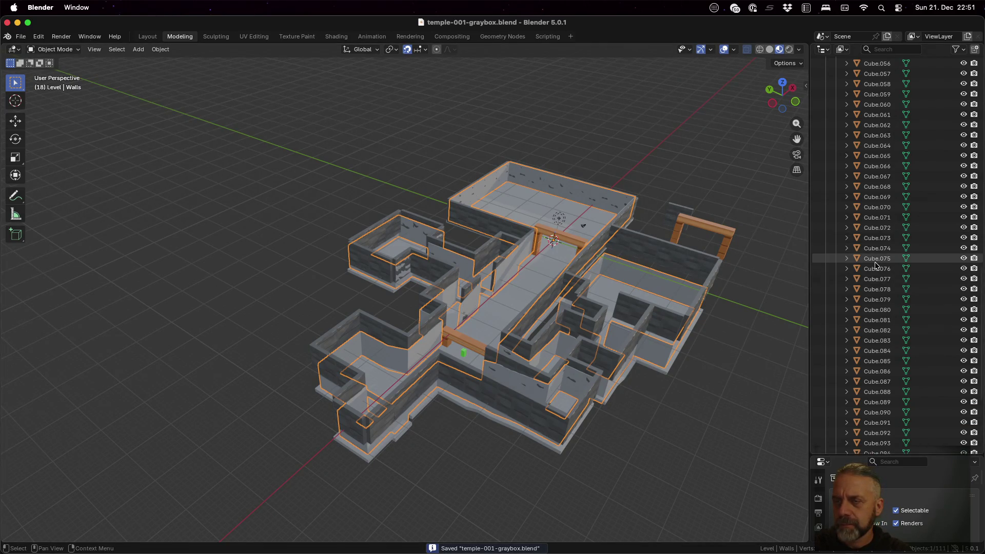
scroll(877, 265, up, 1)
click(858, 102)
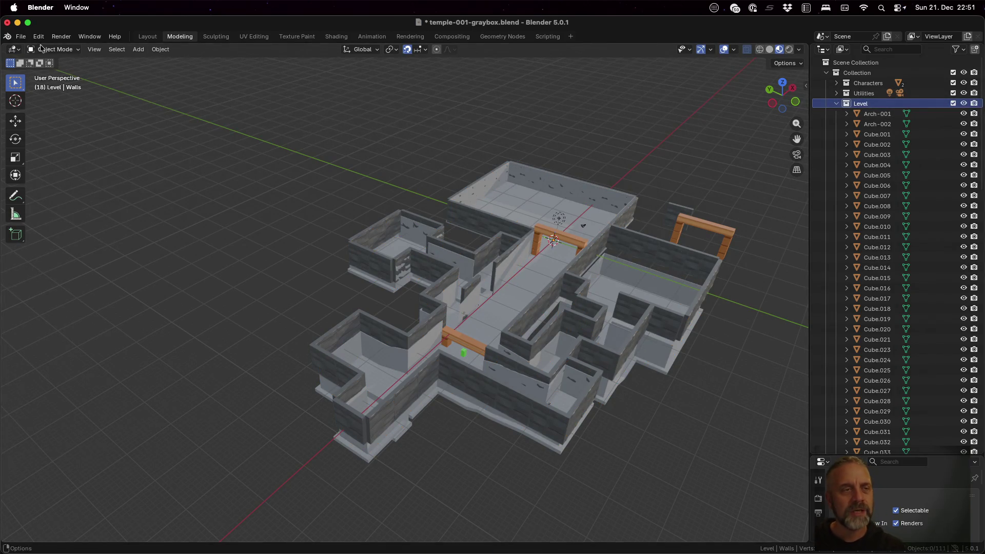
- Save the level and re-export it as glTF 2.0 over temple-001-graybox.glb
key(ctrl+s)
click(19, 39)
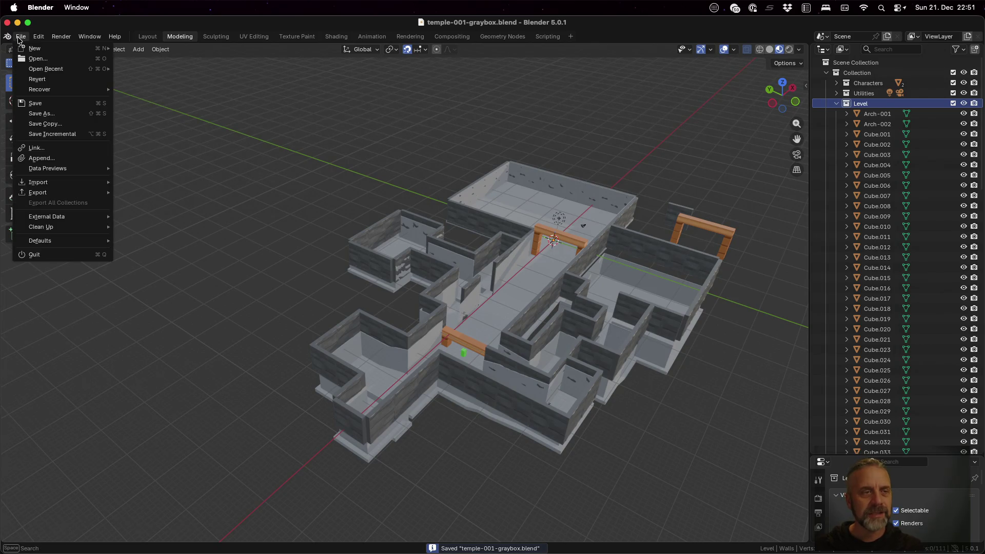
mouse_move(80, 194)
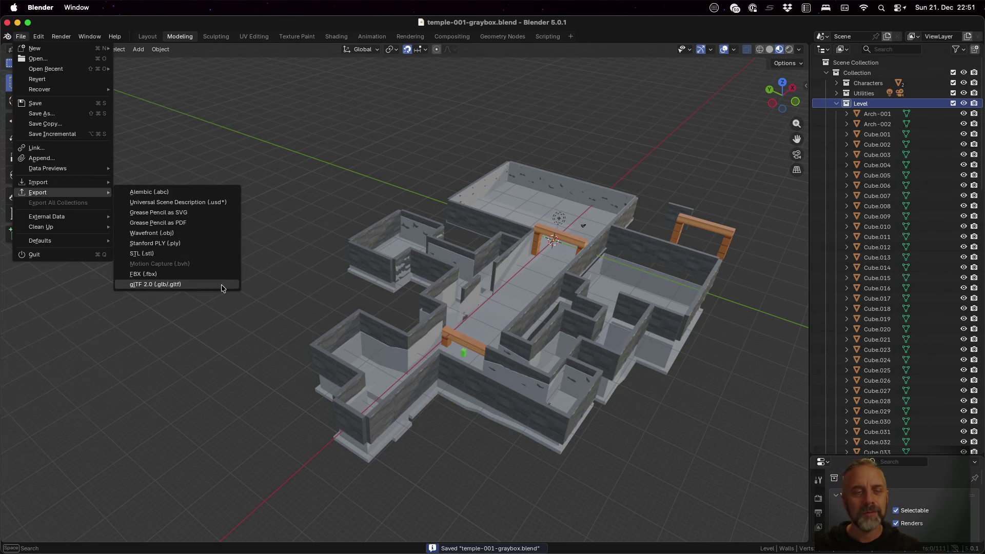
click(223, 288)
click(662, 500)
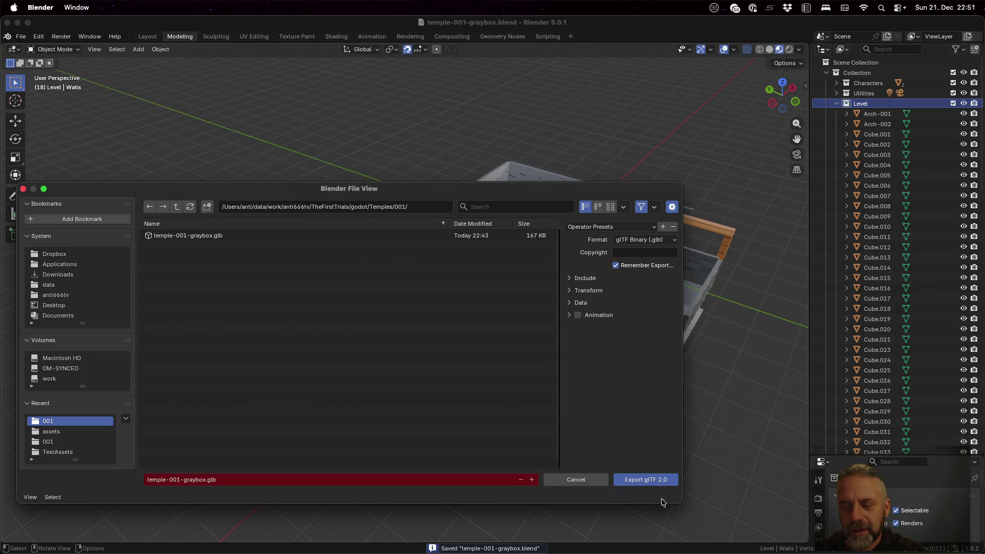
click(660, 480)
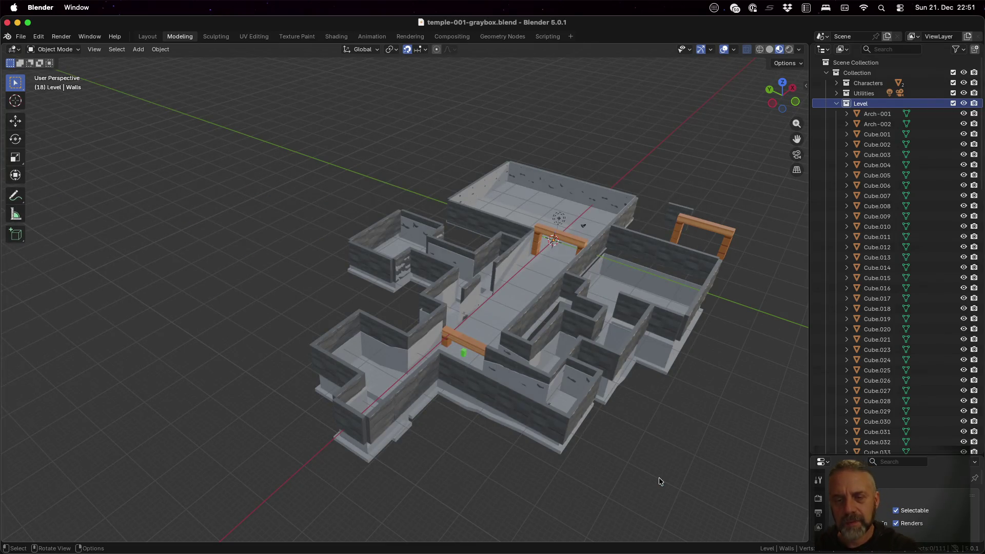
key(super+Tab)
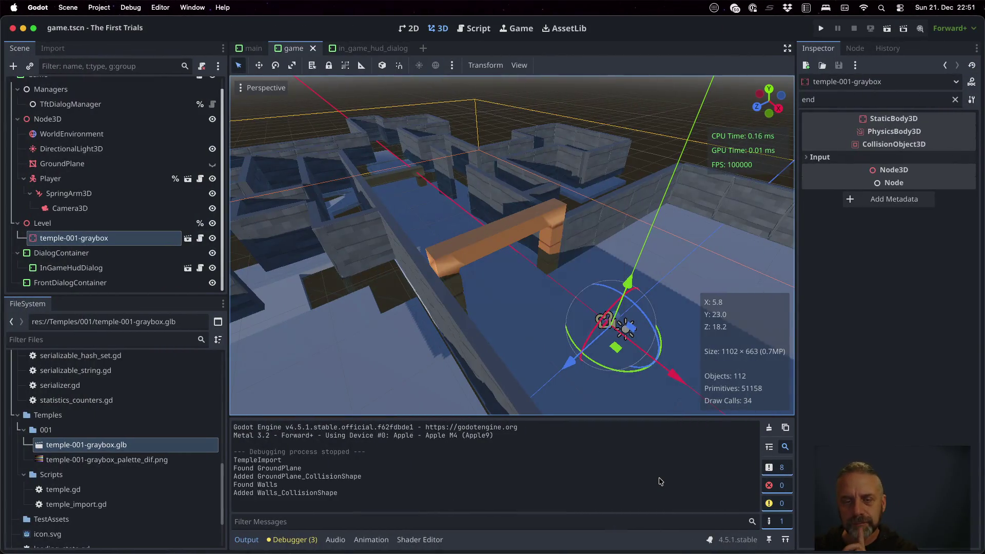
click(822, 29)
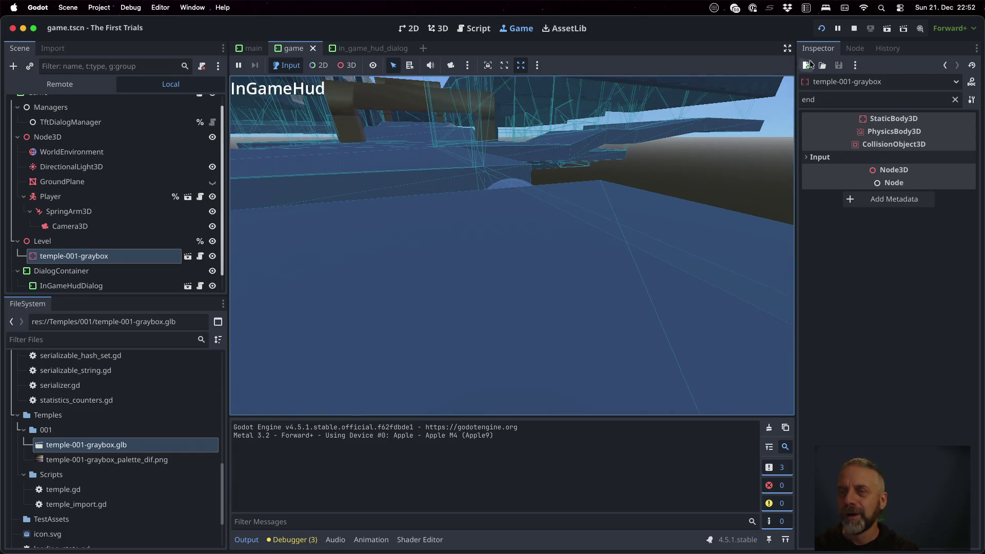
click(821, 27)
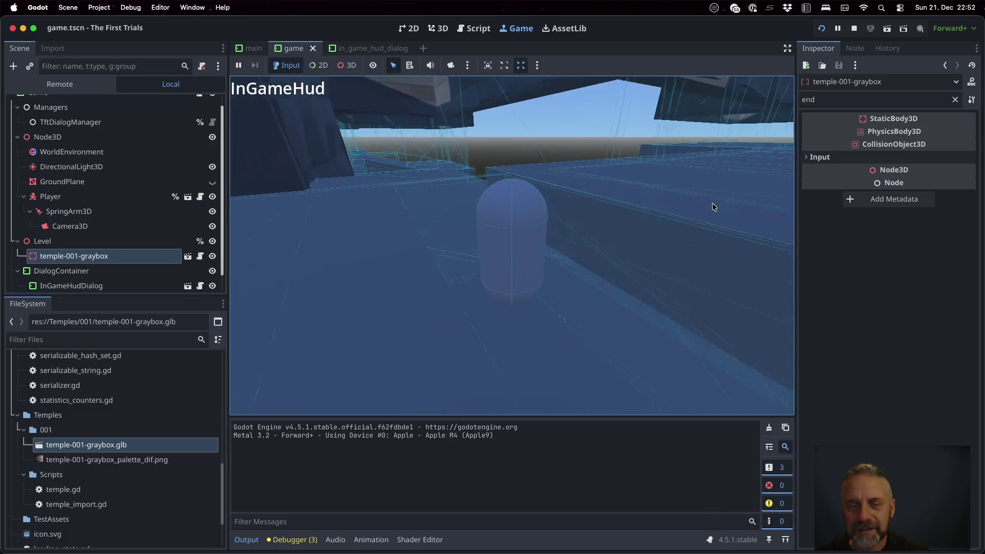
click(854, 29)
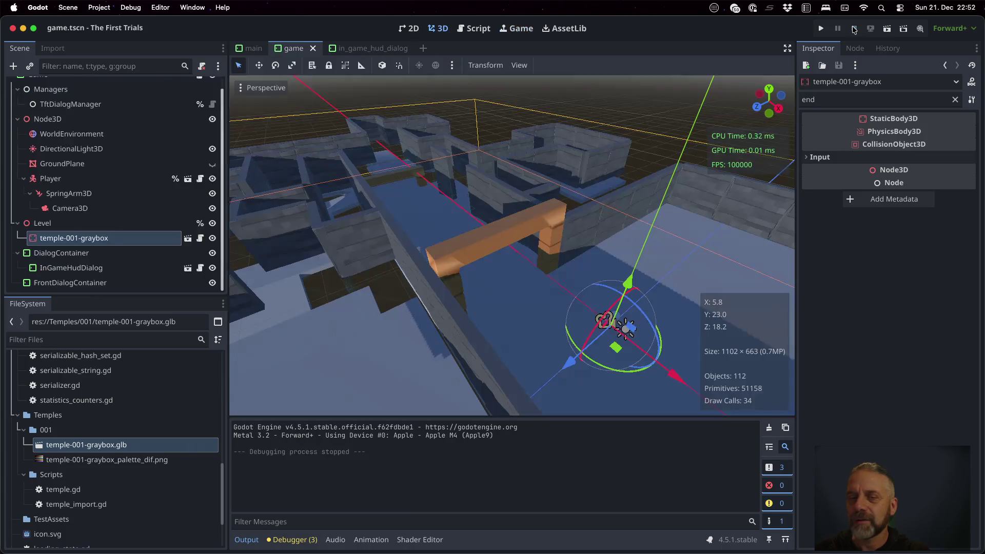
key(super+Tab)
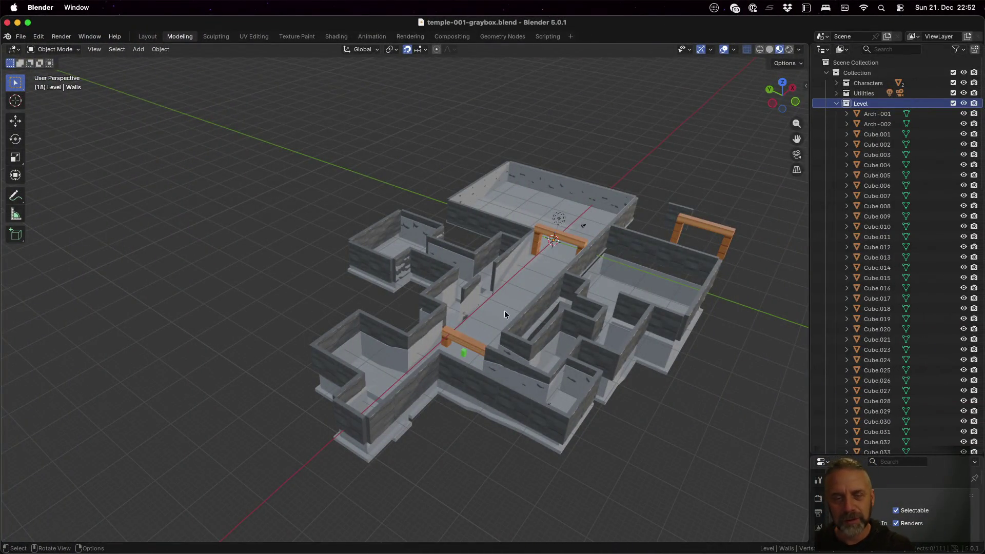
- Inspect GroundPlane in Edit Mode, enlarge the Properties area, then return to Object Mode
scroll(491, 319, up, 3)
mouse_move(491, 319)
middle_down()
mouse_move(632, 315)
mouse_move(643, 341)
middle_up()
click(588, 248)
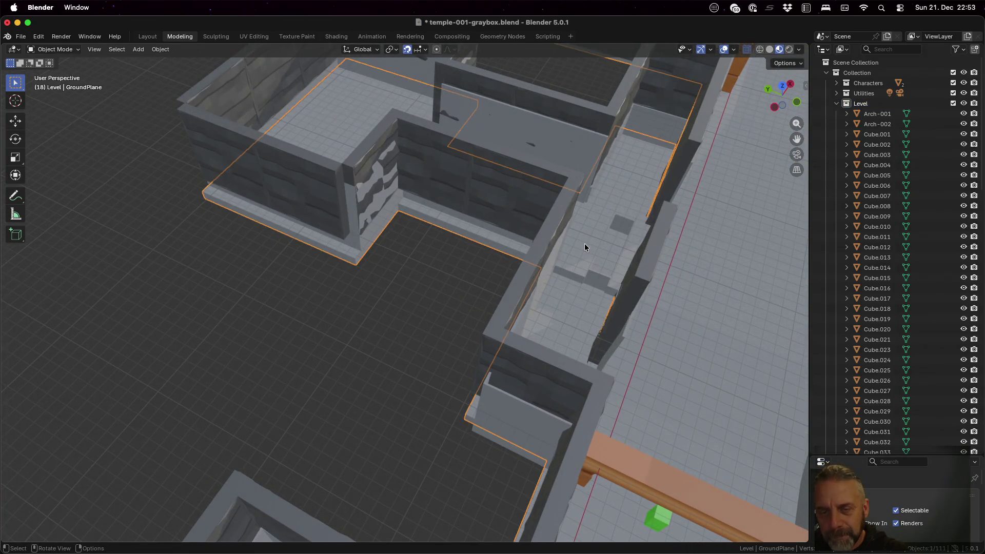
key(Tab)
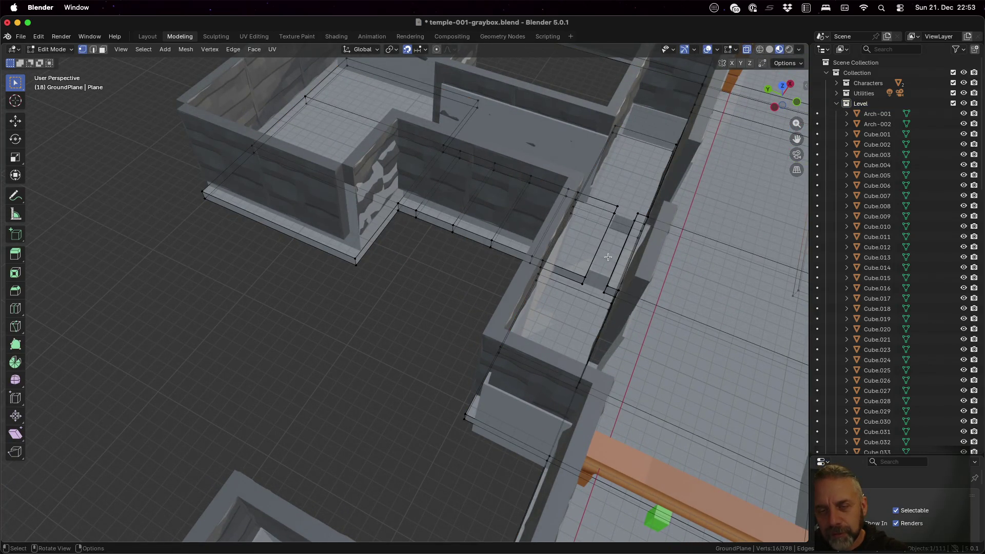
scroll(608, 262, up, 3)
middle_drag(705, 274, 678, 263)
middle_drag(730, 327, 625, 271)
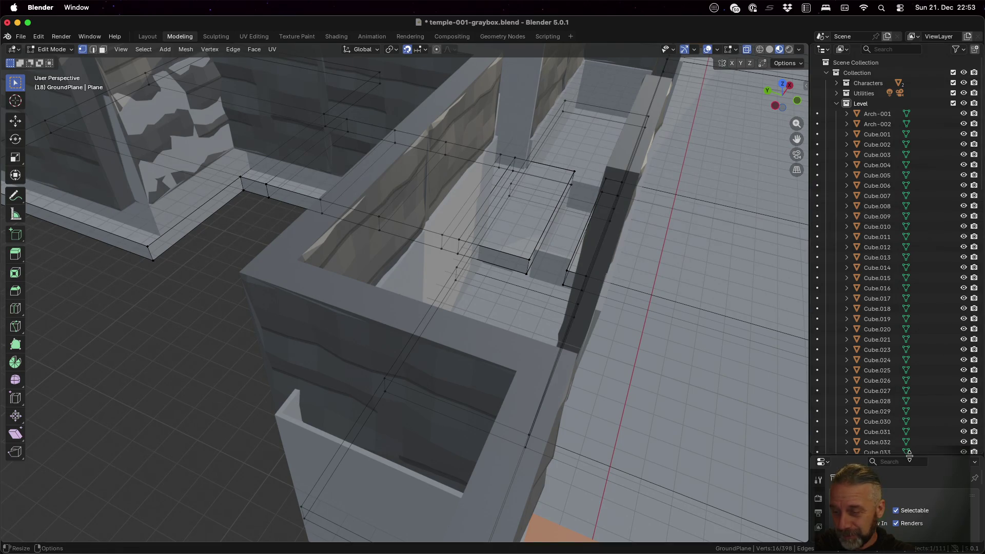
drag(909, 443, 912, 169)
key(Tab)
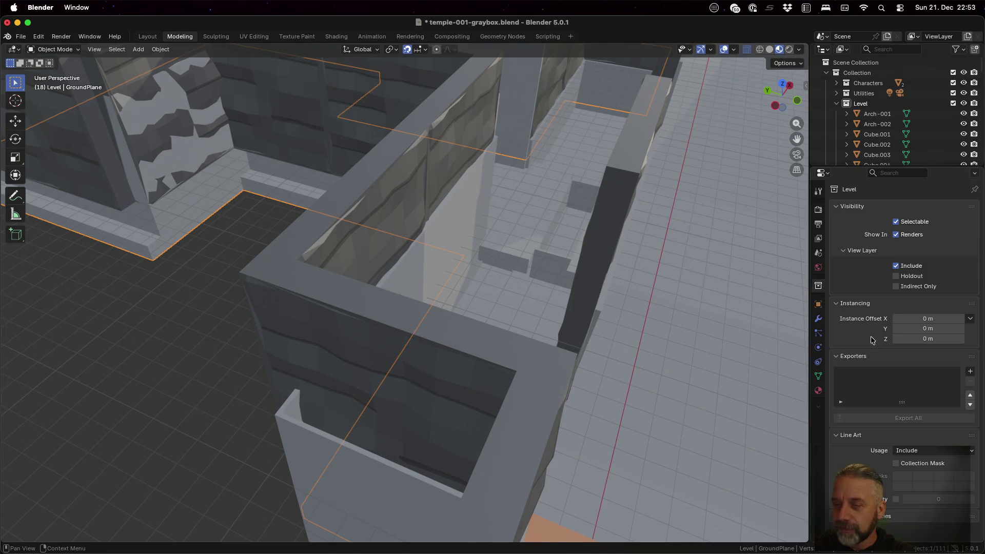
- Make GroundMaterial a single-user copy and set its base colour to muted blue #5D7A91
click(819, 392)
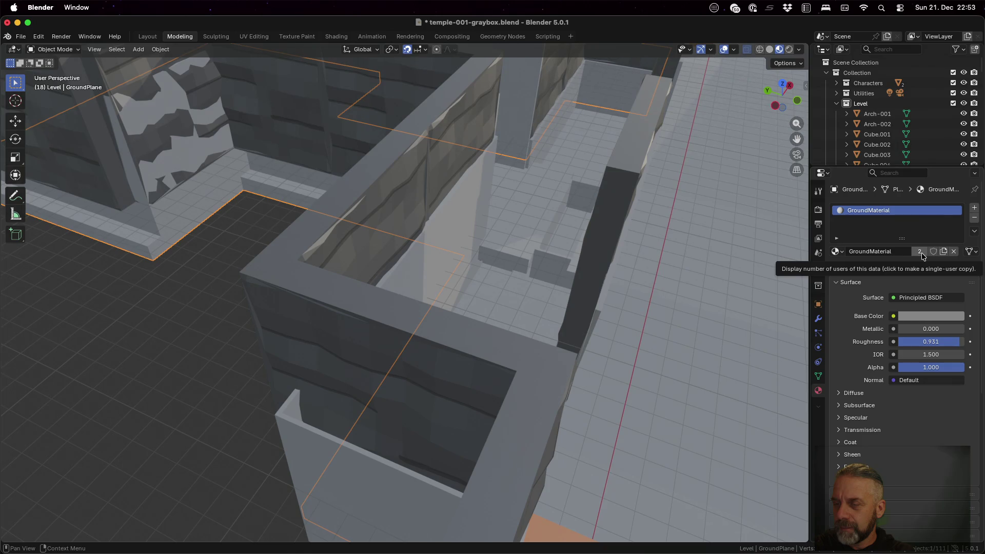
click(920, 251)
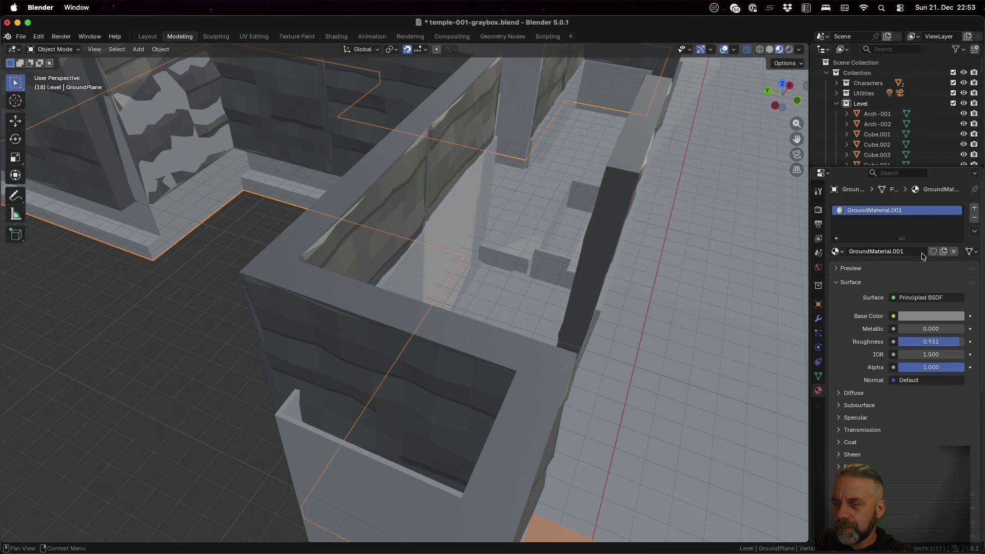
click(928, 315)
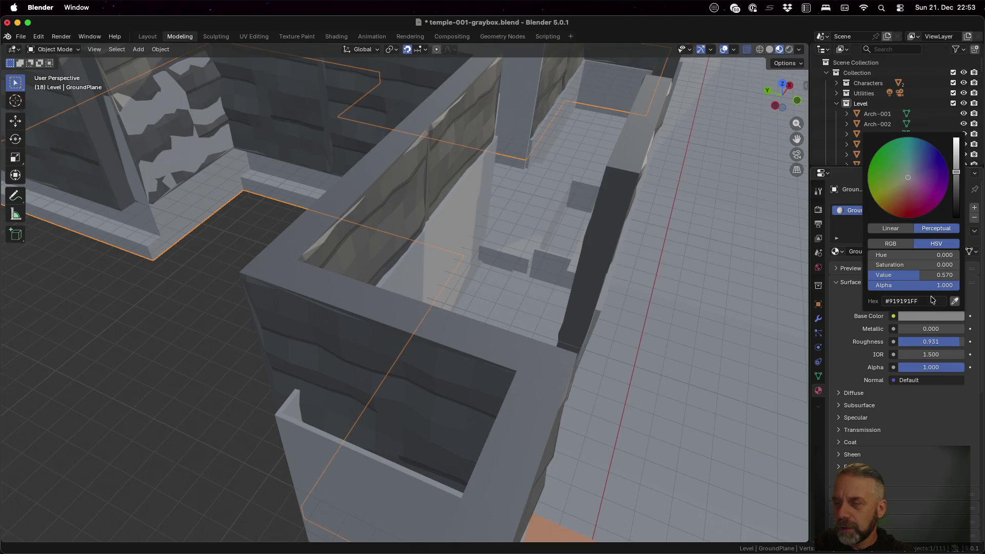
drag(907, 177, 912, 171)
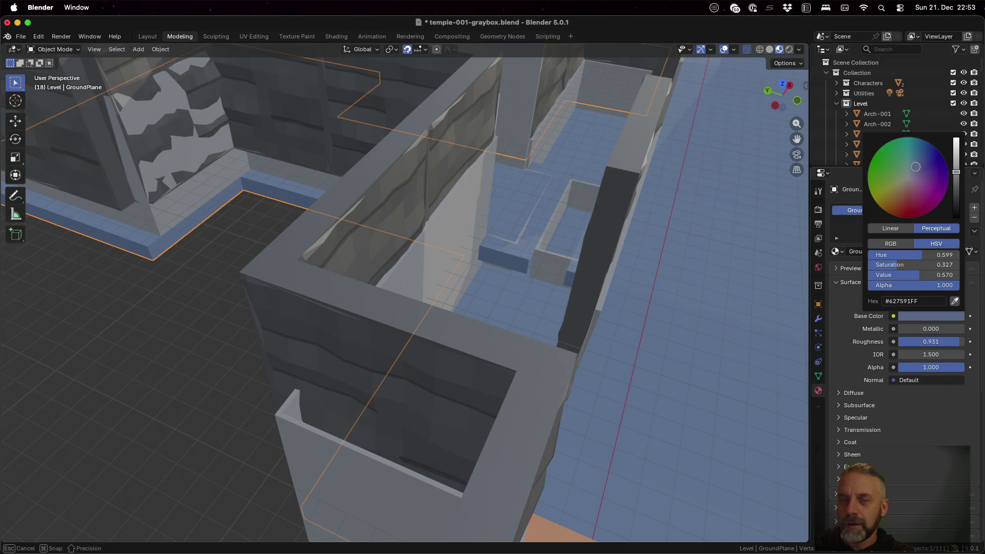
key(Escape)
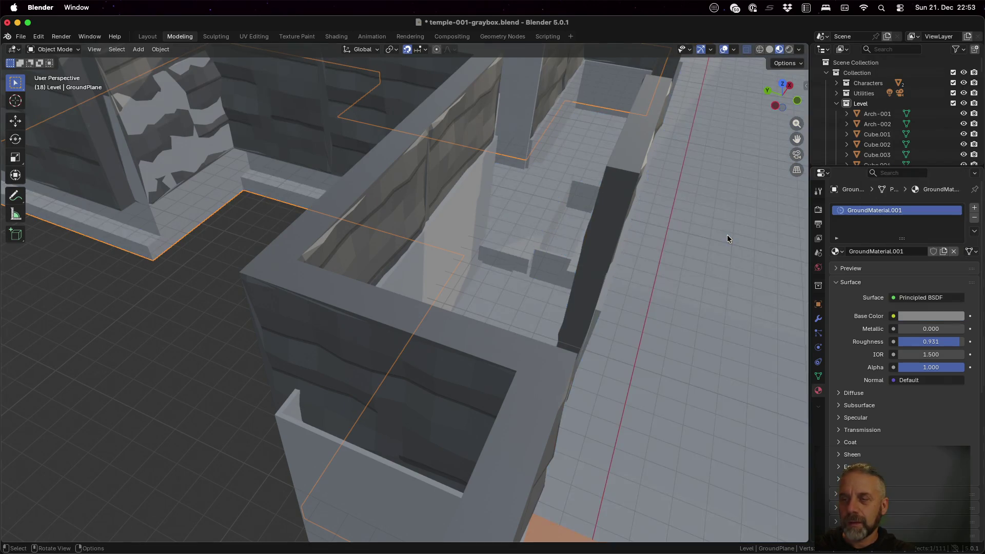
click(927, 316)
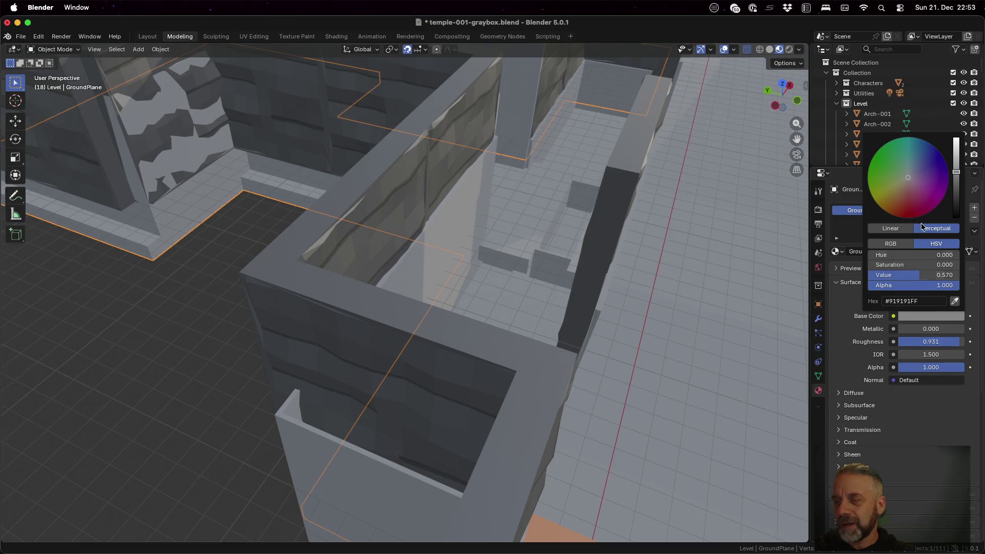
drag(911, 176, 914, 164)
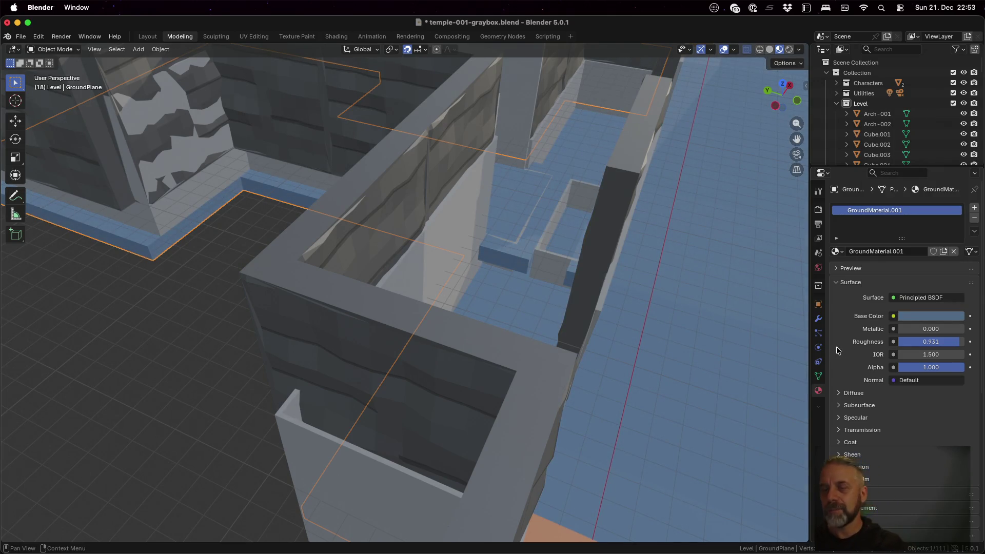
mouse_move(653, 269)
middle_down()
mouse_move(620, 251)
mouse_move(658, 284)
mouse_move(641, 297)
mouse_move(651, 283)
mouse_move(662, 287)
mouse_move(662, 256)
mouse_move(667, 283)
mouse_move(645, 281)
mouse_move(661, 311)
mouse_move(602, 211)
middle_up()
scroll(574, 164, down, 4)
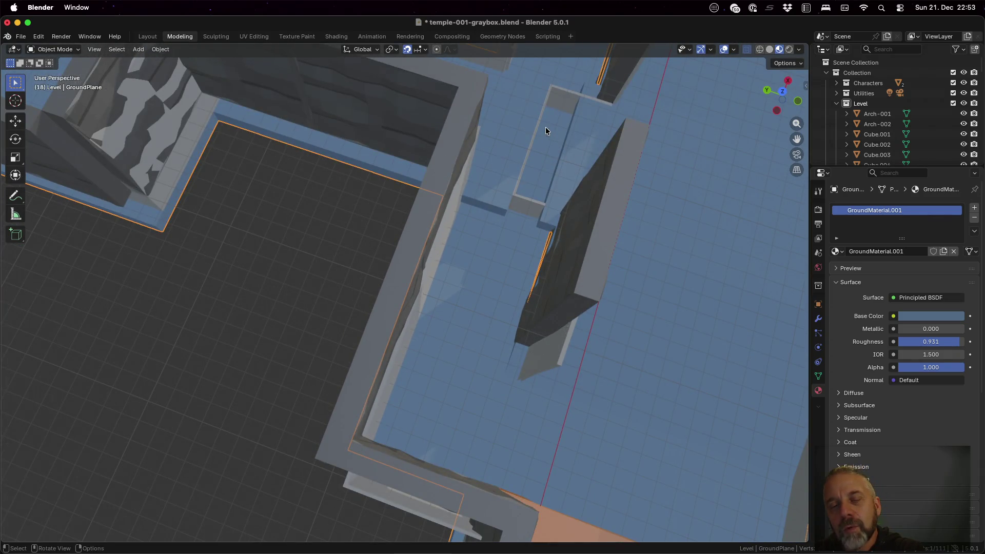
scroll(546, 129, down, 2)
scroll(878, 125, down, 15)
scroll(878, 125, down, 15)
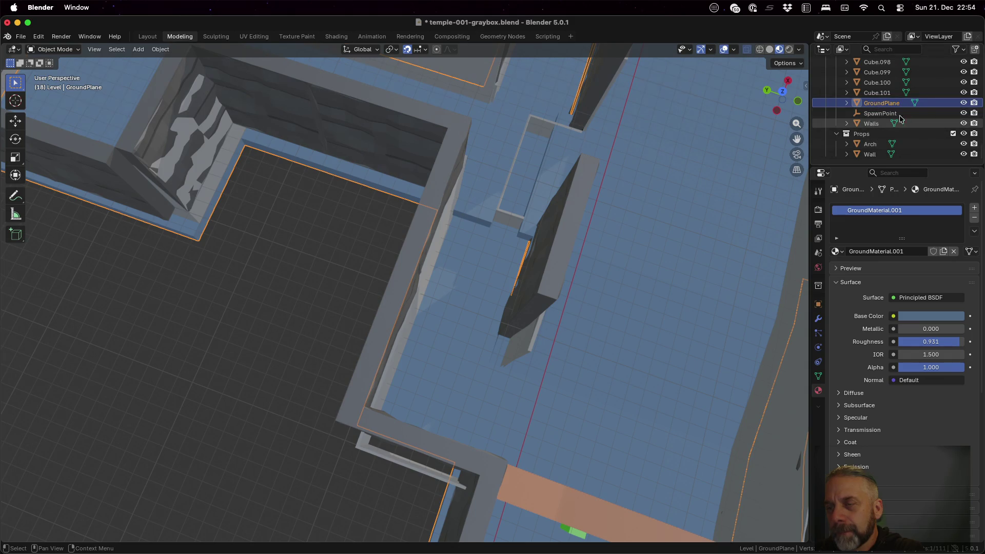
- Toggle the ground plane's visibility on and off to check beneath it
click(964, 102)
click(964, 102)
click(963, 103)
click(963, 103)
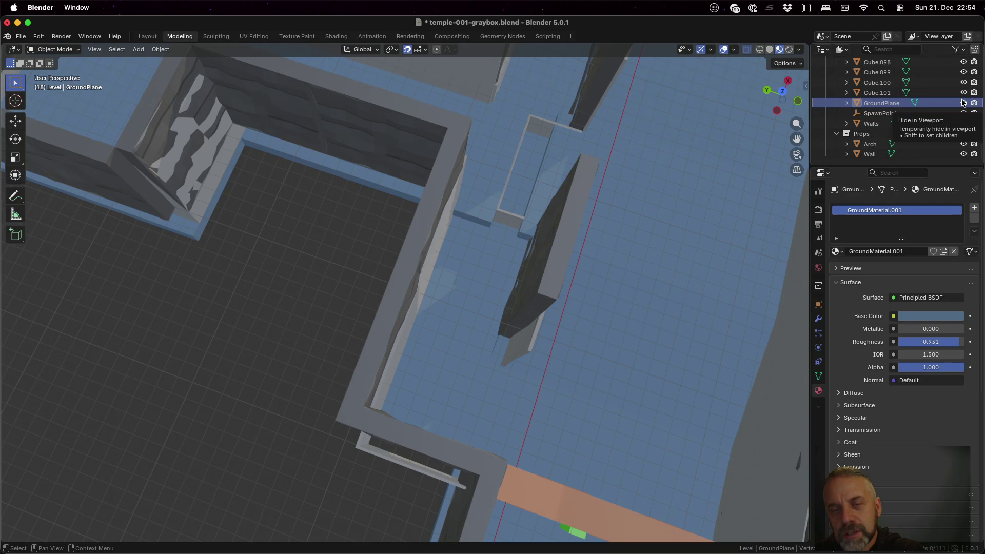
click(963, 103)
click(963, 103)
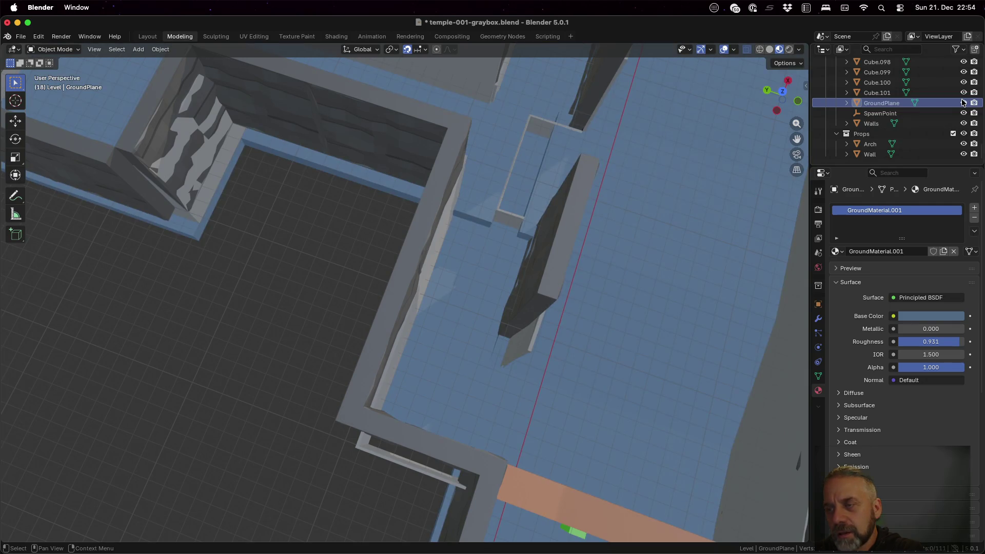
- Select the Walls object and enter Edit Mode, viewing the walls from above
click(932, 127)
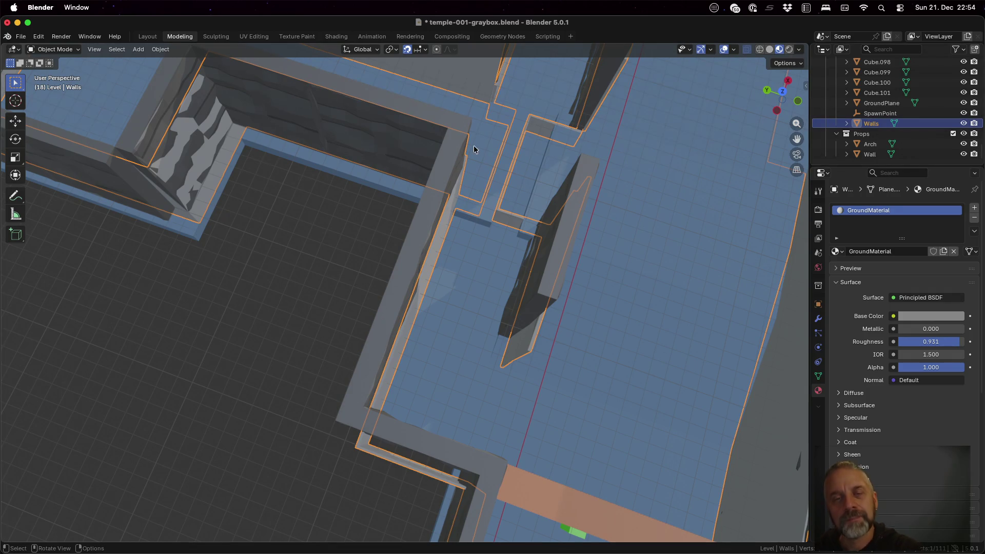
scroll(549, 186, up, 2)
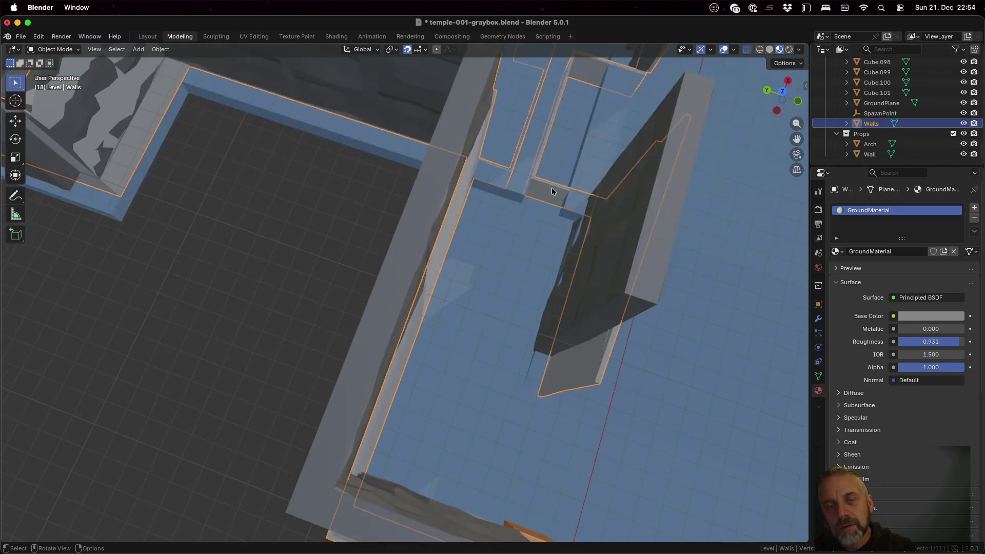
middle_drag(594, 169, 595, 185)
shift+middle_drag(613, 122, 485, 207)
key(Tab)
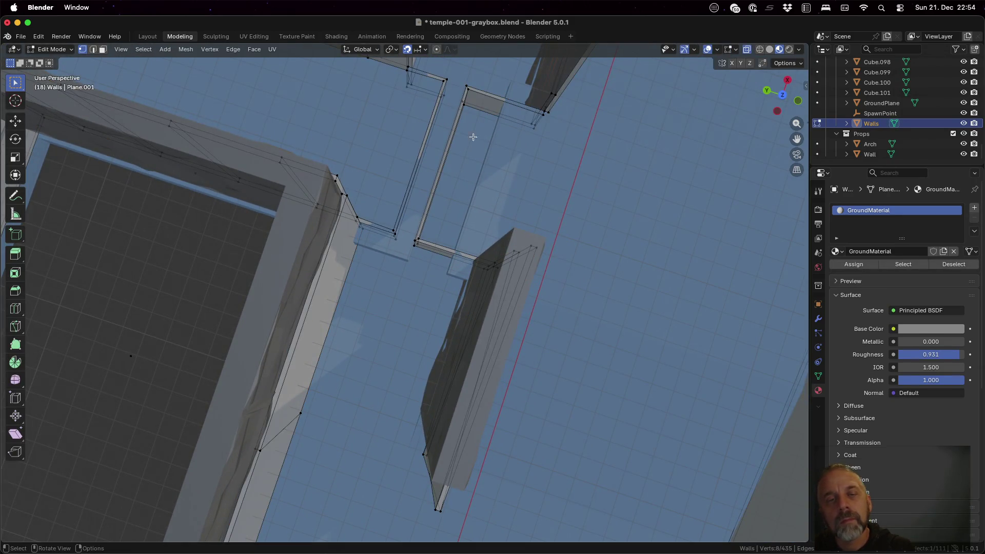
middle_drag(574, 95, 594, 94)
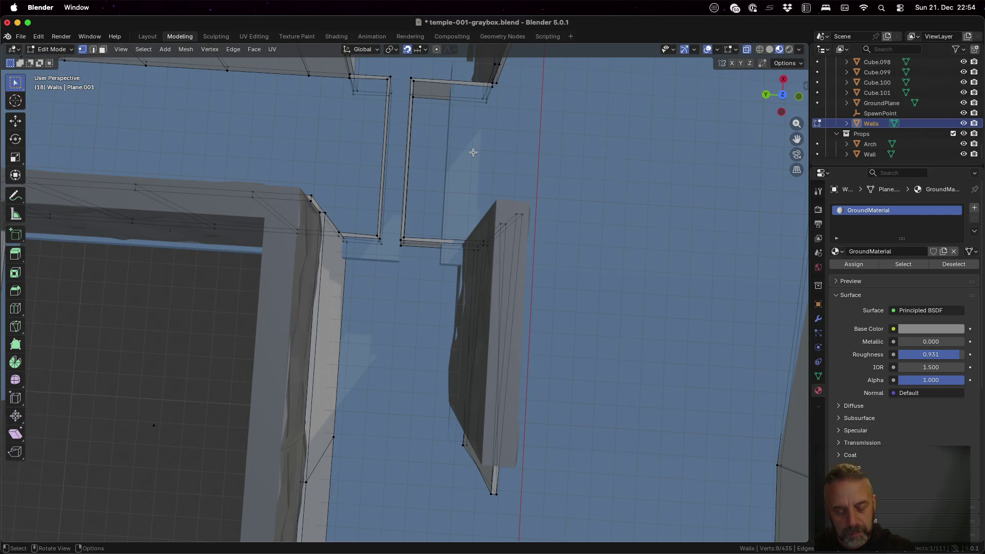
- Box-select the wall edge beside the corridor and shift it -2 m along Y
key(a)
key(alt+a)
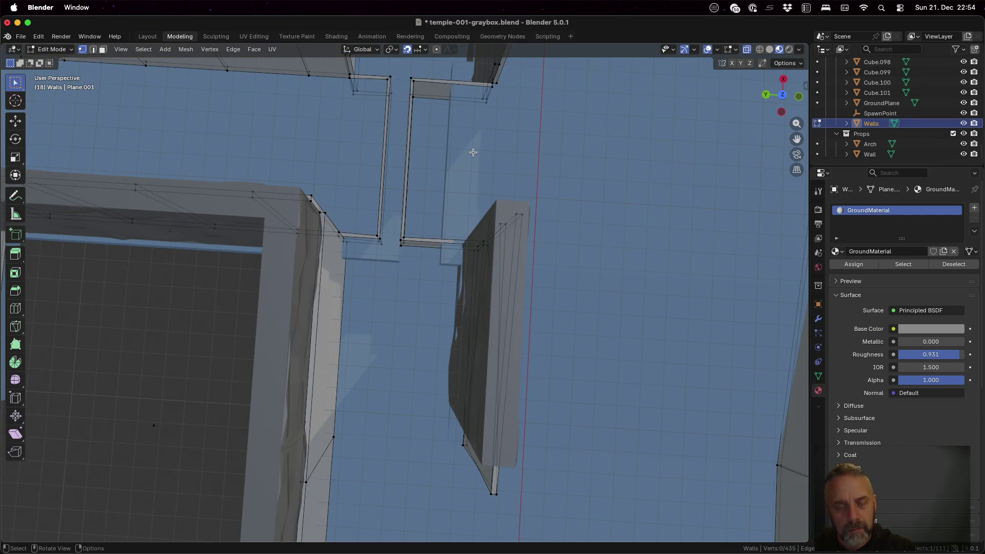
key(b)
mouse_move(395, 67)
mouse_down()
mouse_move(445, 207)
mouse_move(431, 261)
mouse_up()
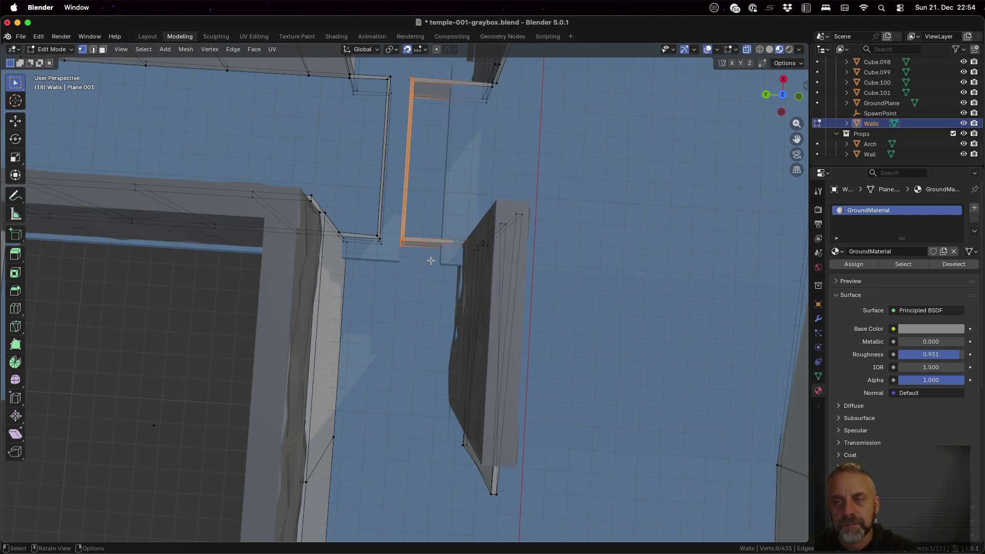
key(g)
key(y)
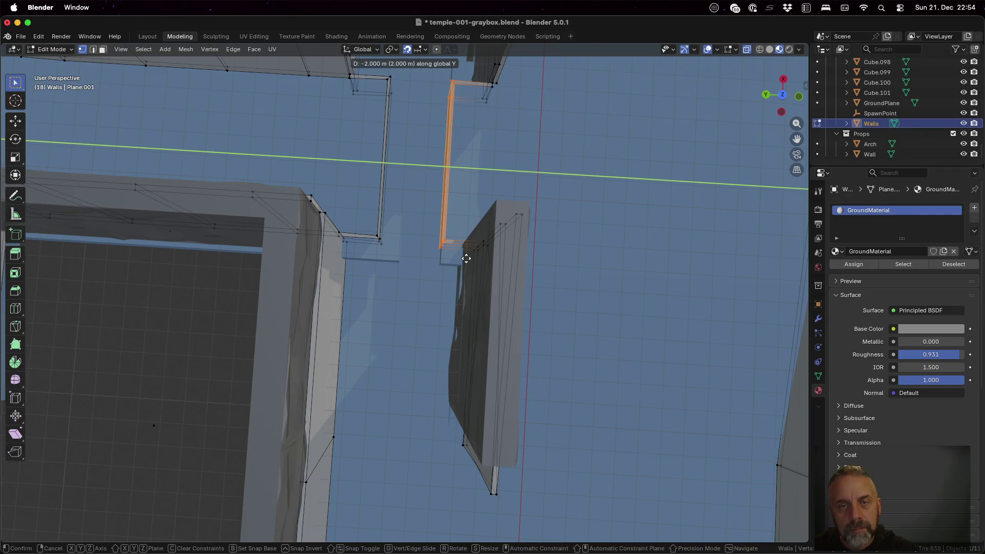
click(464, 258)
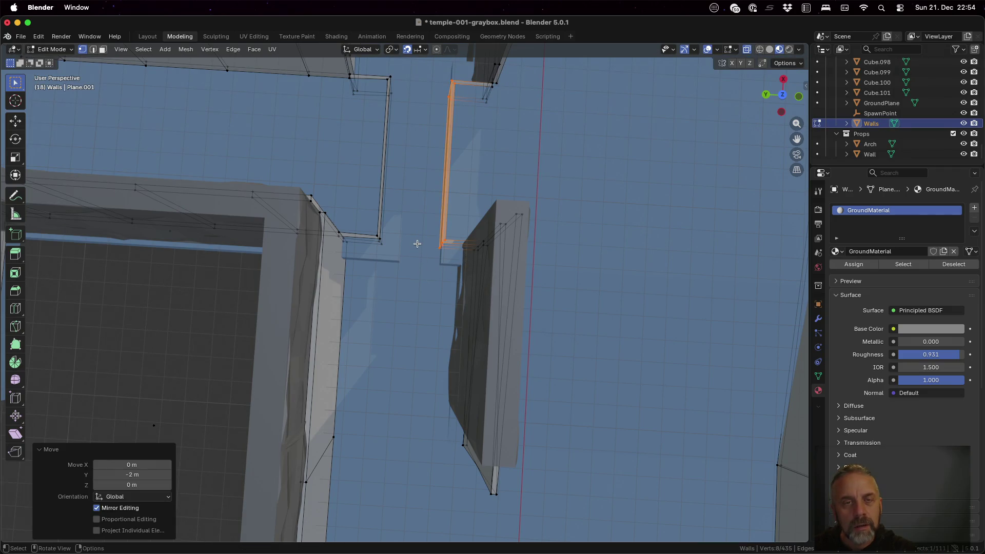
- Box-select the other wall edge and move it -1 m along Y with gy-1
key(a)
key(alt+a)
key(b)
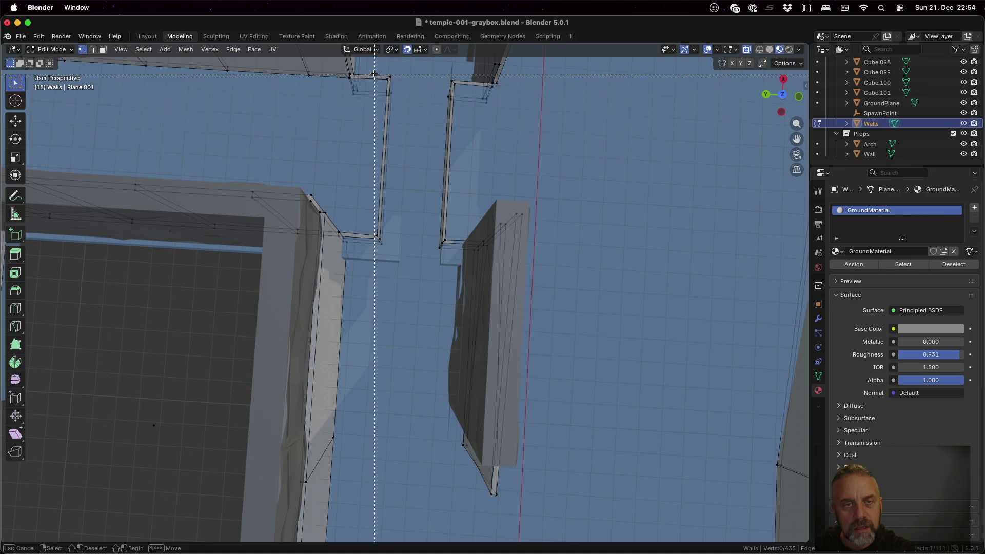
drag(373, 70, 417, 268)
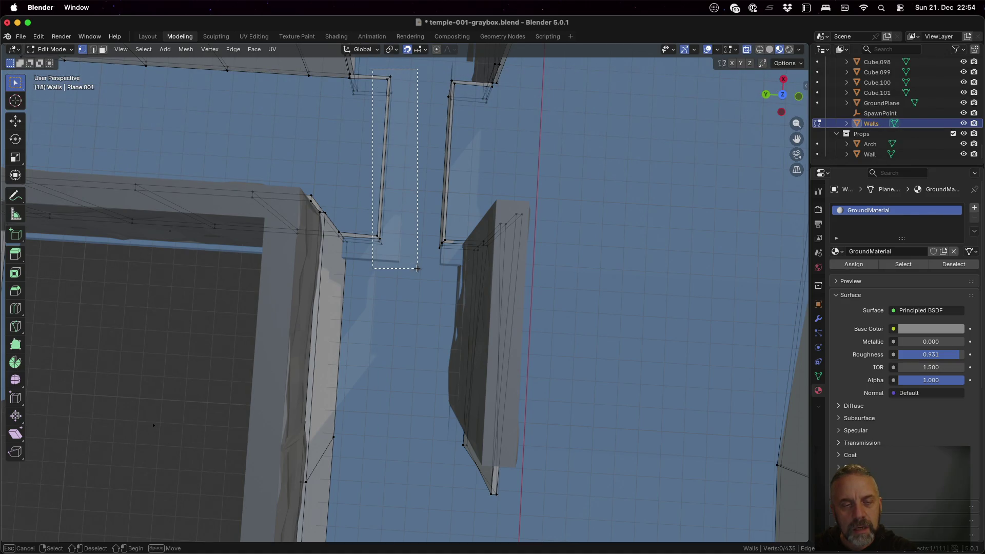
drag(417, 268, 416, 268)
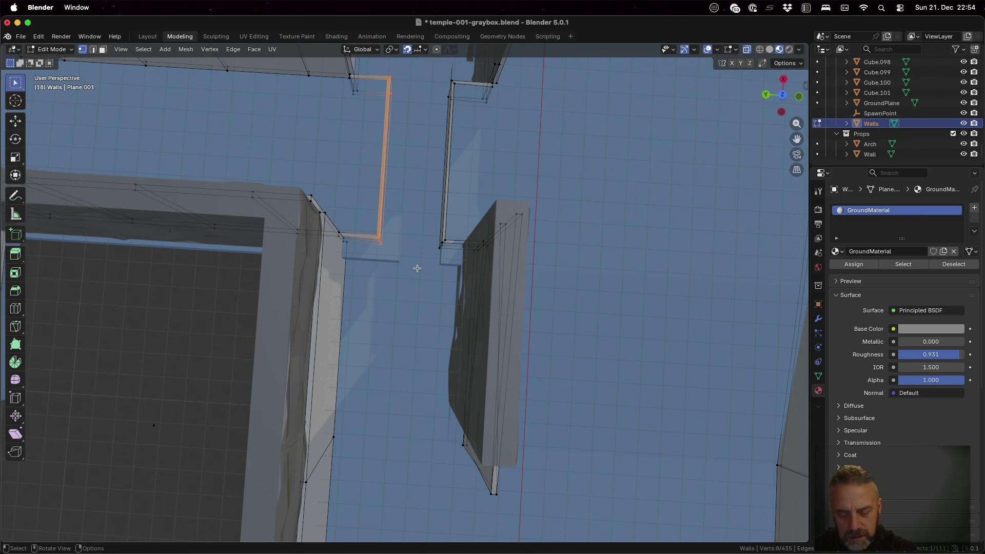
text(gy)
text(-1)
key(Return)
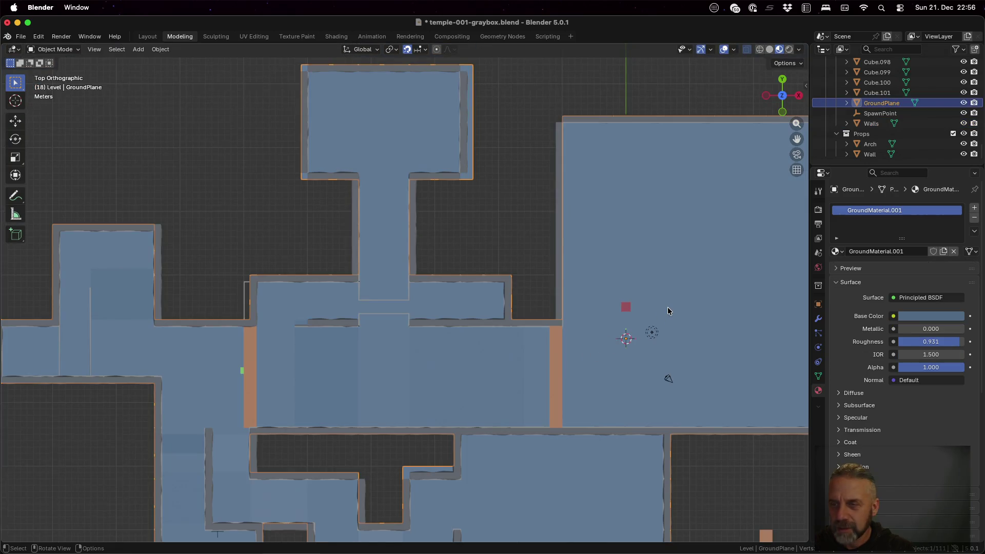
click(879, 124)
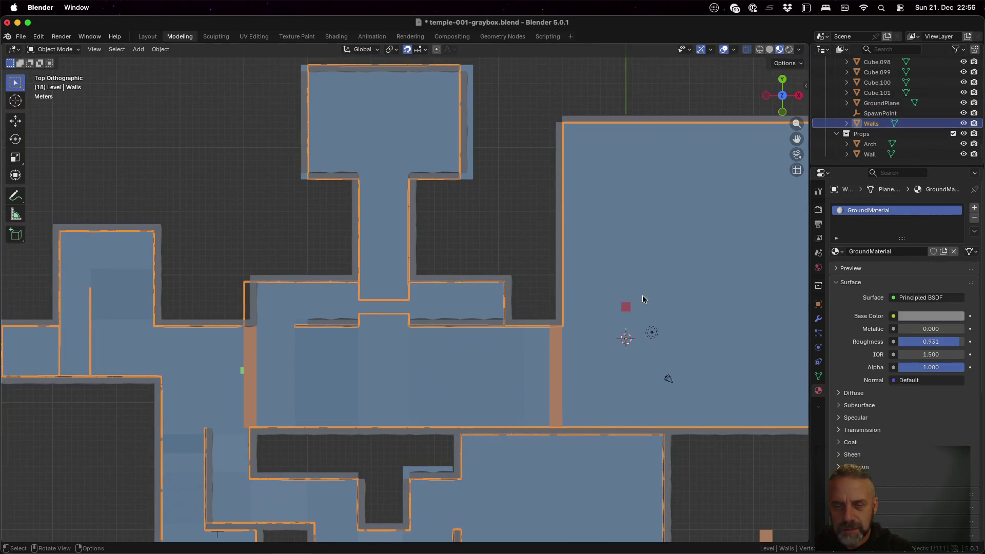
scroll(583, 377, up, 3)
scroll(556, 321, up, 4)
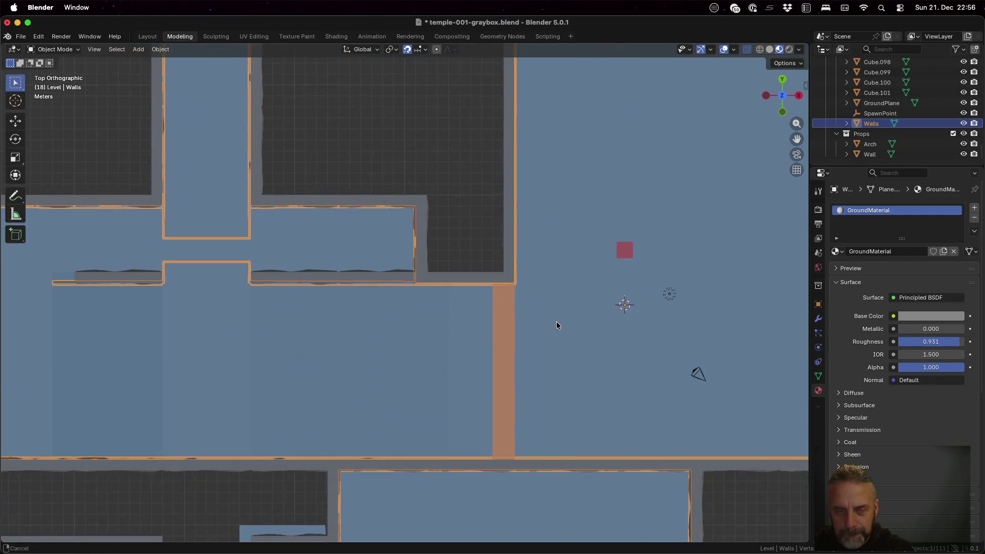
- In Edit Mode on Walls, select the four wall corner vertices
middle_drag(605, 345, 620, 337)
scroll(620, 337, down, 3)
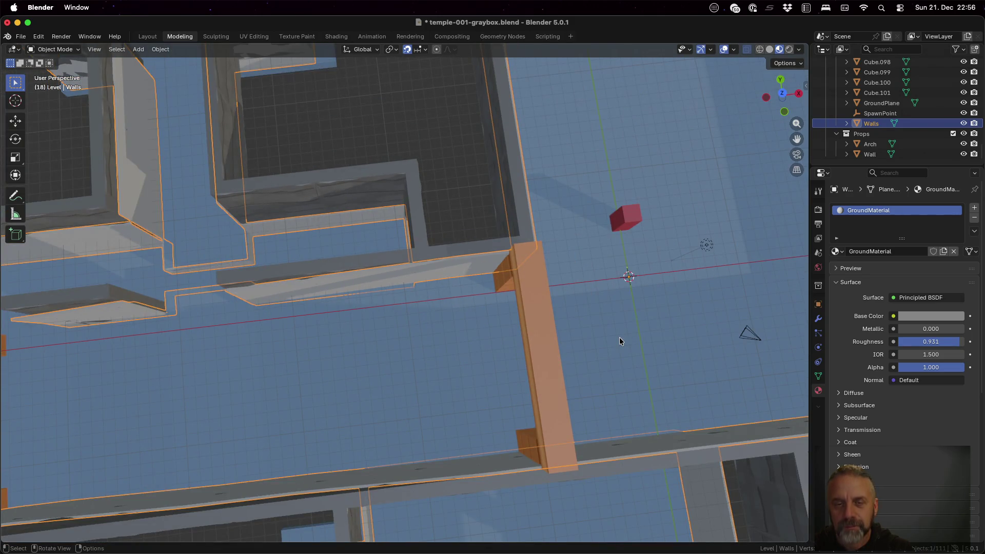
key(Tab)
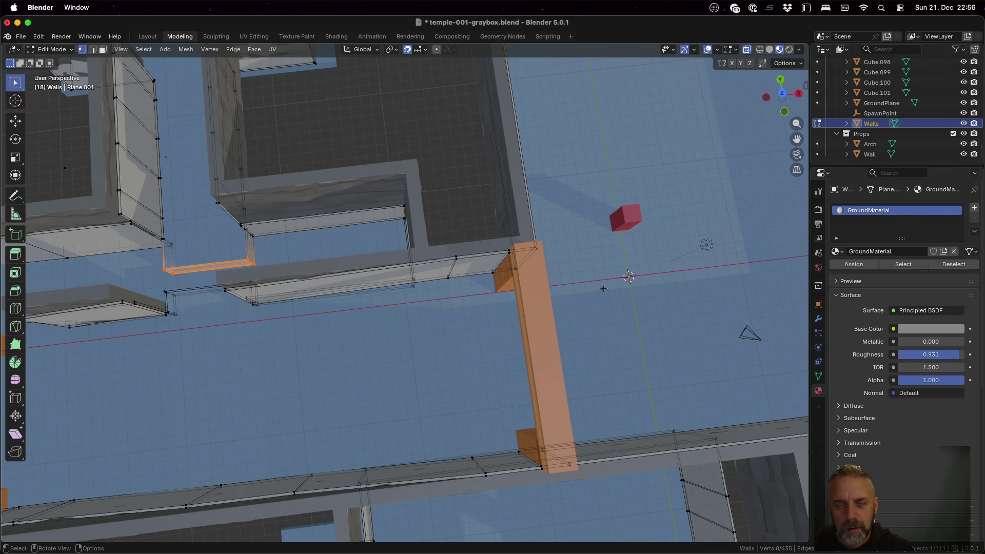
middle_drag(600, 279, 572, 277)
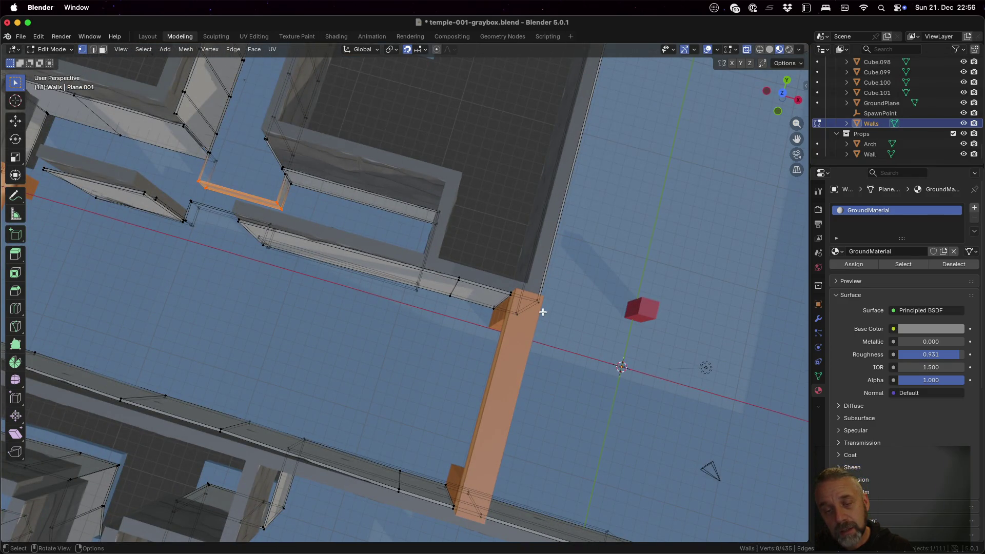
shift+click(511, 298)
click(509, 322)
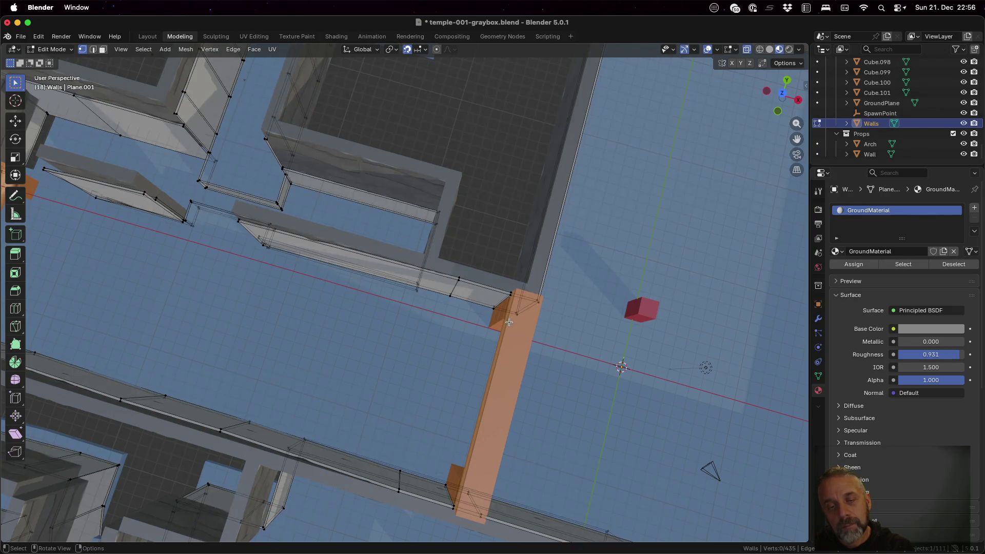
click(508, 295)
shift+click(494, 308)
shift+click(518, 316)
shift+click(539, 303)
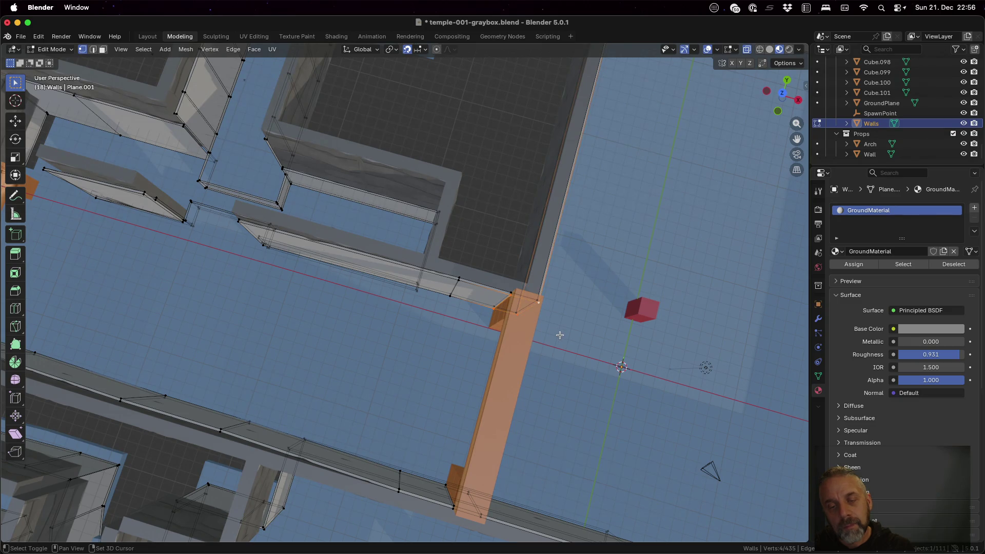
- Make the wall's top face active in face mode and shift it 2 m along Y
key(3)
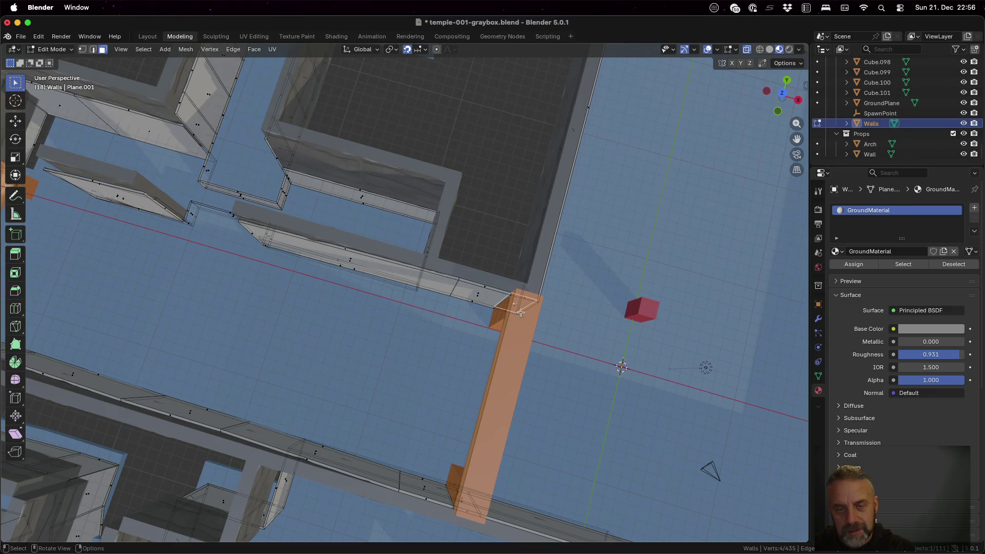
click(515, 309)
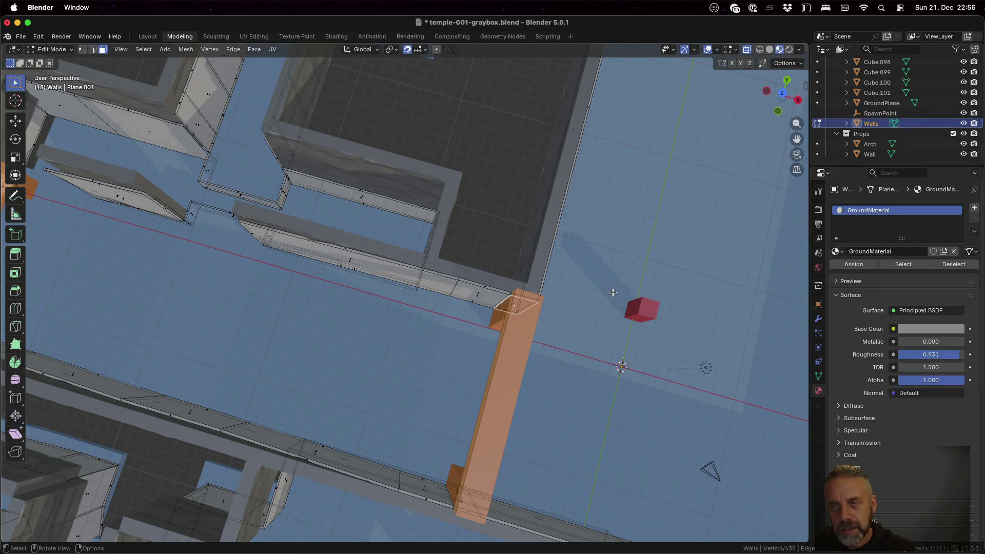
key(g)
key(y)
click(605, 311)
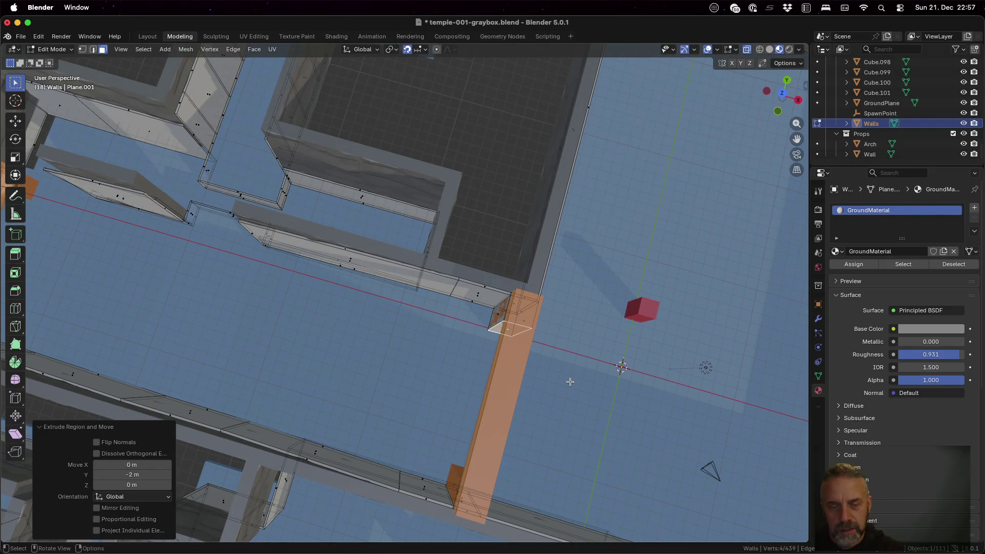
- Turn off X-ray and extrude the arch's left-post edge 2 m along Y
middle_drag(567, 464, 444, 404)
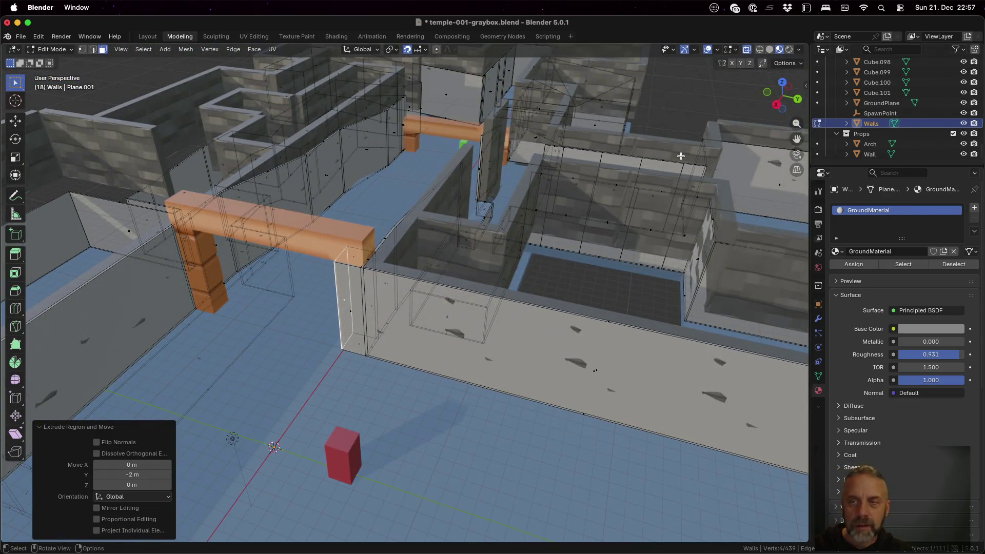
click(747, 50)
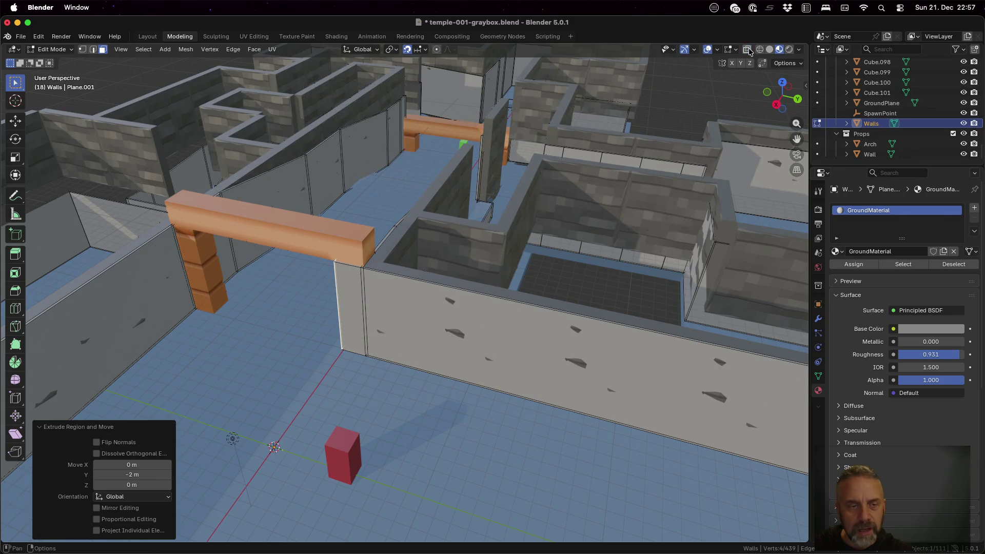
click(198, 278)
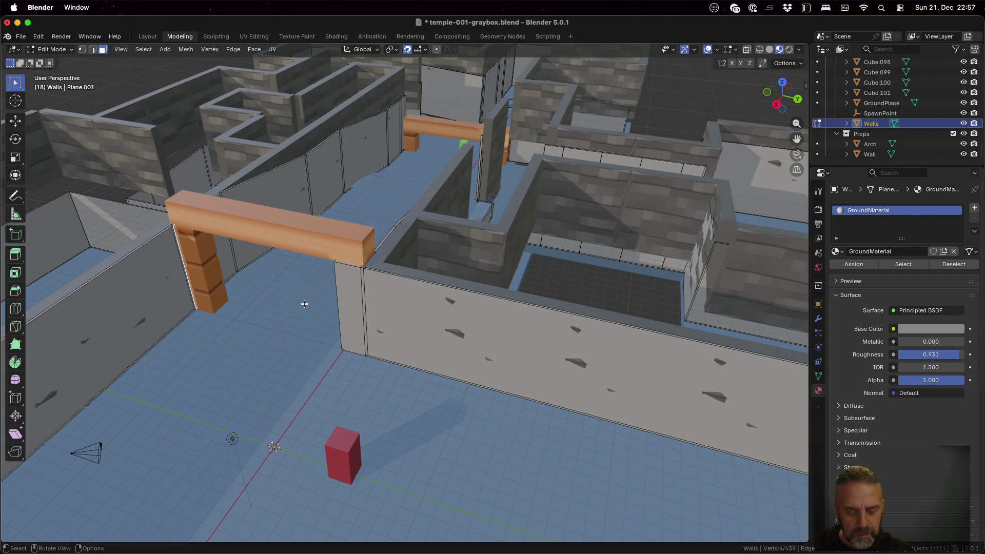
key(e)
key(y)
key(2)
key(Return)
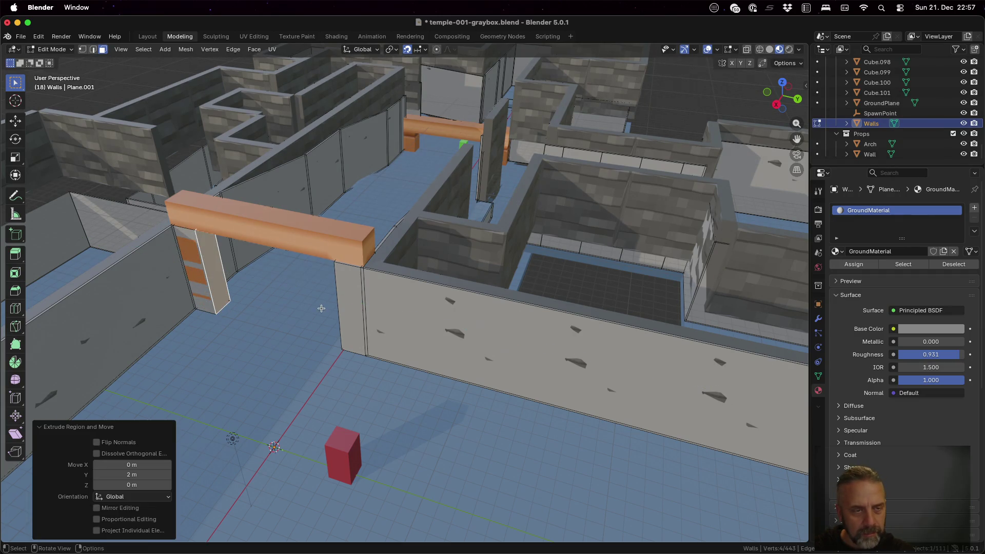
key(Tab)
mouse_move(319, 281)
middle_down()
mouse_move(370, 301)
mouse_move(524, 303)
mouse_move(391, 303)
middle_up()
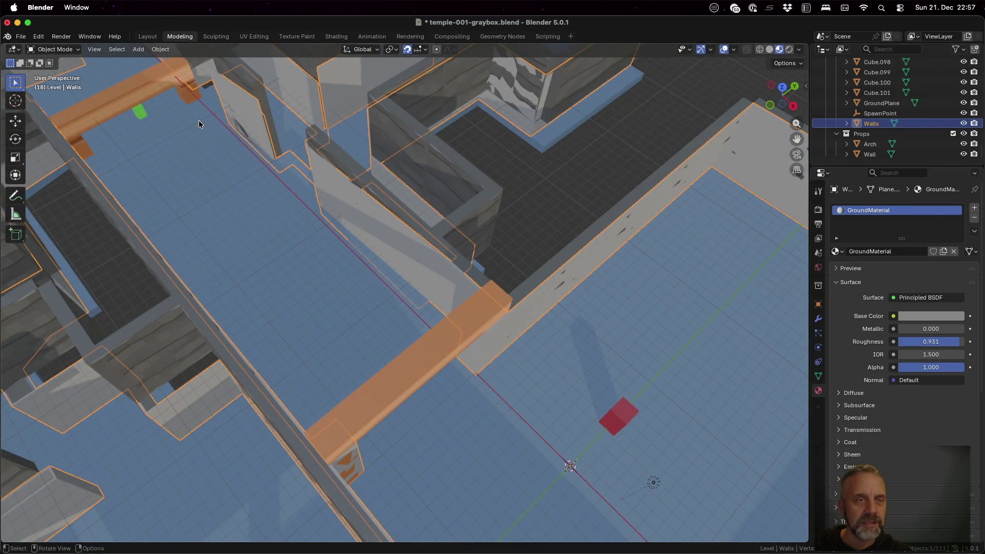
- Enter Edit Mode on Walls with X-ray on and vertex selection, looking at the beam
scroll(171, 109, up, 1)
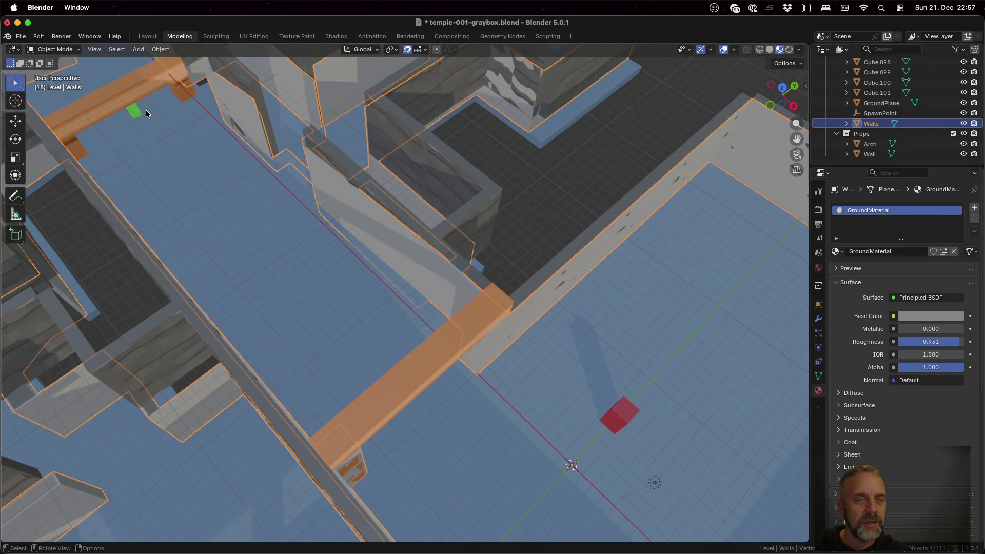
scroll(134, 103, up, 1)
alt+middle_click(109, 88)
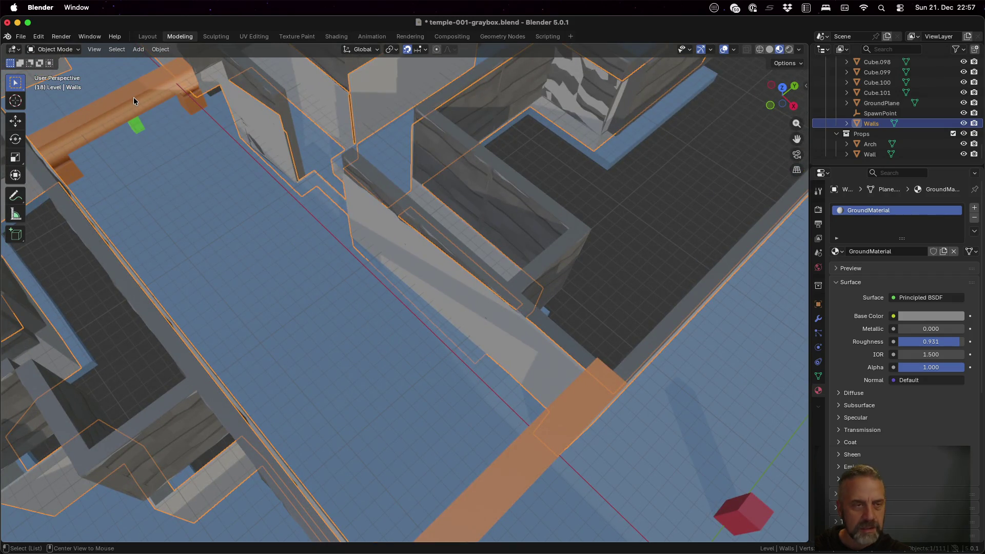
alt+middle_click(133, 97)
mouse_move(418, 329)
middle_down()
mouse_move(405, 288)
mouse_move(395, 296)
mouse_move(398, 336)
middle_up()
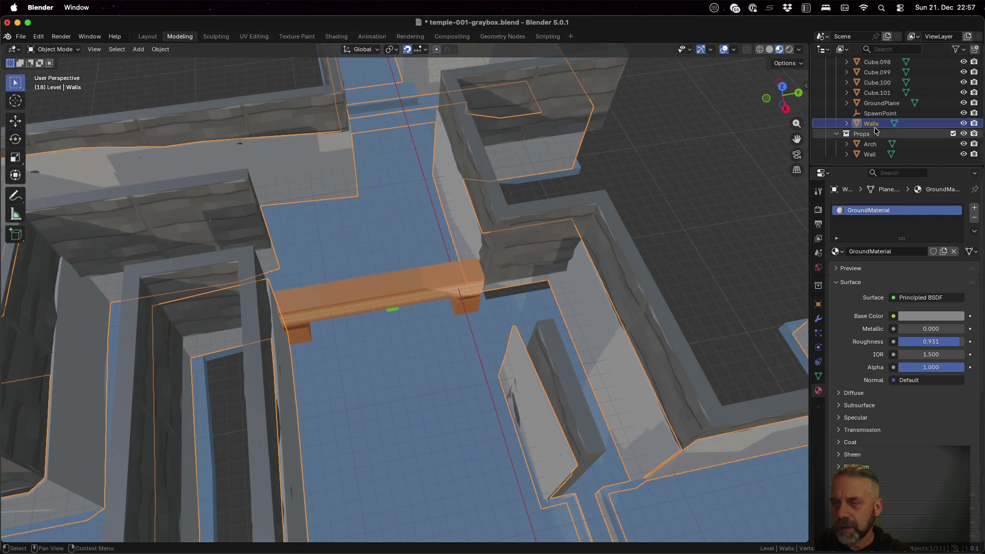
key(Tab)
mouse_move(358, 302)
middle_down()
mouse_move(253, 323)
mouse_move(380, 266)
mouse_move(369, 259)
mouse_move(428, 288)
mouse_move(437, 277)
middle_up()
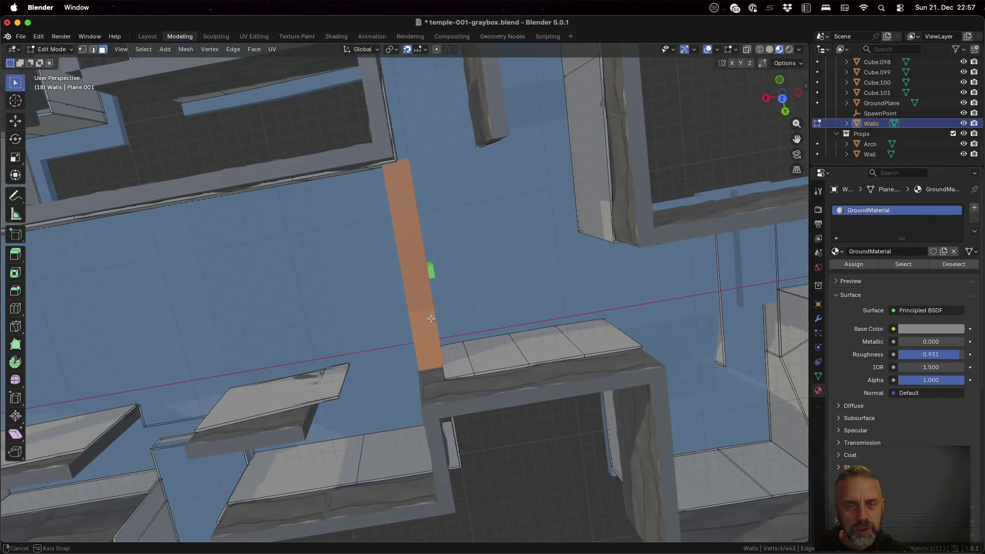
click(747, 50)
key(1)
middle_drag(535, 183, 507, 170)
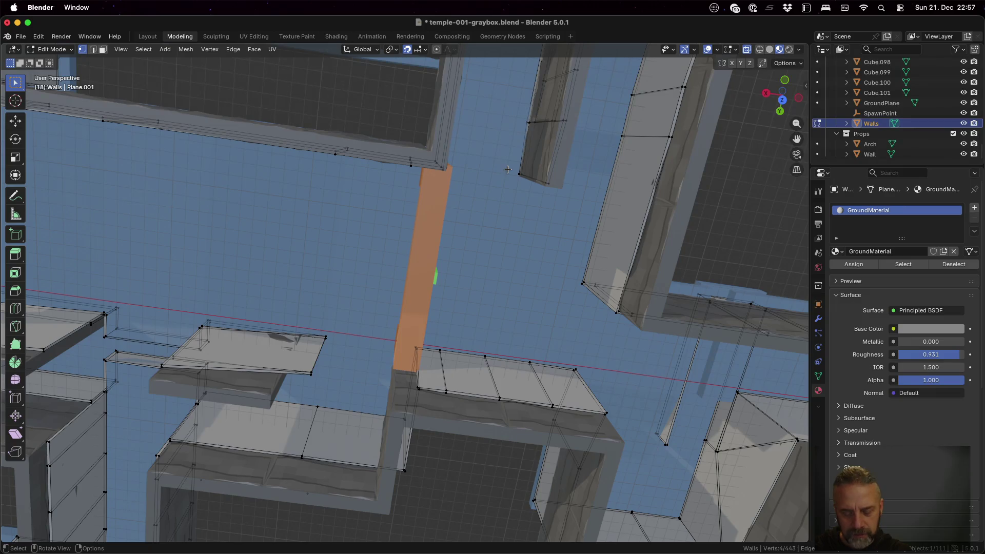
- Select the wall-end edges and move them -1 m along X
shift+click(411, 157)
middle_drag(452, 214, 487, 216)
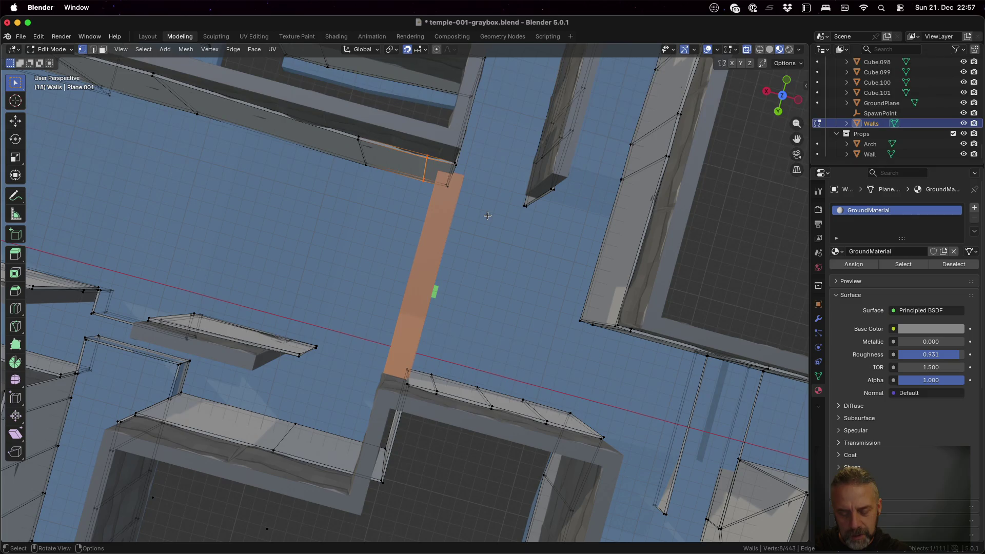
key(g)
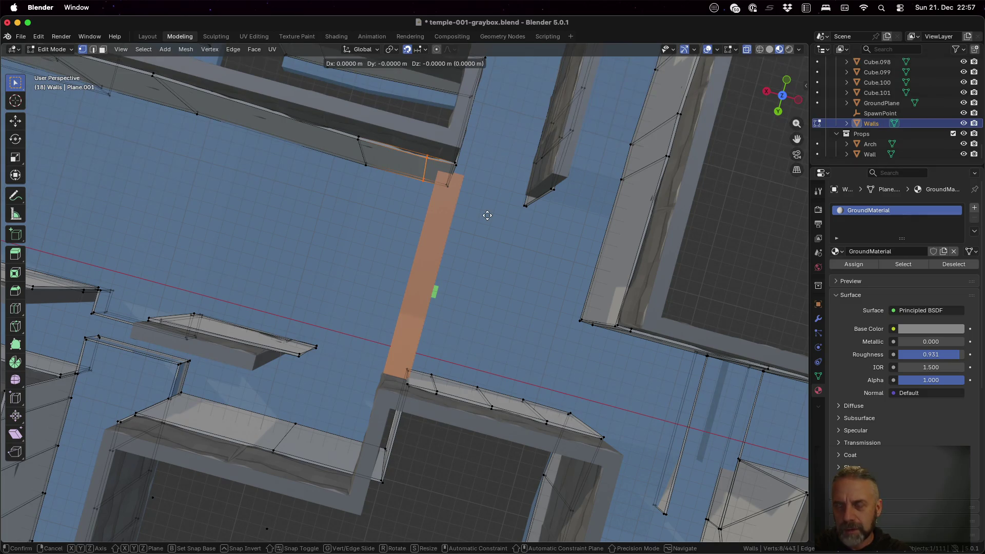
key(x)
key(Return)
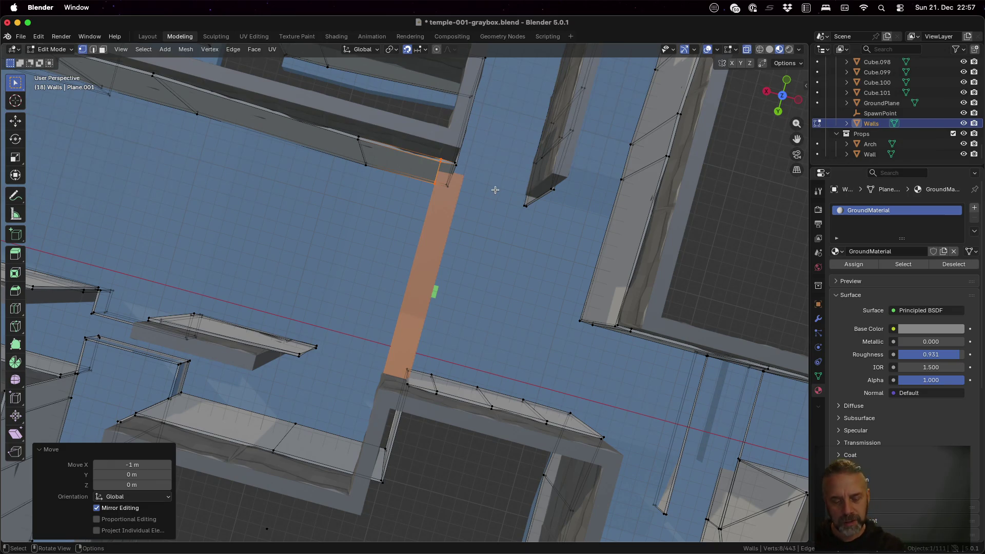
- Extrude the selected wall face 2 m along Y in face mode
key(3)
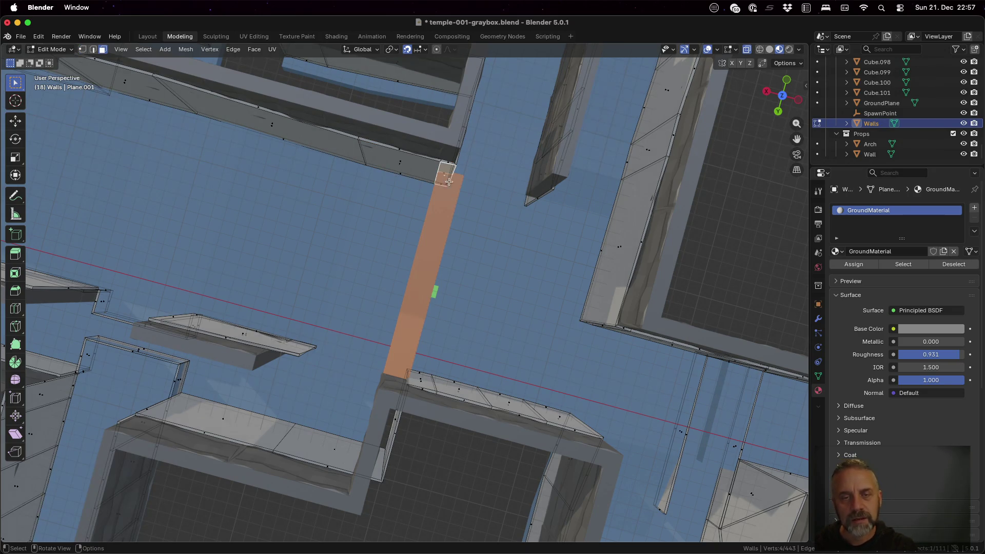
key(e)
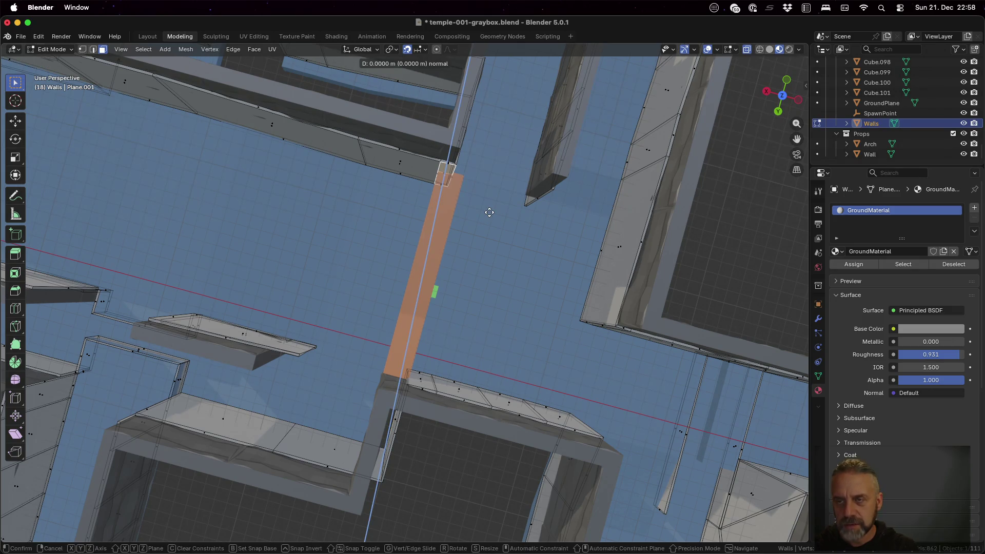
key(y)
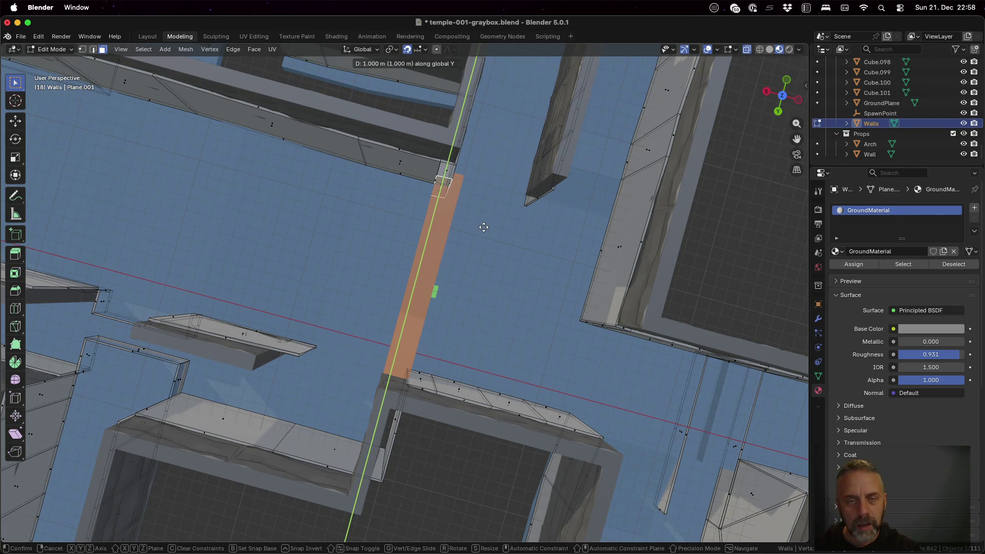
click(482, 228)
mouse_move(482, 229)
middle_down()
mouse_move(499, 233)
mouse_move(553, 208)
mouse_move(574, 217)
middle_up()
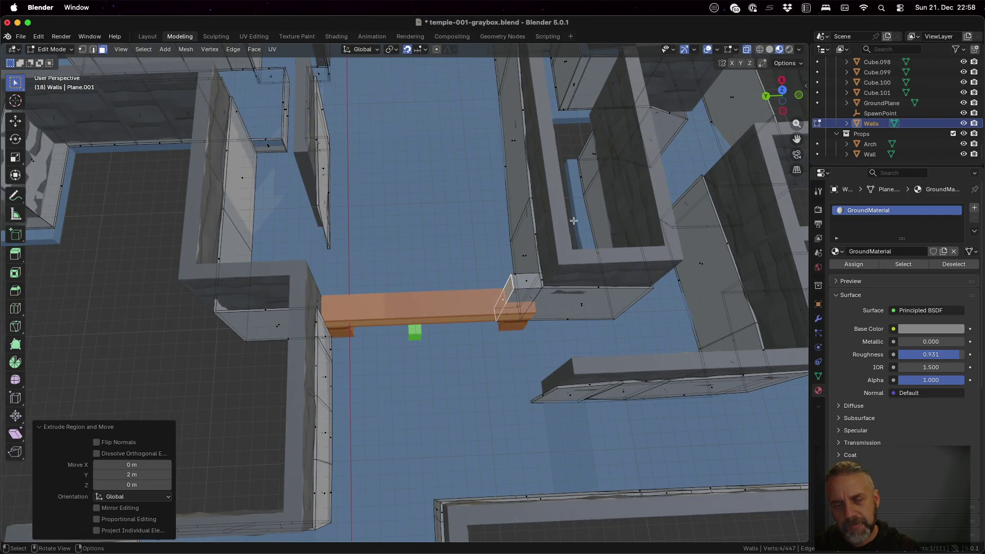
- Select the slanted face at the wall end and push it -1 m along X
click(521, 302)
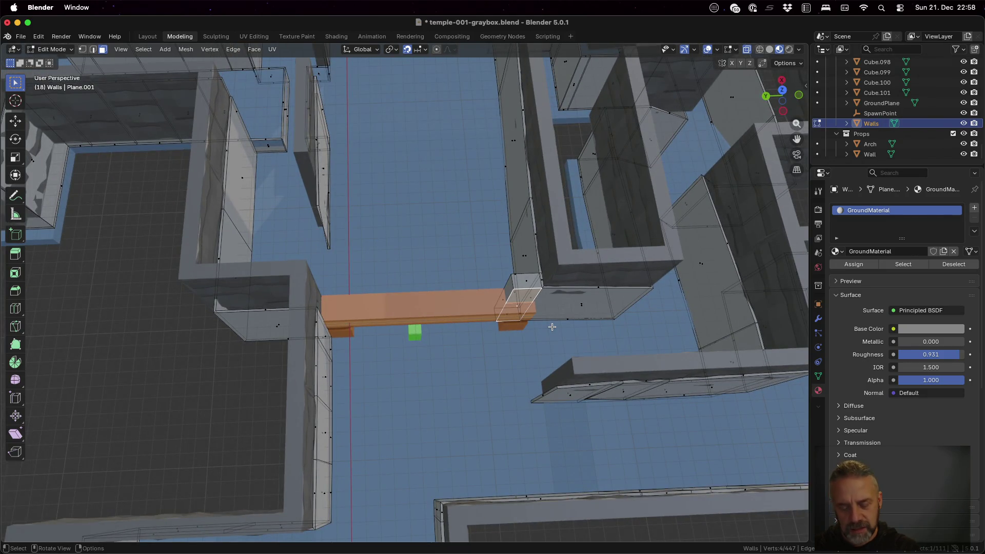
key(g)
key(x)
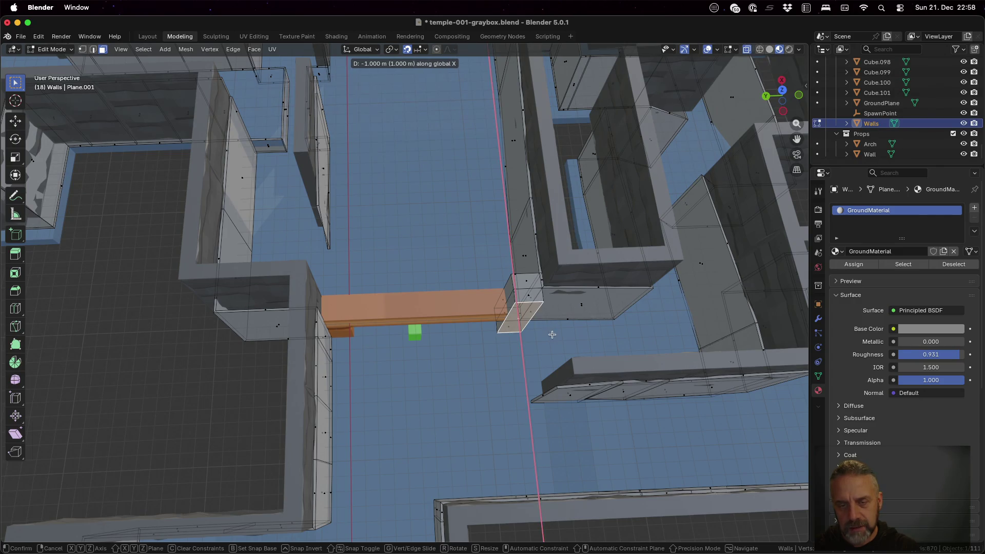
key(Return)
mouse_move(605, 340)
middle_down()
mouse_move(531, 298)
mouse_move(554, 320)
mouse_move(514, 228)
middle_up()
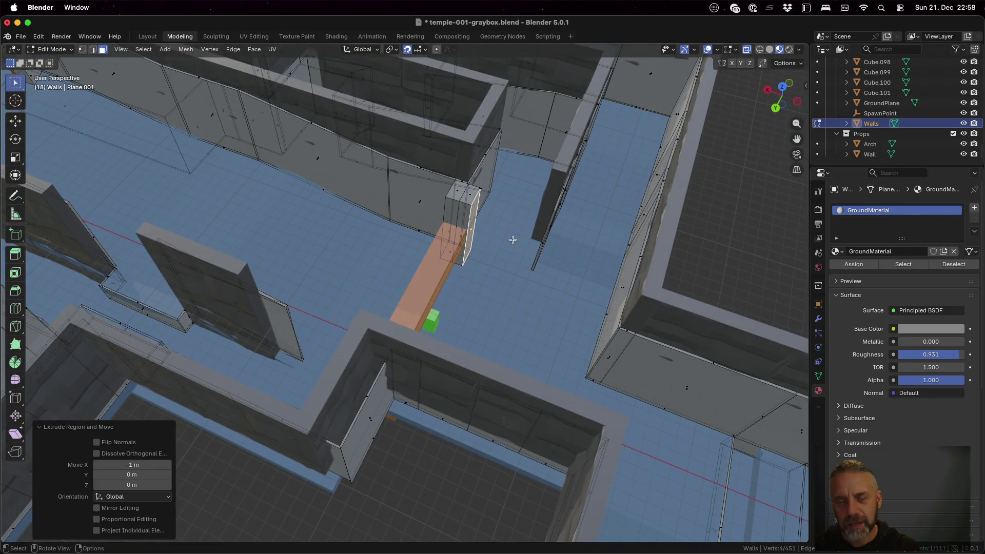
mouse_move(455, 246)
middle_down()
mouse_move(431, 277)
mouse_move(382, 302)
mouse_move(255, 282)
mouse_move(402, 220)
middle_up()
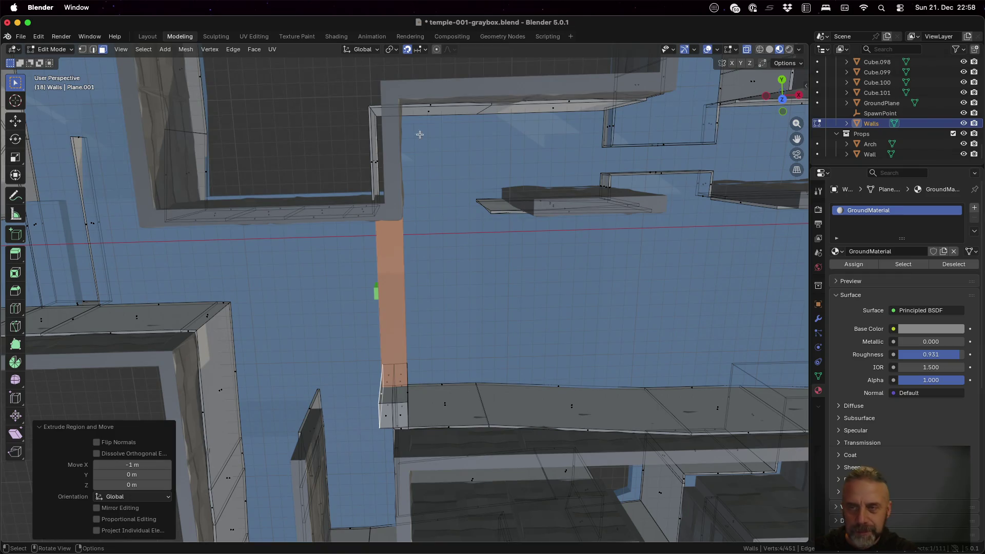
- In top orthographic view, box-select the wall corner edges above the beam
click(782, 99)
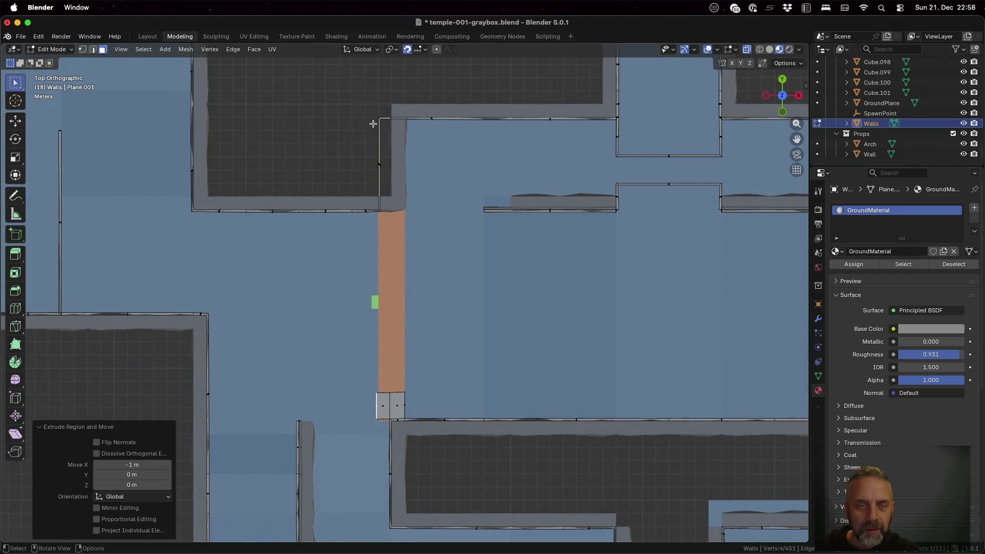
key(a)
key(alt+a)
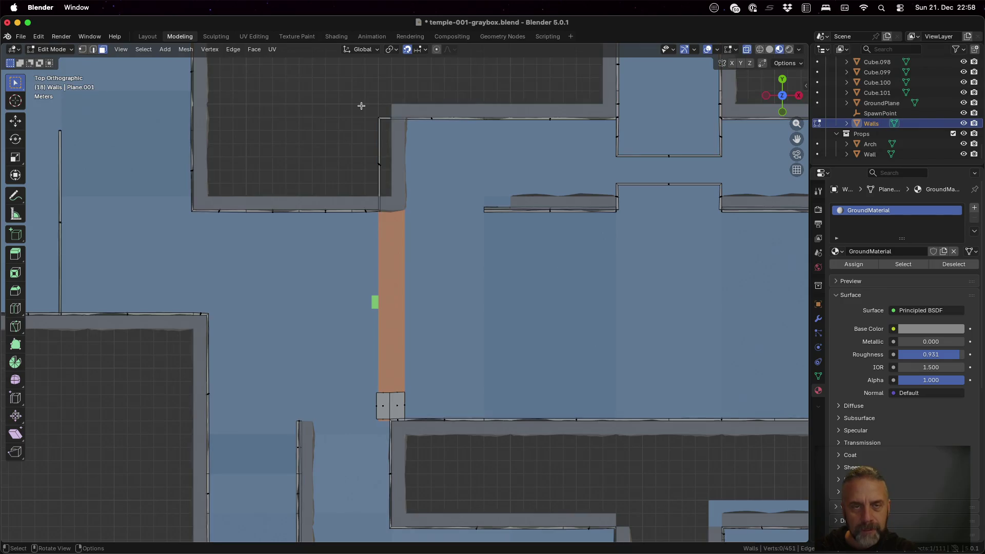
mouse_move(359, 103)
mouse_down()
mouse_move(396, 198)
mouse_move(391, 224)
mouse_up()
key(a)
key(alt+a)
key(b)
drag(371, 107, 393, 219)
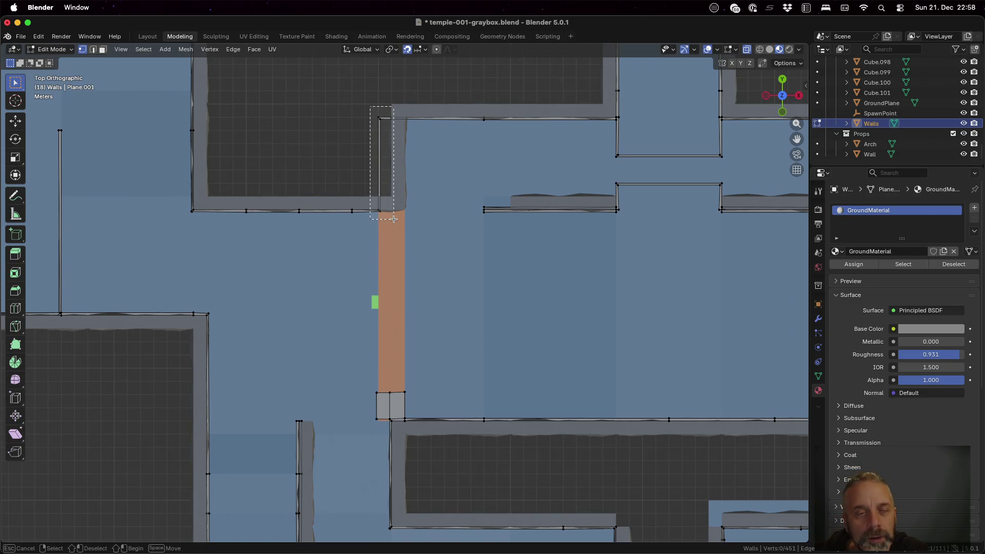
drag(393, 219, 393, 219)
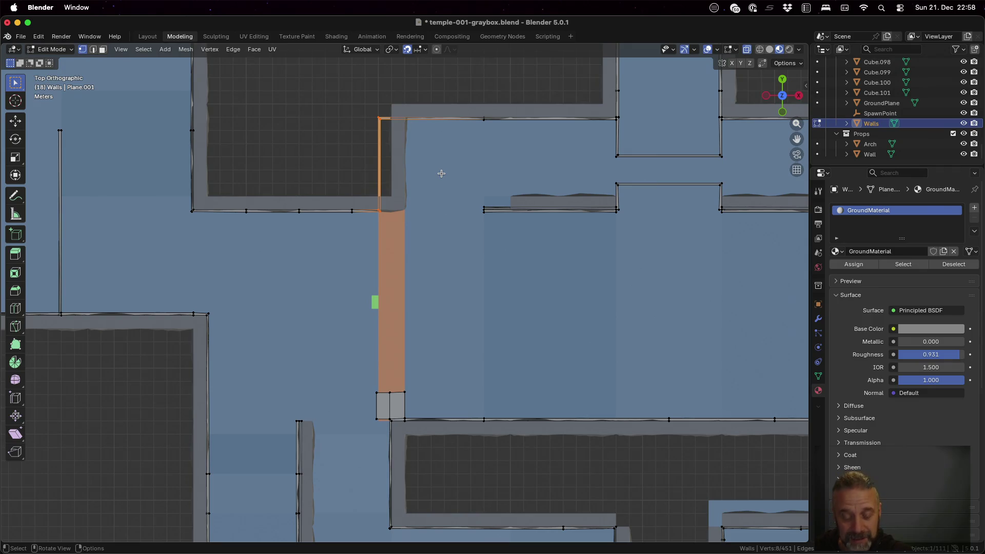
- Move the corner edges 2 m along X and return to Object Mode
key(g)
key(x)
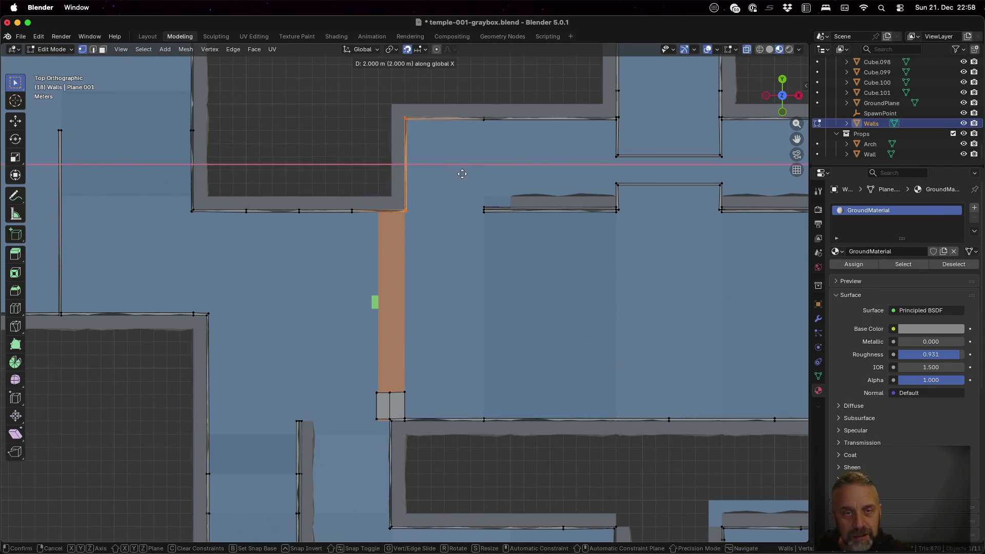
click(468, 173)
key(Tab)
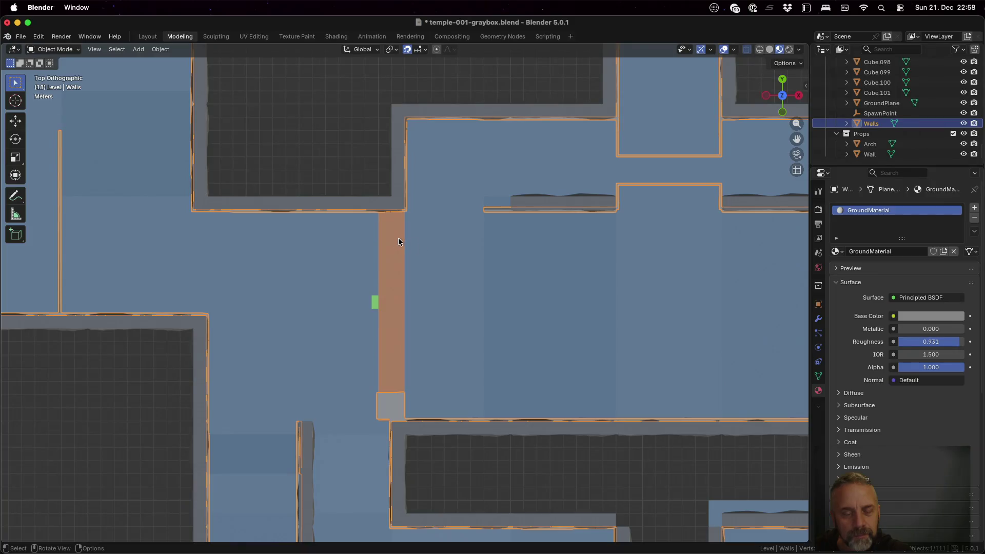
middle_drag(405, 237, 428, 167)
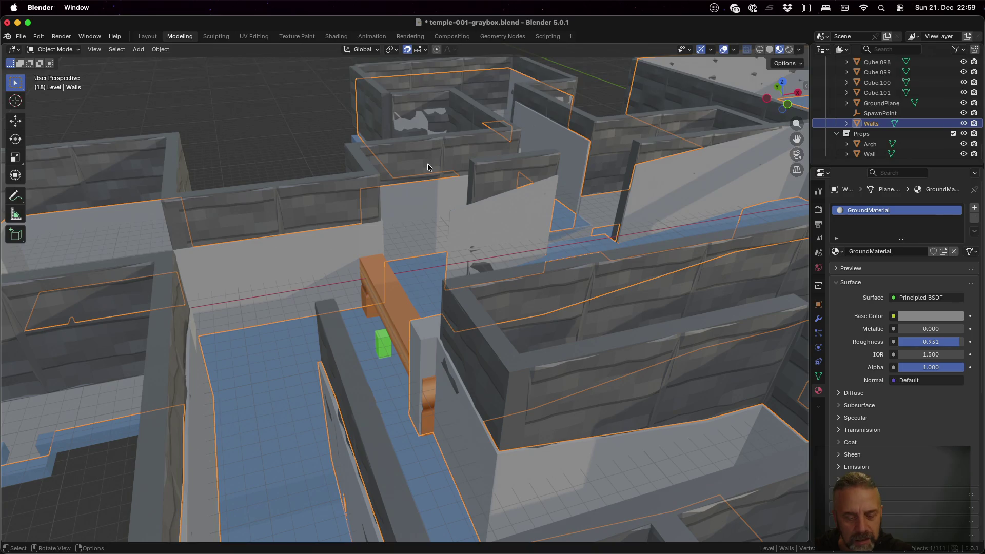
- In face mode, extrude the wall face at the beam's end -2 m along Y
key(Tab)
key(3)
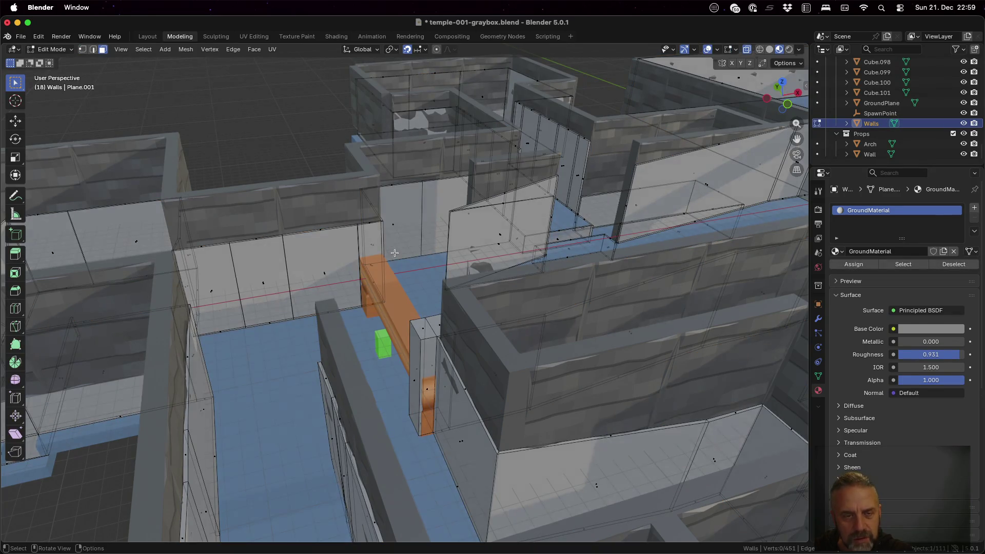
click(374, 257)
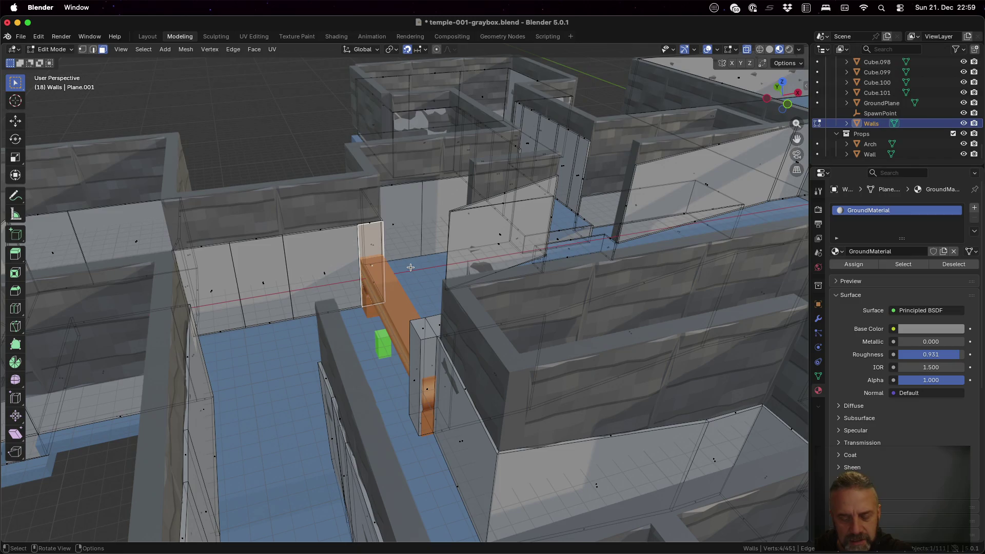
key(e)
click(409, 287)
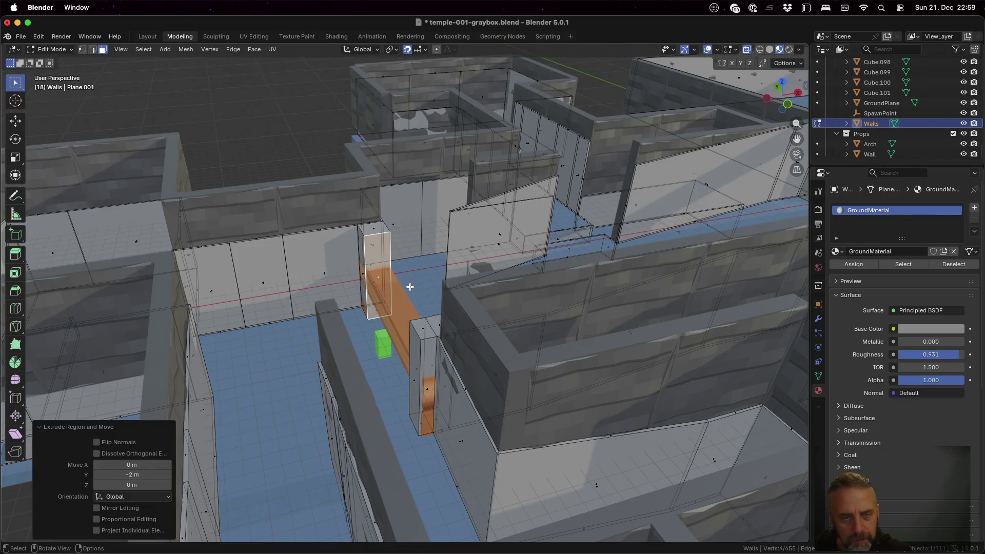
mouse_move(412, 216)
middle_down()
mouse_move(528, 211)
mouse_move(546, 229)
mouse_move(411, 254)
mouse_move(398, 236)
mouse_move(395, 261)
mouse_move(427, 281)
mouse_move(561, 255)
mouse_move(594, 271)
middle_up()
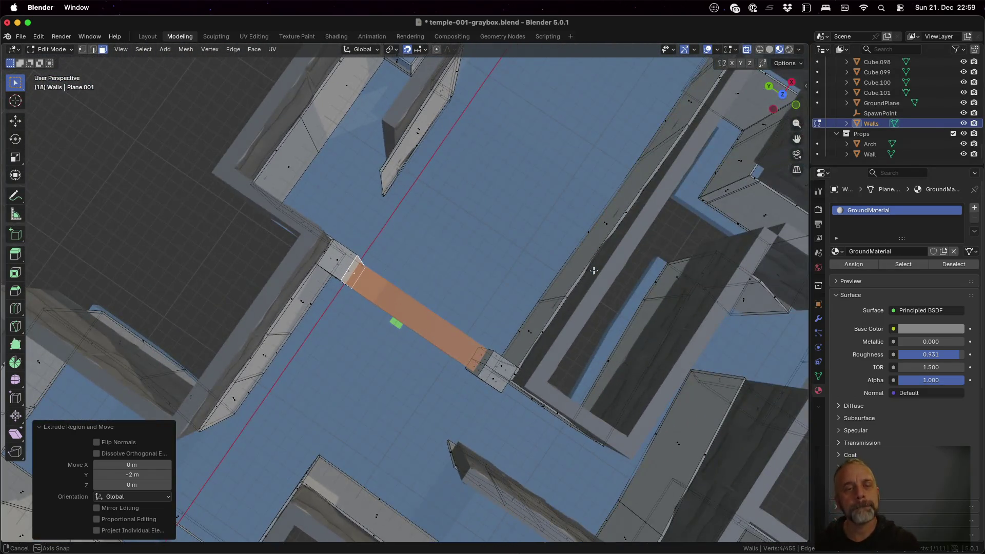
scroll(497, 232, down, 3)
middle_drag(445, 236, 509, 227)
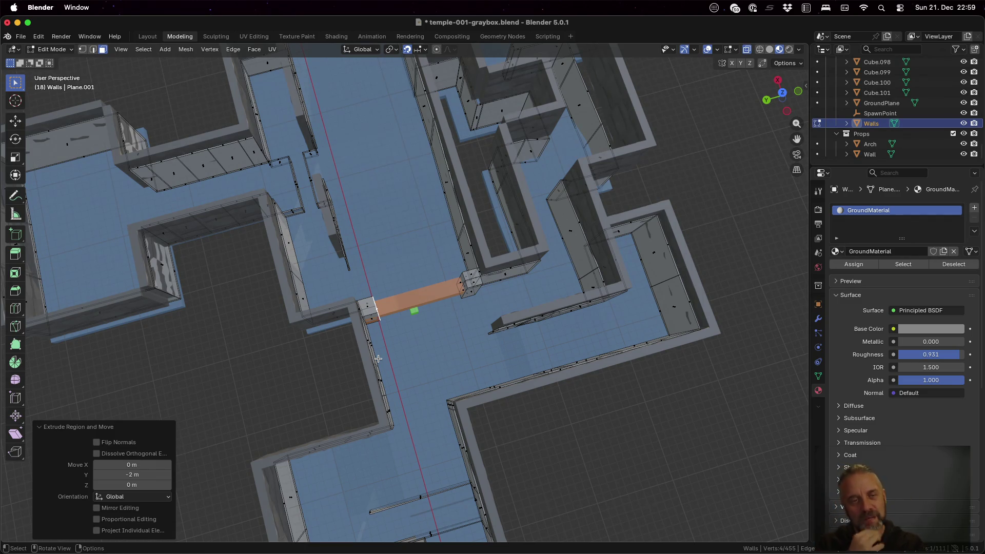
- Select the Level collection and save temple-001-graybox.blend
scroll(324, 205, down, 4)
scroll(374, 184, down, 1)
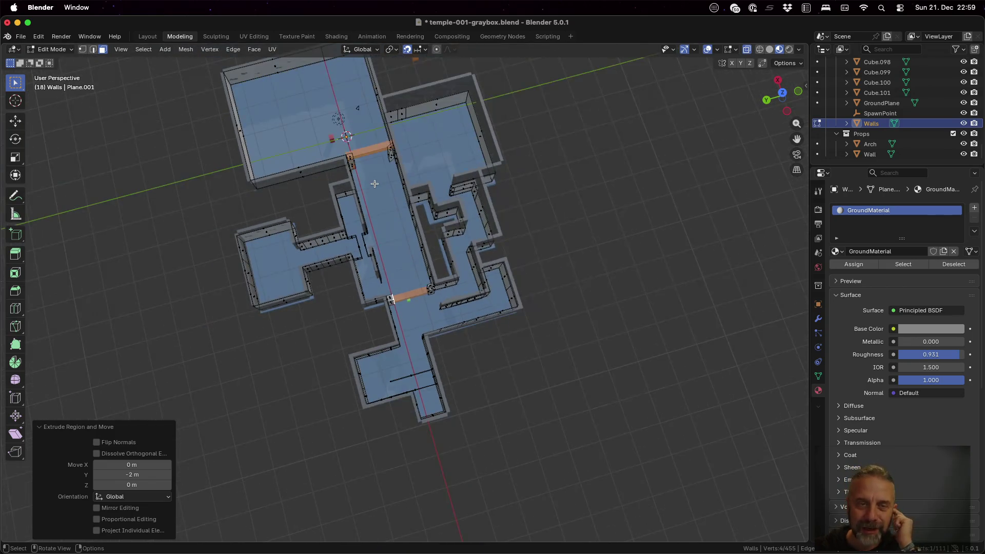
middle_drag(384, 173, 469, 217)
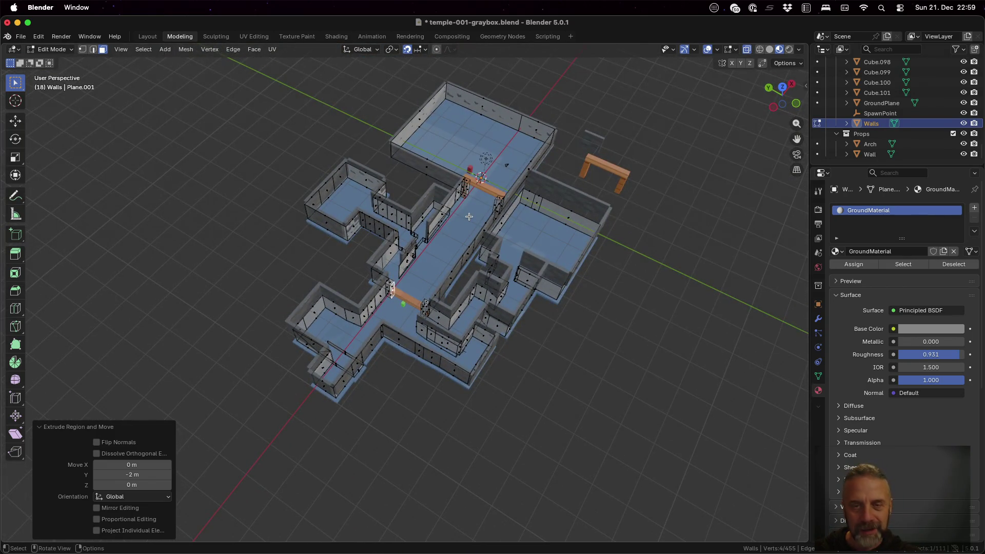
scroll(894, 142, up, 15)
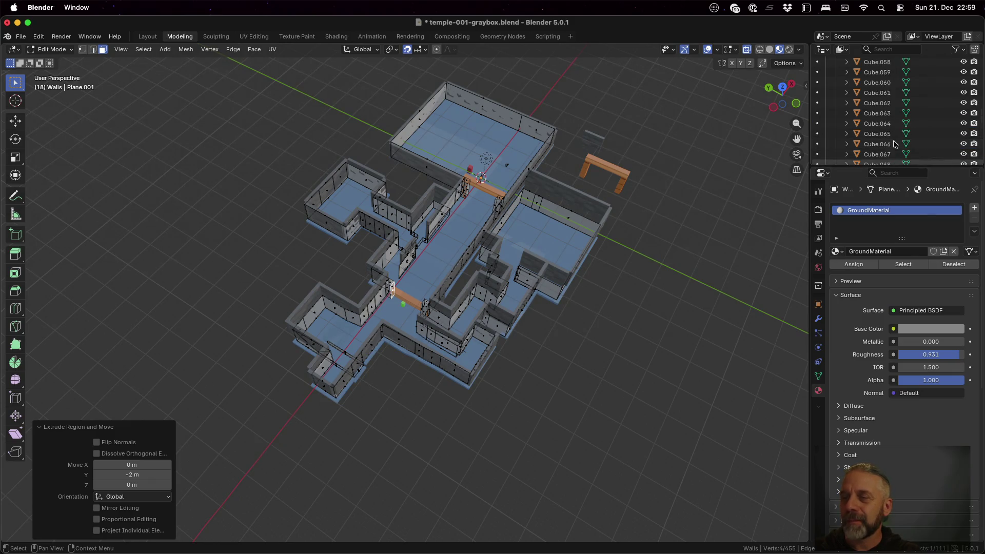
scroll(894, 143, up, 10)
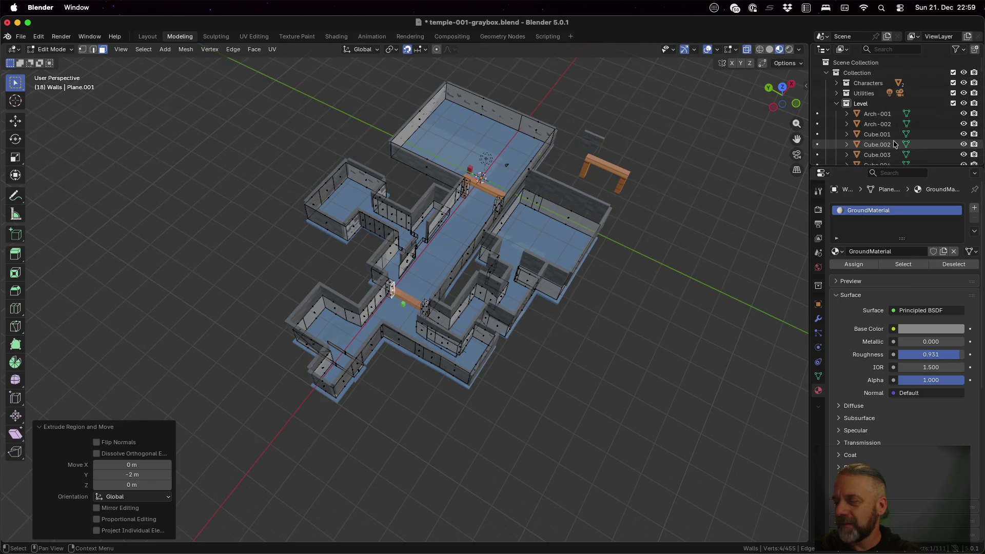
click(883, 105)
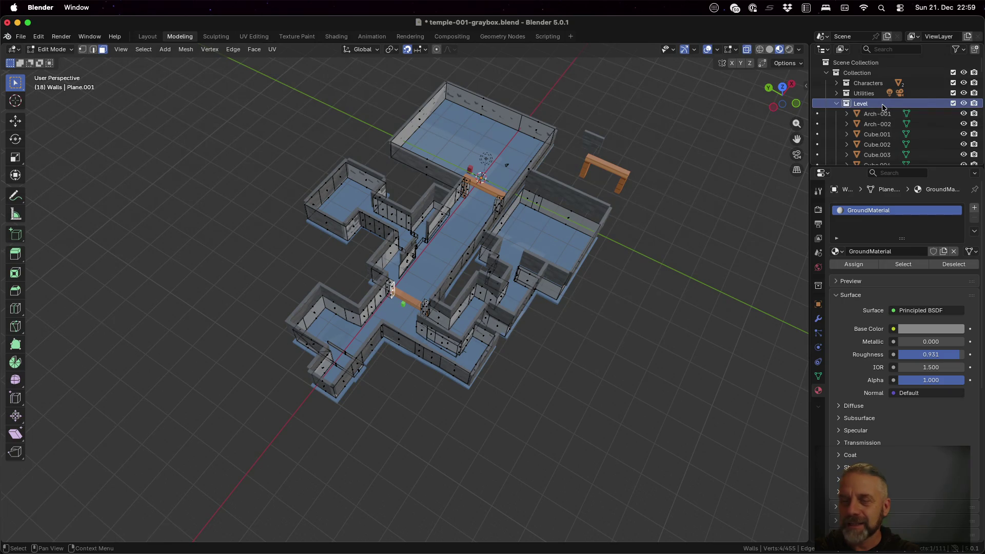
key(ctrl+s)
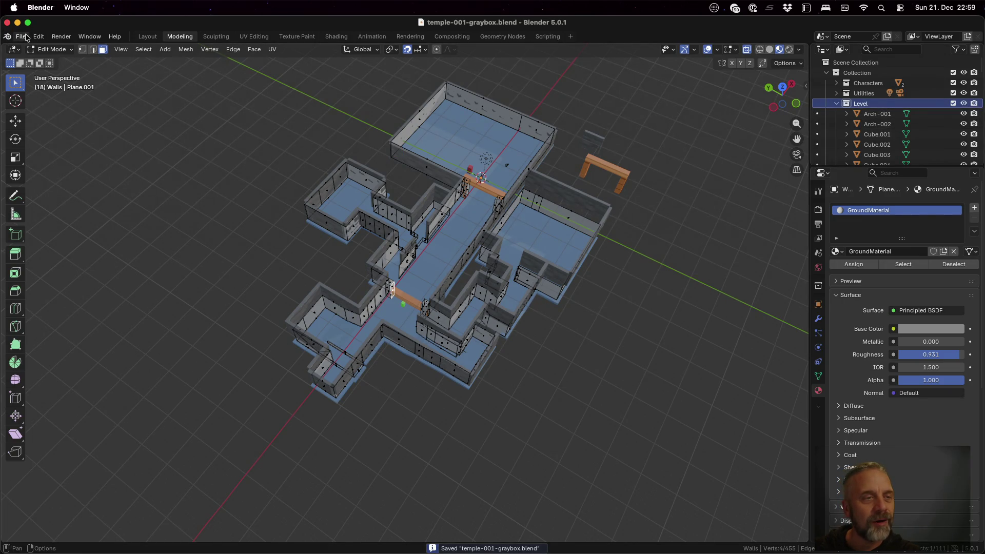
- Export the level as glTF 2.0, overwriting temple-001-graybox.glb
click(25, 37)
mouse_move(72, 193)
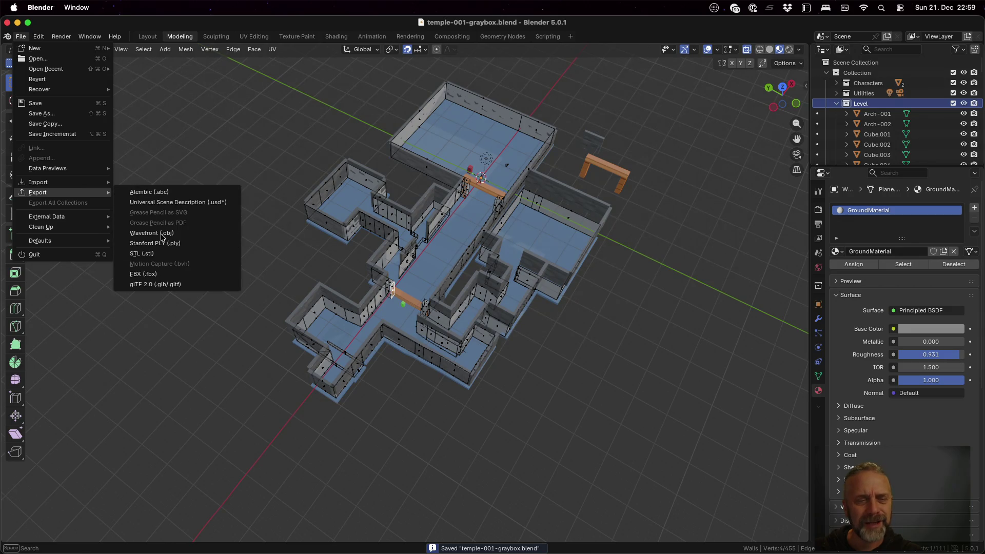
click(176, 285)
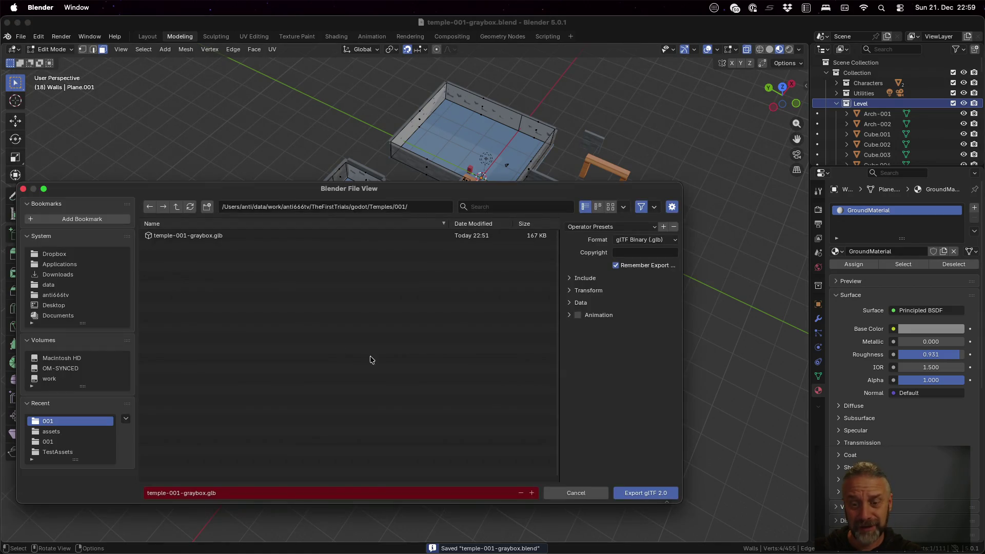
click(635, 494)
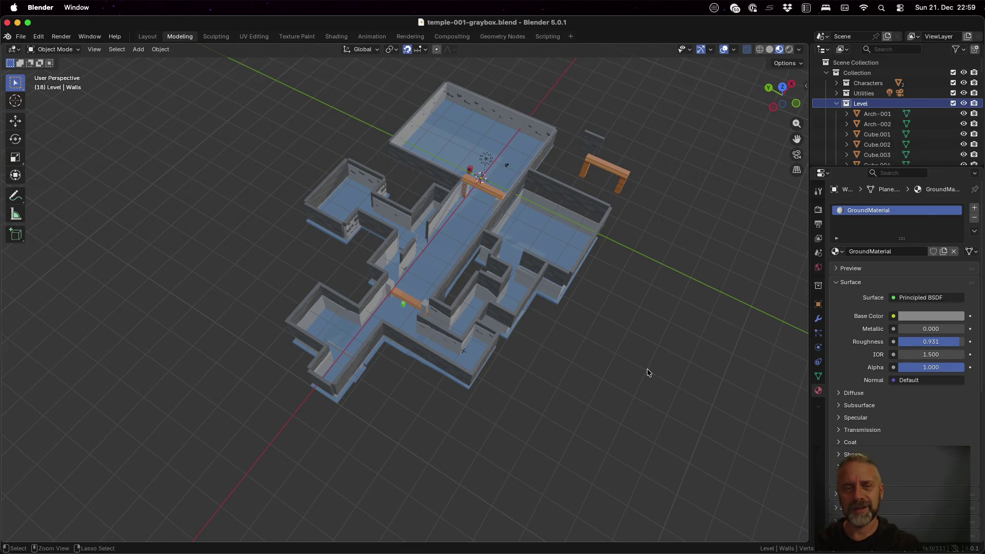
key(super+Tab)
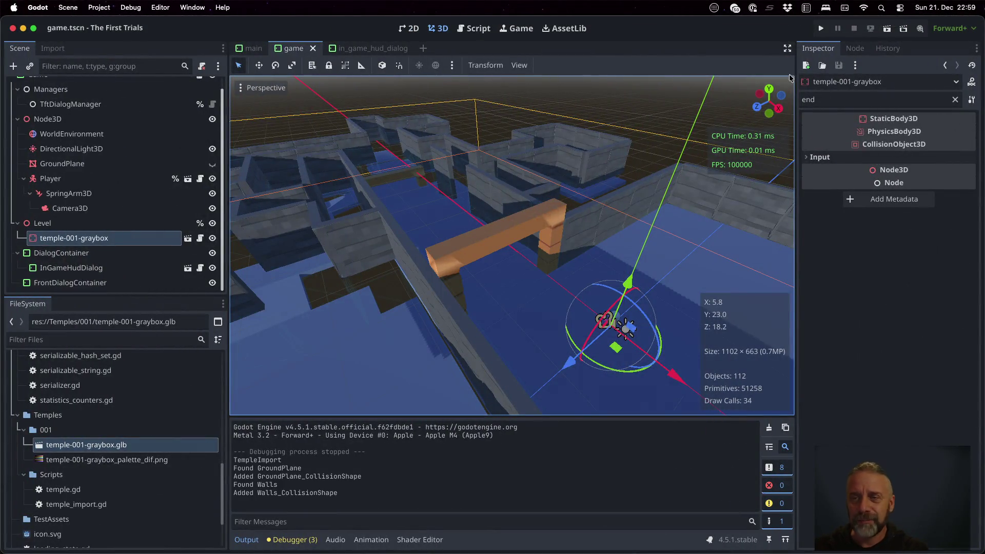
- Run the Godot project to walk the updated temple, then stop the game
click(821, 29)
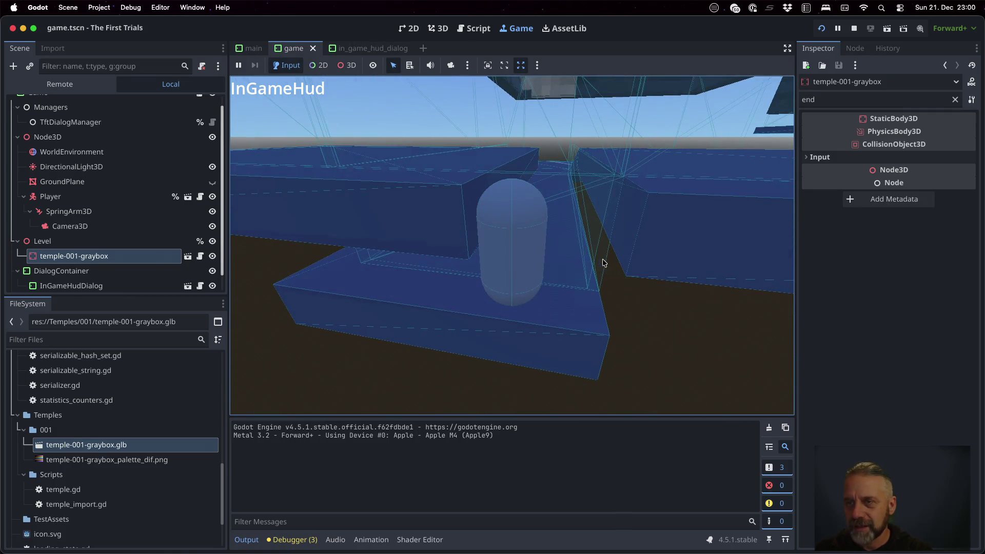
click(854, 29)
key(super+Tab)
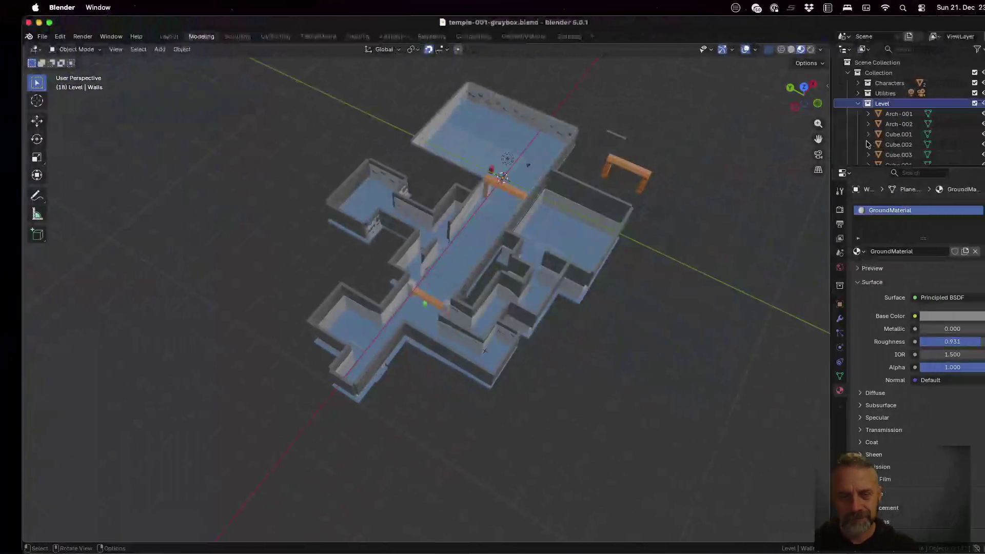
mouse_move(569, 240)
middle_down()
mouse_move(469, 299)
mouse_move(256, 186)
mouse_move(281, 159)
mouse_move(229, 219)
middle_up()
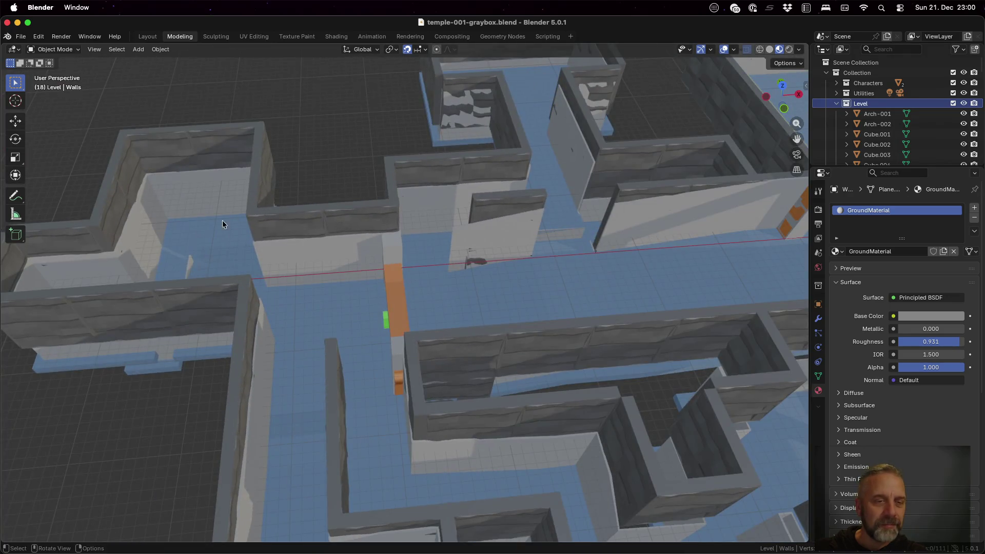
alt+middle_click(173, 277)
mouse_move(492, 351)
middle_down()
mouse_move(482, 389)
mouse_move(439, 374)
mouse_move(473, 368)
mouse_move(483, 287)
middle_up()
scroll(440, 374, up, 5)
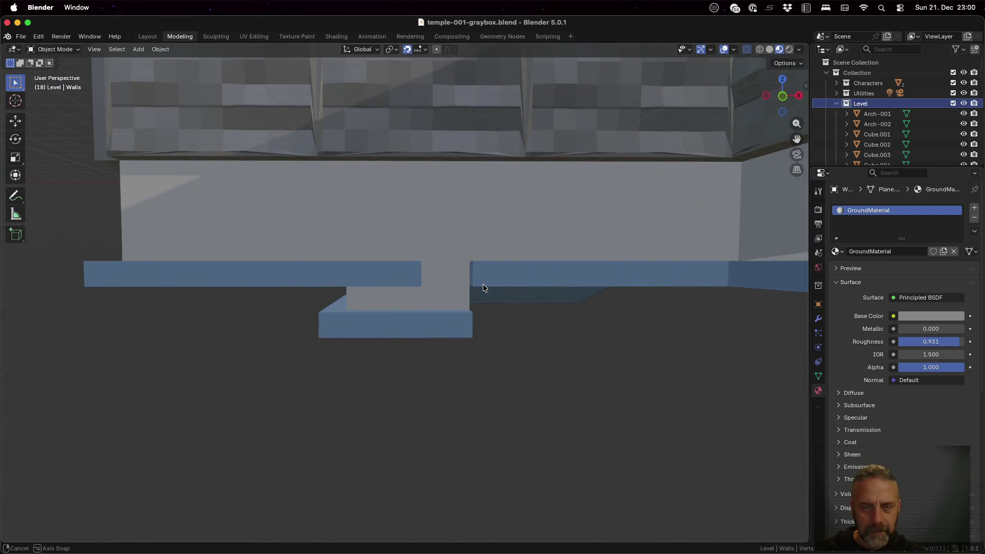
click(449, 289)
mouse_move(543, 256)
middle_down()
mouse_move(456, 309)
mouse_move(468, 336)
mouse_move(482, 330)
middle_up()
click(337, 296)
- Inspect GroundPlane in Edit Mode, then select Walls and enter its Edit Mode
key(Tab)
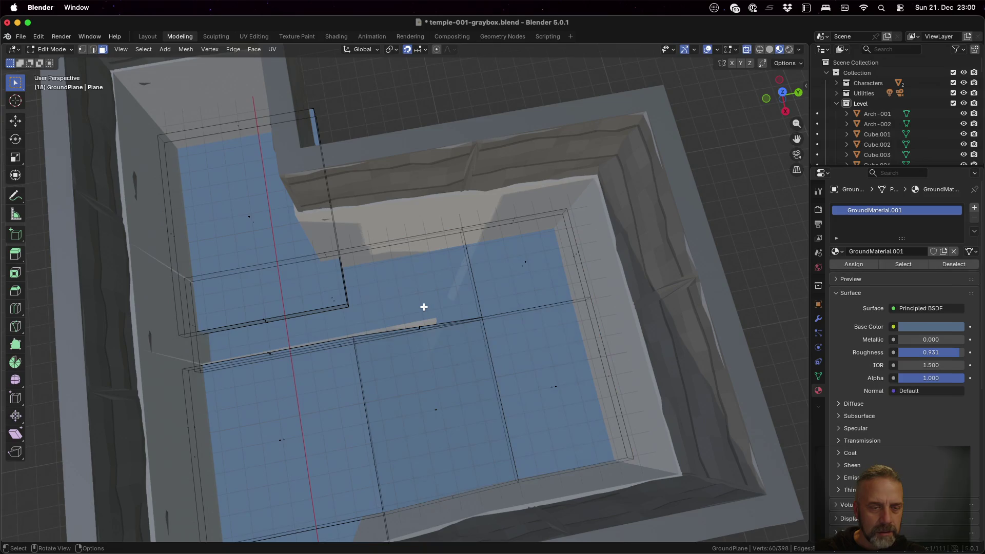
mouse_move(406, 305)
middle_down()
mouse_move(345, 299)
mouse_move(315, 282)
mouse_move(288, 294)
mouse_move(343, 270)
middle_up()
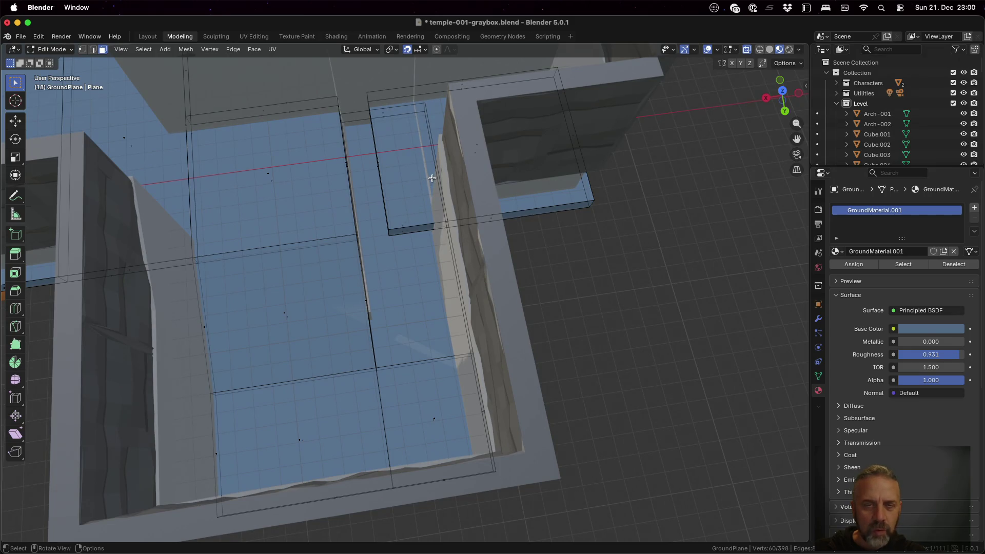
key(Tab)
click(470, 171)
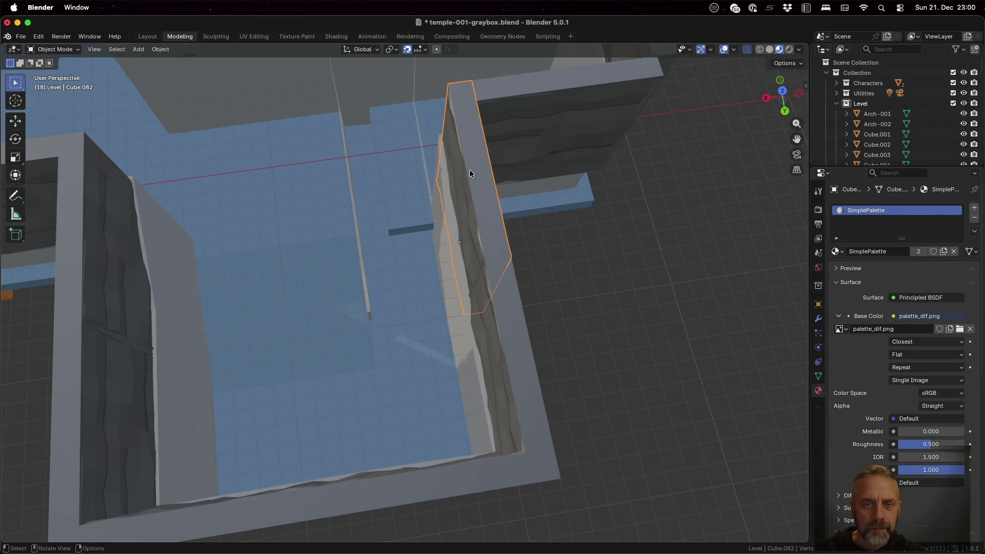
click(433, 128)
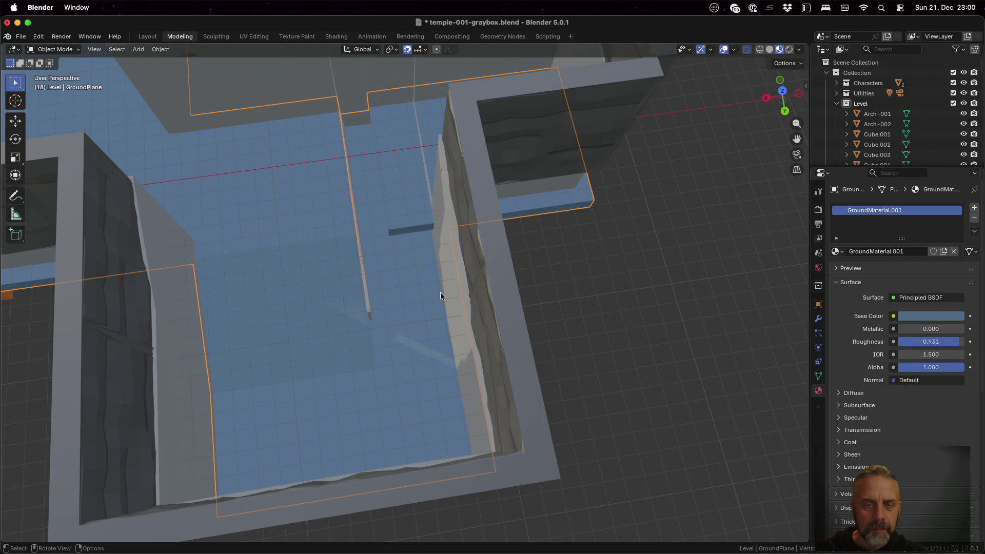
click(459, 299)
key(Tab)
middle_drag(403, 214, 413, 177)
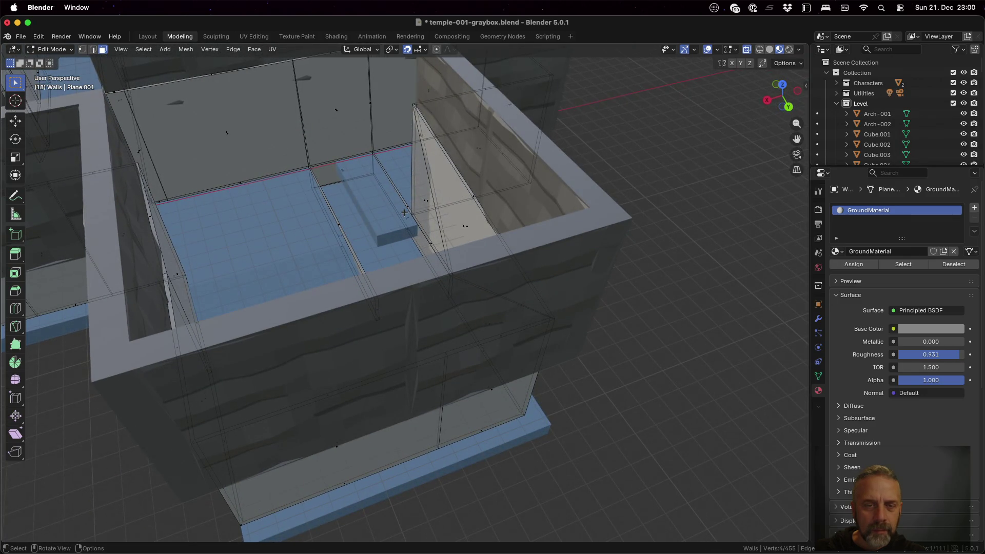
- Box-select only the two vertices at the wall's end
scroll(404, 212, up, 8)
scroll(404, 212, down, 3)
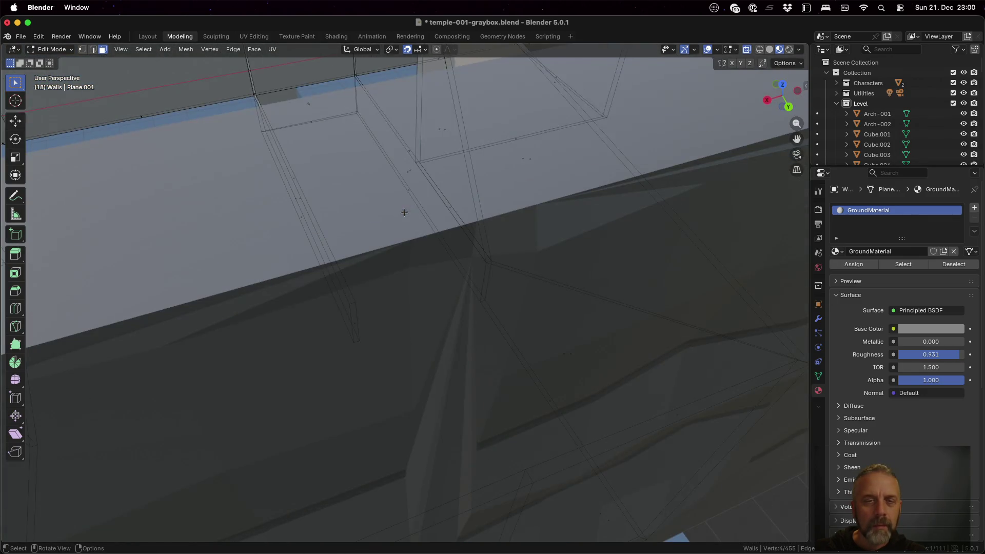
scroll(389, 150, down, 3)
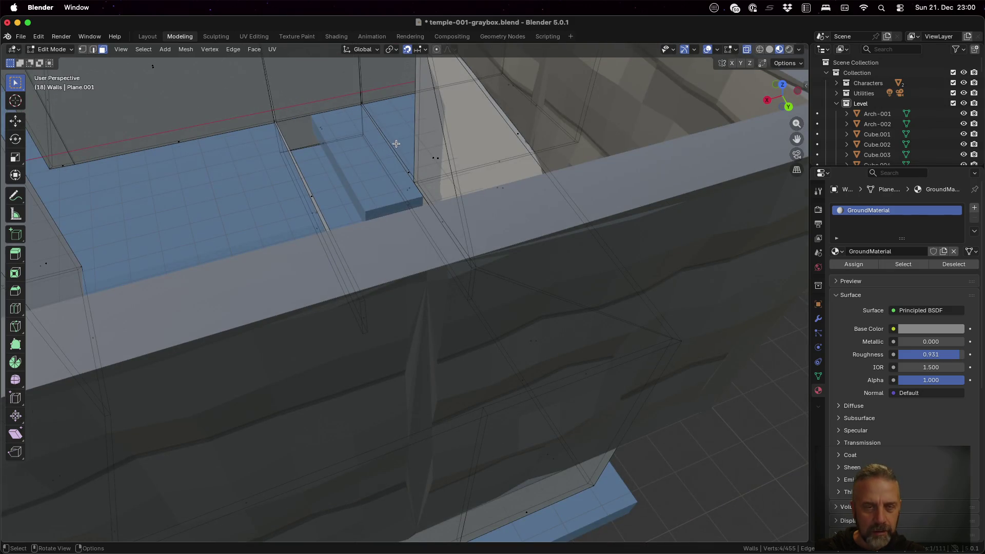
mouse_move(396, 143)
middle_down()
mouse_move(398, 263)
mouse_move(468, 259)
middle_up()
scroll(391, 254, up, 3)
key(a)
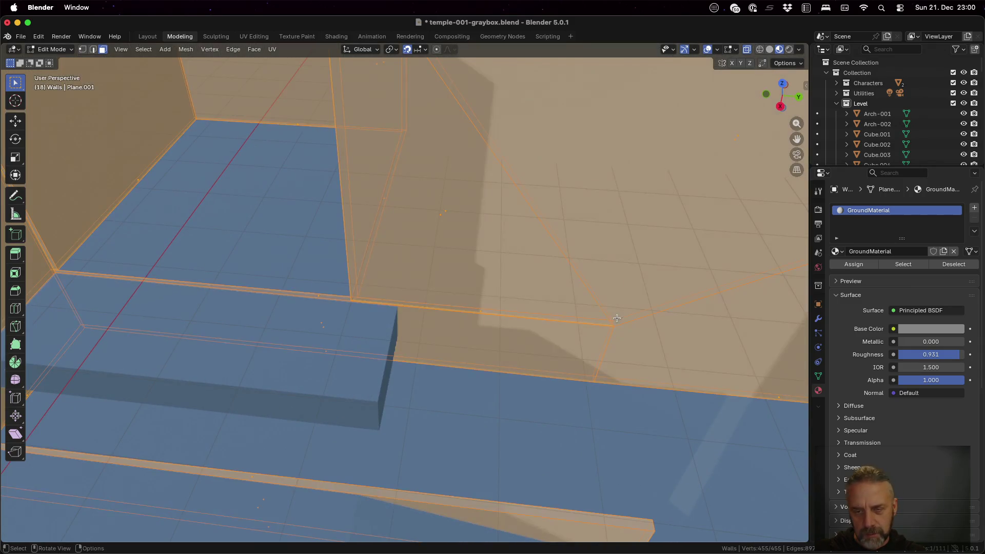
key(alt+a)
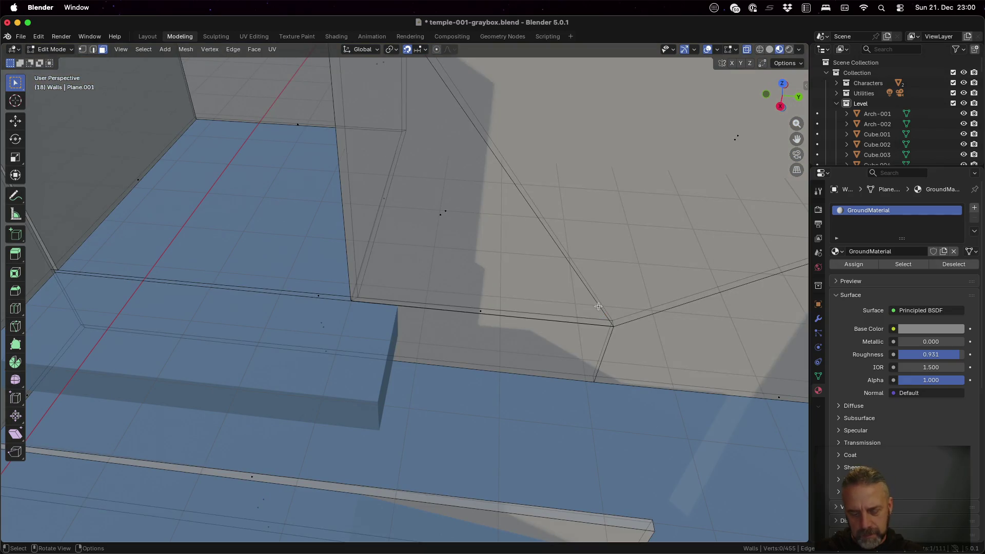
key(b)
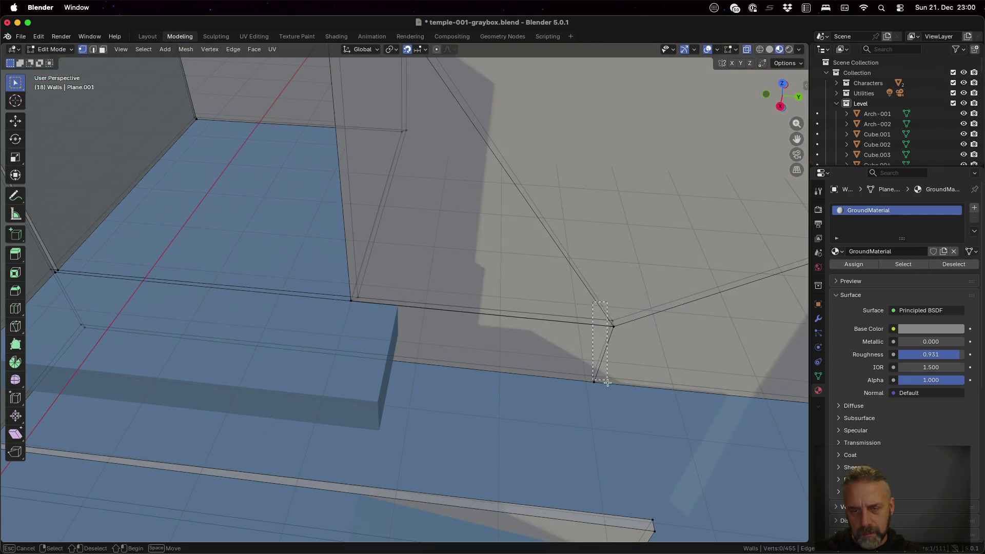
drag(616, 404, 615, 405)
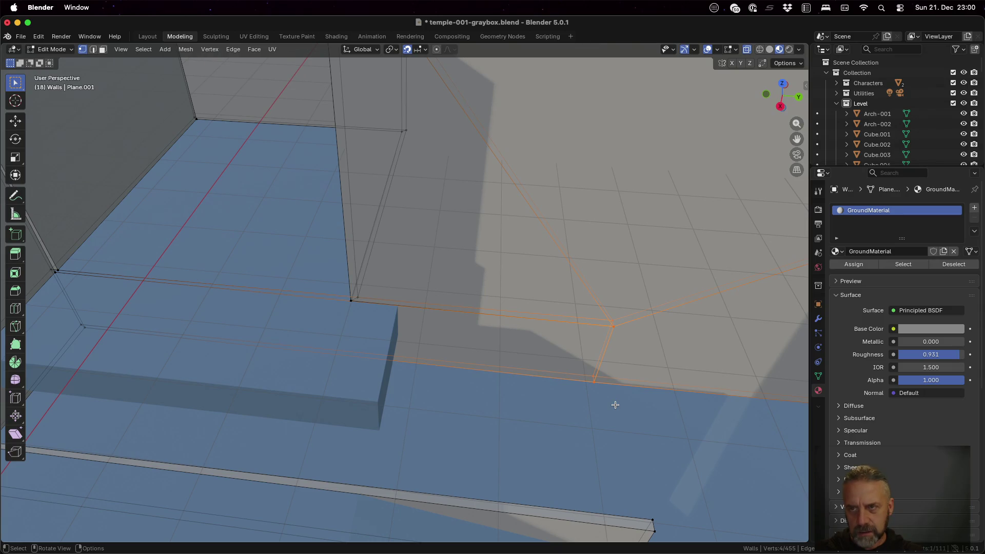
- Move those vertices −5 m along Y and check the stretched wall from above
key(g)
key(y)
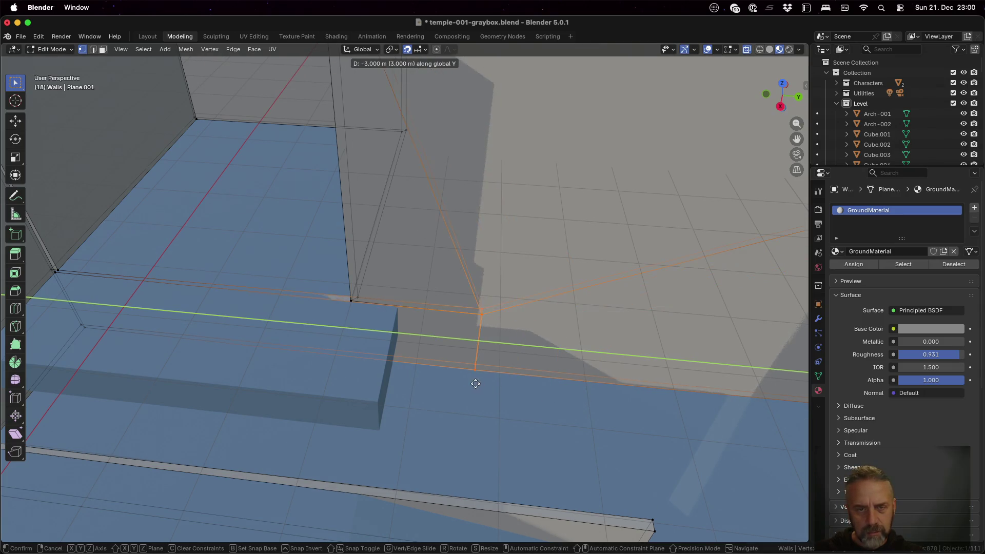
click(415, 373)
mouse_move(414, 374)
middle_down()
mouse_move(440, 391)
mouse_move(451, 374)
mouse_move(418, 376)
mouse_move(427, 377)
mouse_move(427, 274)
middle_up()
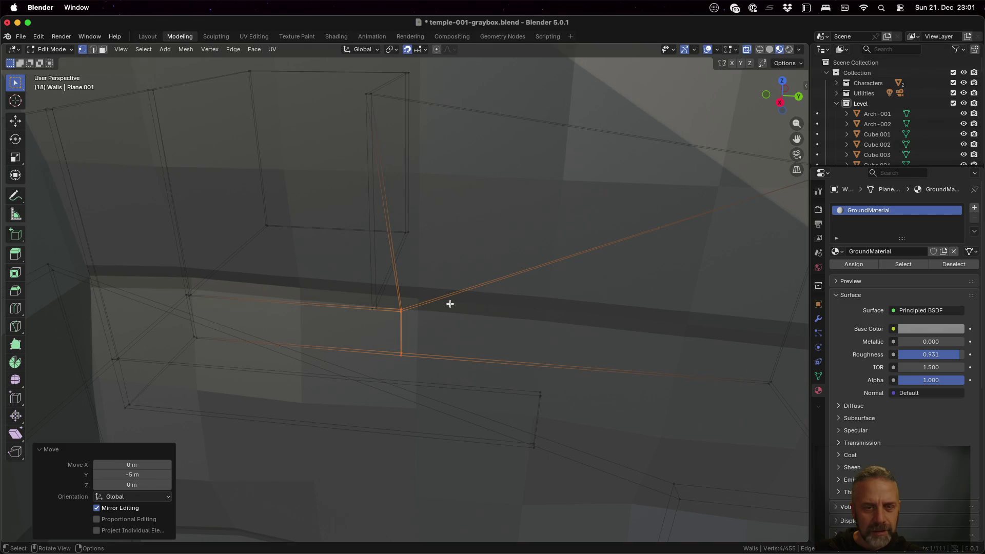
middle_drag(448, 299, 451, 310)
mouse_move(416, 361)
middle_down()
mouse_move(398, 369)
mouse_move(398, 386)
mouse_move(410, 389)
middle_up()
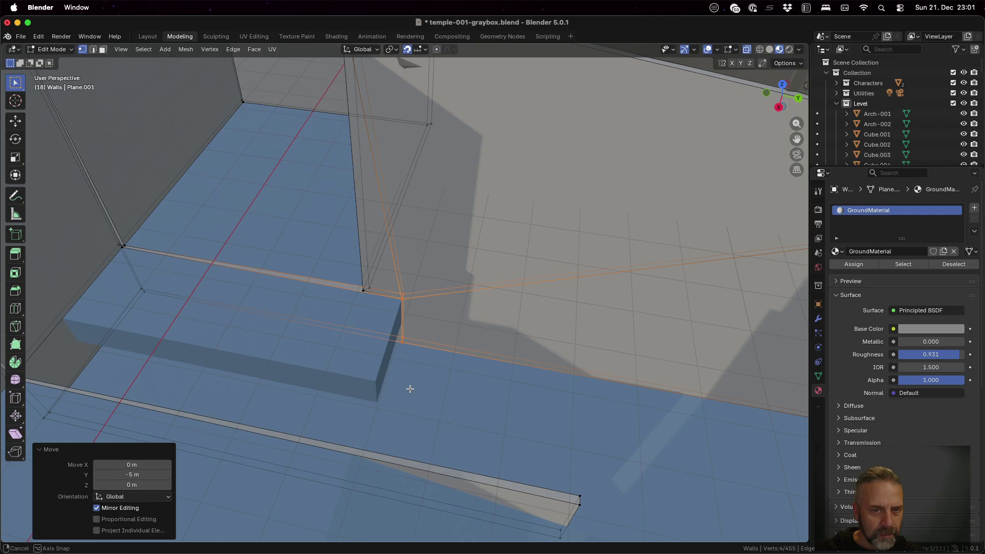
mouse_move(431, 324)
middle_down()
mouse_move(475, 287)
mouse_move(474, 303)
middle_up()
scroll(474, 302, down, 2)
mouse_move(416, 314)
middle_down()
mouse_move(439, 296)
mouse_move(424, 302)
mouse_move(440, 308)
mouse_move(416, 286)
middle_up()
key(3)
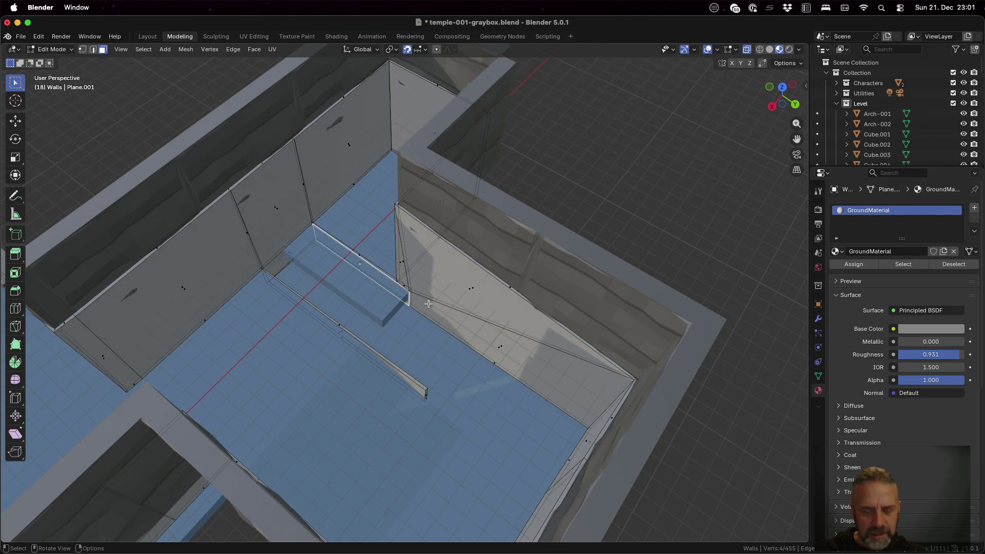
- Extrude the selected wall face 3 m along X as a low block into the blue-floored room
key(e)
key(x)
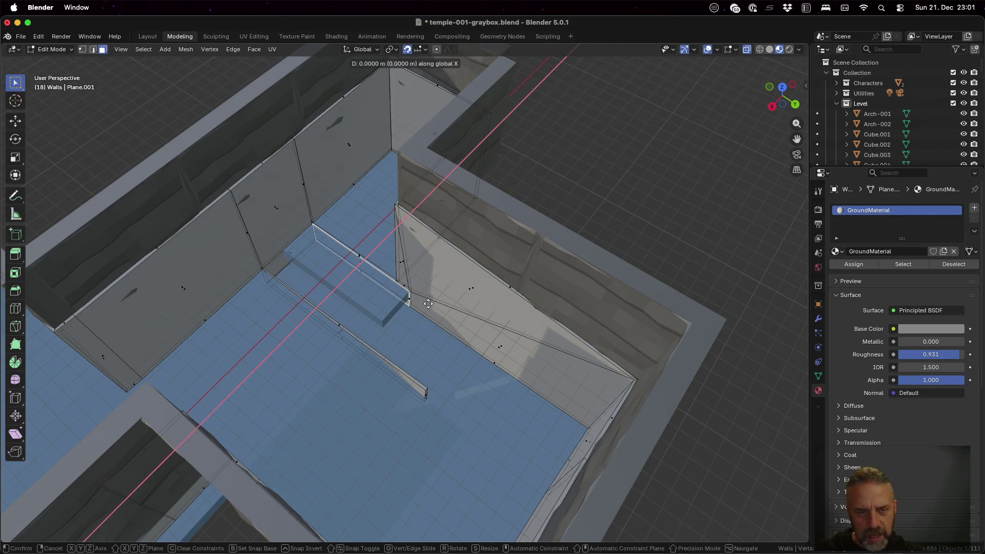
click(401, 334)
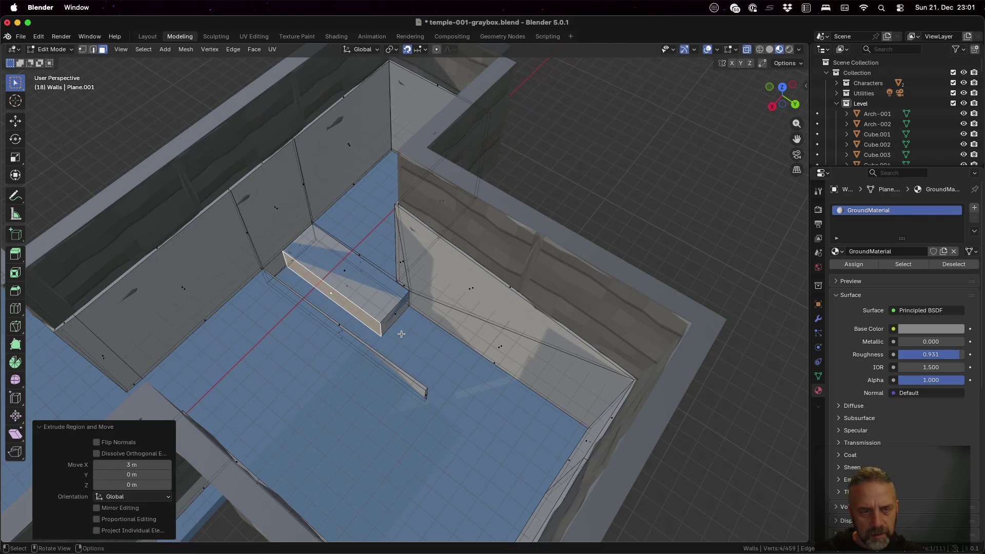
key(Tab)
mouse_move(314, 281)
middle_down()
mouse_move(324, 311)
mouse_move(305, 297)
mouse_move(299, 243)
mouse_move(307, 274)
mouse_move(325, 277)
middle_up()
key(Tab)
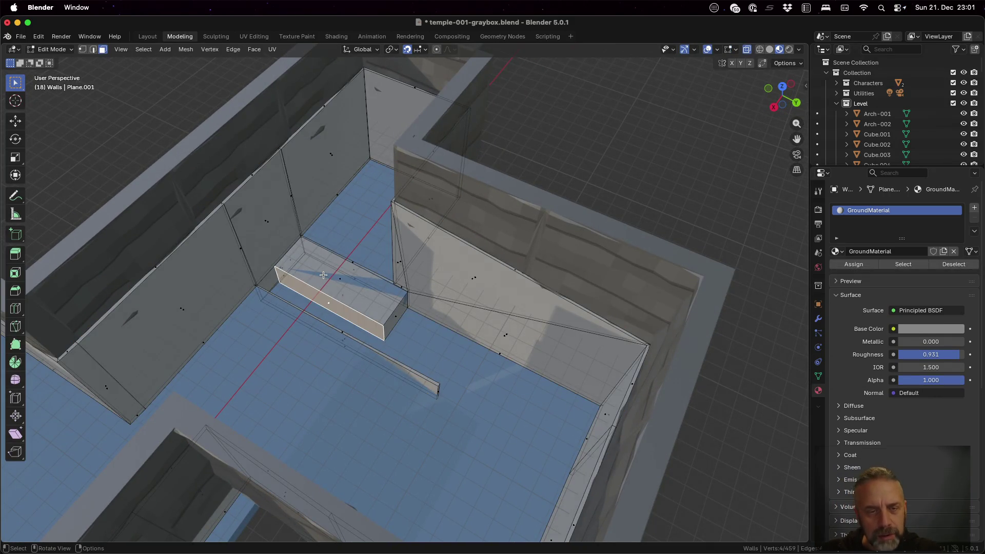
- Delete only the top face of the low box, undoing an accidental vertex deletion first
click(323, 276)
key(x)
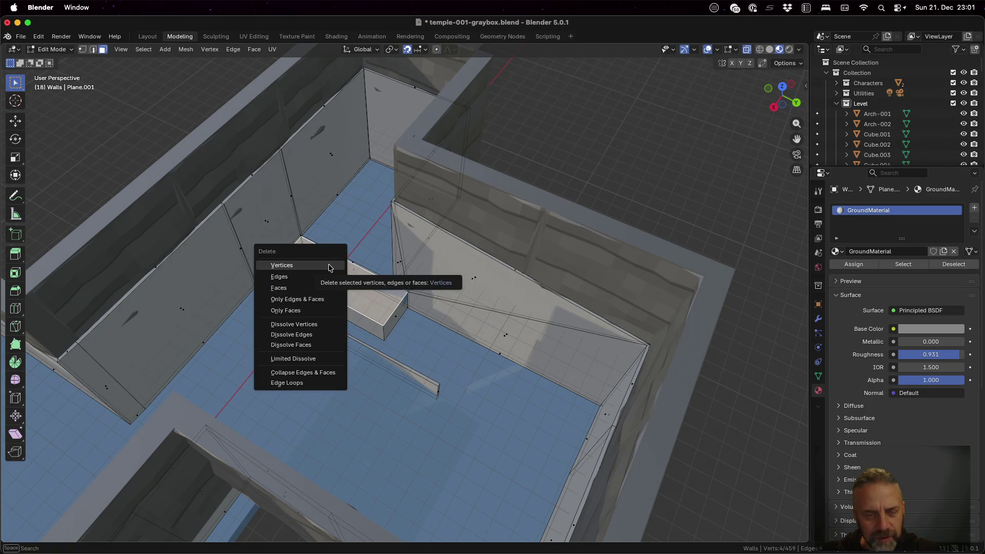
click(329, 267)
key(ctrl+z)
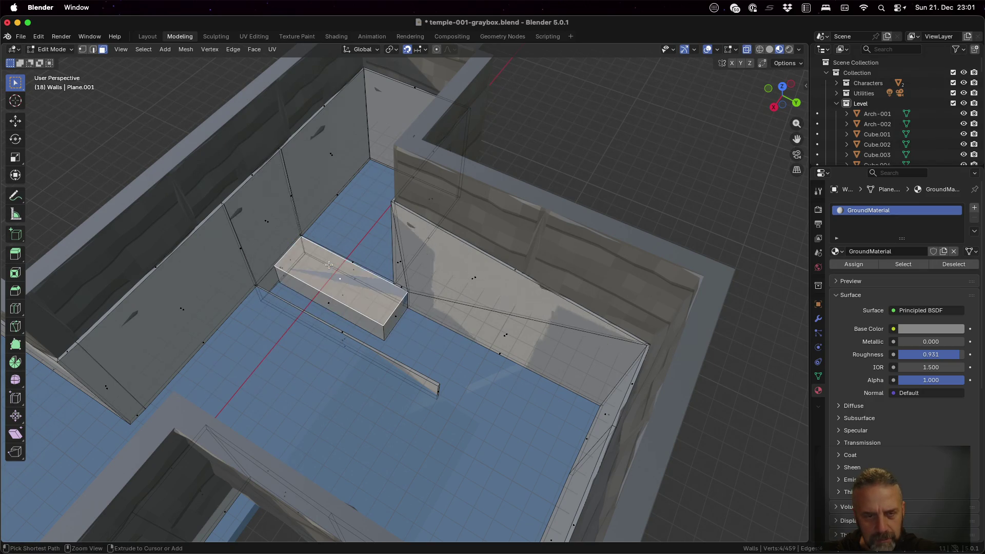
key(ctrl+z)
click(329, 264)
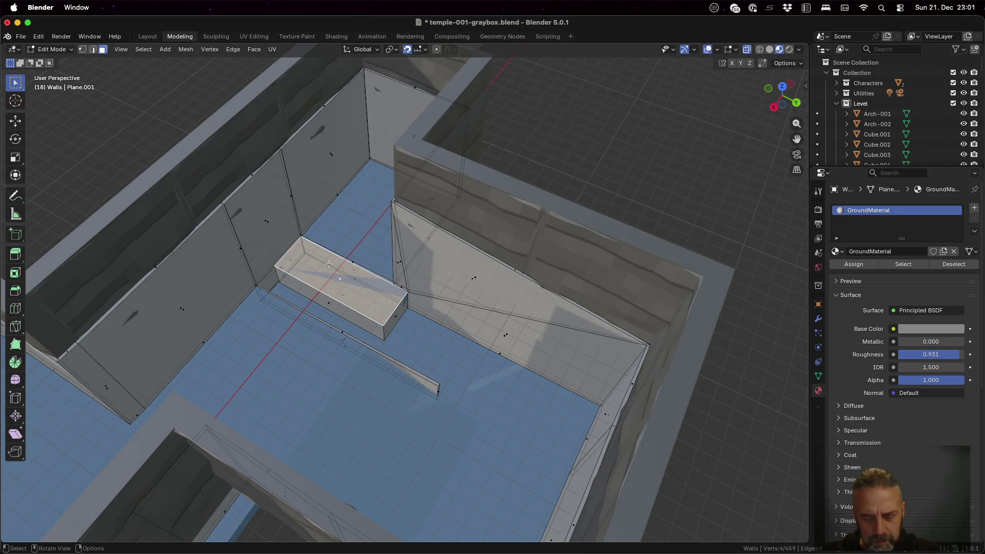
key(x)
click(323, 290)
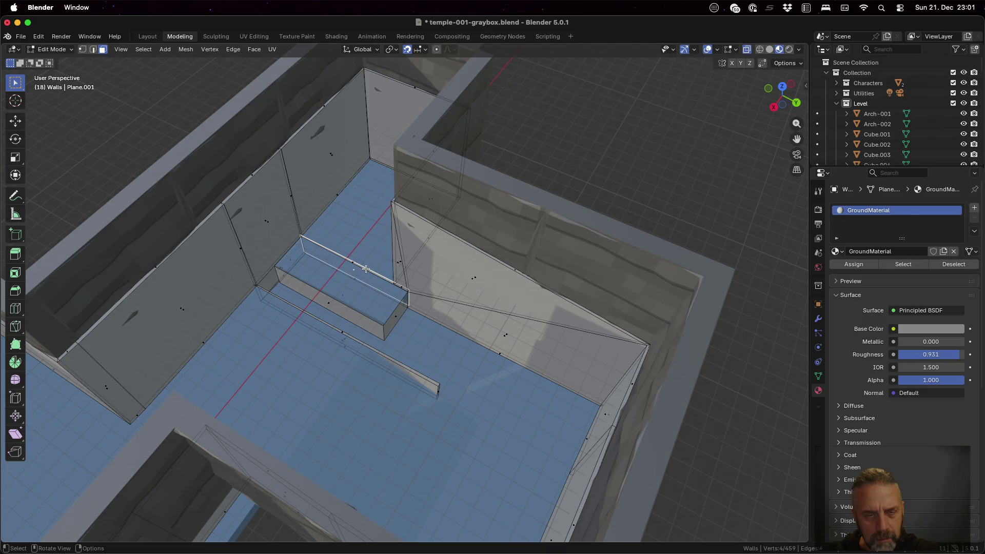
- Delete the thin sliver face from the box
scroll(366, 269, up, 5)
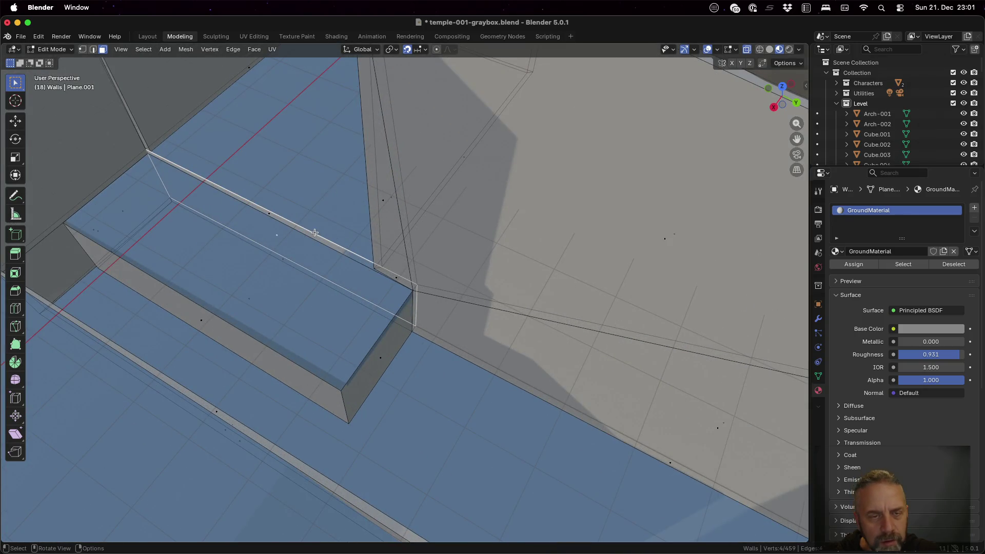
key(alt+a)
click(273, 215)
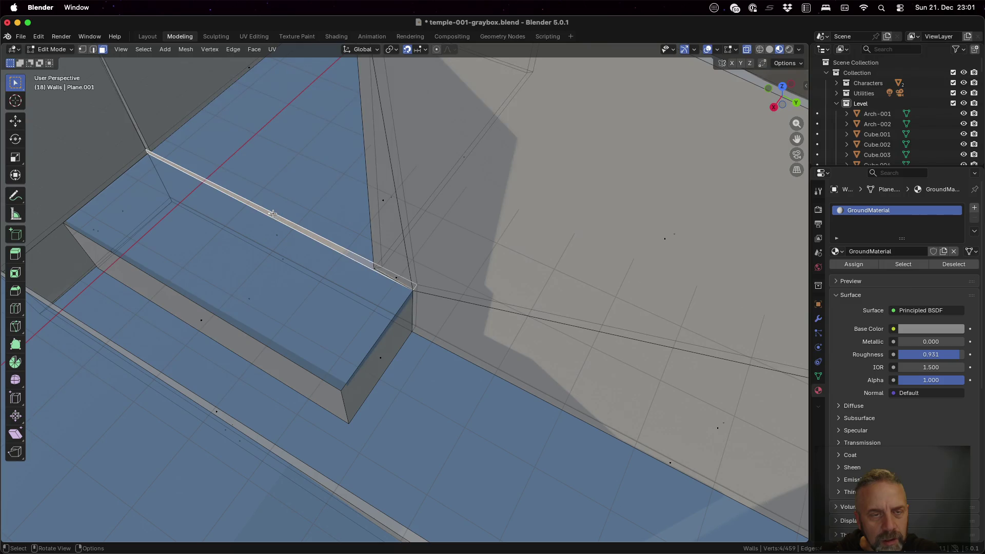
key(x)
click(287, 216)
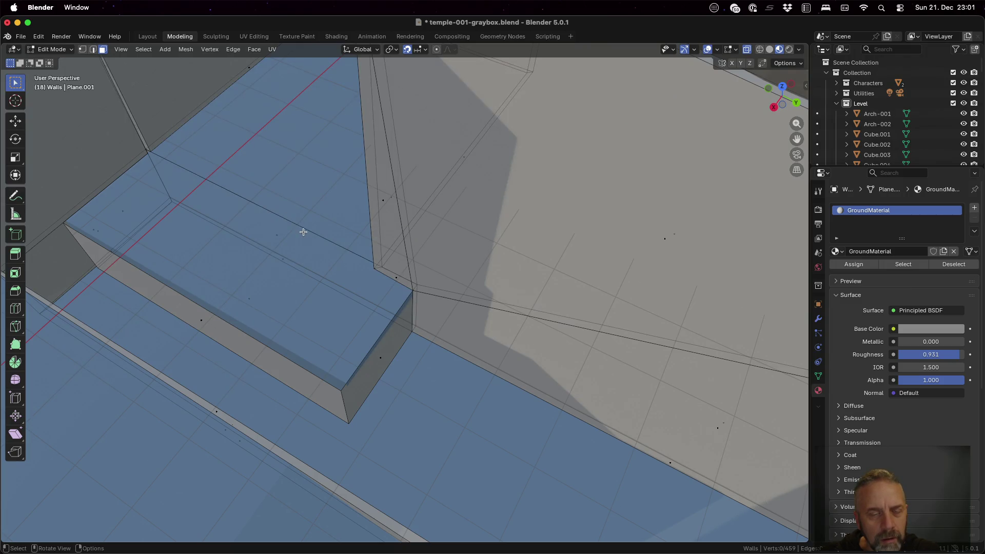
scroll(303, 232, down, 3)
- Orbit and pan around the walls to inspect the open box's corner
mouse_move(311, 215)
middle_down()
mouse_move(330, 193)
mouse_move(306, 185)
mouse_move(257, 211)
mouse_move(266, 222)
mouse_move(251, 215)
mouse_move(249, 200)
mouse_move(304, 257)
mouse_move(344, 245)
mouse_move(367, 256)
middle_up()
mouse_move(311, 322)
middle_down()
mouse_move(517, 292)
mouse_move(216, 279)
mouse_move(204, 267)
mouse_move(220, 277)
mouse_move(222, 301)
mouse_move(194, 304)
mouse_move(159, 331)
mouse_move(139, 297)
mouse_move(110, 329)
mouse_move(95, 328)
middle_up()
mouse_move(394, 302)
middle_down()
mouse_move(508, 260)
mouse_move(506, 281)
mouse_move(504, 258)
middle_up()
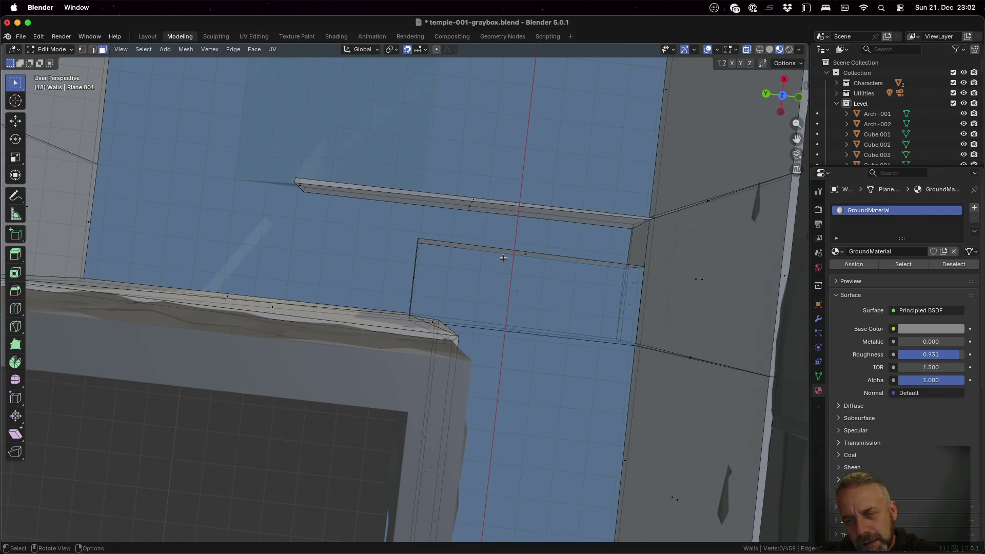
mouse_move(624, 251)
middle_down()
mouse_move(708, 251)
mouse_move(710, 228)
middle_up()
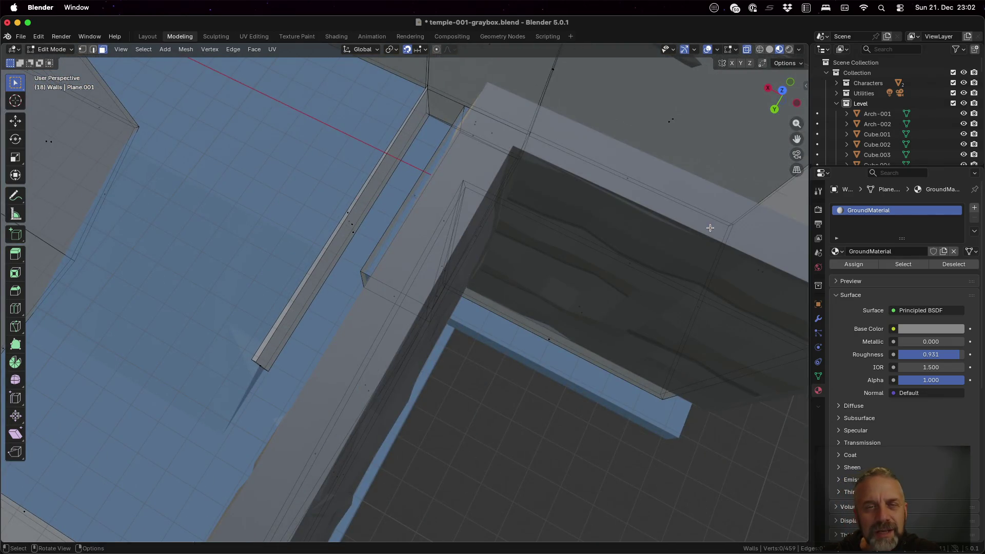
middle_drag(476, 150, 518, 117)
mouse_move(476, 92)
shift+middle_down()
mouse_move(402, 224)
mouse_move(379, 192)
shift+middle_up()
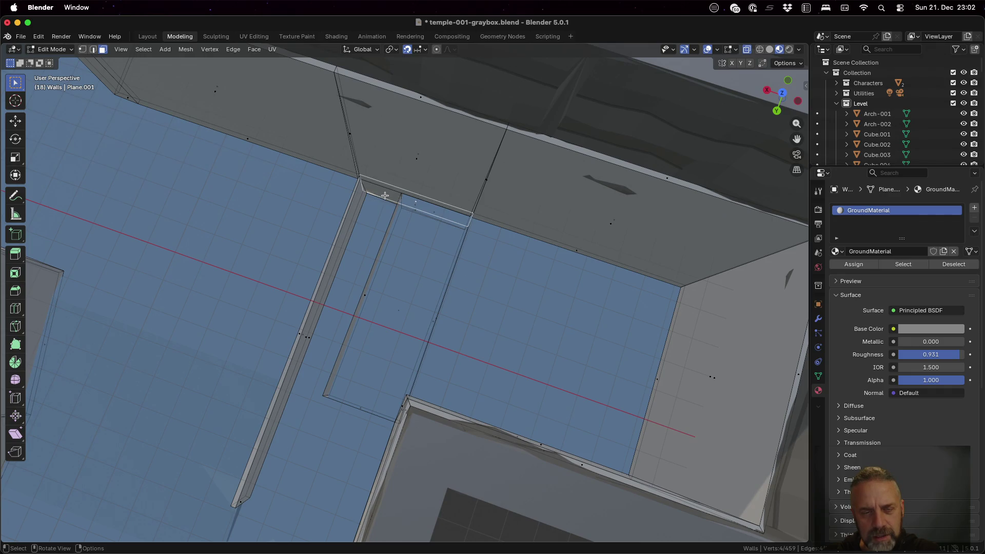
mouse_move(392, 206)
middle_down()
mouse_move(419, 200)
mouse_move(417, 248)
mouse_move(423, 209)
middle_up()
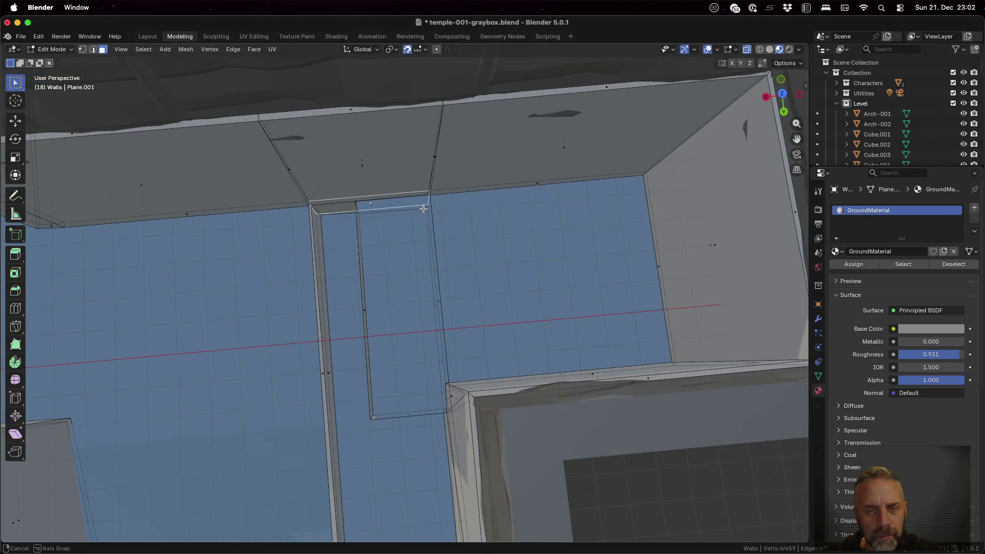
middle_drag(389, 236, 398, 222)
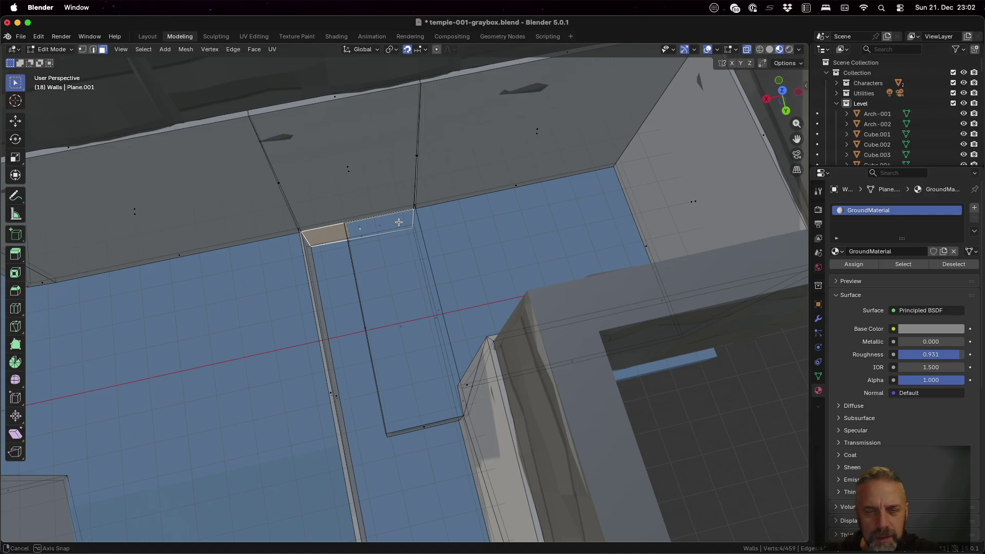
middle_drag(409, 252, 413, 225)
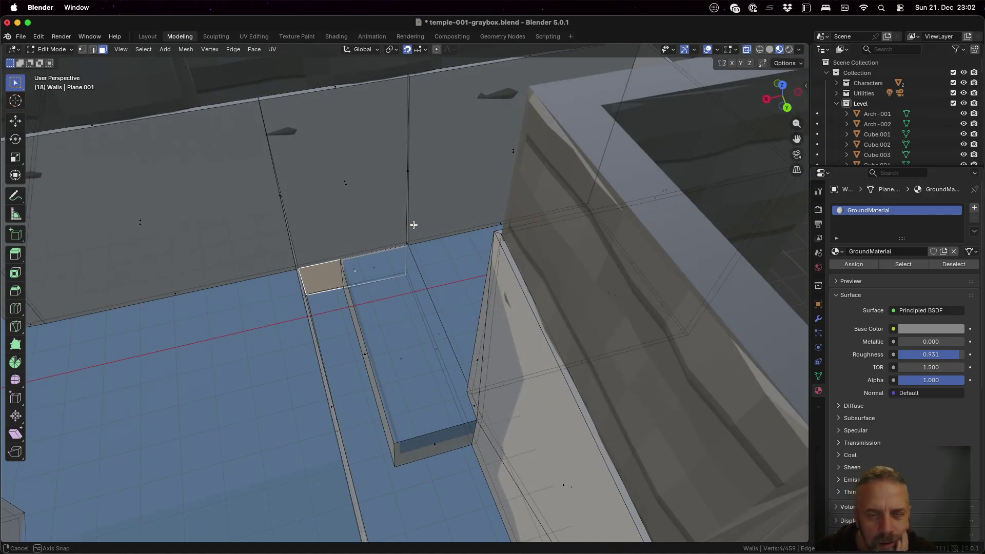
key(2)
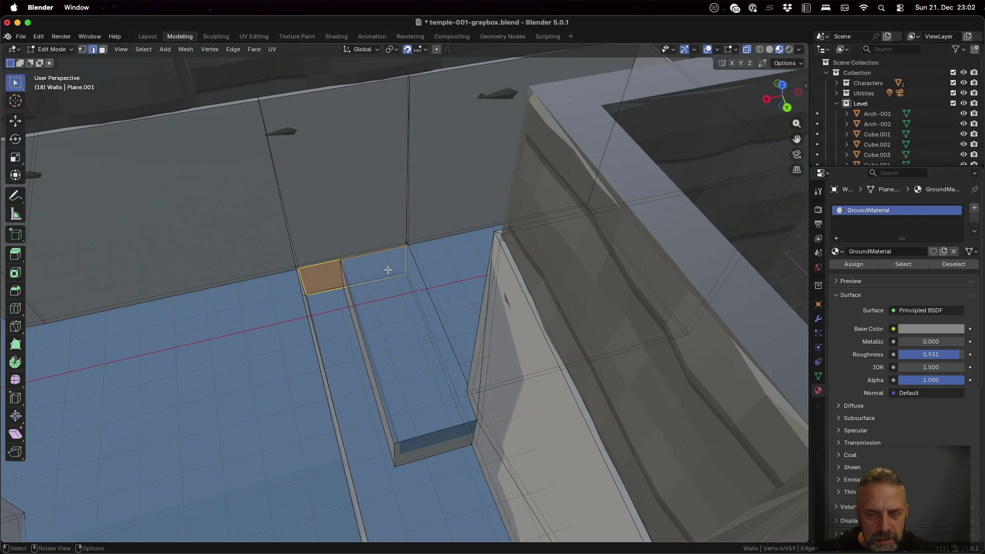
click(406, 263)
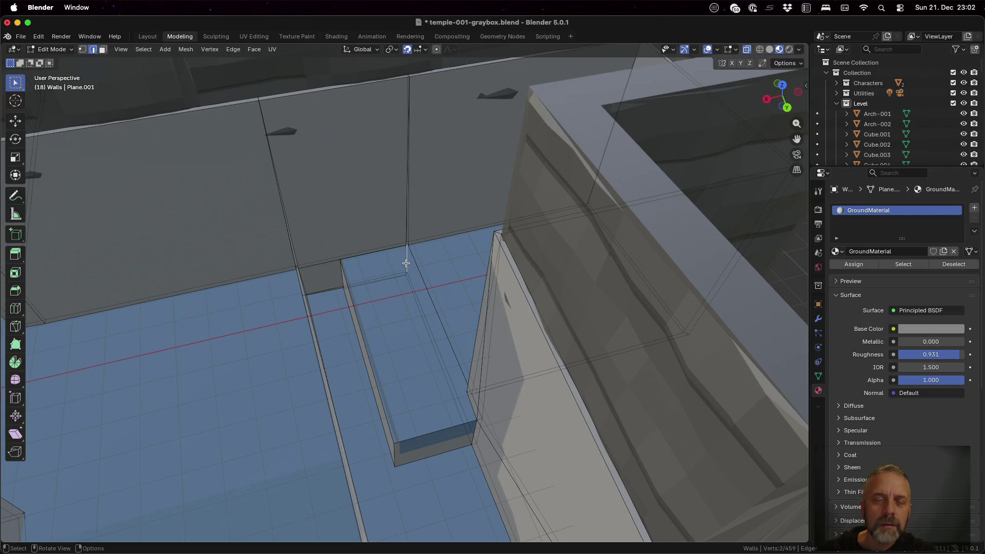
click(330, 276)
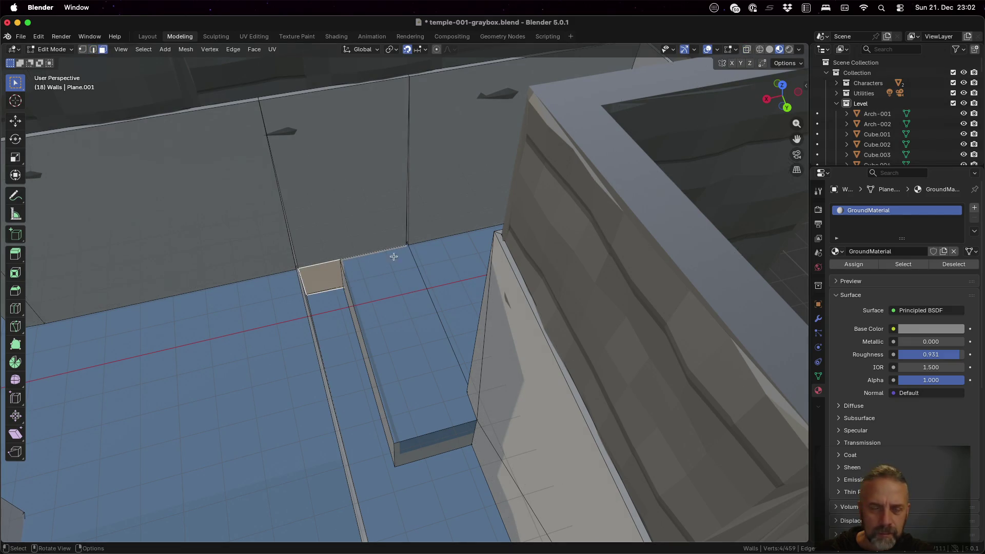
mouse_move(352, 280)
middle_down()
mouse_move(366, 265)
mouse_move(362, 308)
mouse_move(314, 322)
mouse_move(258, 308)
mouse_move(274, 291)
mouse_move(220, 346)
mouse_move(254, 320)
middle_up()
scroll(342, 313, up, 4)
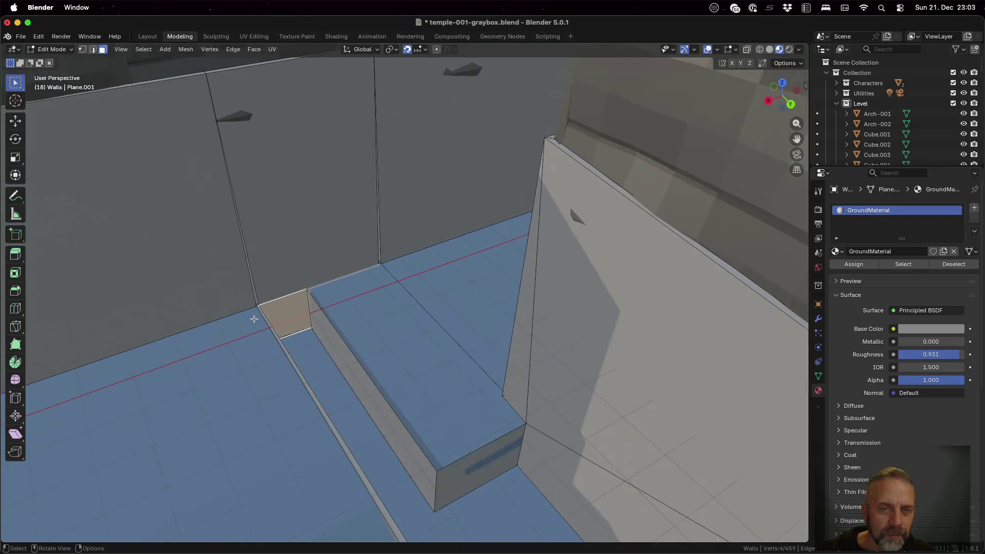
scroll(287, 246, down, 10)
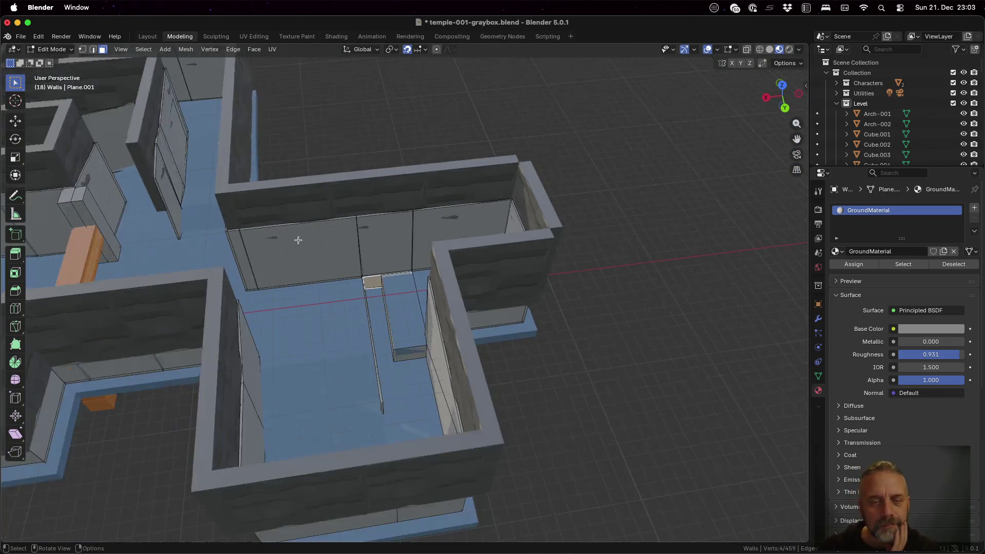
mouse_move(298, 240)
middle_down()
mouse_move(339, 226)
mouse_move(547, 214)
mouse_move(519, 176)
mouse_move(464, 154)
mouse_move(352, 165)
mouse_move(331, 195)
middle_up()
scroll(334, 203, down, 5)
mouse_move(322, 279)
middle_down()
mouse_move(498, 334)
mouse_move(518, 354)
middle_up()
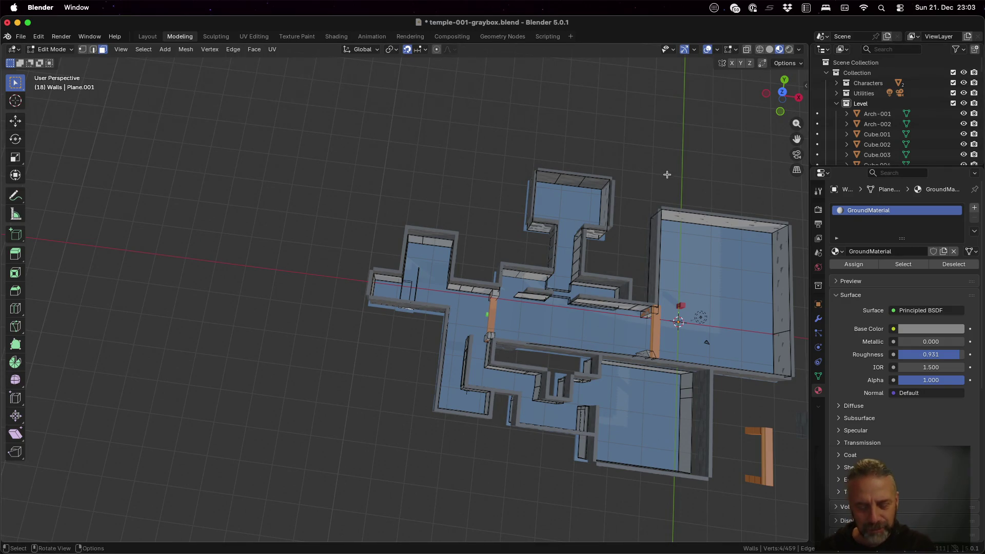
key(ctrl+s)
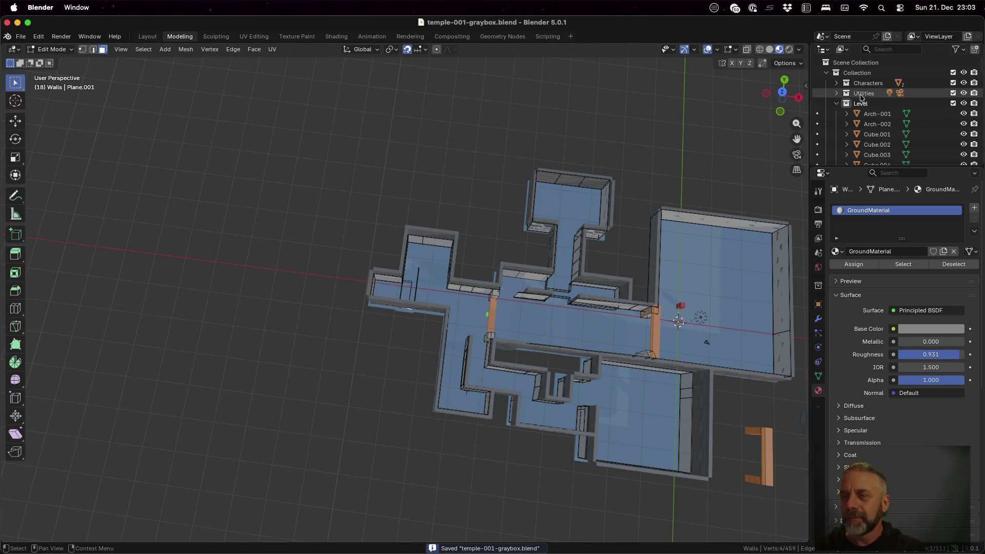
- Re-export the level as glTF 2.0 over temple-001-graybox.glb, then switch to Godot
click(25, 38)
mouse_move(76, 195)
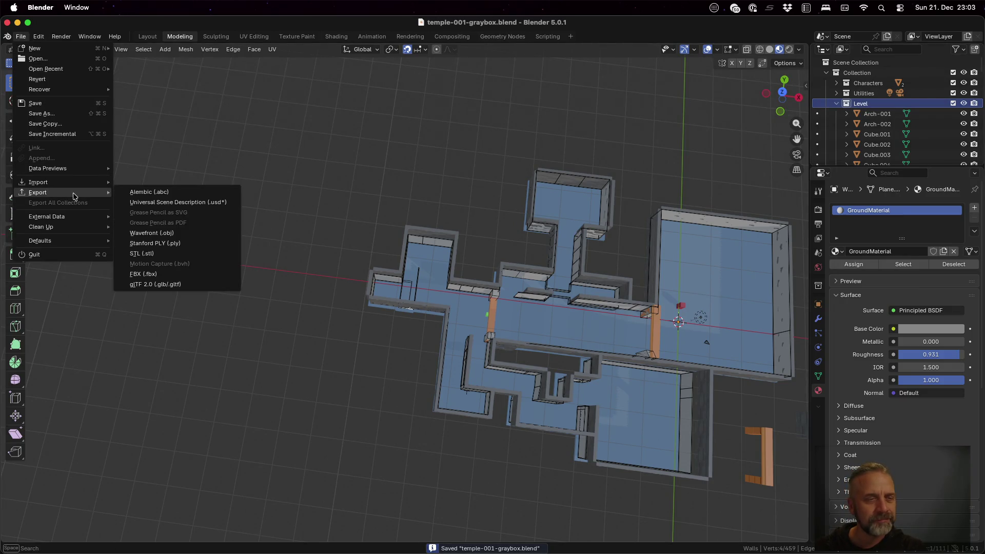
click(186, 285)
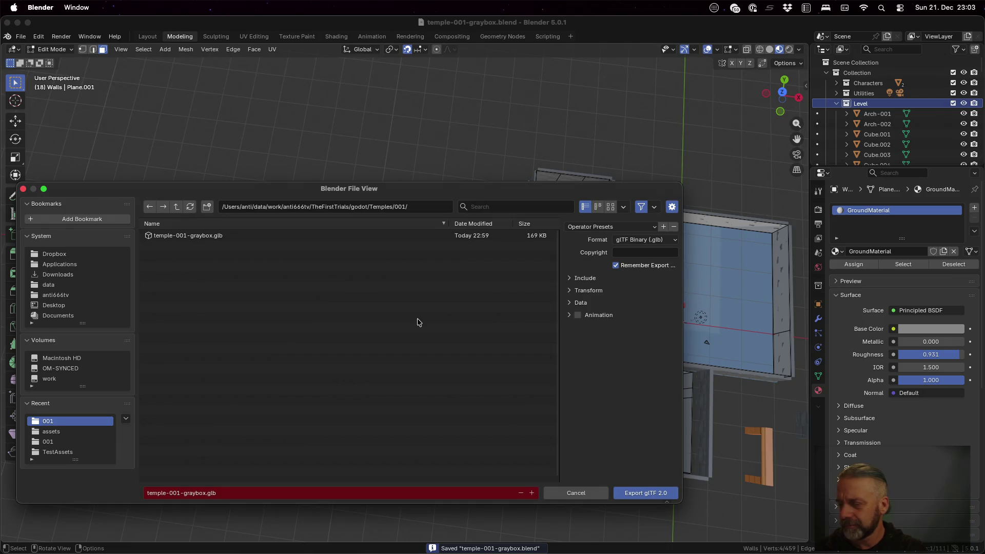
click(652, 493)
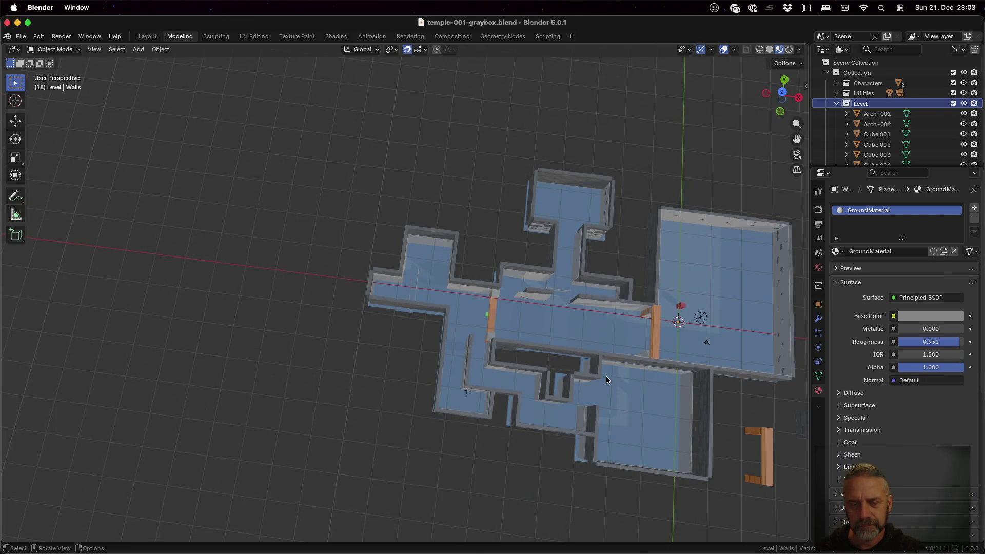
key(super+Tab)
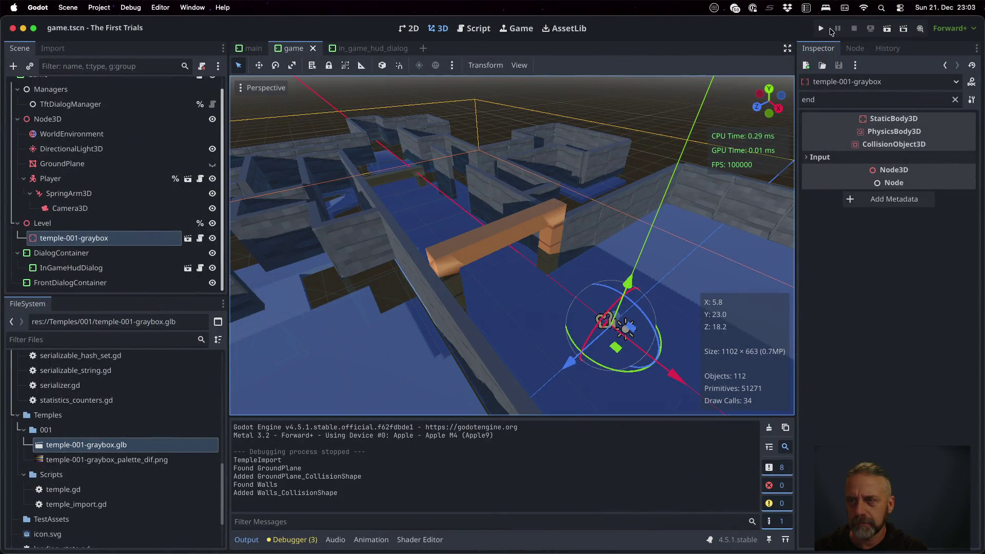
- Play-test the updated temple level in Godot, then stop the game
click(823, 29)
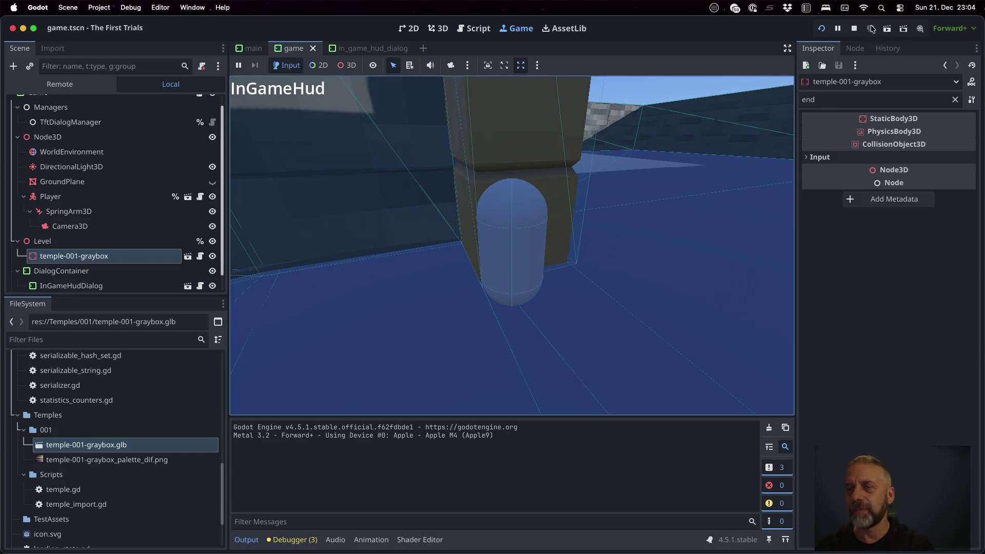
click(856, 31)
- Back in Blender, select the Walls object and enter Edit Mode
key(super+Tab)
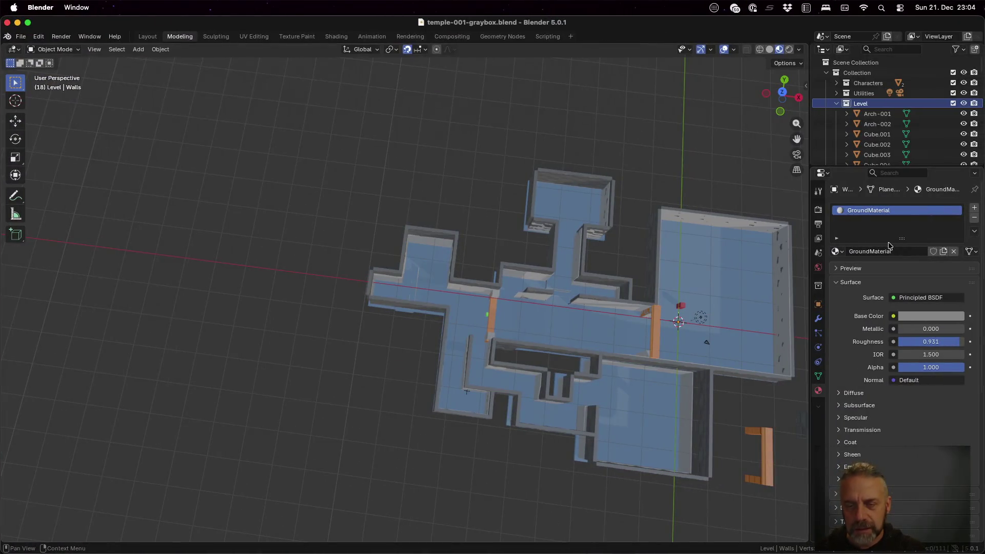
scroll(689, 378, up, 5)
scroll(346, 299, up, 3)
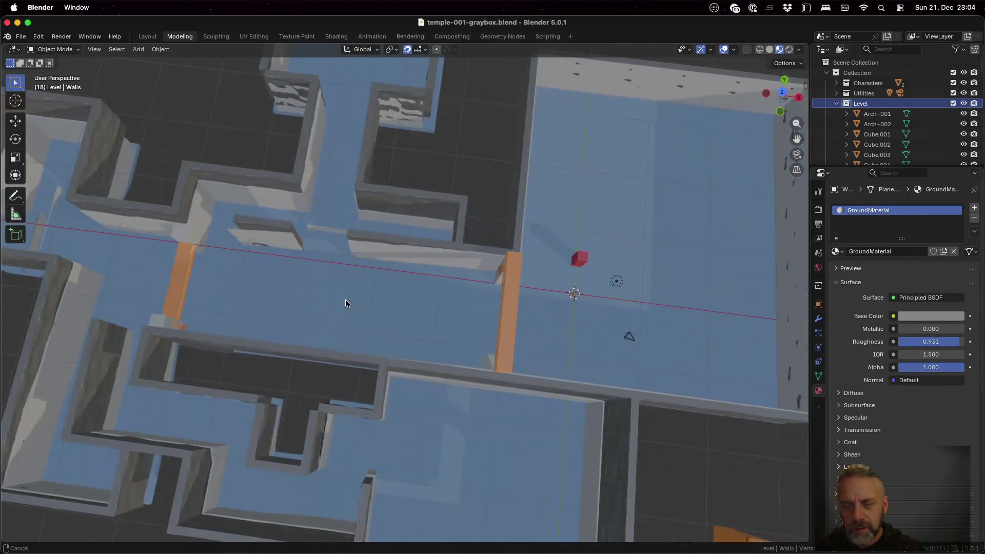
scroll(465, 329, down, 4)
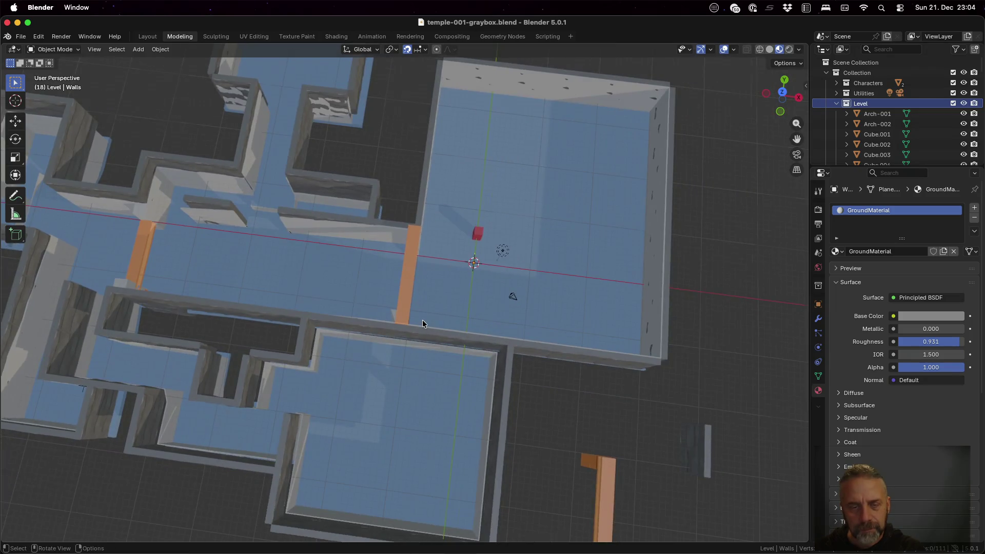
scroll(422, 328, up, 6)
mouse_move(441, 363)
middle_down()
mouse_move(396, 326)
mouse_move(501, 303)
middle_up()
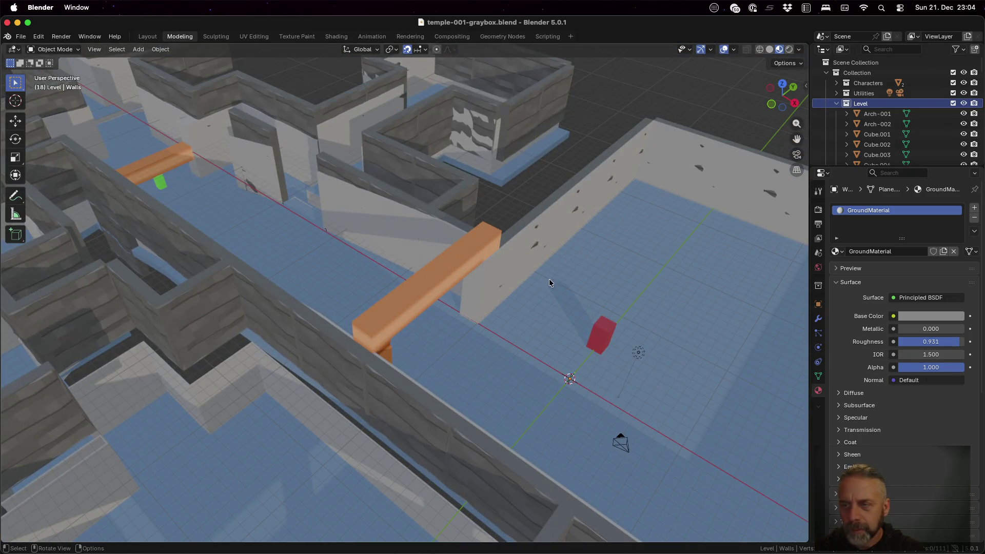
click(487, 291)
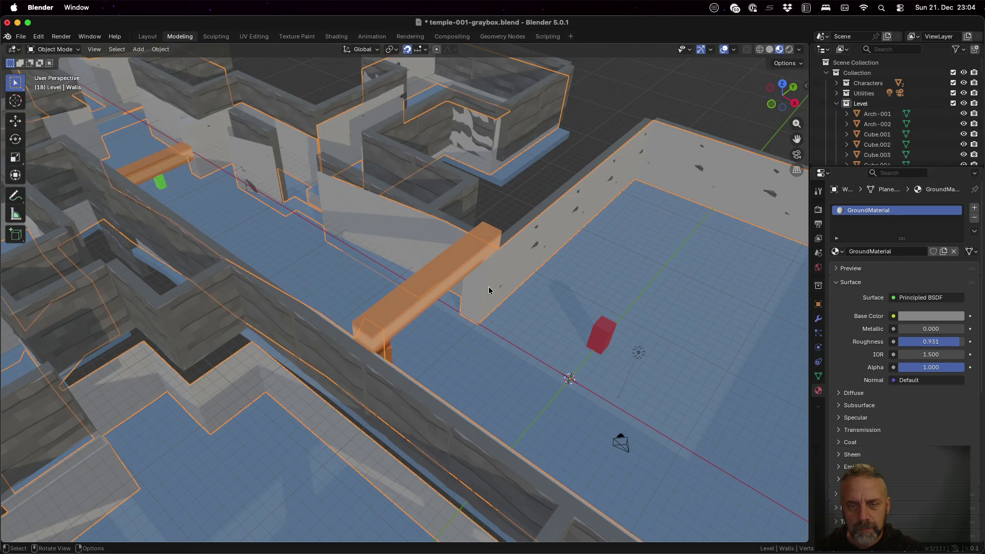
middle_drag(471, 321, 484, 388)
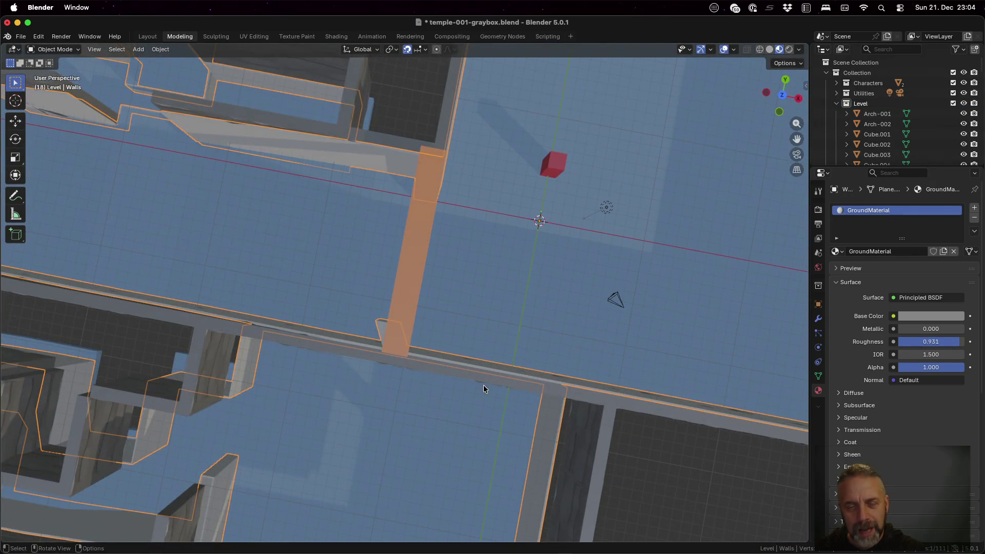
key(Tab)
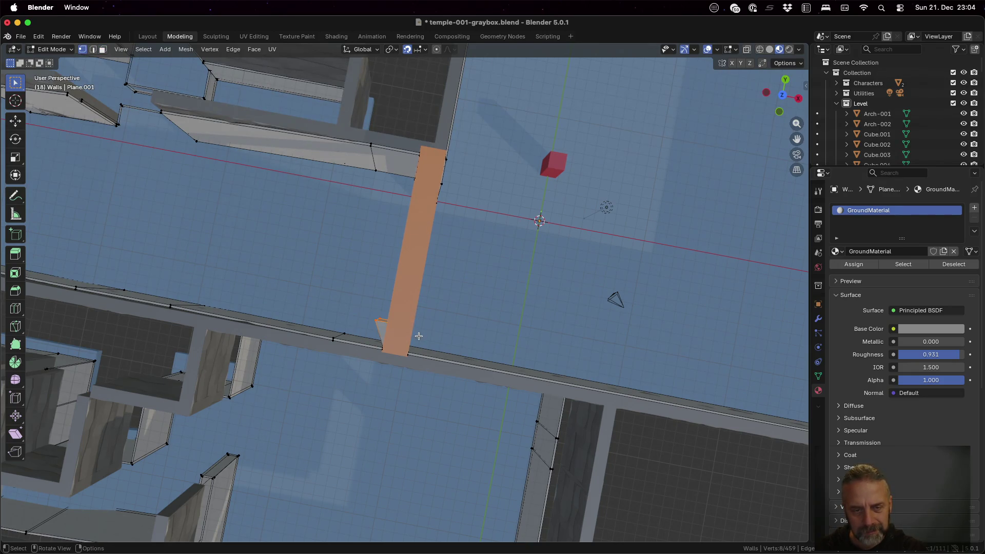
- Shift the selected strip 1 m along X and inspect it from a low side view
key(g)
key(x)
click(468, 334)
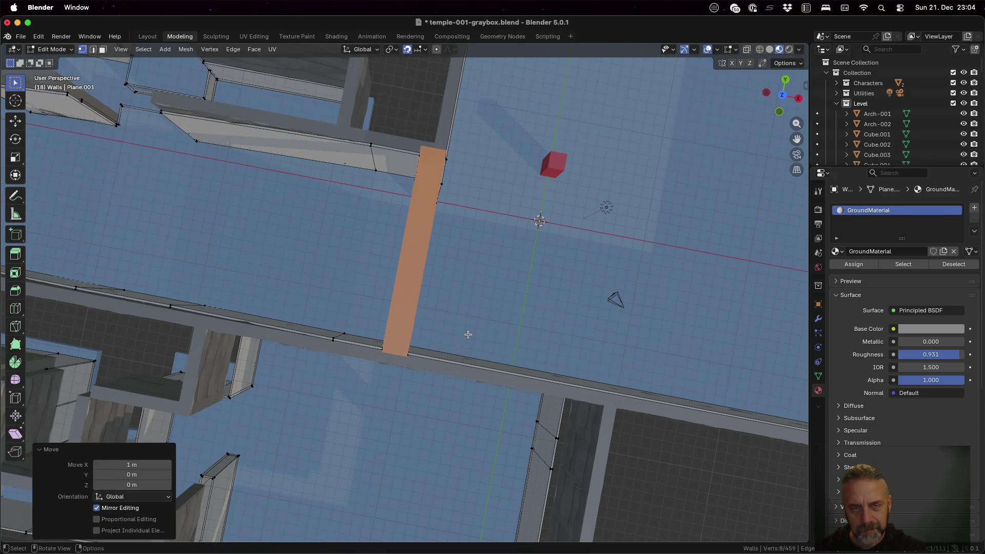
mouse_move(522, 308)
middle_down()
mouse_move(477, 194)
mouse_move(629, 245)
mouse_move(725, 311)
mouse_move(712, 366)
mouse_move(724, 286)
mouse_move(710, 325)
middle_up()
scroll(400, 310, down, 3)
scroll(400, 309, down, 2)
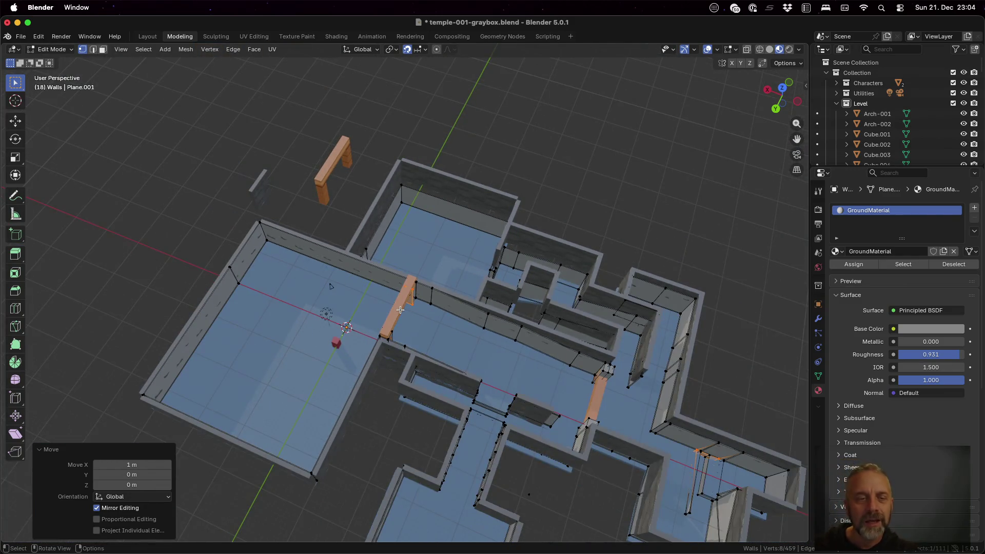
mouse_move(421, 310)
middle_down()
mouse_move(302, 270)
mouse_move(310, 309)
middle_up()
scroll(310, 309, down, 3)
mouse_move(370, 312)
middle_down()
mouse_move(392, 243)
mouse_move(395, 267)
mouse_move(398, 222)
mouse_move(453, 266)
middle_up()
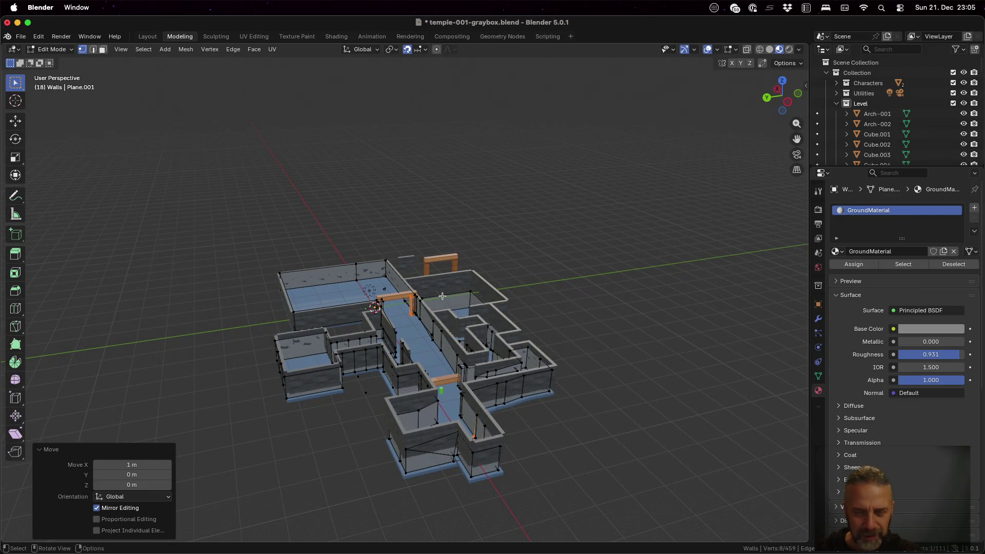
- Return to Object Mode and select the seven wall pieces of the front room
key(Tab)
scroll(567, 390, down, 1)
scroll(567, 392, up, 3)
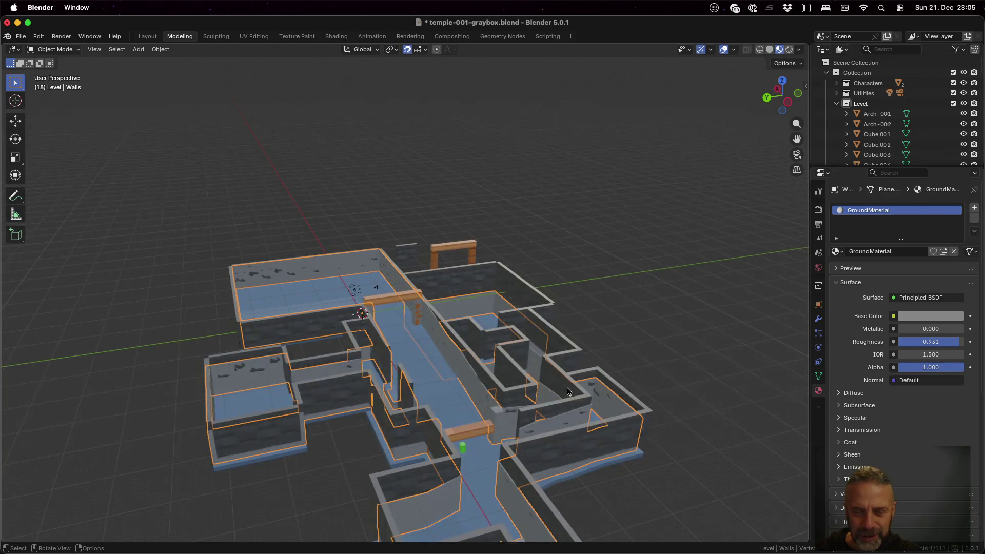
mouse_move(630, 374)
middle_down()
mouse_move(498, 369)
mouse_move(515, 337)
mouse_move(510, 405)
middle_up()
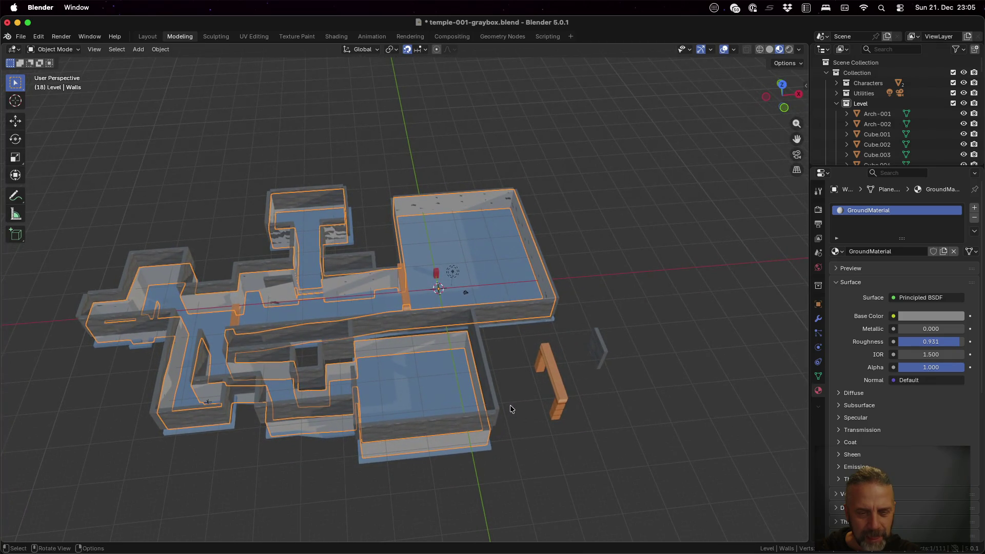
click(376, 425)
shift+click(354, 411)
shift+click(351, 379)
shift+click(407, 429)
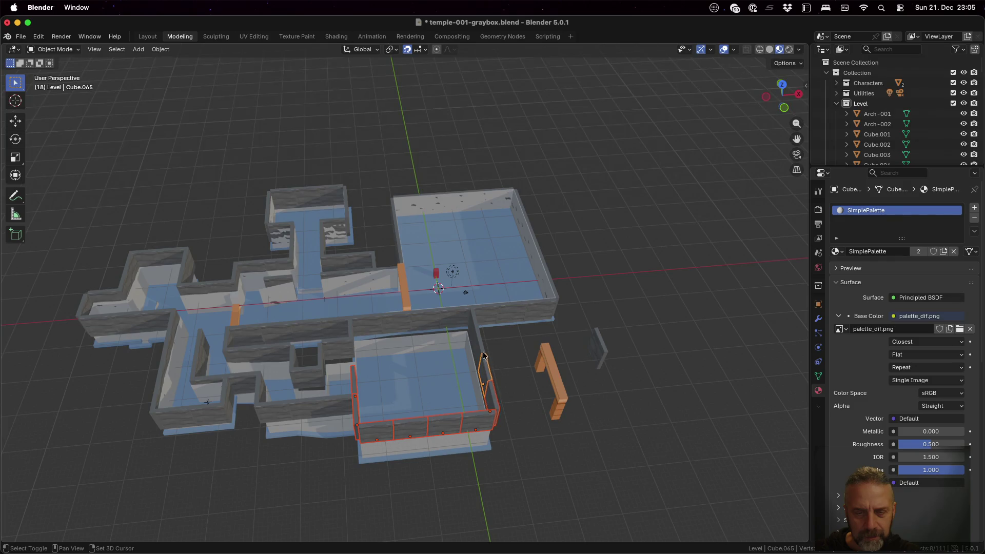
shift+click(348, 333)
shift+click(340, 347)
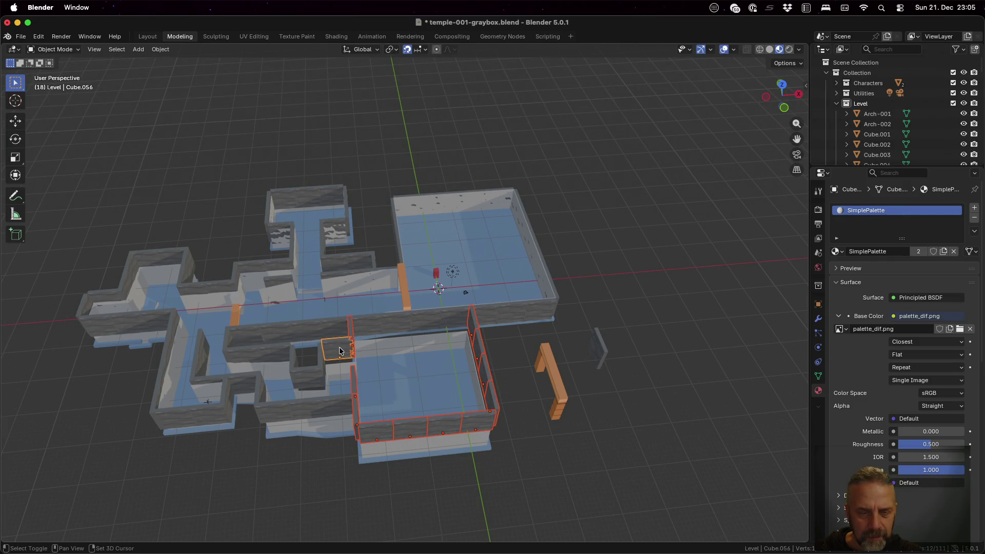
shift+click(343, 410)
- Check the selection from a few angles and start moving the walls along Z
mouse_move(343, 410)
middle_down()
mouse_move(339, 472)
mouse_move(342, 398)
middle_up()
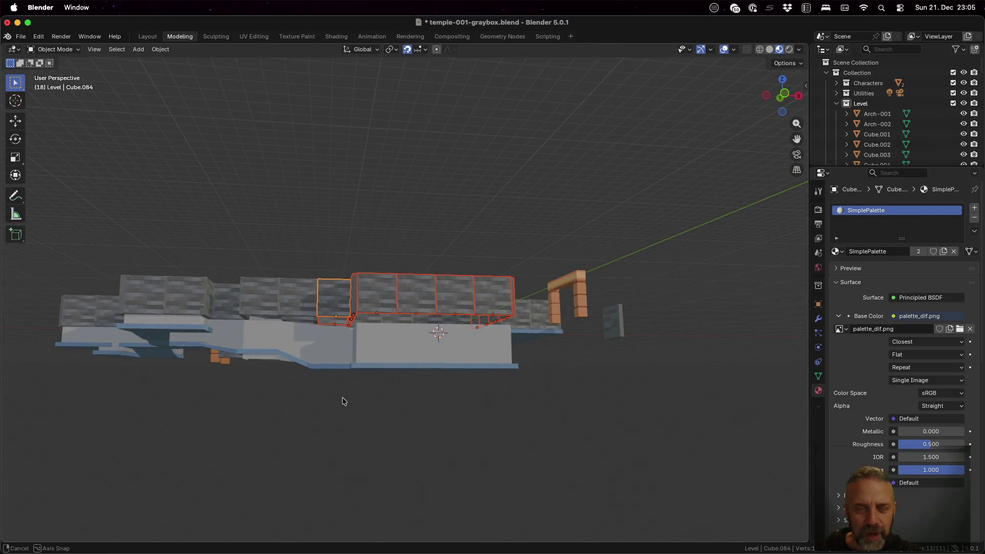
middle_drag(342, 399, 339, 404)
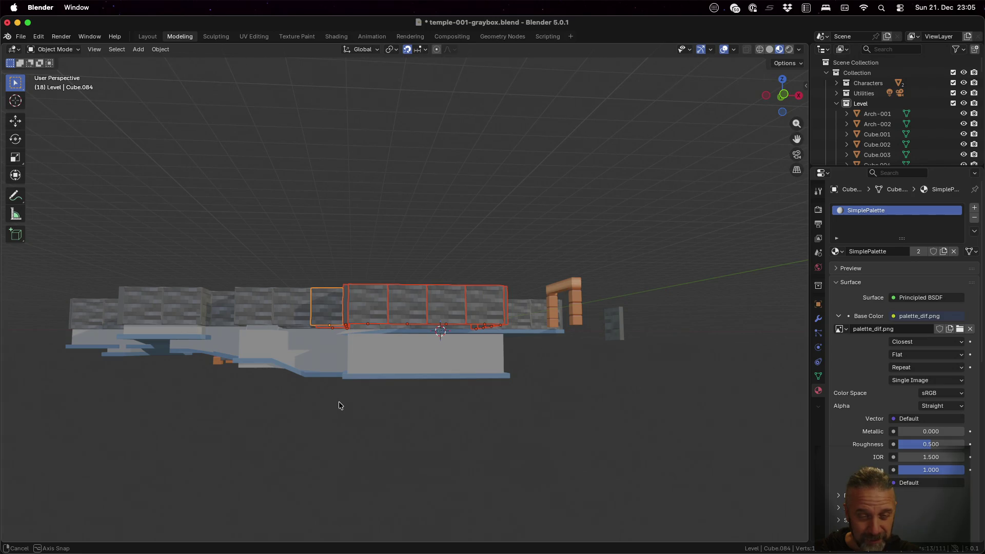
middle_drag(339, 402, 340, 426)
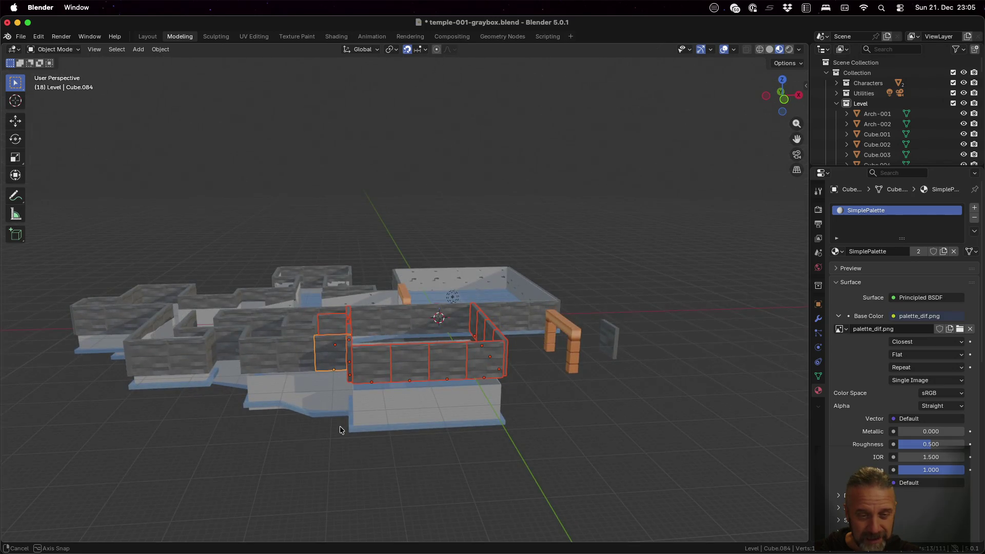
key(g)
key(z)
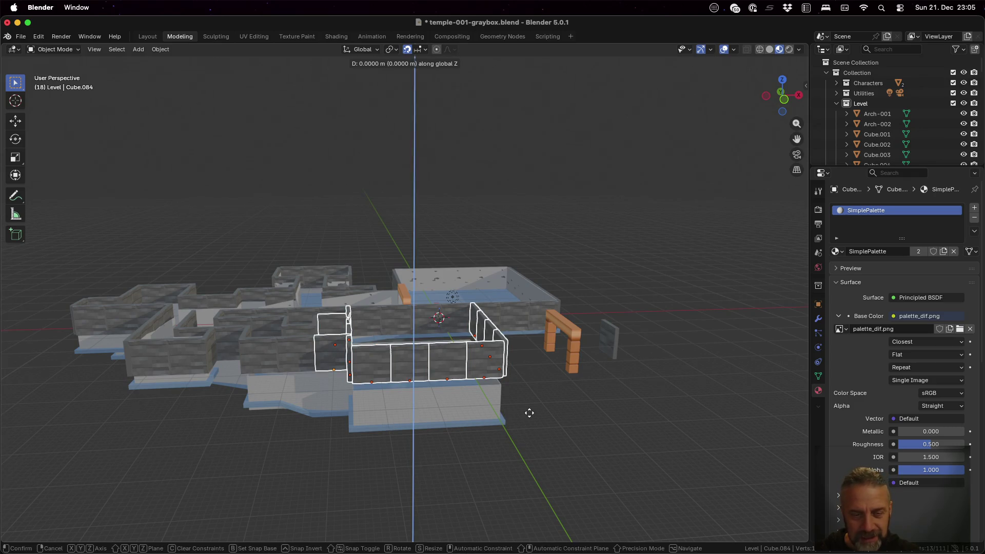
- Confirm the front room walls' 8 m drop and inspect the result from several angles
click(526, 445)
middle_drag(523, 379, 445, 362)
scroll(516, 453, up, 5)
mouse_move(515, 454)
middle_down()
mouse_move(503, 423)
mouse_move(510, 451)
mouse_move(558, 470)
mouse_move(602, 427)
mouse_move(593, 438)
middle_up()
scroll(497, 408, down, 2)
scroll(496, 408, down, 3)
middle_drag(418, 319, 420, 363)
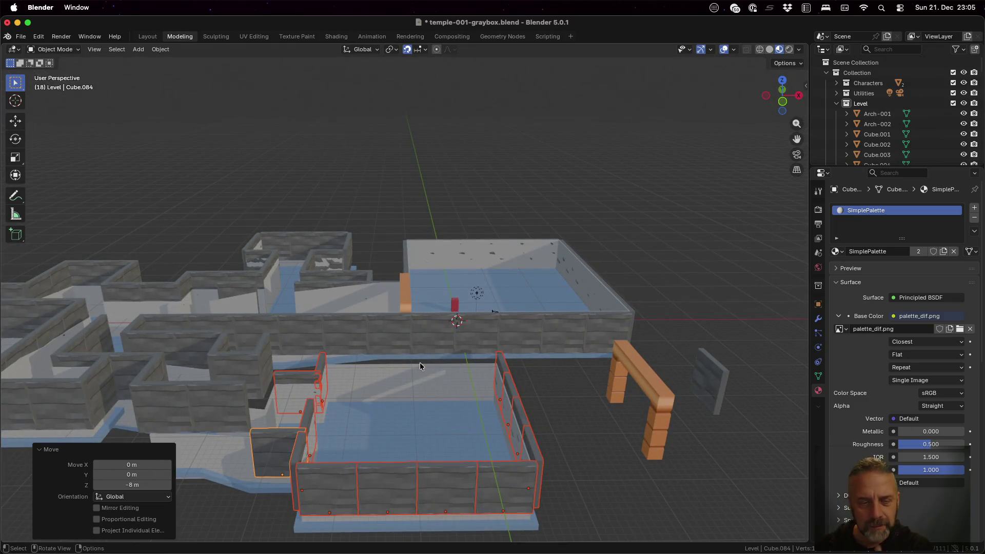
mouse_move(359, 407)
middle_down()
mouse_move(386, 377)
mouse_move(375, 379)
middle_up()
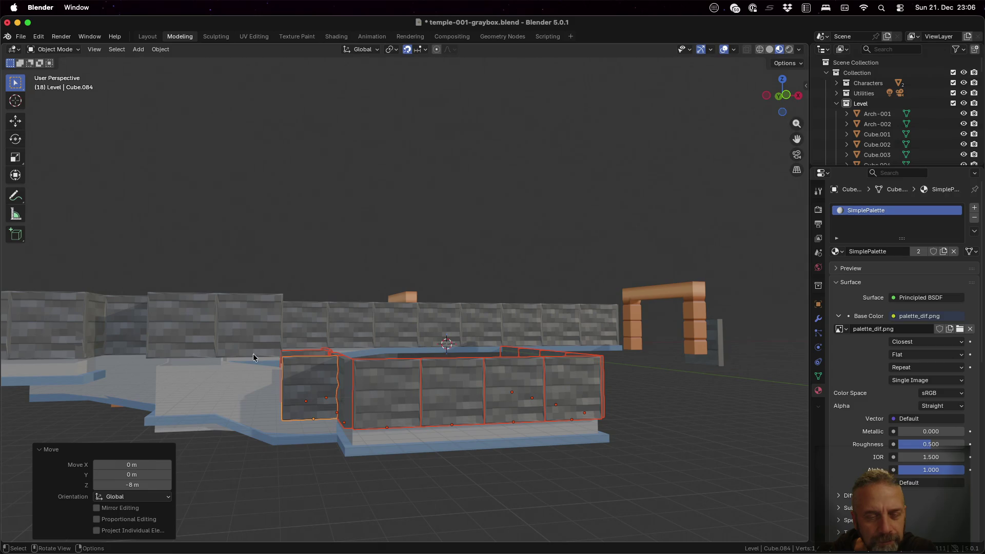
scroll(262, 353, down, 3)
middle_drag(272, 357, 428, 377)
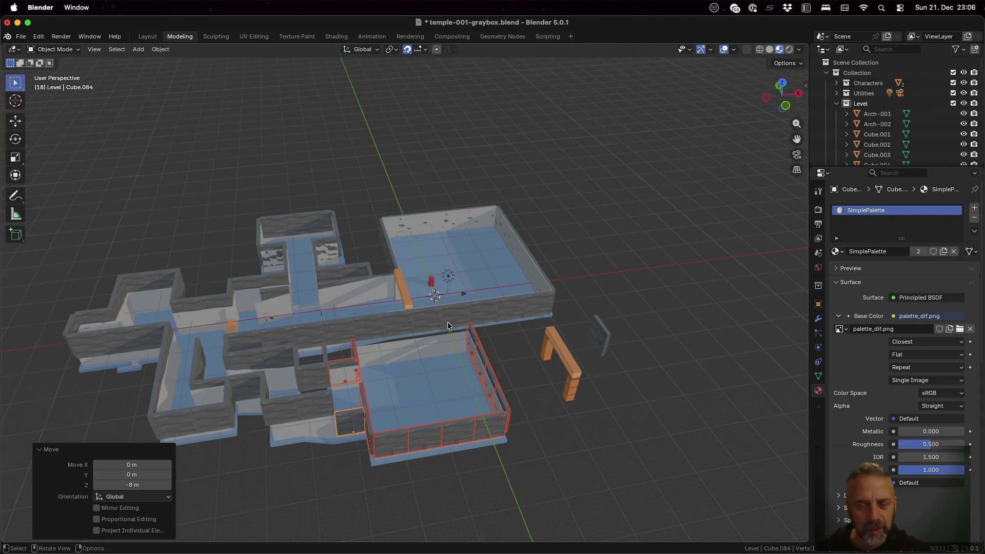
- Select the two small wall pieces beside the room and lower them 8 m
click(324, 352)
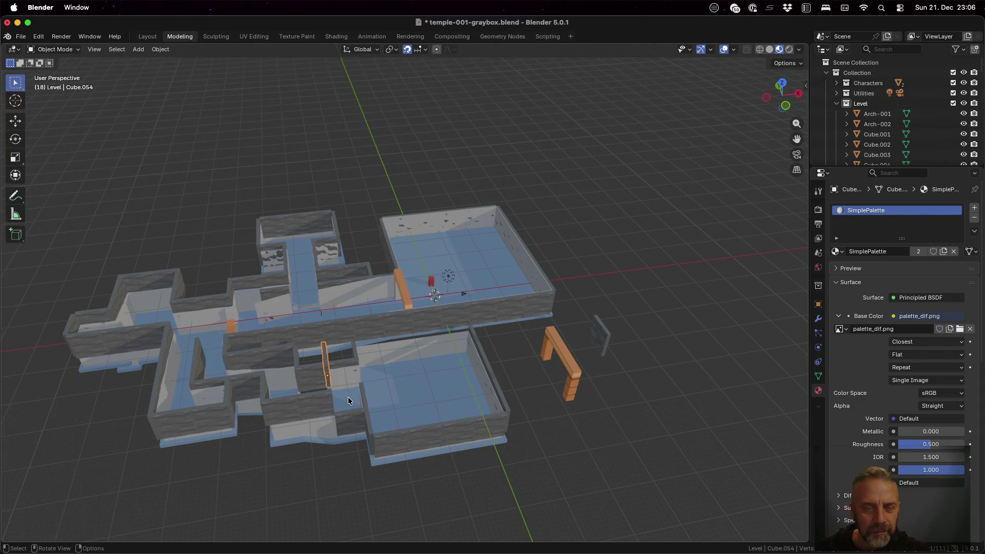
mouse_move(375, 377)
middle_down()
mouse_move(369, 337)
mouse_move(365, 369)
mouse_move(323, 379)
mouse_move(305, 334)
mouse_move(309, 346)
mouse_move(392, 380)
middle_up()
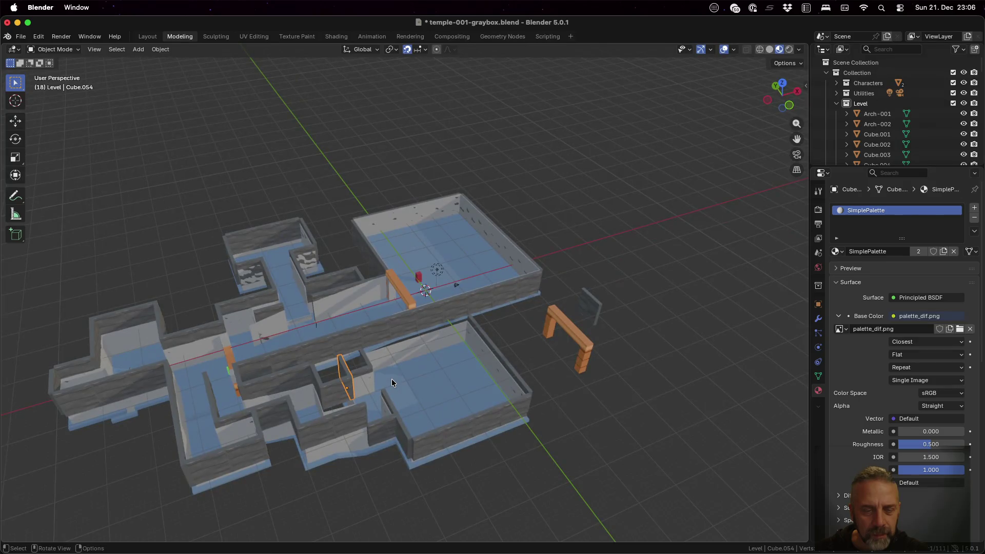
shift+click(349, 417)
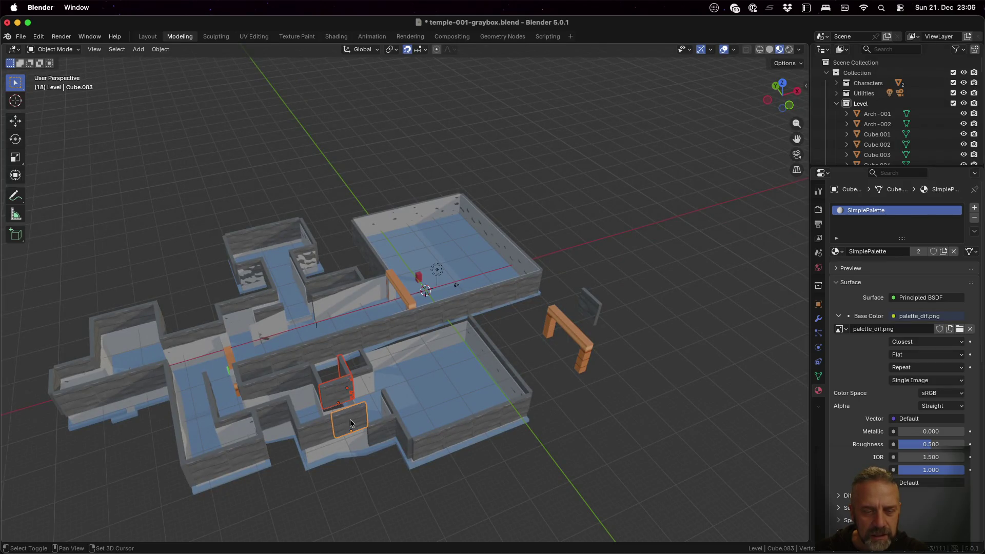
key(g)
key(z)
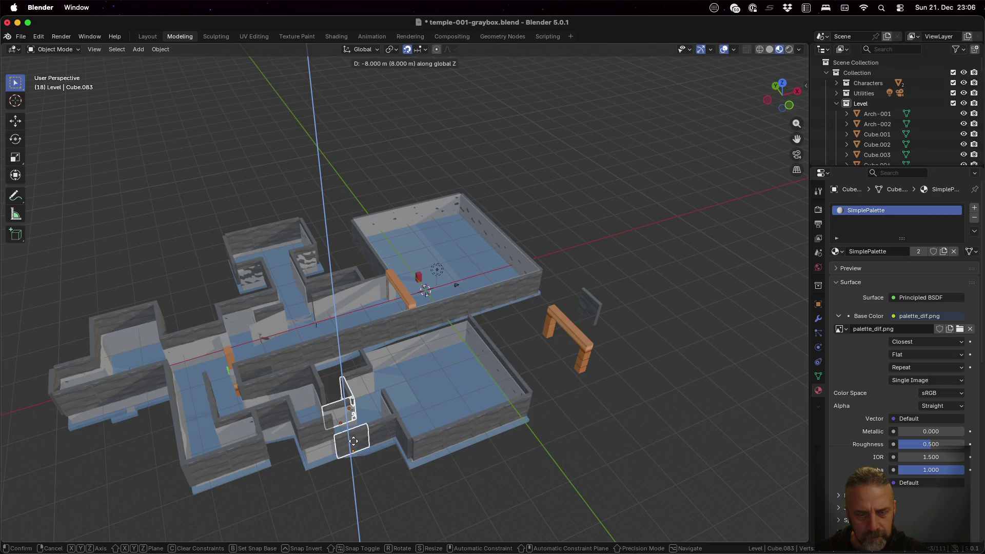
click(353, 441)
mouse_move(353, 441)
middle_down()
mouse_move(380, 411)
mouse_move(380, 393)
middle_up()
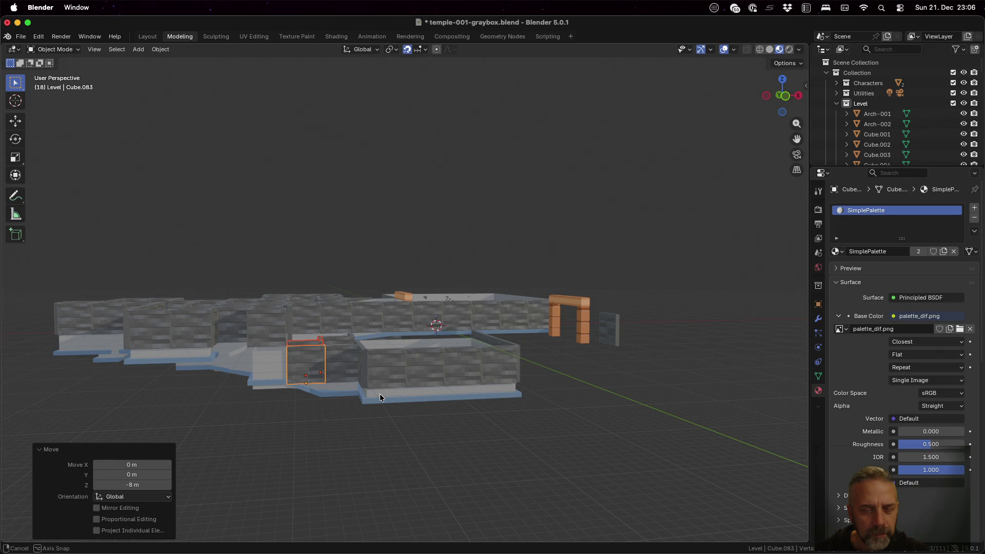
middle_drag(380, 393, 380, 393)
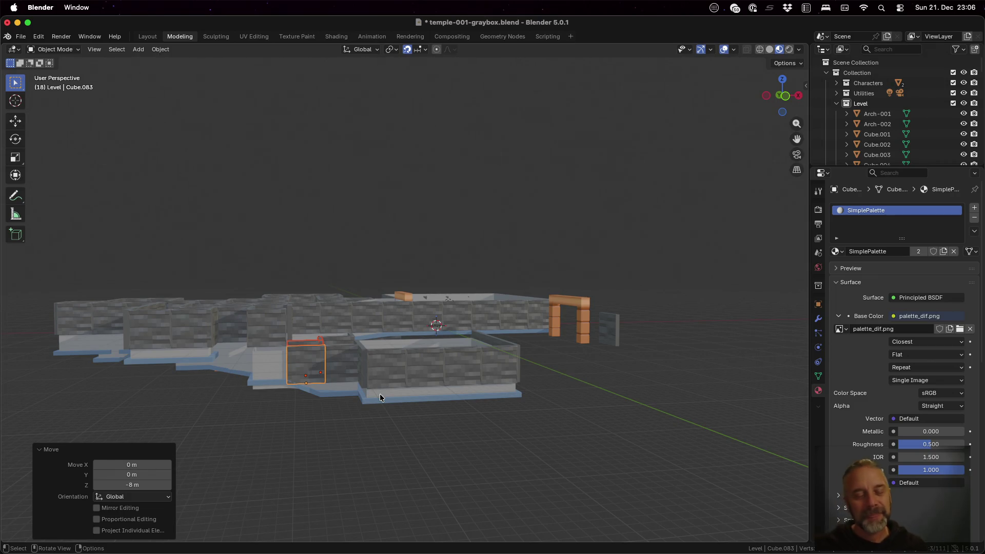
- Select the three wall blocks still sitting too high and start moving them along Z
click(262, 325)
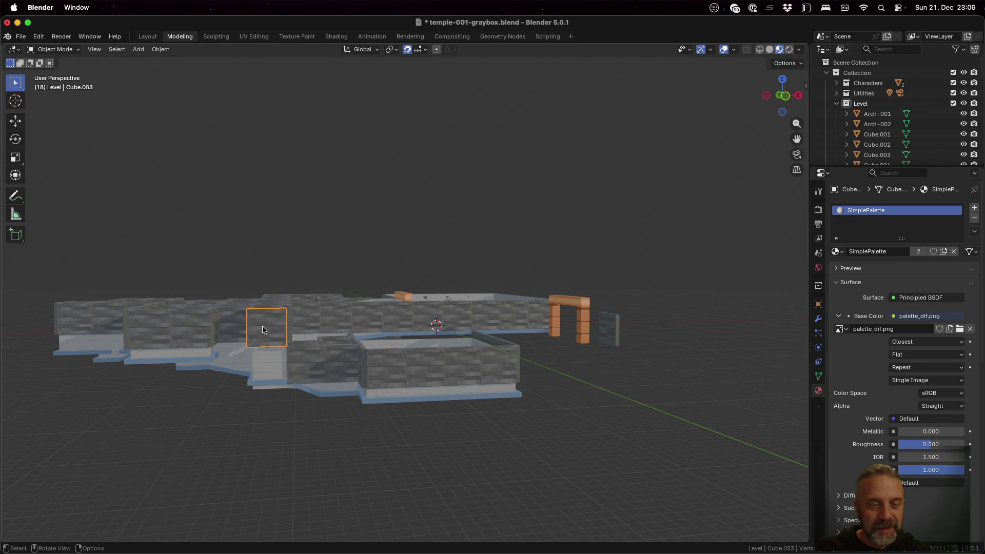
middle_drag(324, 325, 327, 389)
shift+click(307, 377)
shift+click(288, 369)
mouse_move(310, 379)
middle_down()
mouse_move(325, 393)
mouse_move(330, 320)
mouse_move(359, 304)
mouse_move(337, 330)
mouse_move(333, 372)
middle_up()
key(g)
key(z)
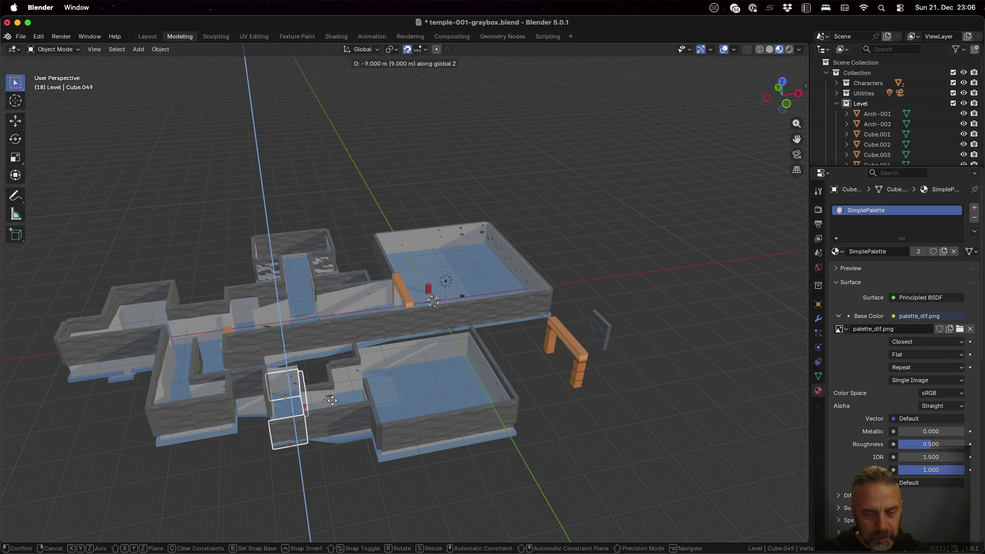
- Lower those blocks 8 m, then drop the thin leftover piece Cube.051 by 8 m
click(332, 399)
mouse_move(332, 399)
middle_down()
mouse_move(339, 368)
mouse_move(320, 415)
mouse_move(286, 438)
middle_up()
click(239, 334)
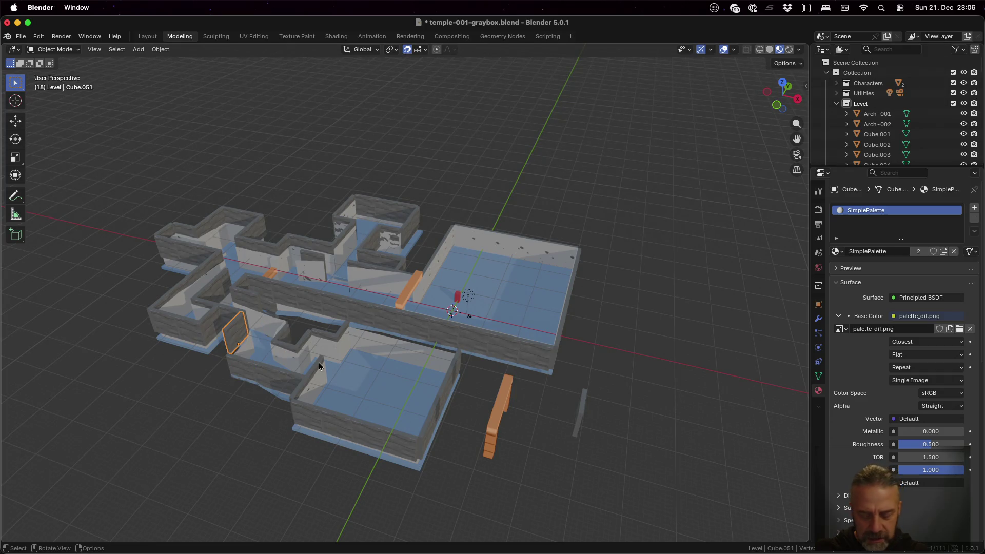
key(g)
key(z)
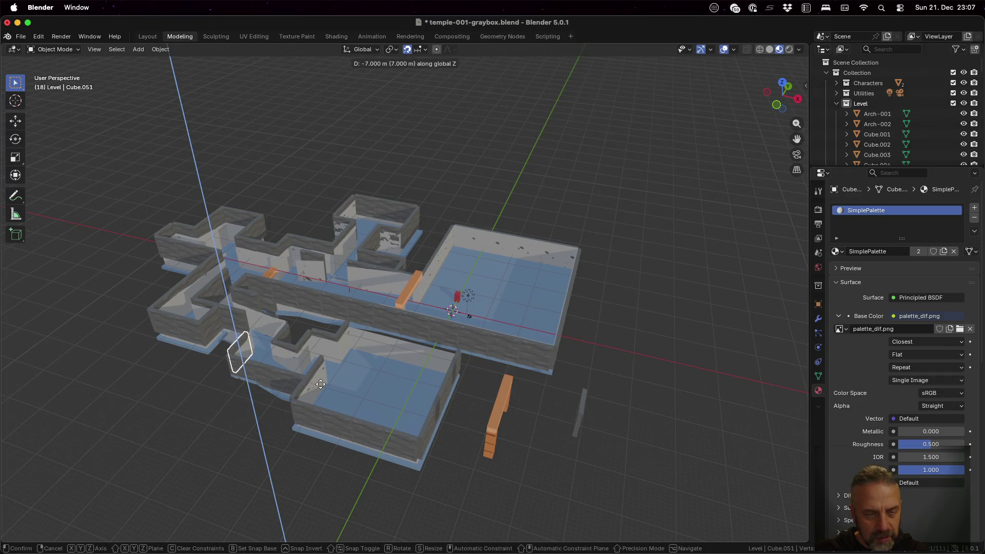
click(227, 380)
- Orbit around the lowered walls and select a wall segment of the left room
mouse_move(227, 381)
middle_down()
mouse_move(284, 334)
mouse_move(264, 370)
mouse_move(272, 371)
mouse_move(284, 336)
middle_up()
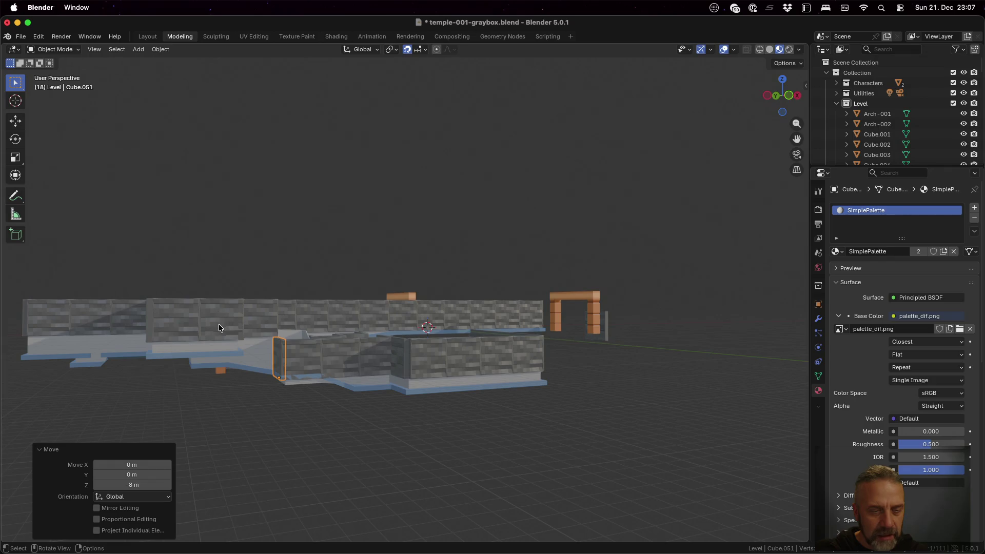
mouse_move(245, 362)
middle_down()
mouse_move(282, 361)
mouse_move(286, 393)
mouse_move(253, 375)
middle_up()
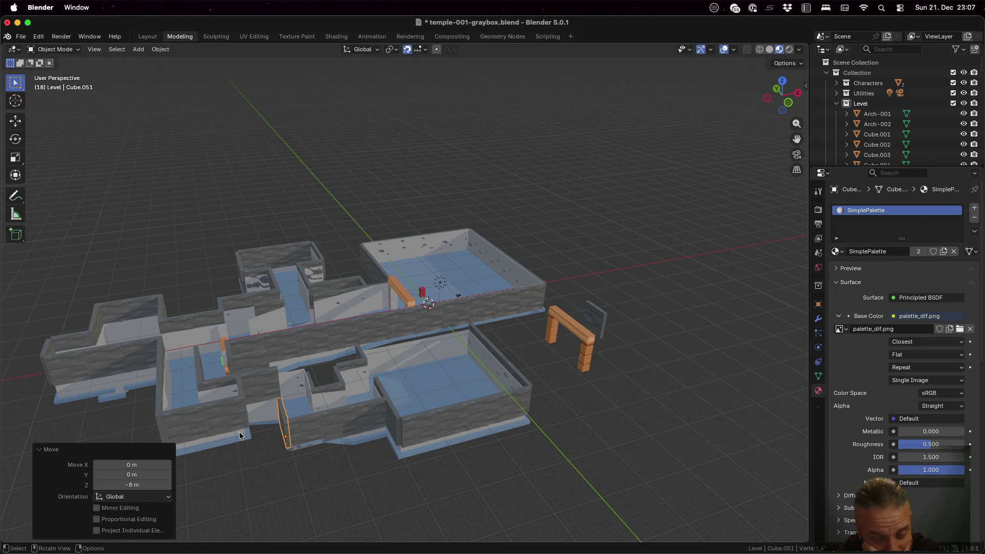
middle_drag(254, 438, 315, 407)
click(288, 353)
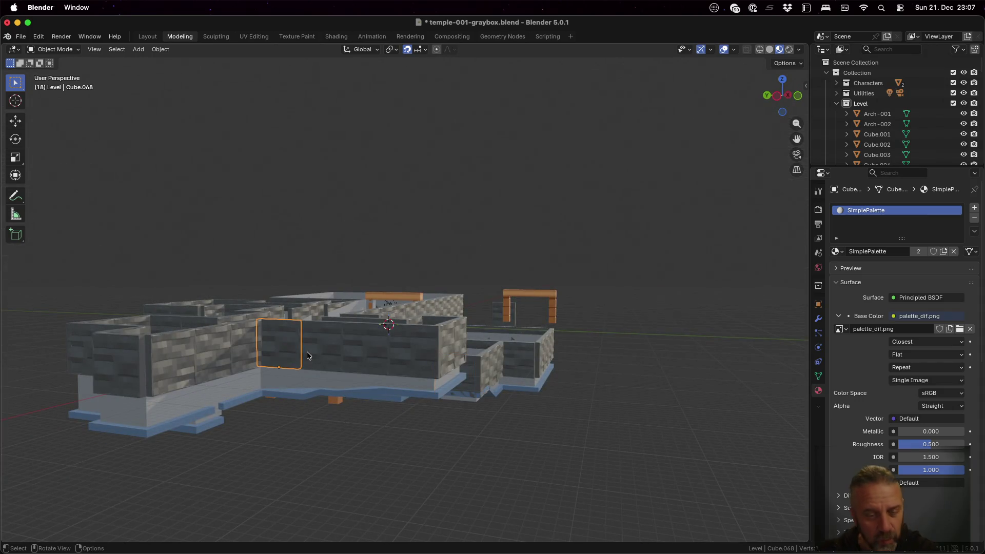
- Add the first five neighbouring wall segments to the selection
shift+click(313, 344)
shift+click(370, 351)
shift+click(420, 354)
shift+click(443, 352)
shift+click(461, 348)
- From a high angle, add the left wing's small, thin, vertical and top-left wall pieces
middle_drag(461, 347, 405, 398)
shift+click(260, 426)
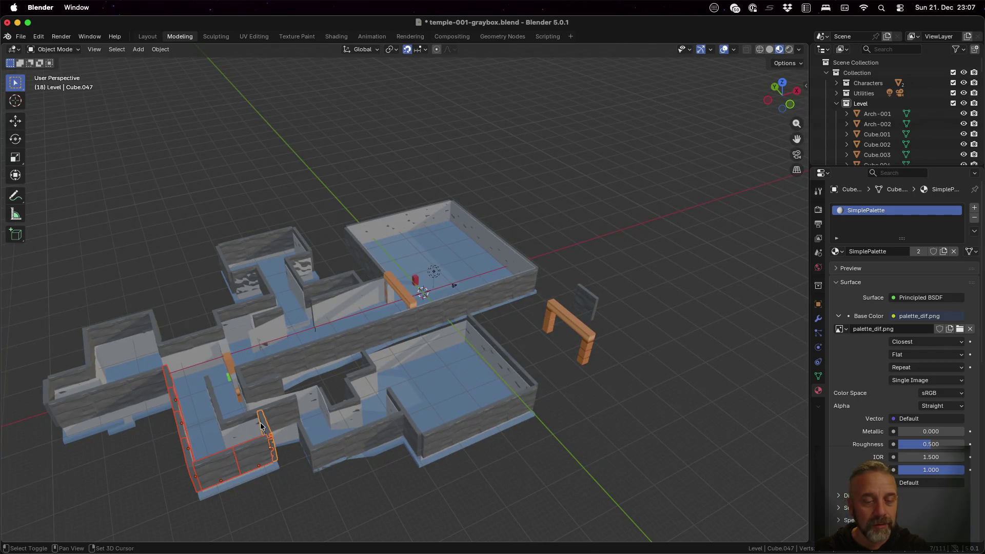
shift+click(242, 417)
shift+click(207, 392)
shift+click(275, 415)
shift+click(152, 392)
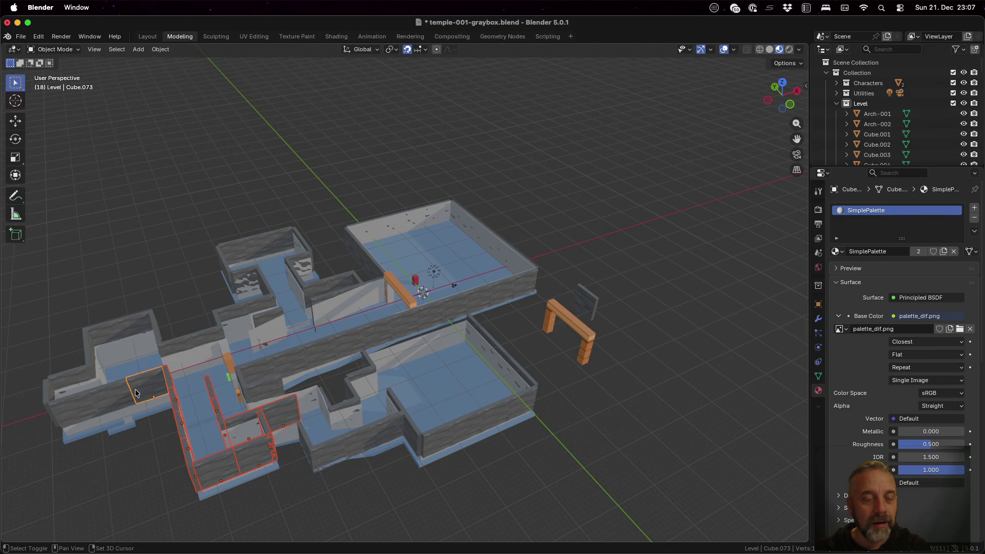
shift+click(128, 392)
shift+click(84, 404)
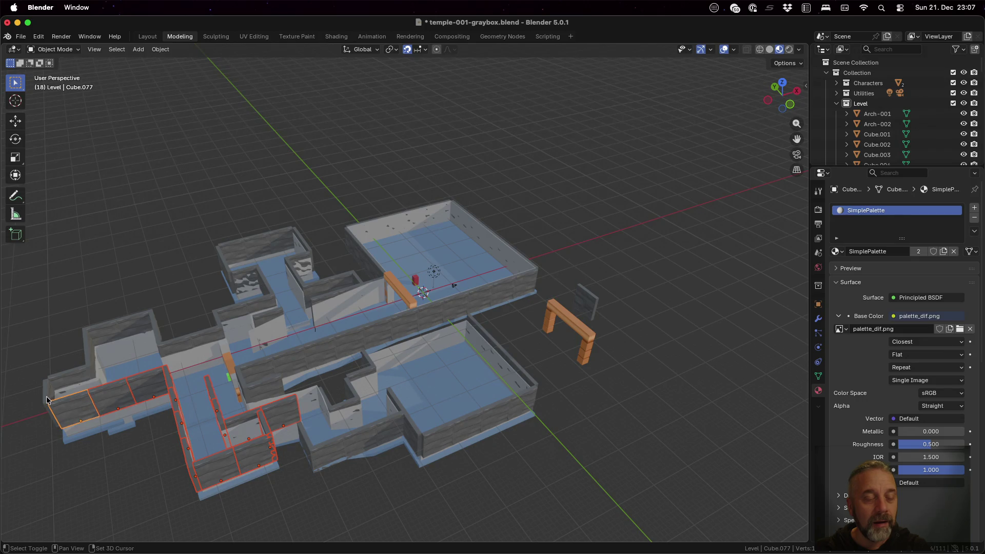
shift+click(88, 351)
shift+click(111, 334)
shift+click(143, 328)
- Add the end wall, the back wall pieces and a corridor wall to the selection
mouse_move(143, 328)
middle_down()
mouse_move(156, 337)
mouse_move(174, 414)
middle_up()
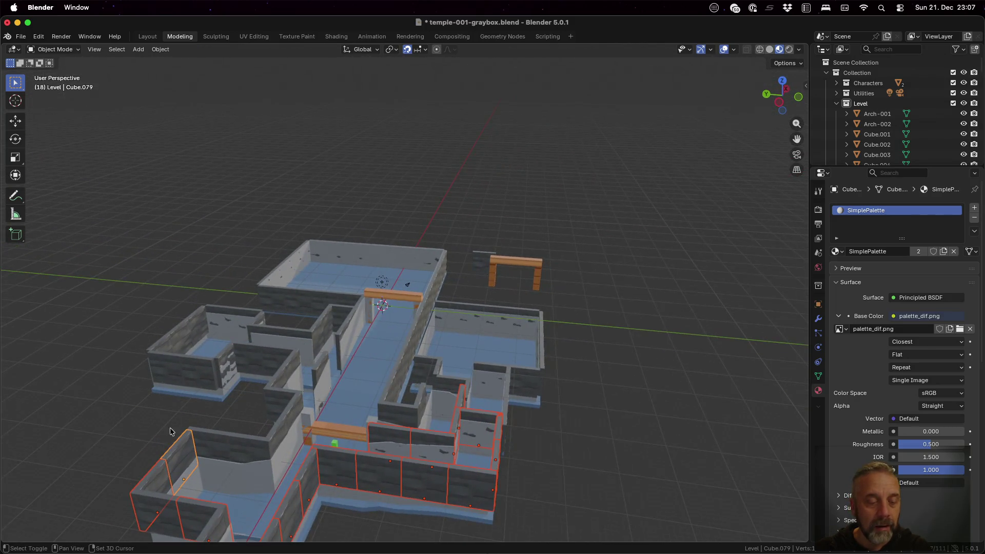
shift+click(153, 499)
shift+click(218, 453)
shift+click(255, 454)
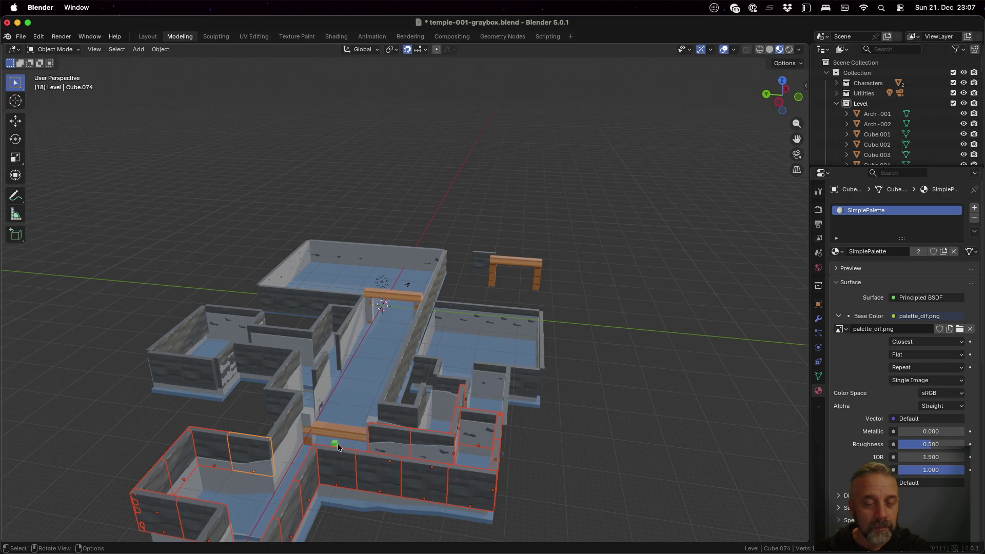
shift+click(284, 426)
middle_drag(371, 384, 347, 399)
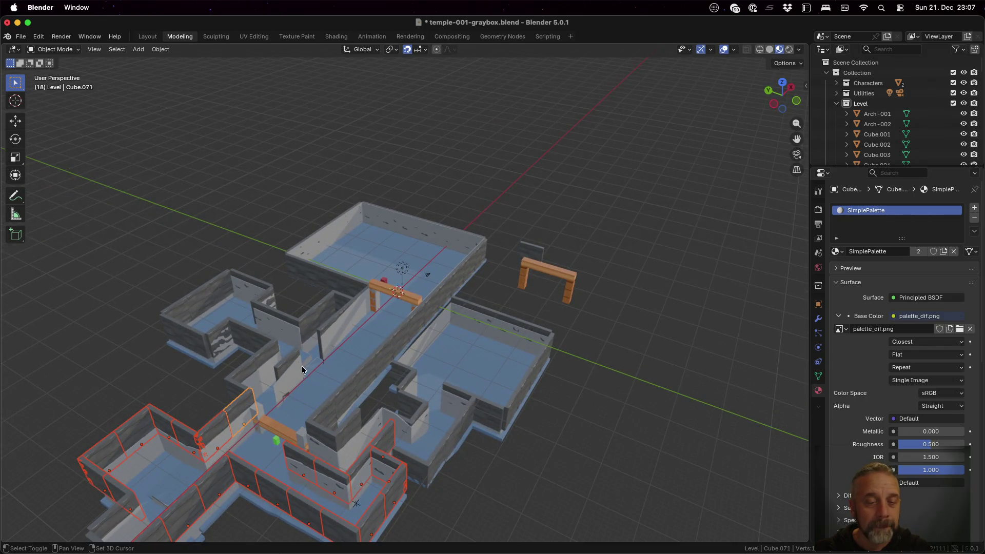
shift+click(278, 364)
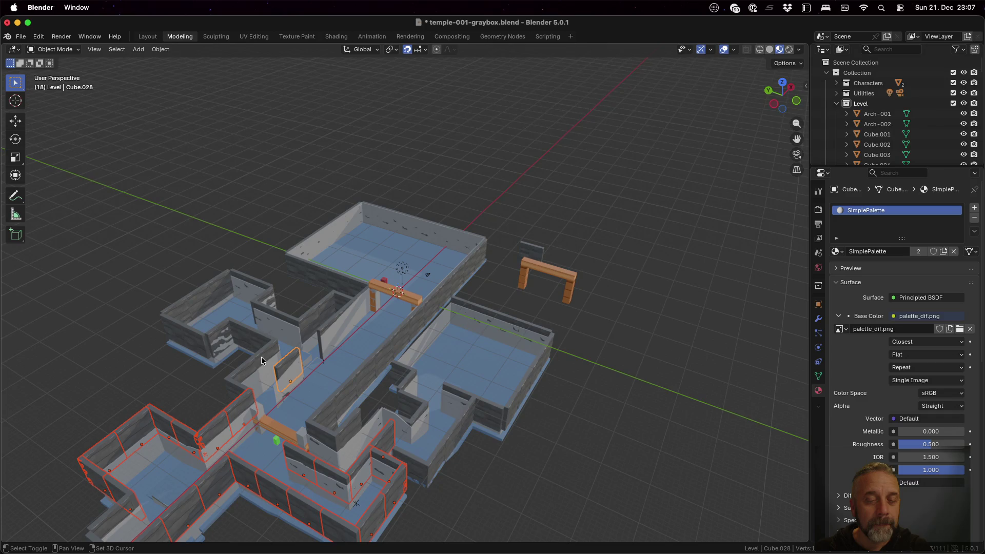
scroll(283, 394, up, 4)
mouse_move(162, 439)
middle_down()
mouse_move(260, 385)
mouse_move(257, 376)
mouse_move(242, 396)
middle_up()
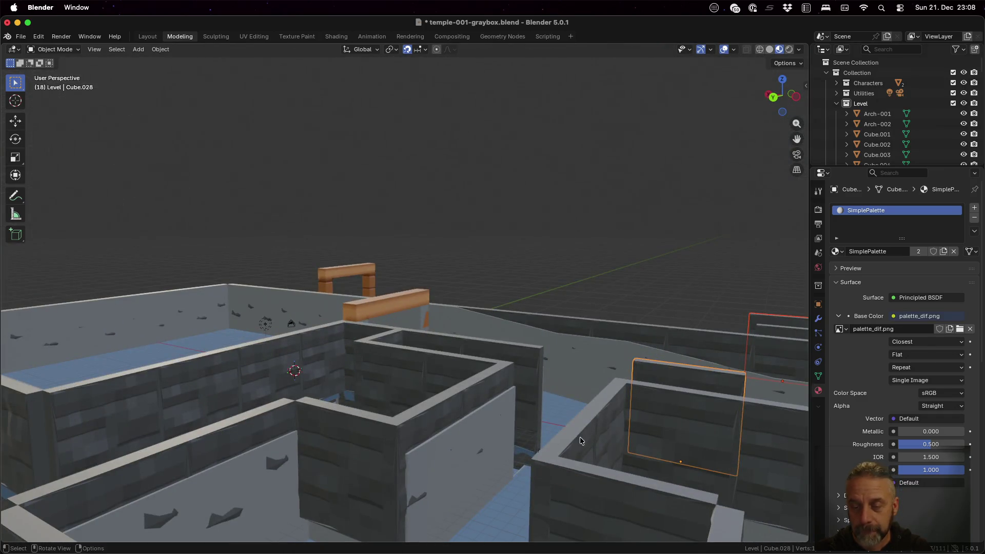
scroll(577, 438, down, 5)
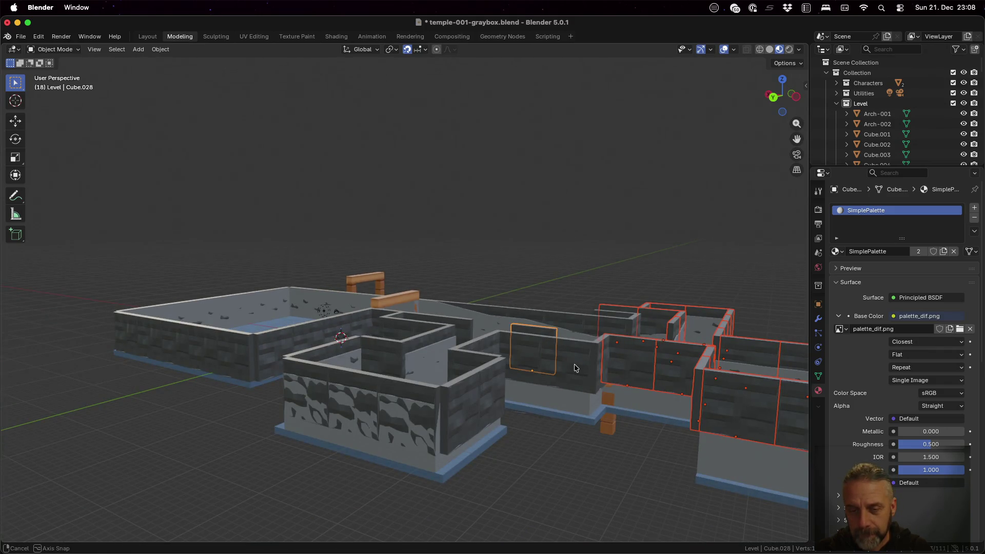
middle_drag(574, 365, 577, 389)
- Add the remaining wall panels, including the thin piece, to the selection
shift+click(585, 433)
shift+click(520, 420)
shift+click(599, 418)
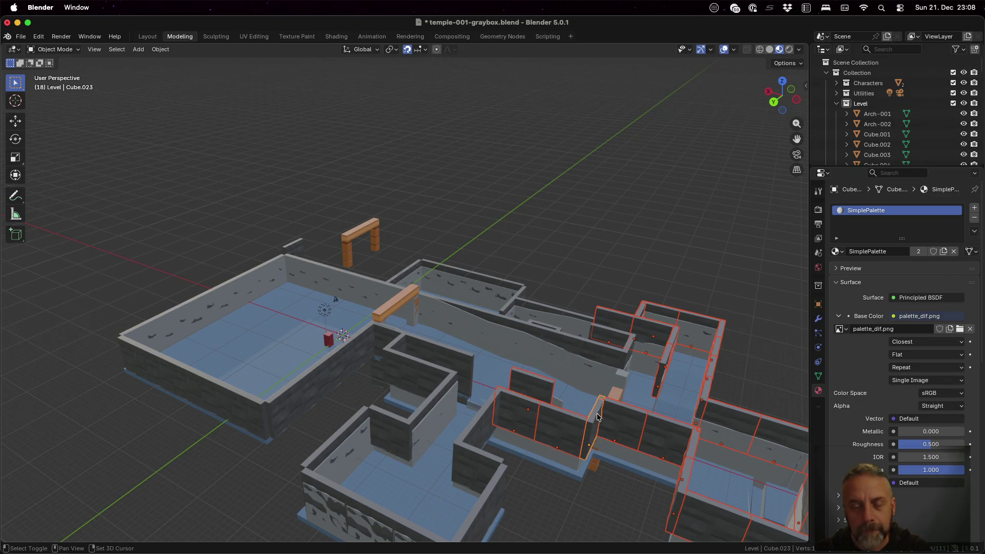
shift+click(463, 366)
shift+click(430, 357)
shift+click(393, 367)
shift+click(405, 369)
shift+click(436, 378)
- Add the four front wall segments to the selection
mouse_move(435, 379)
middle_down()
mouse_move(444, 393)
mouse_move(402, 399)
mouse_move(359, 386)
mouse_move(319, 398)
middle_up()
shift+click(360, 326)
shift+click(402, 326)
shift+click(432, 325)
shift+click(467, 329)
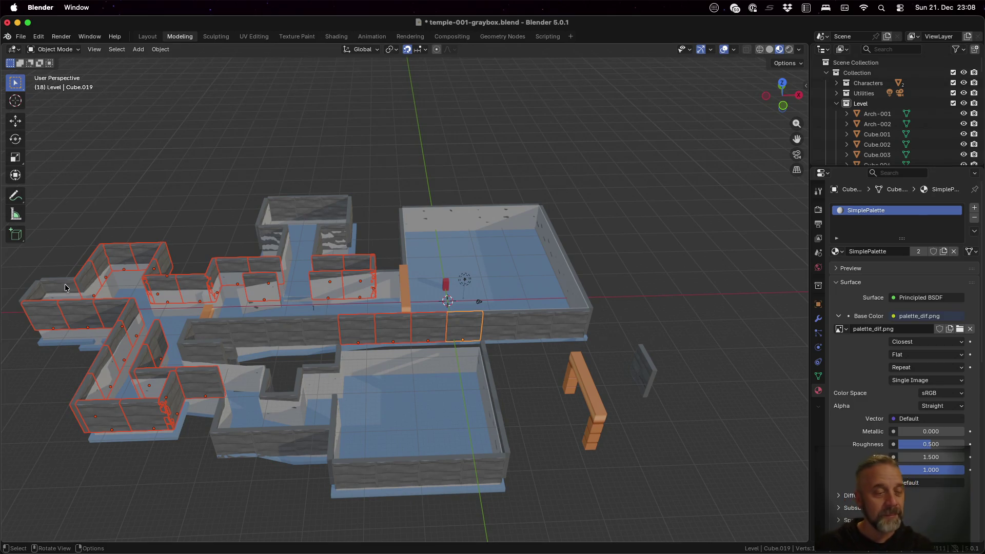
- Cycle the overlapping left wall until the left wall piece, not the Walls mesh, is active
shift+click(53, 317)
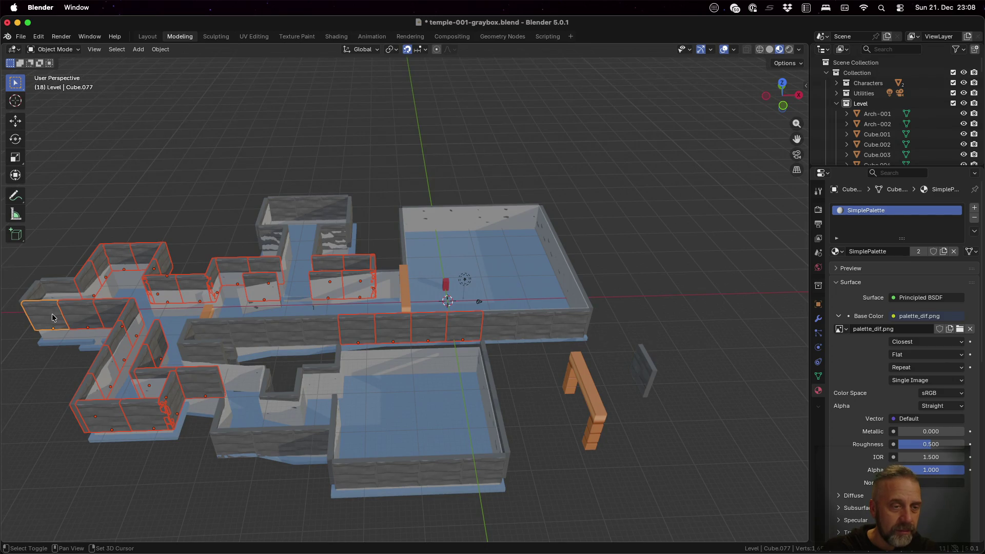
shift+click(52, 317)
shift+click(52, 317)
shift+click(53, 317)
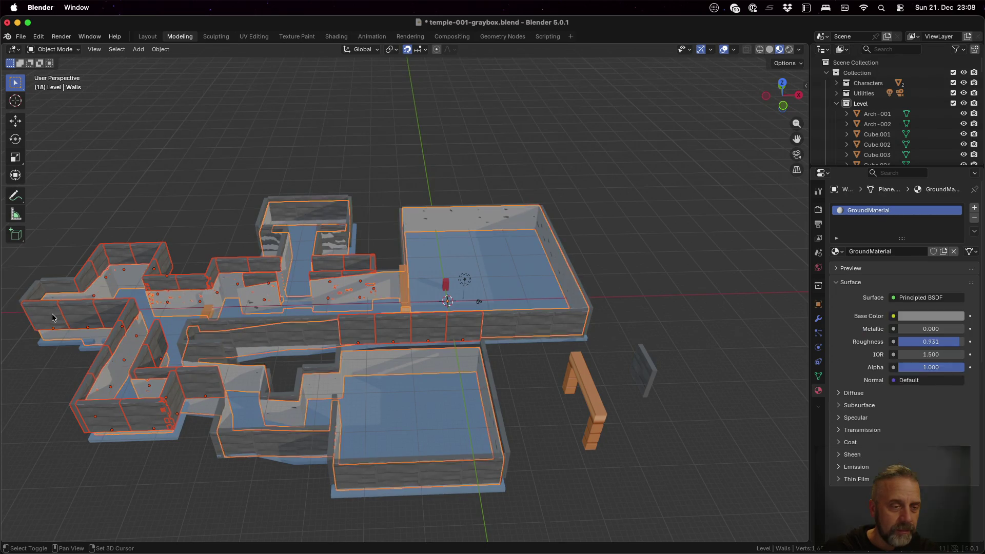
shift+click(52, 317)
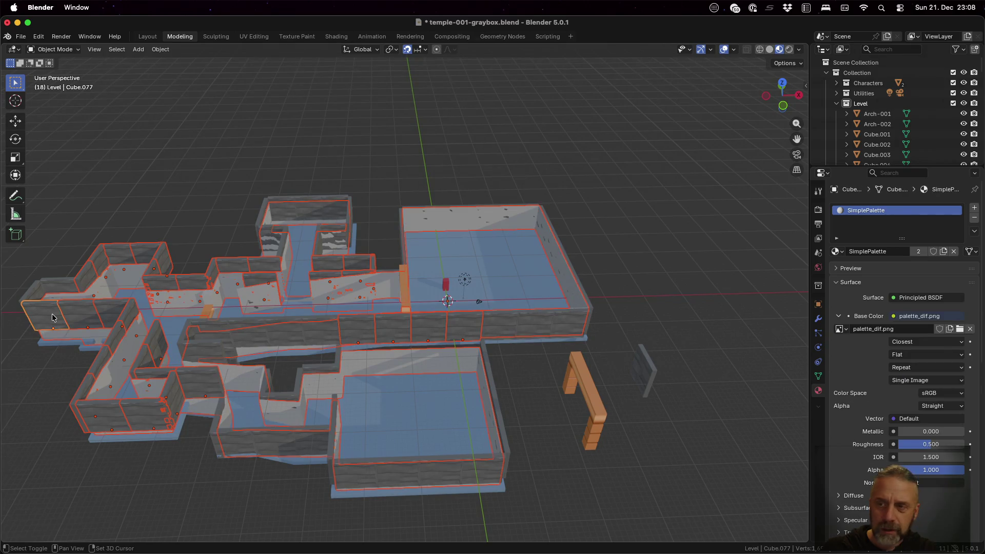
shift+click(53, 318)
shift+click(52, 317)
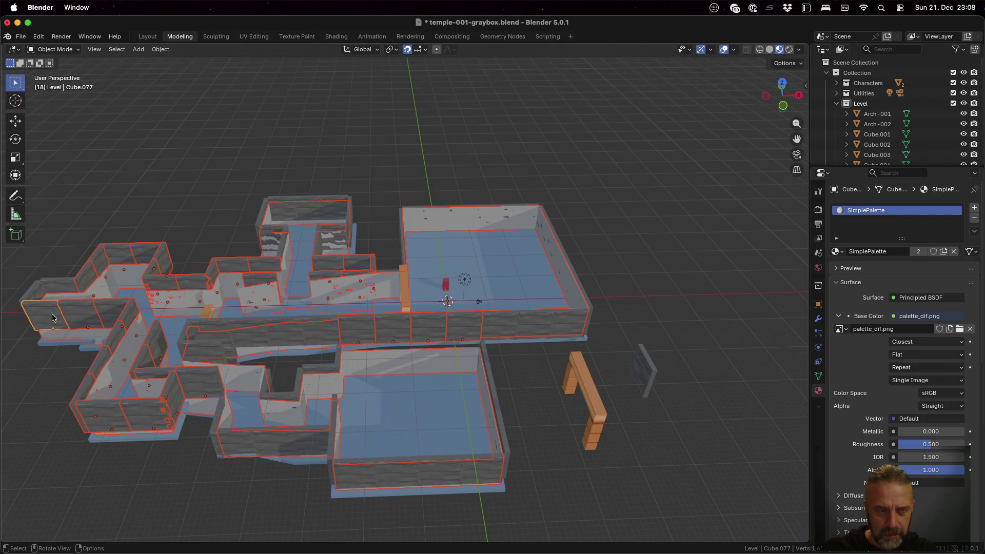
click(53, 317)
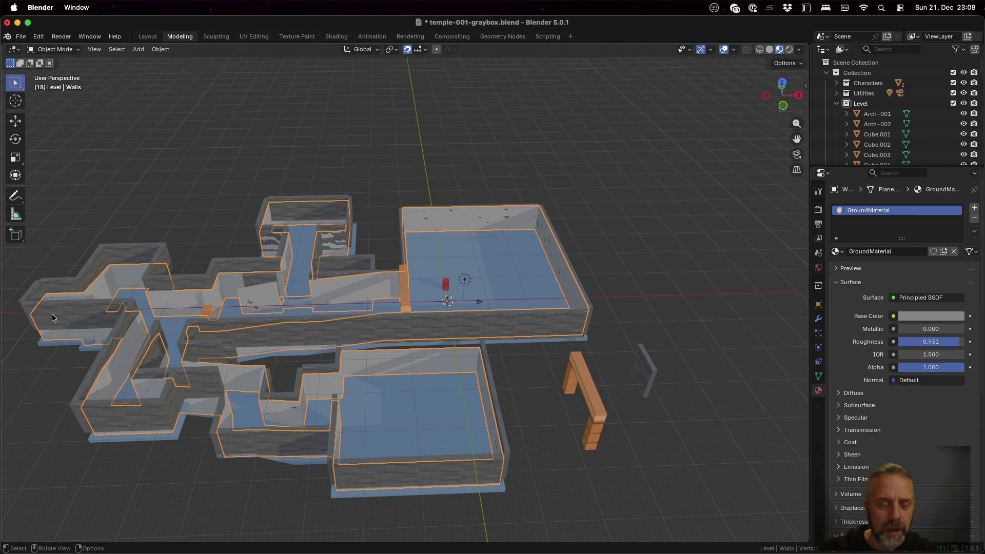
ctrl+click(53, 317)
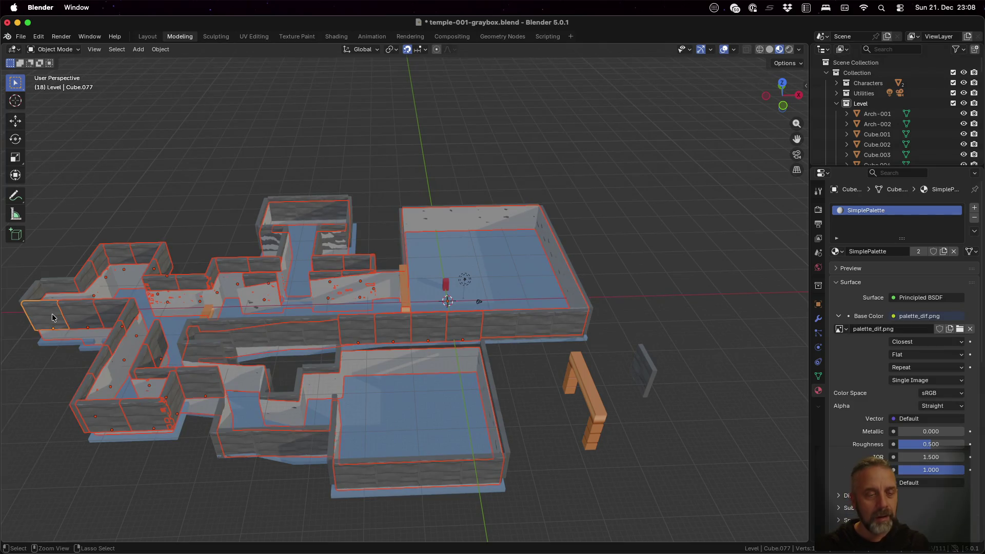
ctrl+click(52, 317)
ctrl+click(53, 317)
ctrl+click(52, 317)
ctrl+click(53, 317)
ctrl+click(53, 317)
ctrl+click(52, 317)
ctrl+click(52, 317)
shift+click(469, 331)
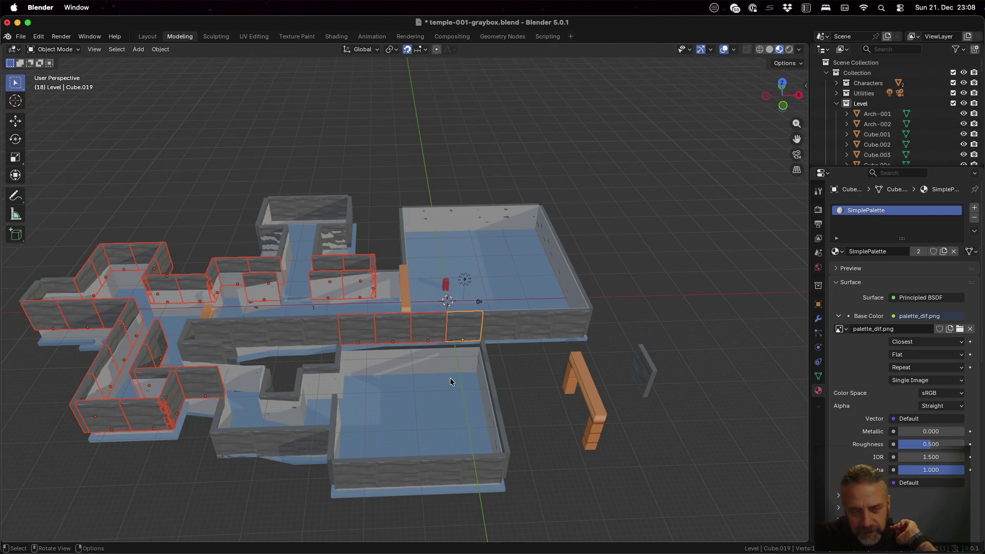
- Add two more corridor walls to the selection
mouse_move(251, 402)
middle_down()
mouse_move(207, 381)
mouse_move(223, 396)
mouse_move(248, 383)
mouse_move(229, 383)
mouse_move(226, 406)
middle_up()
shift+click(218, 327)
mouse_move(245, 342)
middle_down()
mouse_move(340, 321)
mouse_move(343, 330)
middle_up()
shift+click(324, 438)
middle_drag(323, 437, 441, 422)
- Add the last corridor walls, leaving out the Walls mesh, and start duplicating the selection
shift+click(571, 383)
shift+click(543, 371)
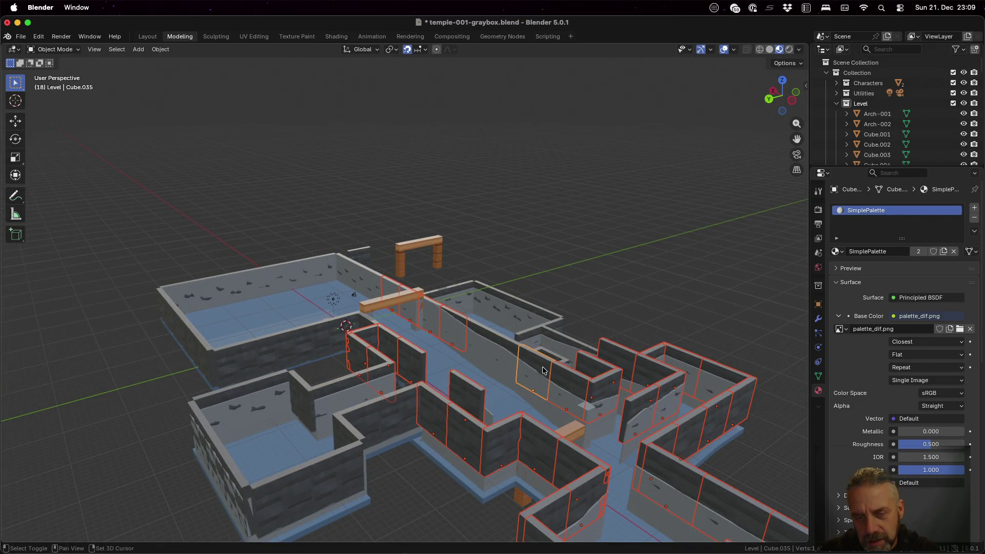
shift+click(508, 353)
key(ctrl+z)
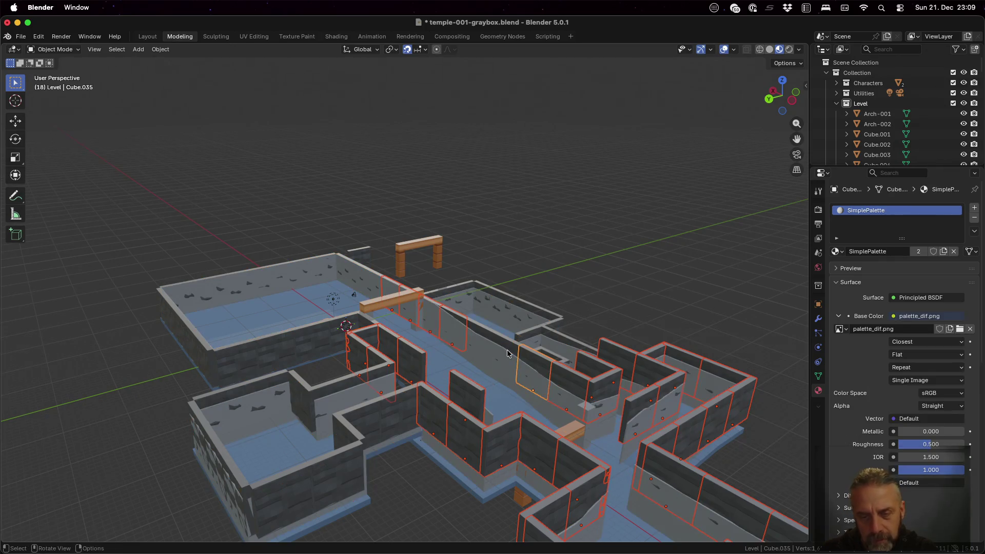
shift+click(506, 343)
shift+click(479, 329)
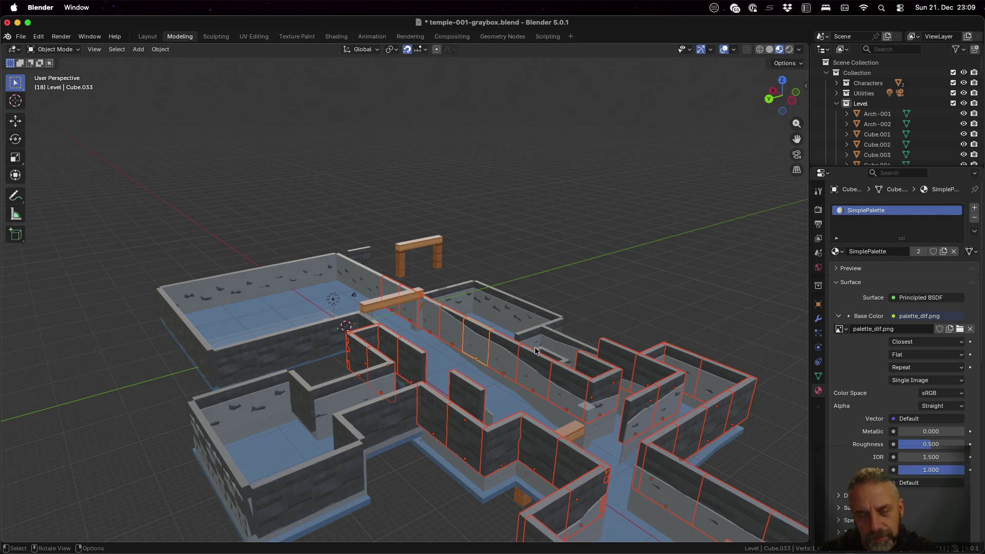
middle_drag(536, 351, 382, 359)
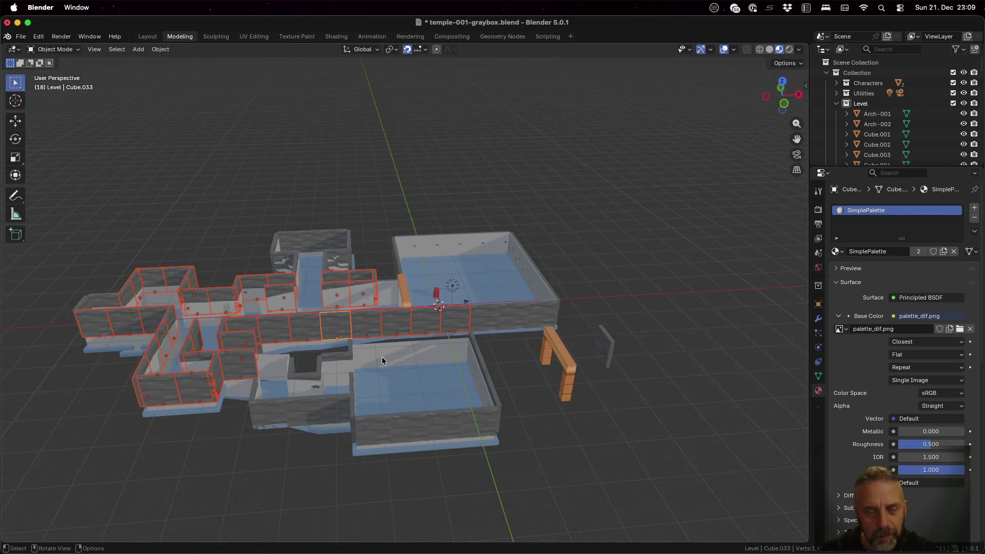
key(shift+d)
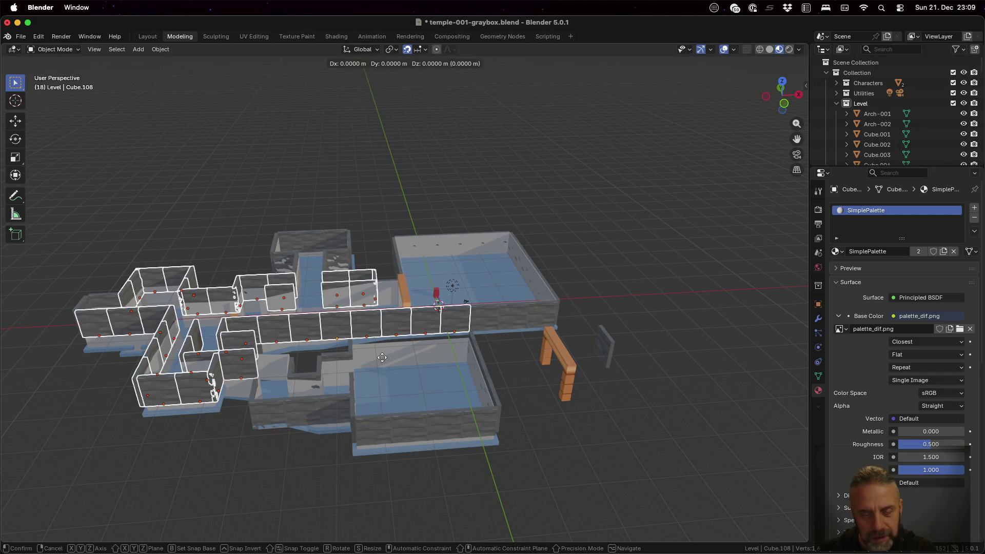
- Place the duplicated walls 8 m below the originals along Z
key(z)
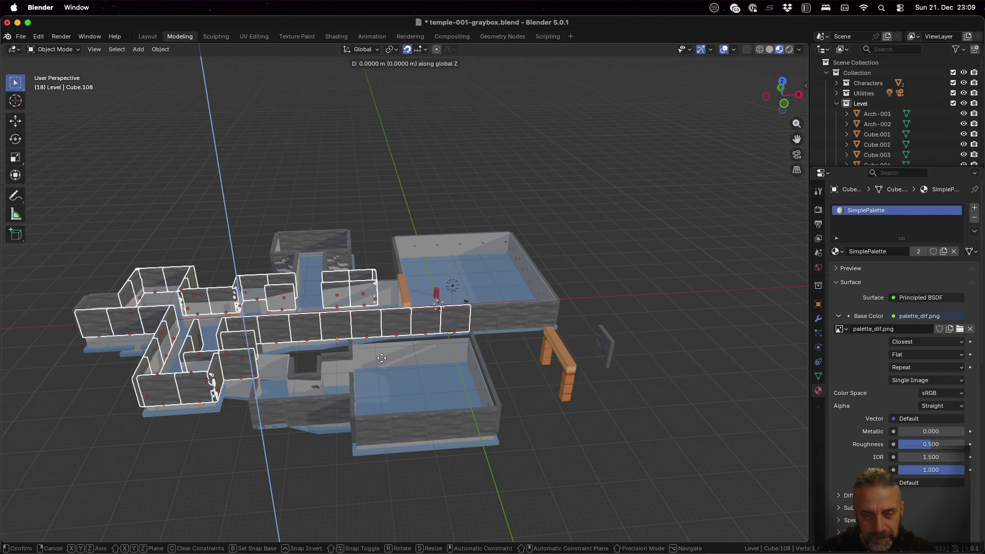
click(382, 384)
scroll(519, 357, up, 5)
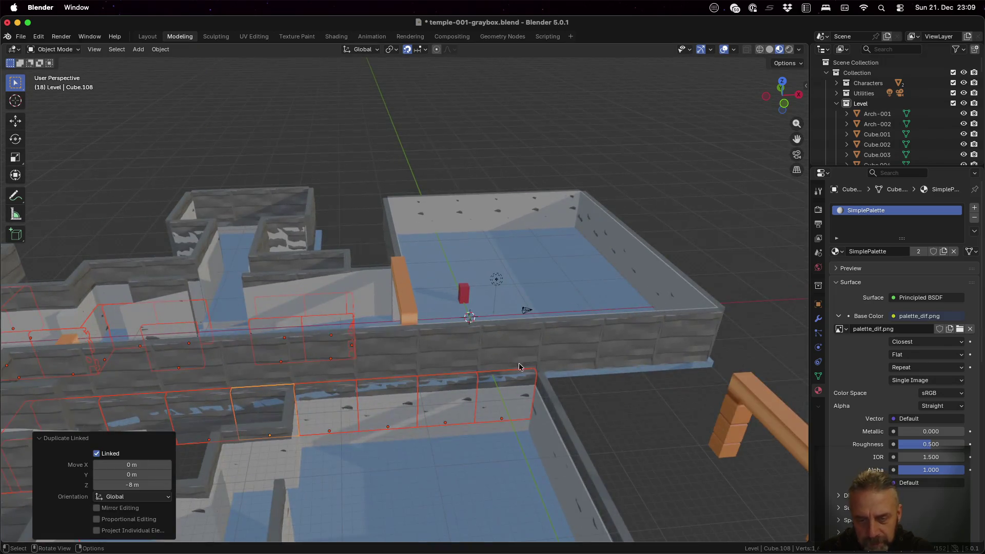
mouse_move(624, 414)
middle_down()
mouse_move(620, 421)
mouse_move(573, 385)
mouse_move(548, 381)
middle_up()
mouse_move(548, 376)
middle_down()
mouse_move(675, 384)
mouse_move(673, 404)
mouse_move(568, 436)
mouse_move(533, 428)
mouse_move(501, 400)
middle_up()
scroll(673, 403, down, 5)
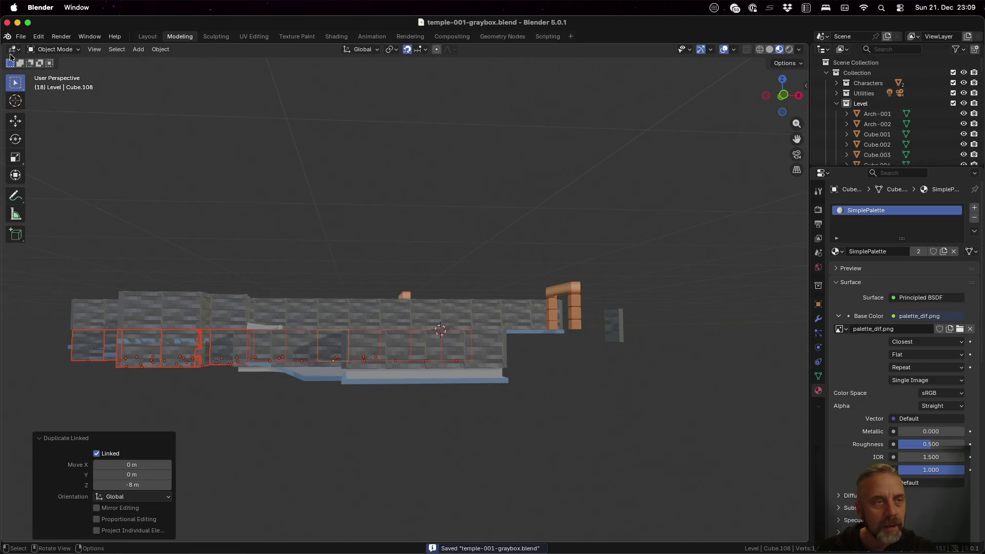
- Export the level as glTF 2.0 and run the game in Godot
click(22, 36)
mouse_move(89, 191)
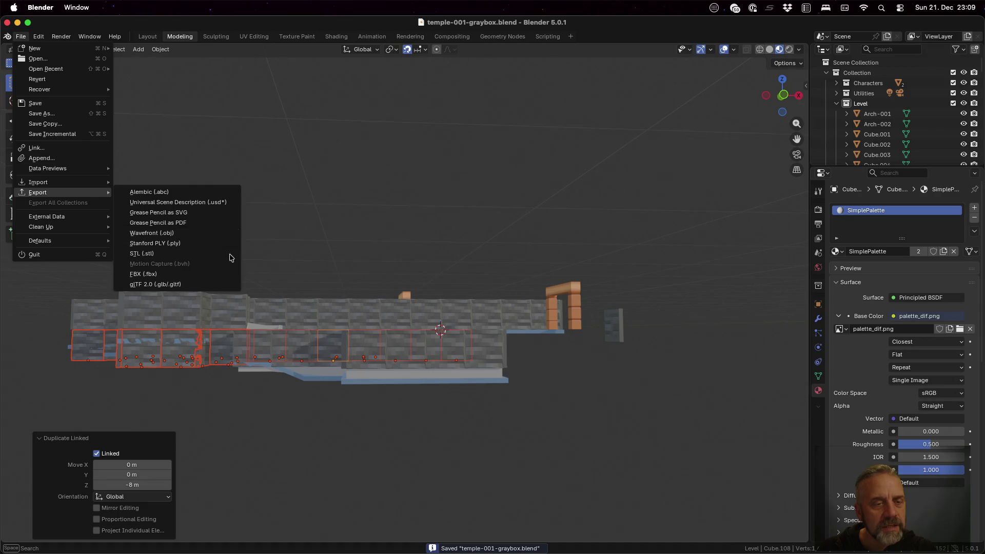
click(209, 283)
click(660, 496)
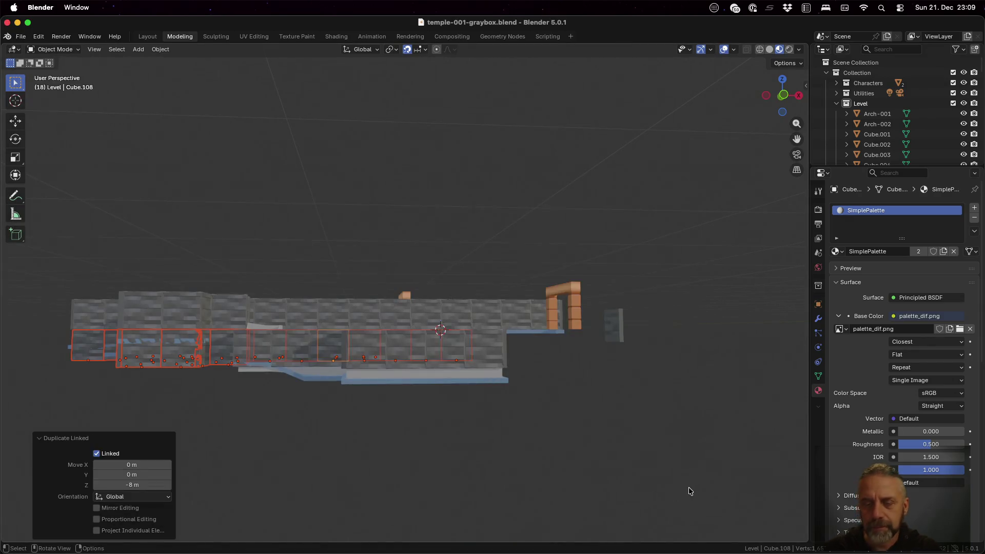
key(super+Tab)
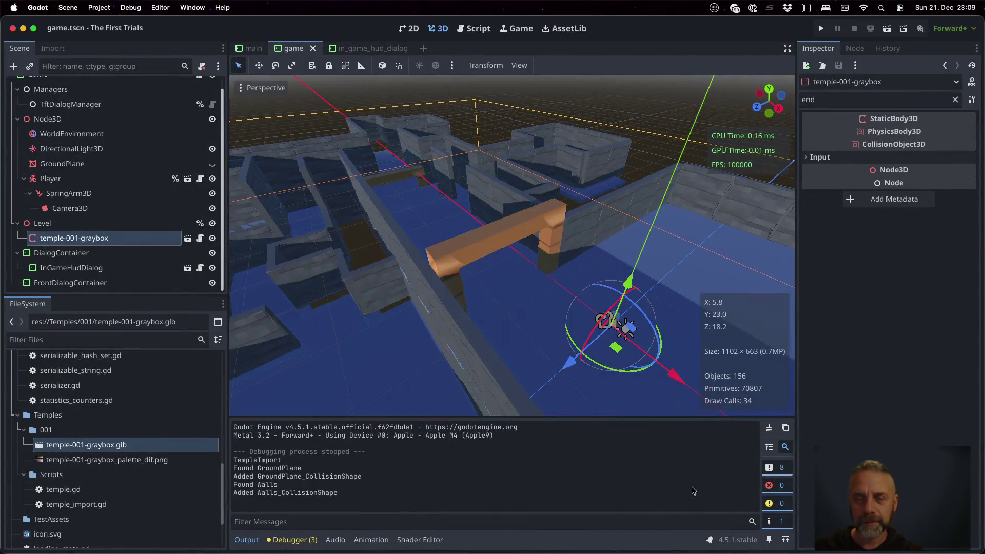
click(820, 29)
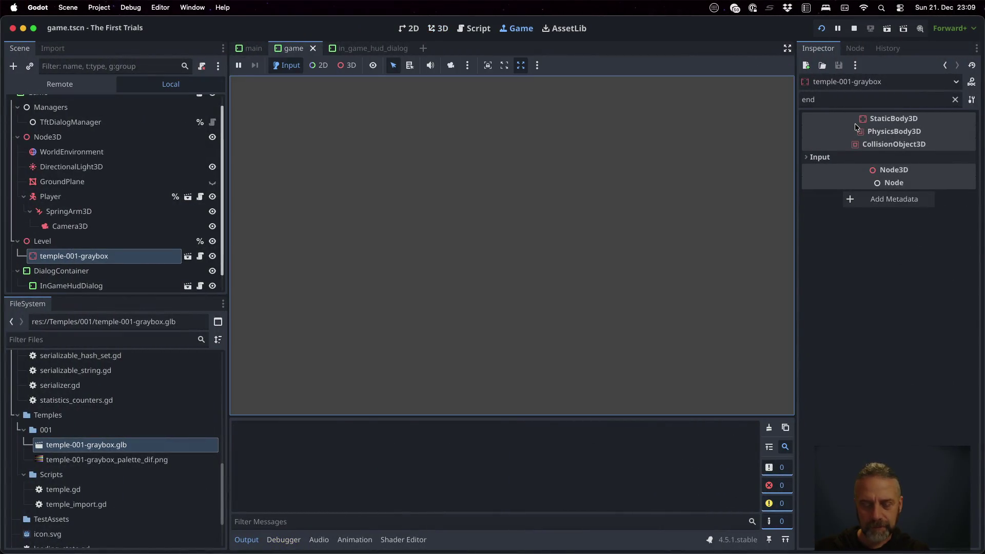